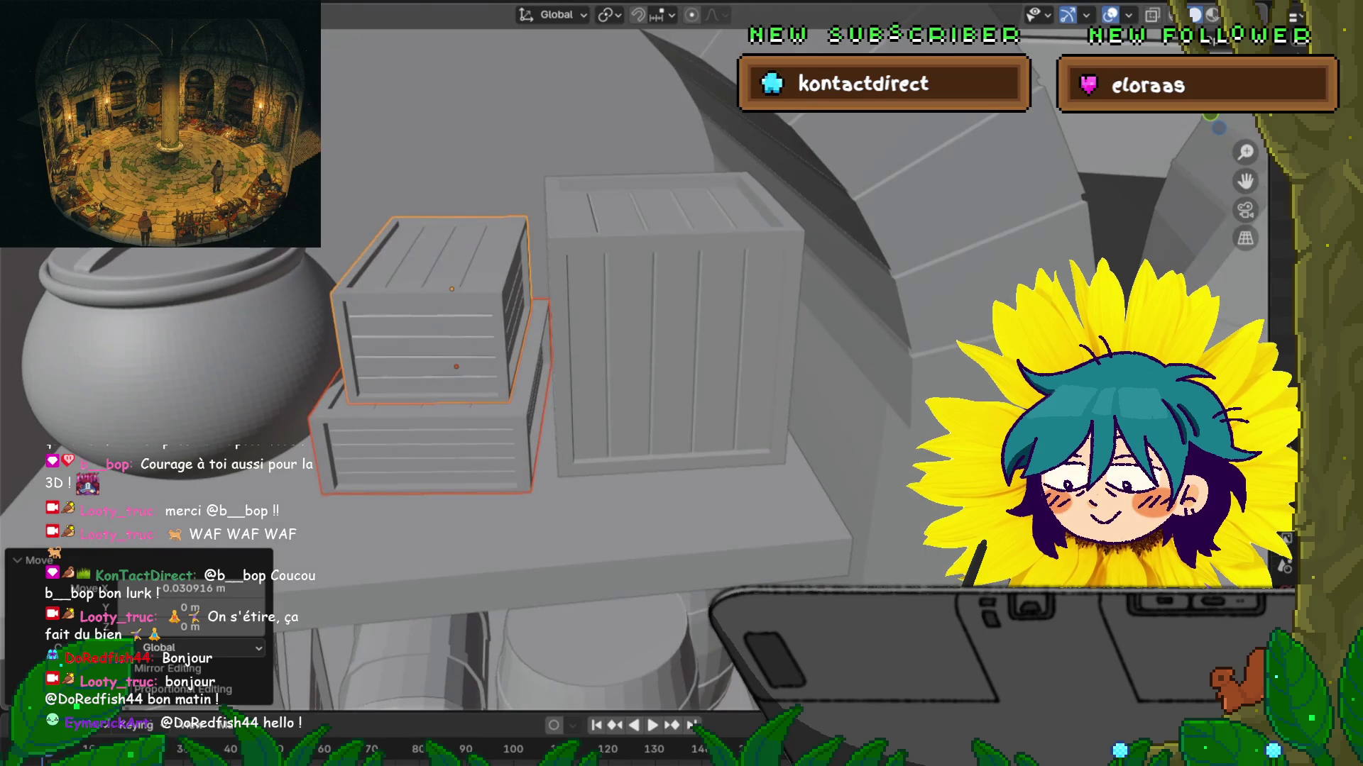
Step: Nudge the two stacked crates slightly back along Y and a little right along X
{"action": "left_click", "coordinate": [739, 82]}
{"action": "key", "text": "g"}
{"action": "key", "text": "x"}
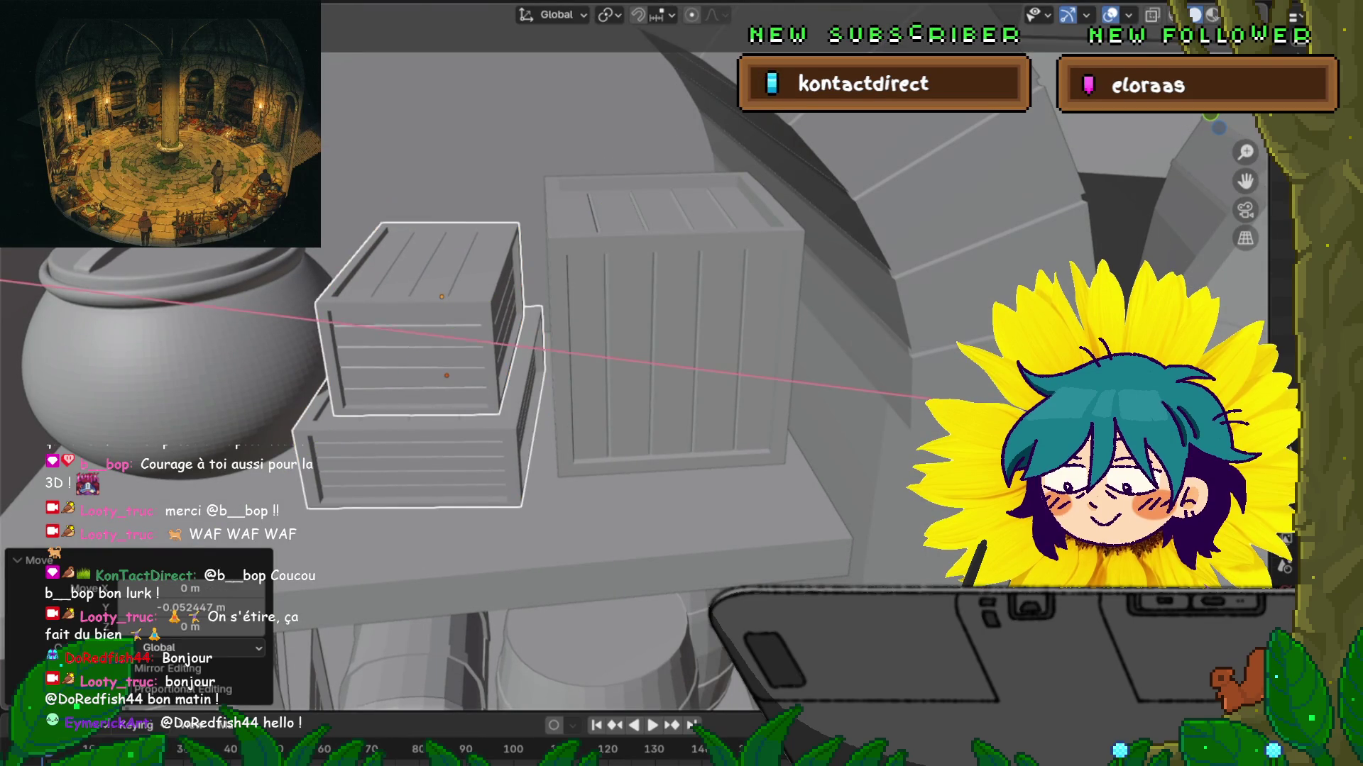
{"action": "key", "text": "Return"}
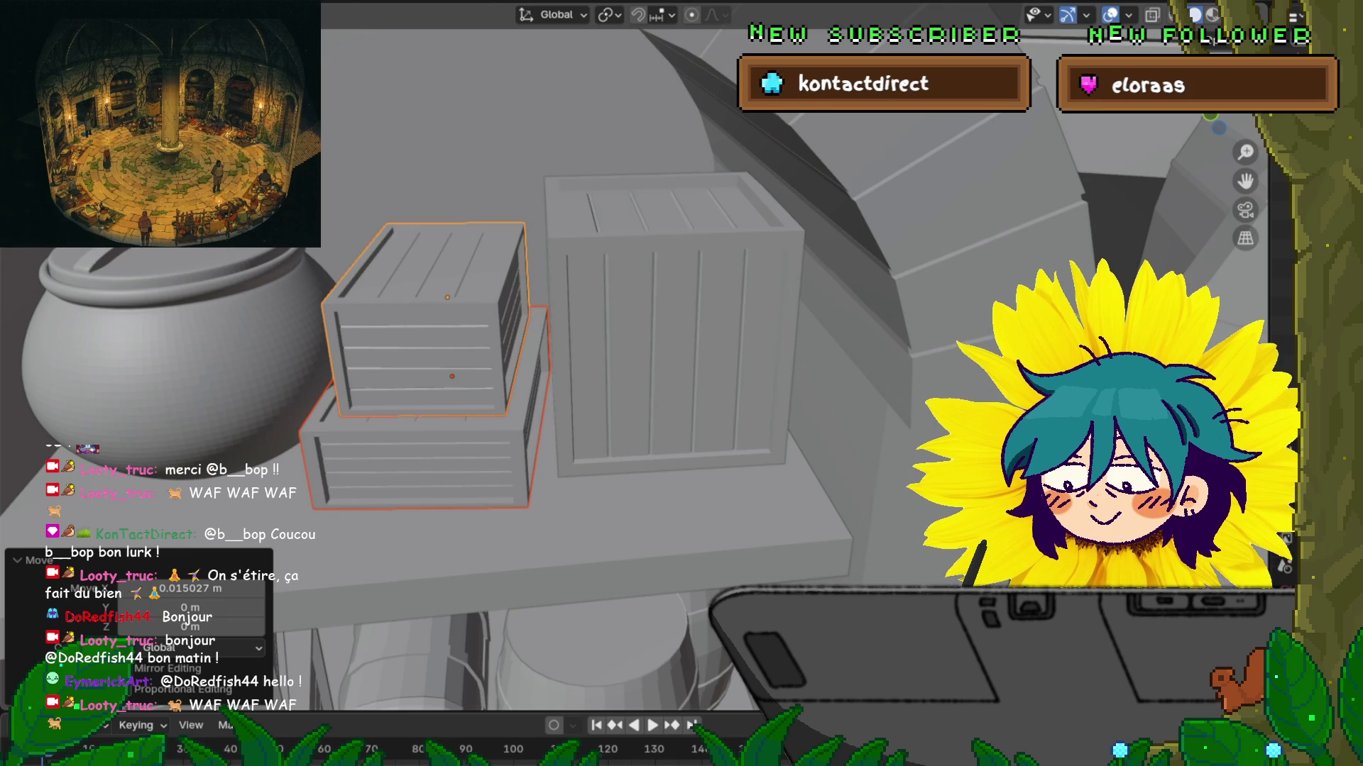
{"action": "scroll", "coordinate": [639, 355], "scroll_direction": "down", "scroll_amount": 8}
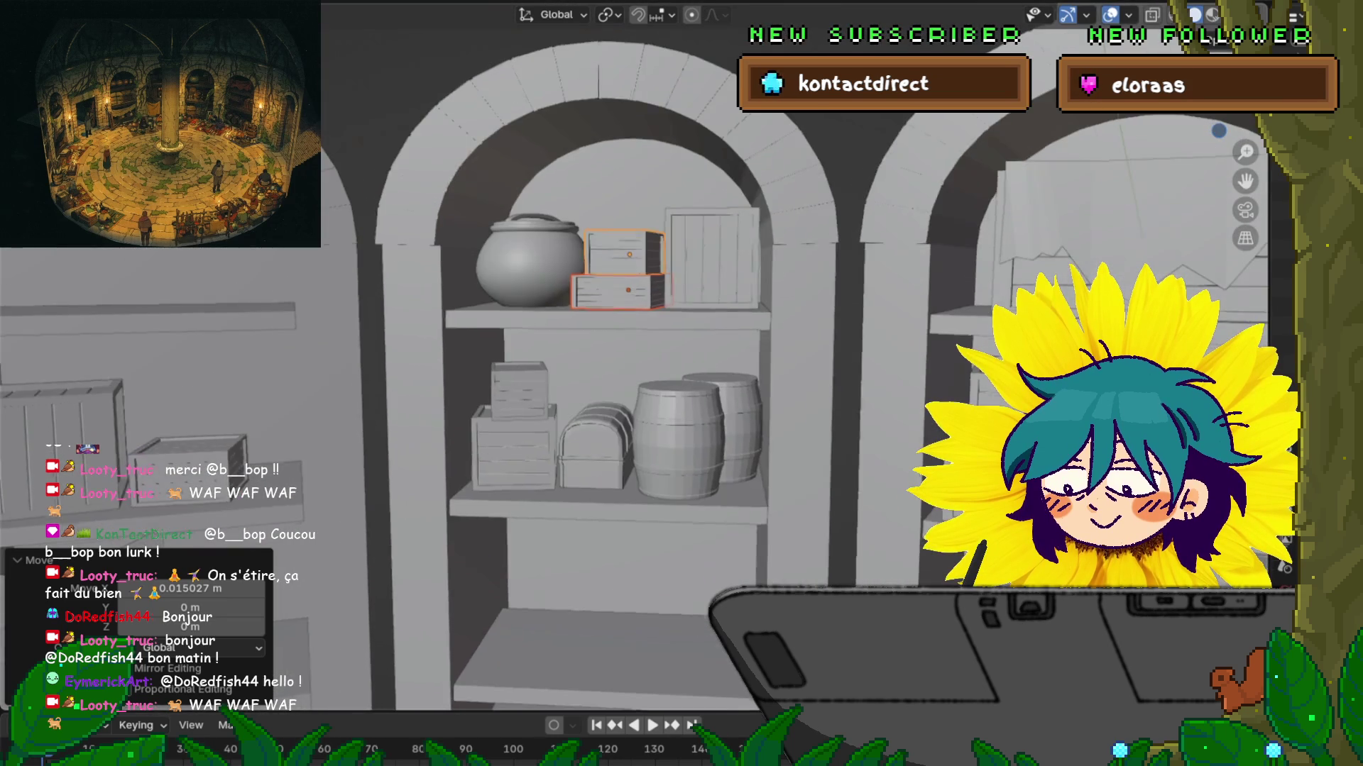
{"action": "middle_click_drag", "start_coordinate": [681, 383], "coordinate": [667, 383]}
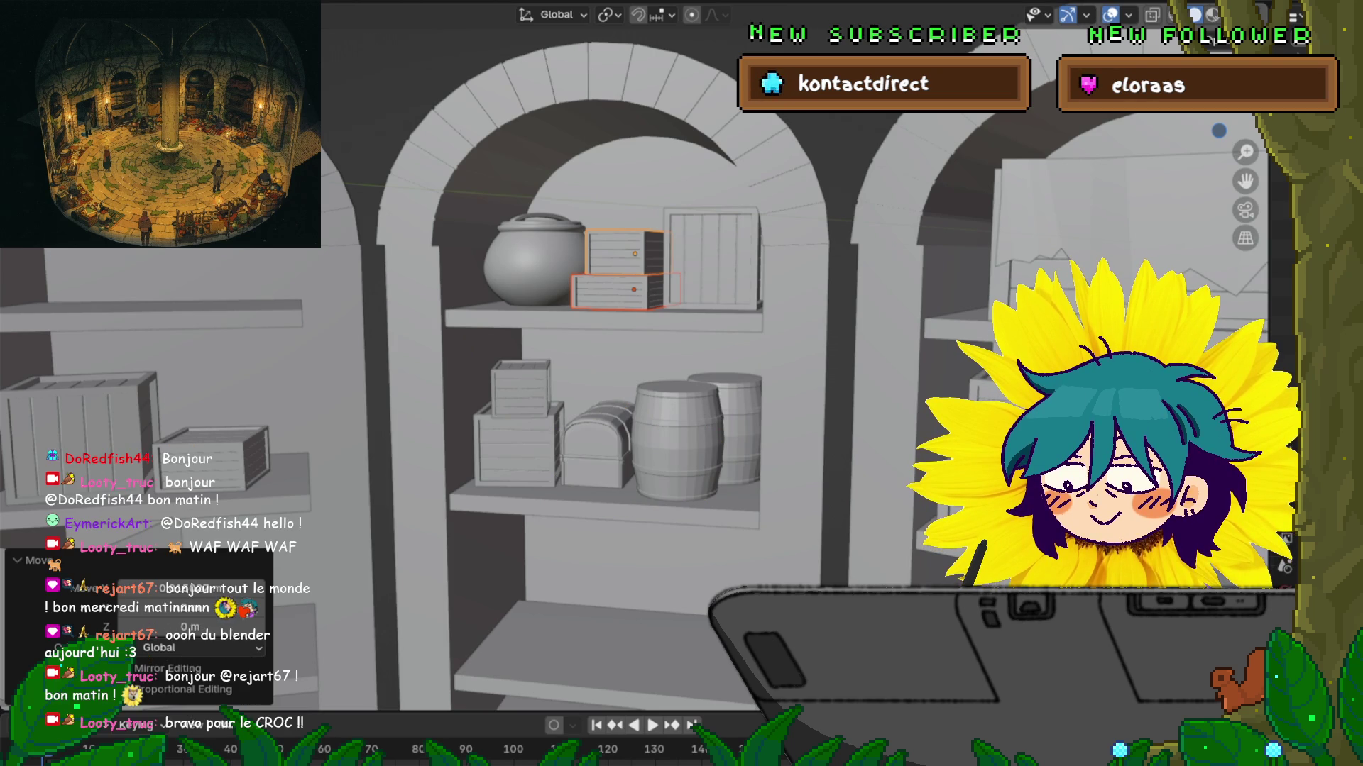
{"action": "scroll", "coordinate": [682, 383], "scroll_direction": "down", "scroll_amount": 2}
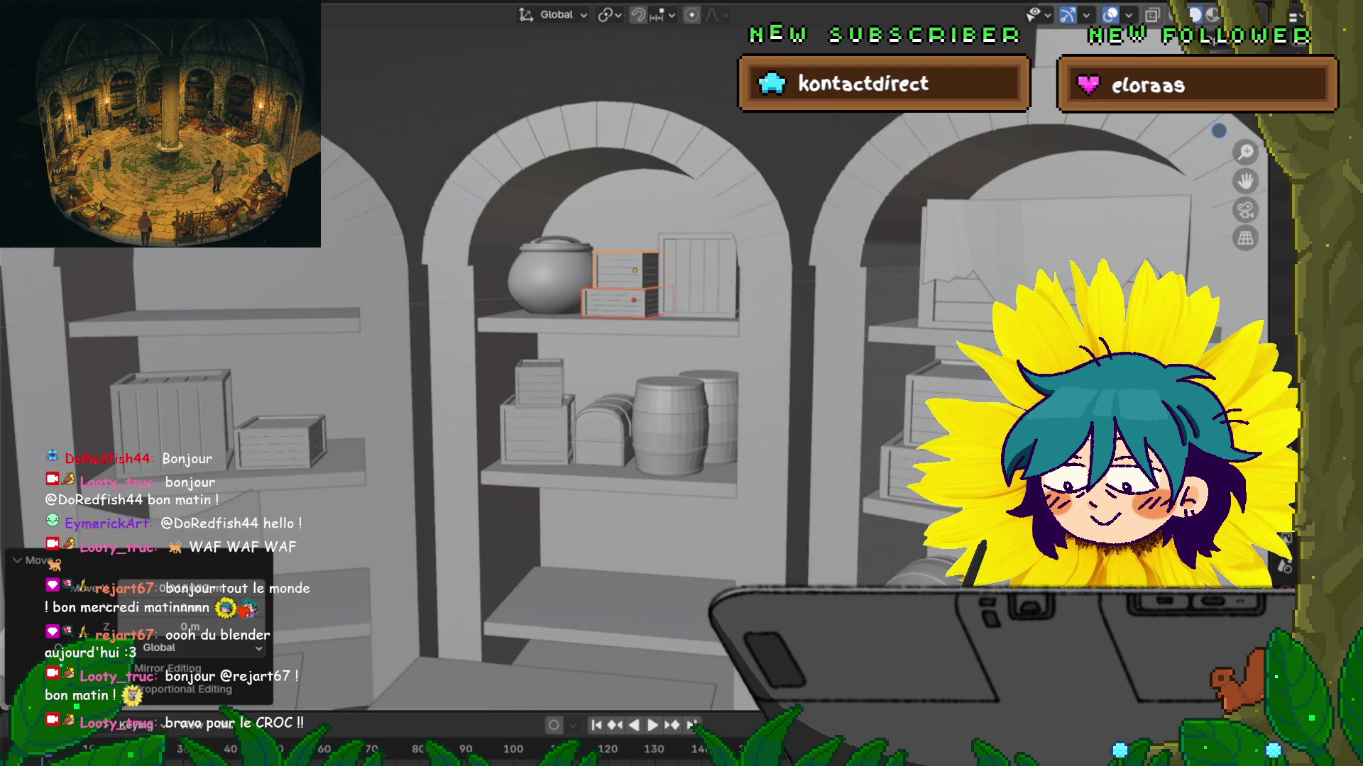
{"action": "middle_click_drag", "start_coordinate": [681, 383], "coordinate": [632, 210], "text": "shift"}
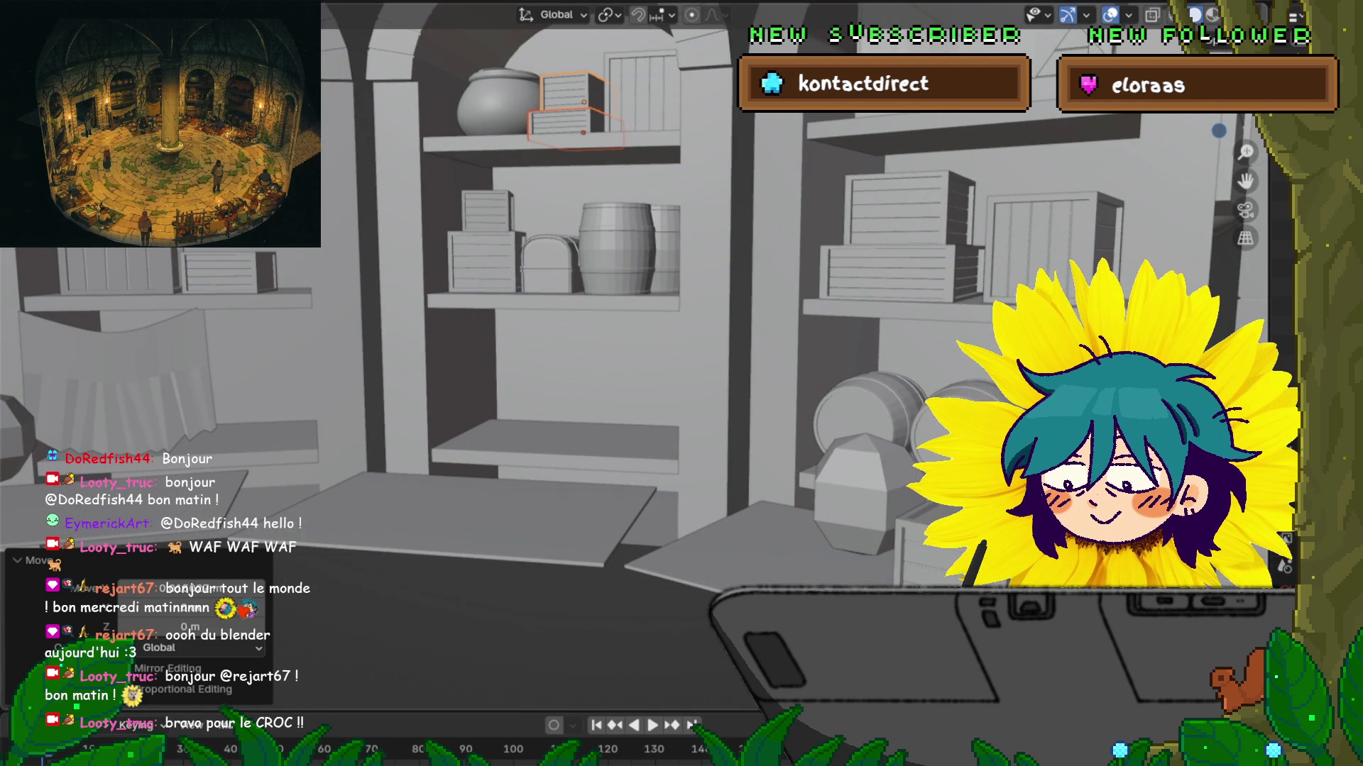
{"action": "scroll", "coordinate": [682, 383], "scroll_direction": "down", "scroll_amount": 3}
{"action": "mouse_move", "coordinate": [681, 383]}
{"action": "middle_mouse_down"}
{"action": "mouse_move", "coordinate": [582, 298]}
{"action": "mouse_move", "coordinate": [717, 369]}
{"action": "mouse_move", "coordinate": [773, 348]}
{"action": "middle_mouse_up"}
{"action": "scroll", "coordinate": [682, 384], "scroll_direction": "up", "scroll_amount": 2}
{"action": "middle_click_drag", "start_coordinate": [681, 384], "coordinate": [728, 447]}
{"action": "scroll", "coordinate": [681, 384], "scroll_direction": "down", "scroll_amount": 2}
{"action": "middle_click_drag", "start_coordinate": [681, 383], "coordinate": [682, 412]}
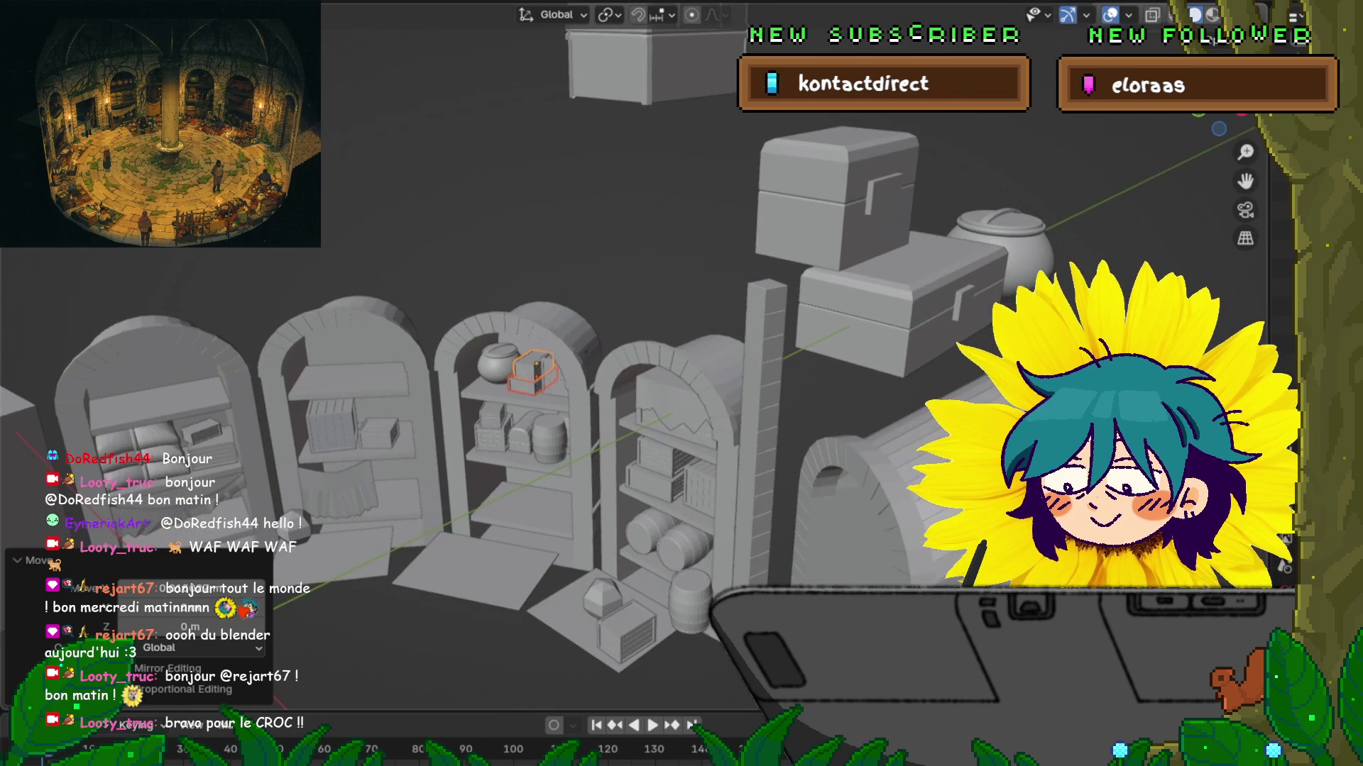
Step: Duplicate the top chest and drop the copy down by the shelves
{"action": "left_click", "coordinate": [821, 198]}
{"action": "scroll", "coordinate": [681, 383], "scroll_direction": "up", "scroll_amount": 2}
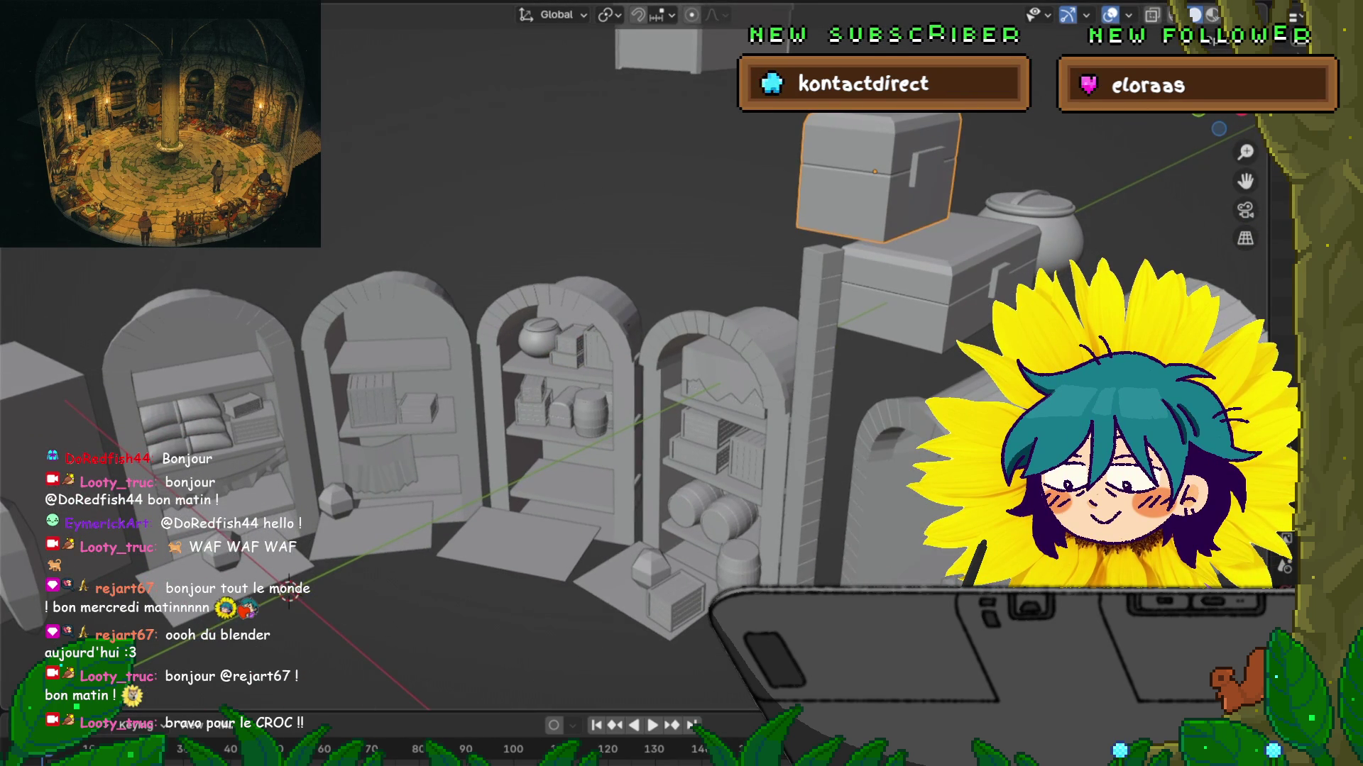
{"action": "key", "text": "shift+d"}
{"action": "key", "text": "Return"}
{"action": "scroll", "coordinate": [681, 383], "scroll_direction": "up", "scroll_amount": 2}
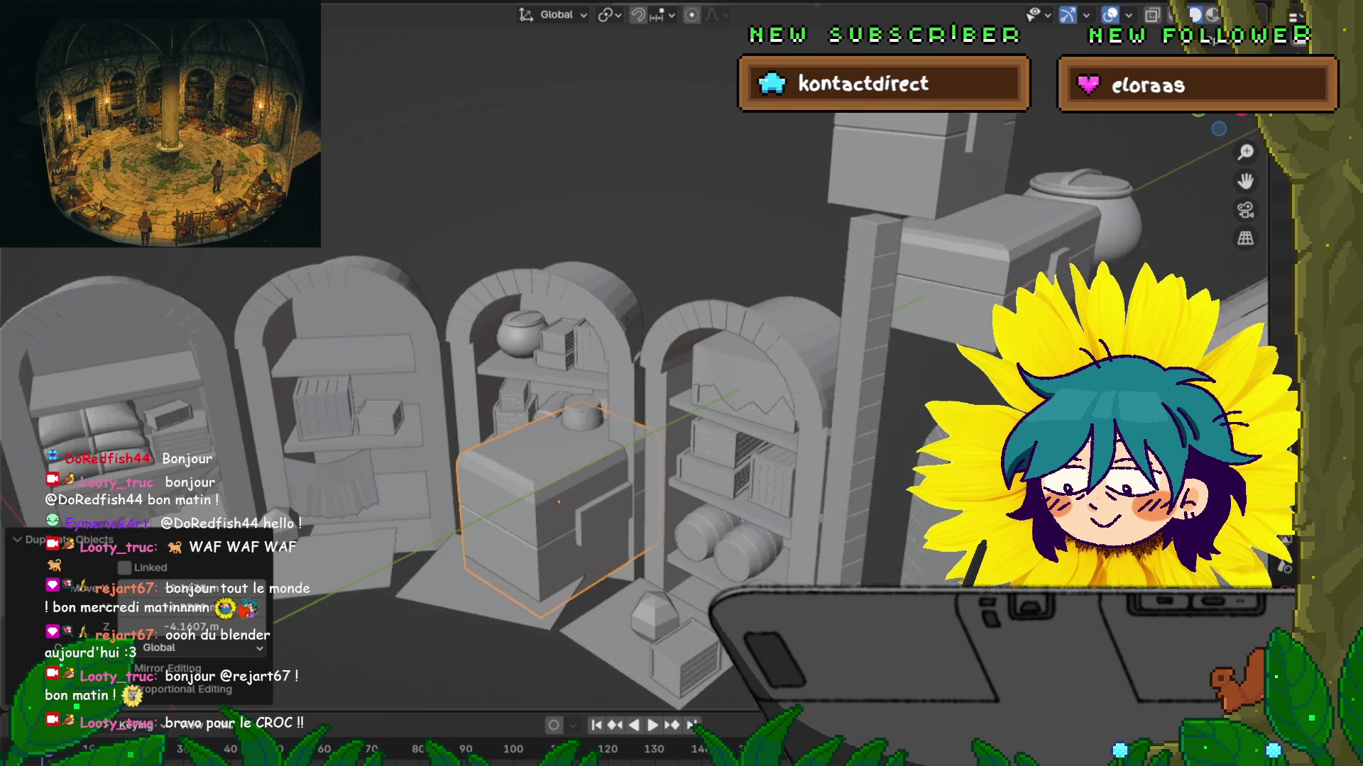
{"action": "scroll", "coordinate": [861, 324], "scroll_direction": "up", "scroll_amount": 5}
Step: Shrink the chest copy to 0.373 scale and turn it about the Z axis
{"action": "key", "text": "s"}
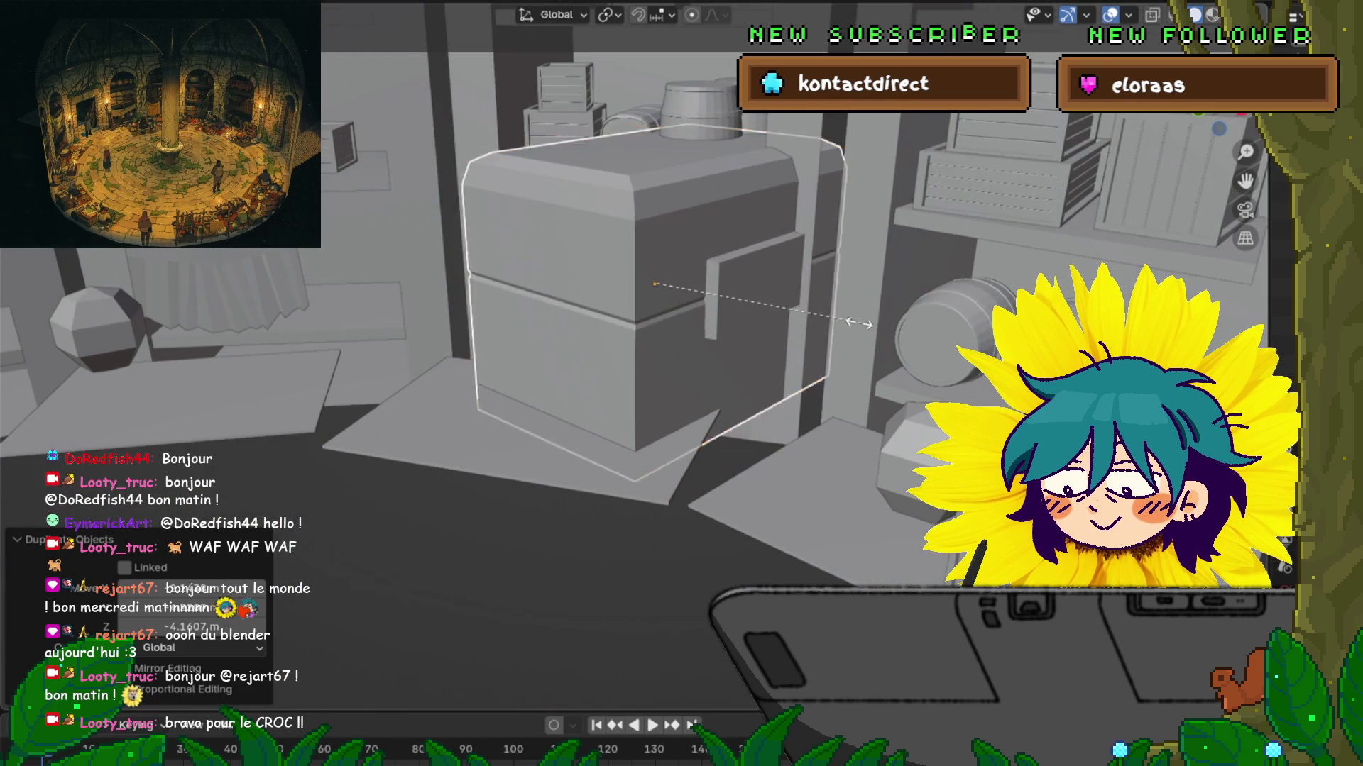
{"action": "left_click", "coordinate": [739, 304]}
{"action": "scroll", "coordinate": [738, 355], "scroll_direction": "up", "scroll_amount": 3}
{"action": "key", "text": "s"}
{"action": "key", "text": "z"}
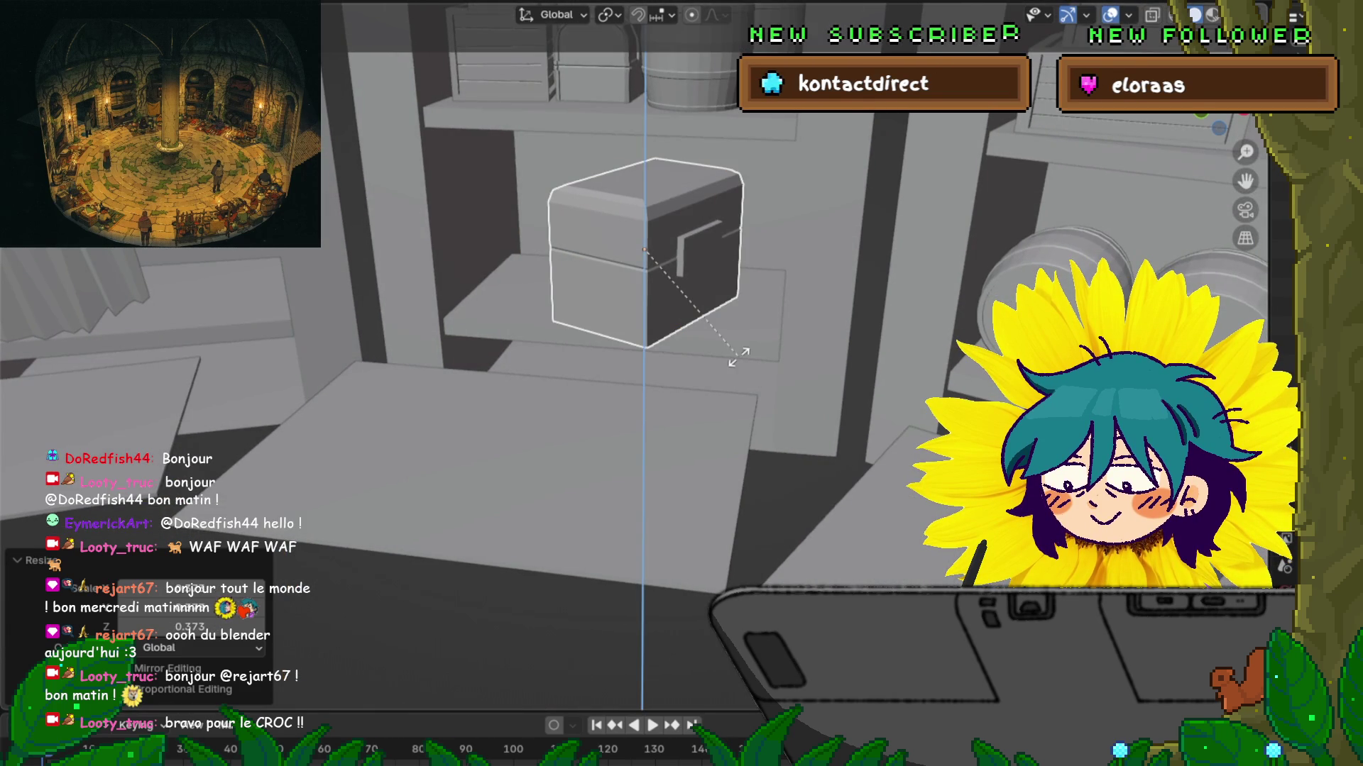
{"action": "left_click", "coordinate": [785, 335]}
Step: Move the small chest down onto the lower bookcase shelf
{"action": "key", "text": "g"}
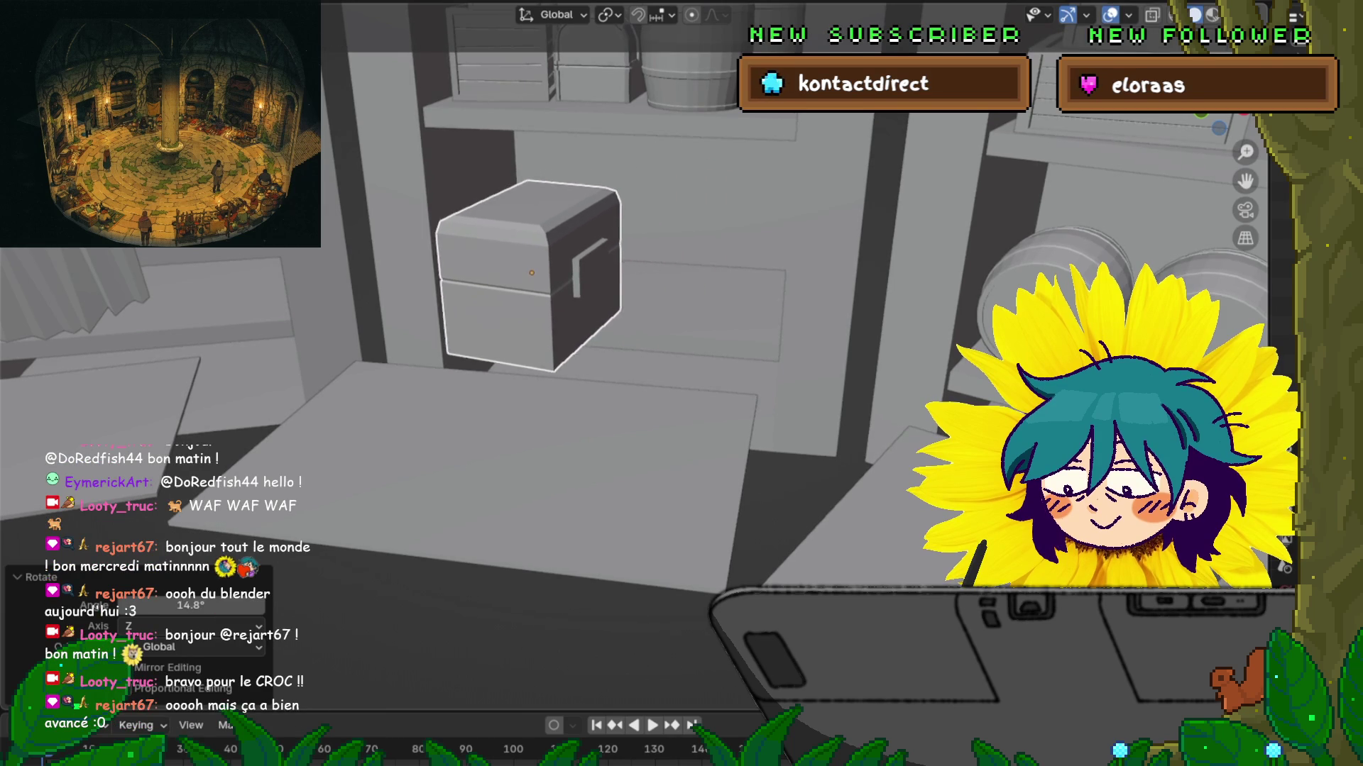
{"action": "key", "text": "Return"}
{"action": "middle_click_drag", "start_coordinate": [681, 319], "coordinate": [696, 482]}
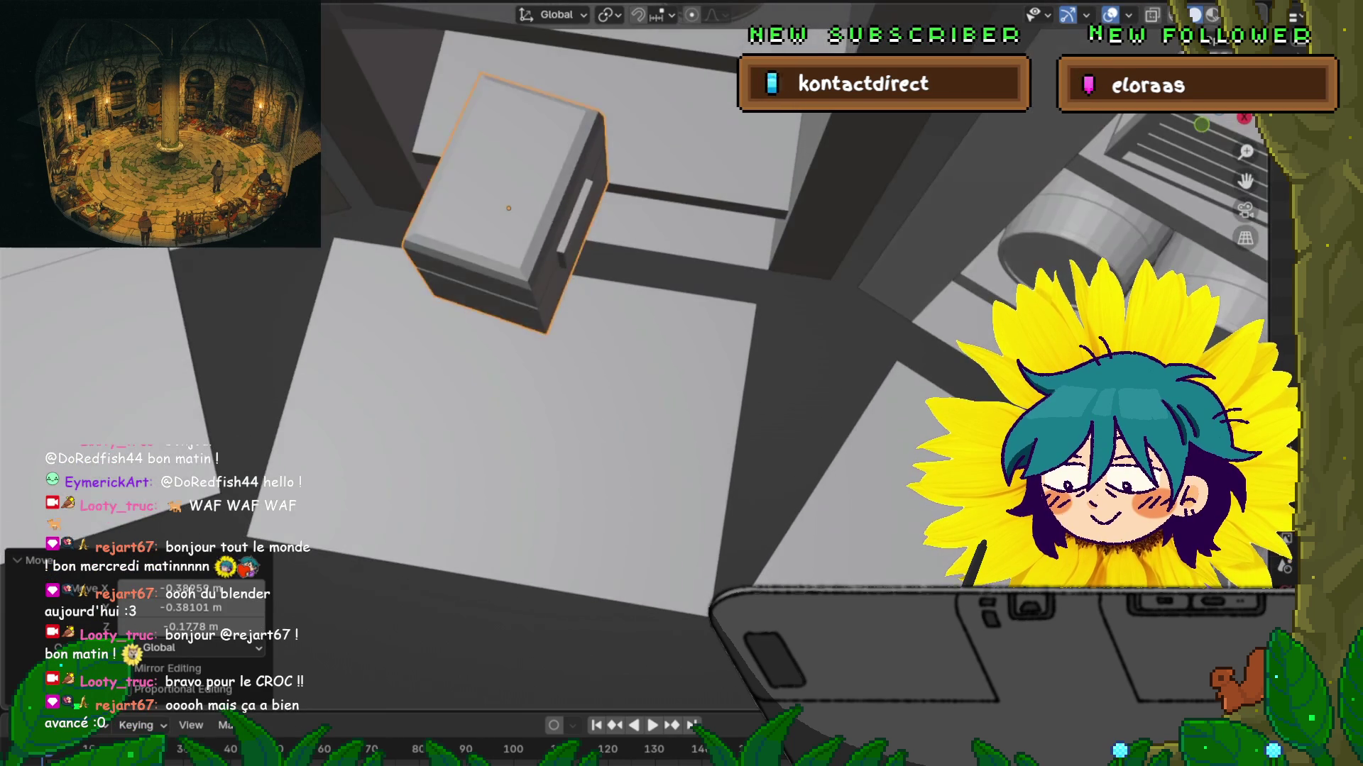
{"action": "middle_click_drag", "start_coordinate": [681, 397], "coordinate": [681, 298]}
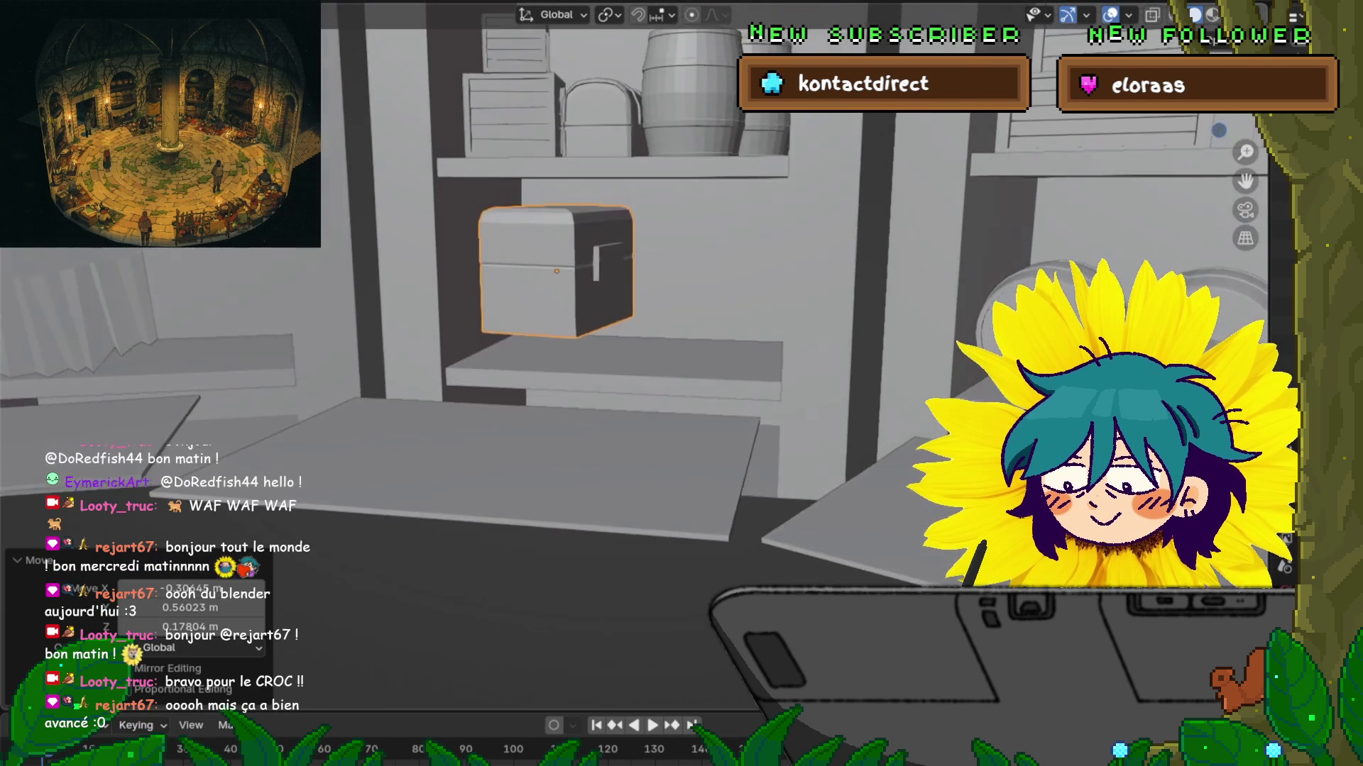
{"action": "key", "text": "g"}
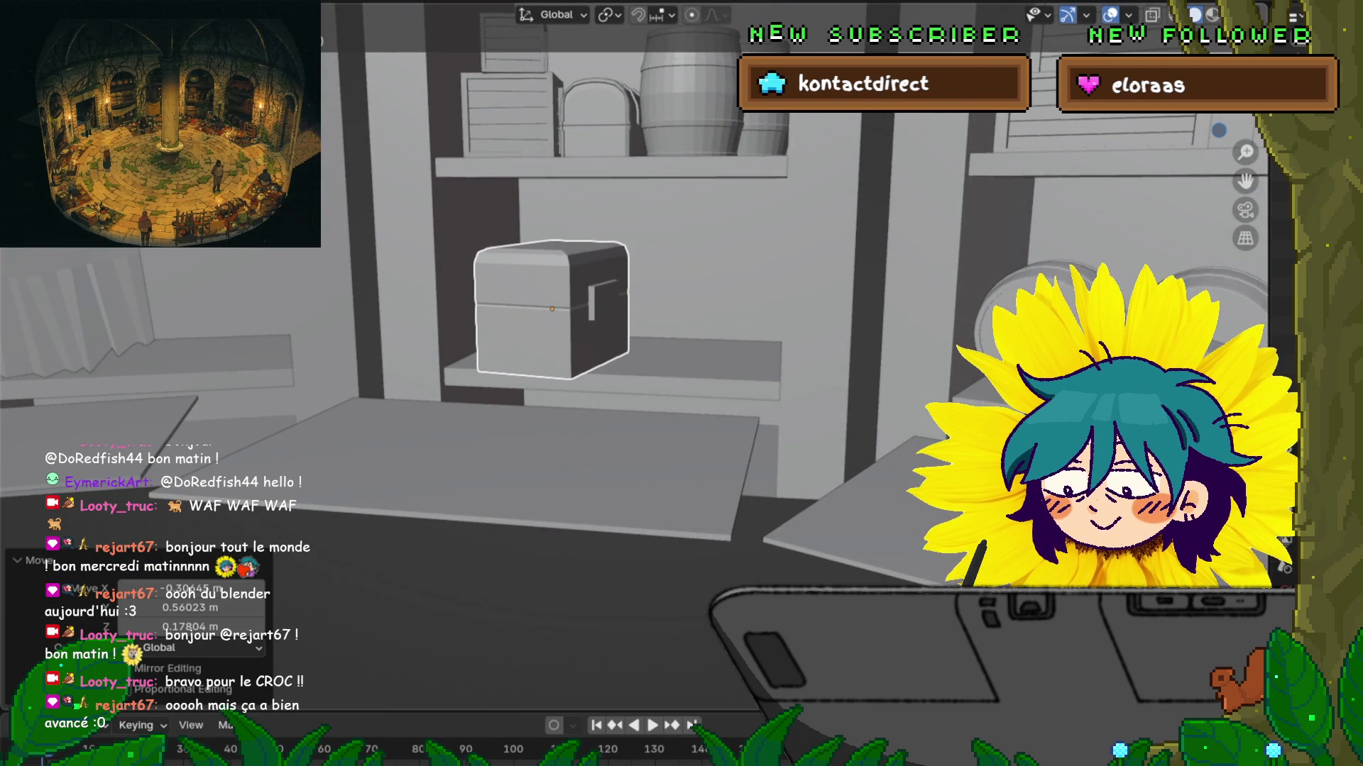
{"action": "key", "text": "Return"}
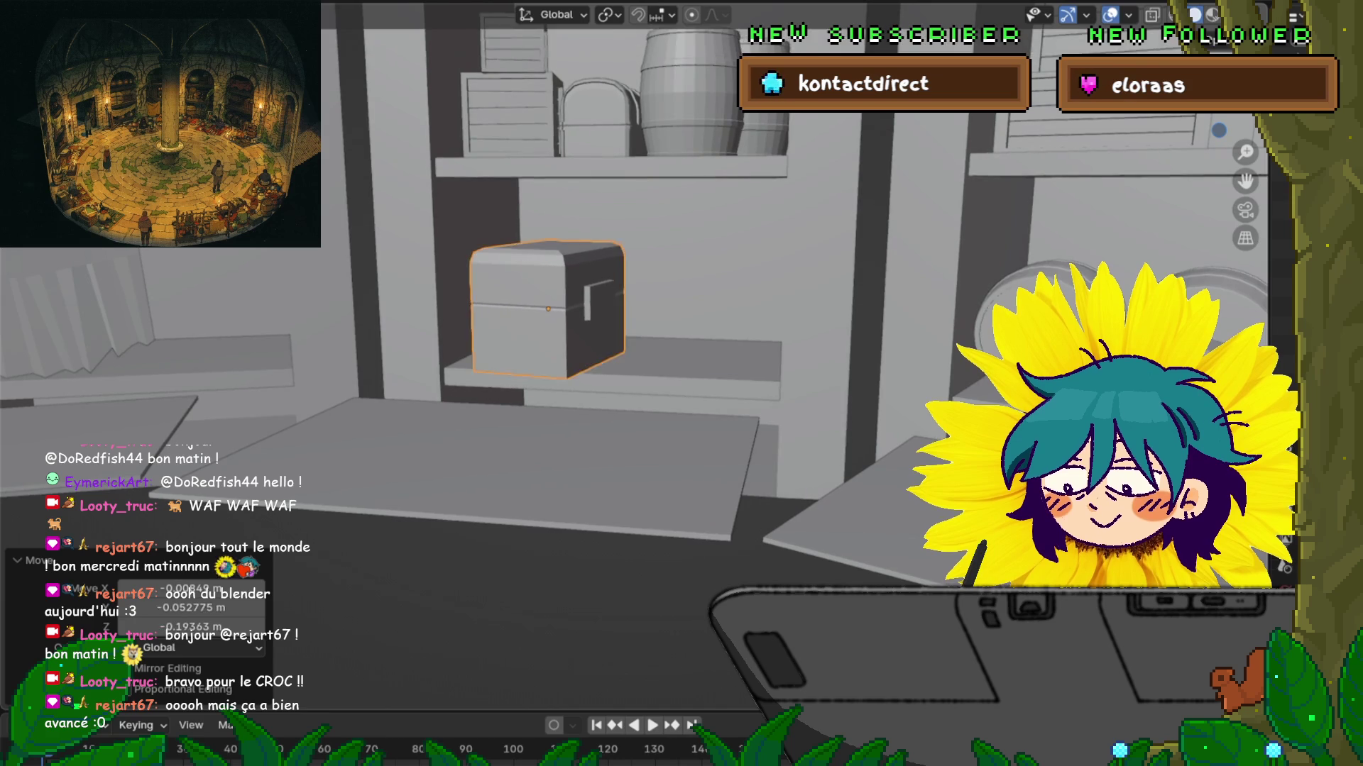
{"action": "middle_click_drag", "start_coordinate": [682, 298], "coordinate": [681, 397]}
Step: Push the small chest back along Y and shift it sideways along X
{"action": "key", "text": "g"}
{"action": "key", "text": "y"}
{"action": "key", "text": "Return"}
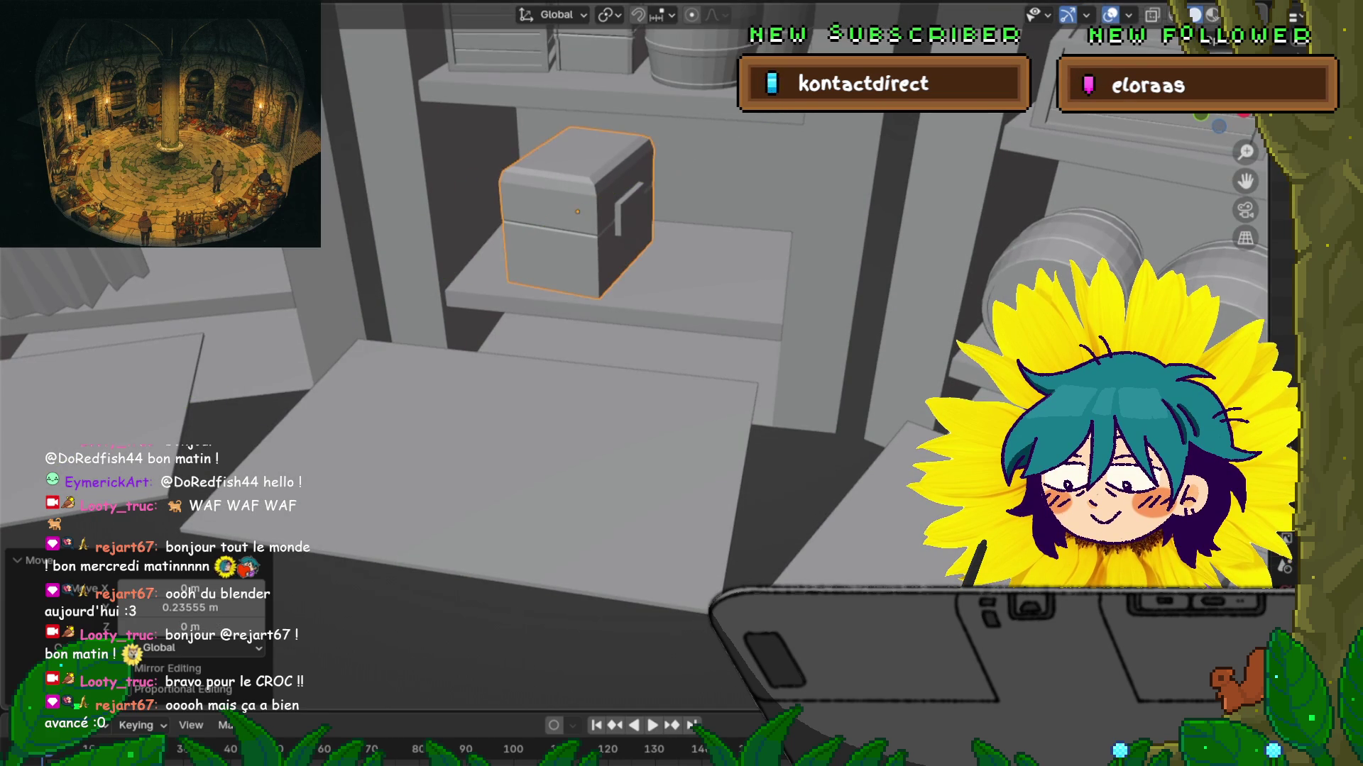
{"action": "key", "text": "g"}
{"action": "key", "text": "x"}
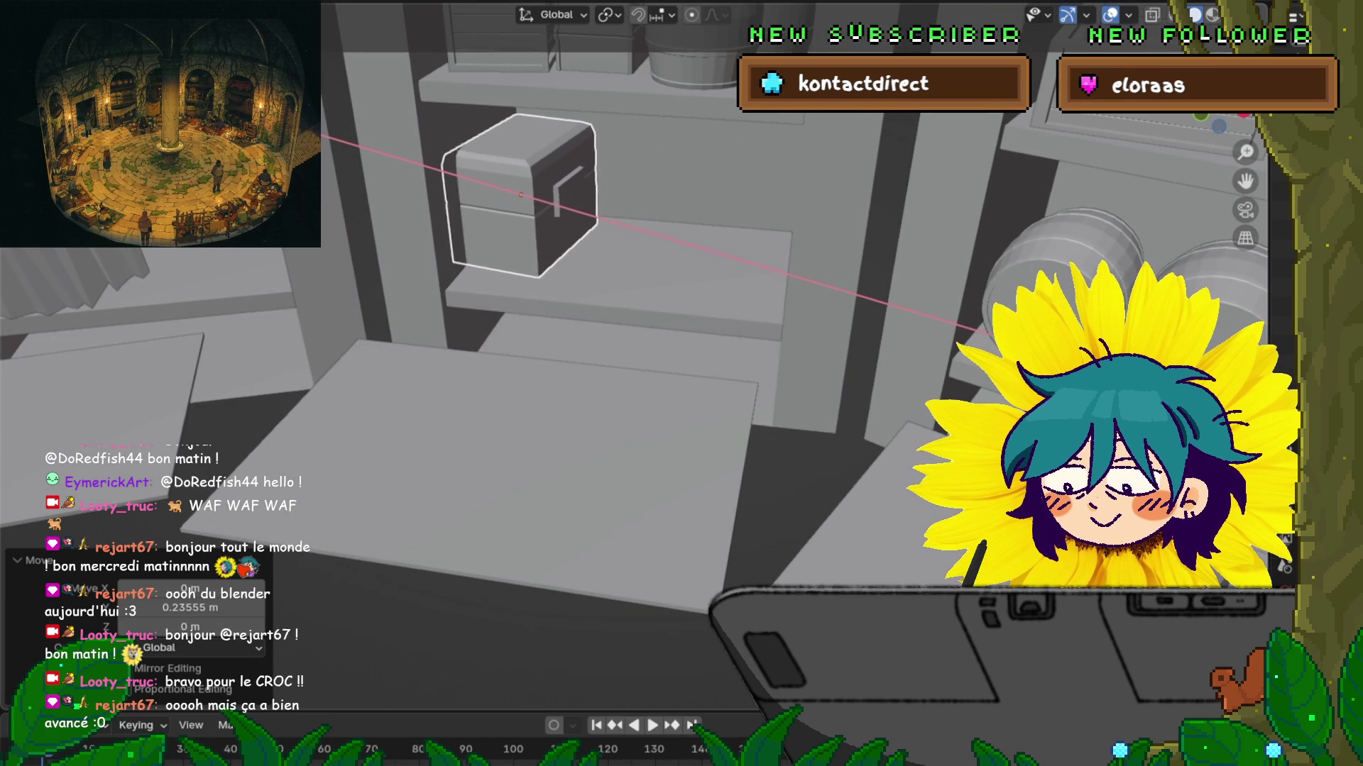
{"action": "key", "text": "Return"}
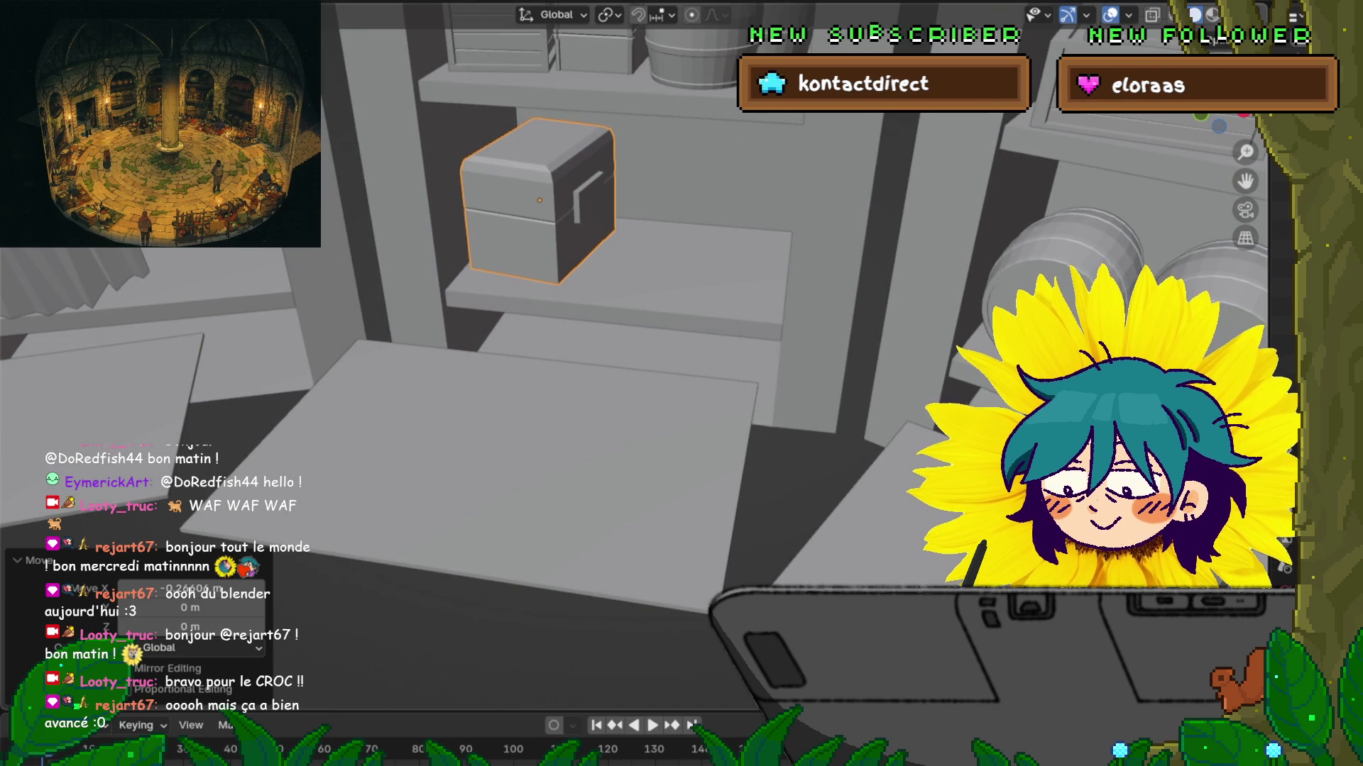
Step: Turn the chest 9.54° about Z and nudge it slightly along X
{"action": "key", "text": "s"}
{"action": "key", "text": "z"}
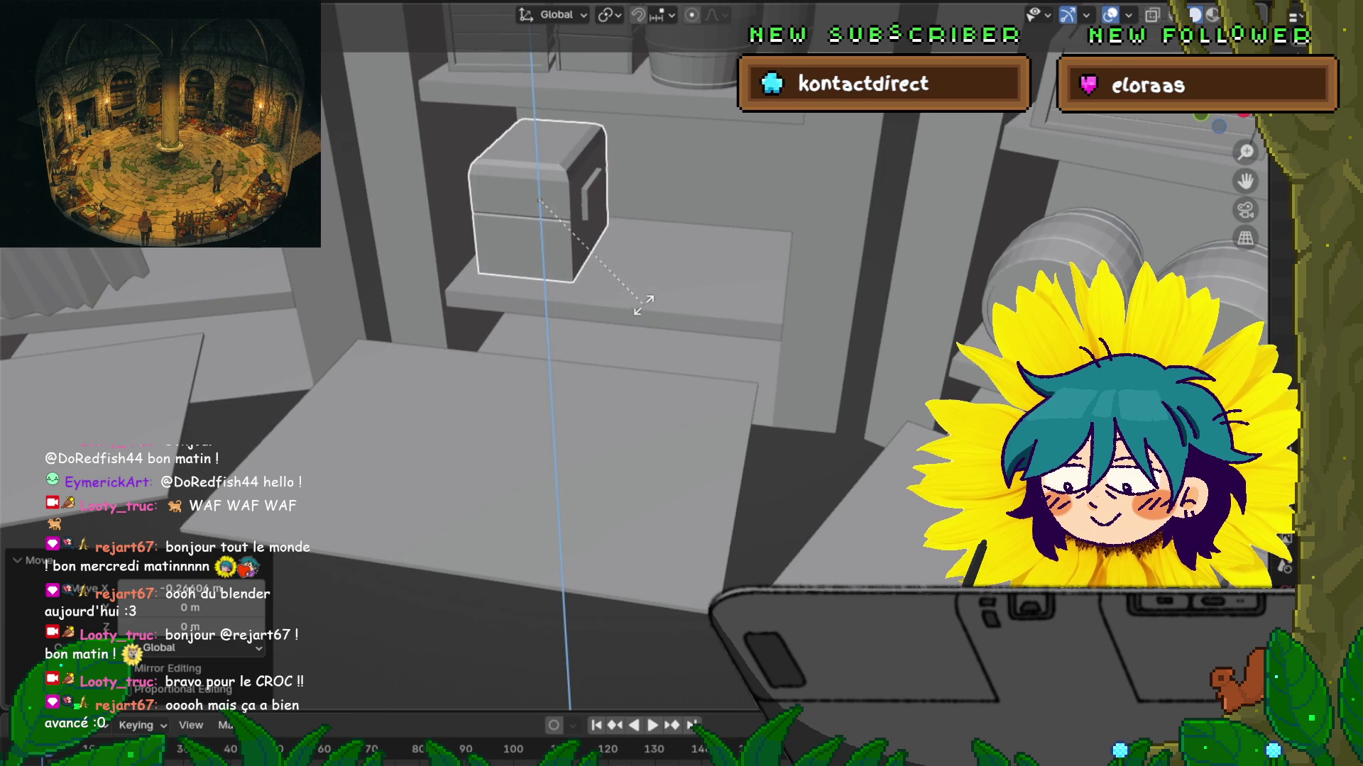
{"action": "key", "text": "Return"}
{"action": "key", "text": "r"}
{"action": "key", "text": "y"}
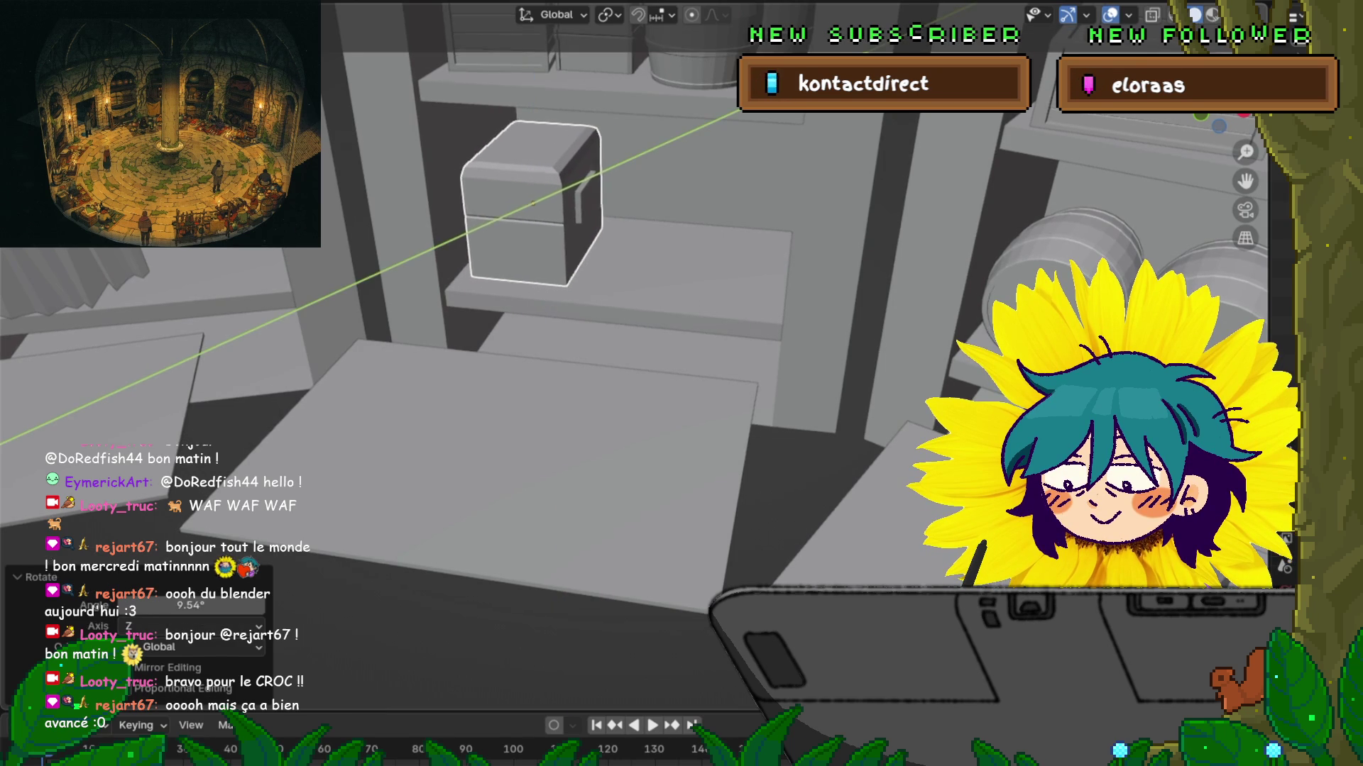
{"action": "key", "text": "Escape"}
{"action": "key", "text": "g"}
{"action": "key", "text": "x"}
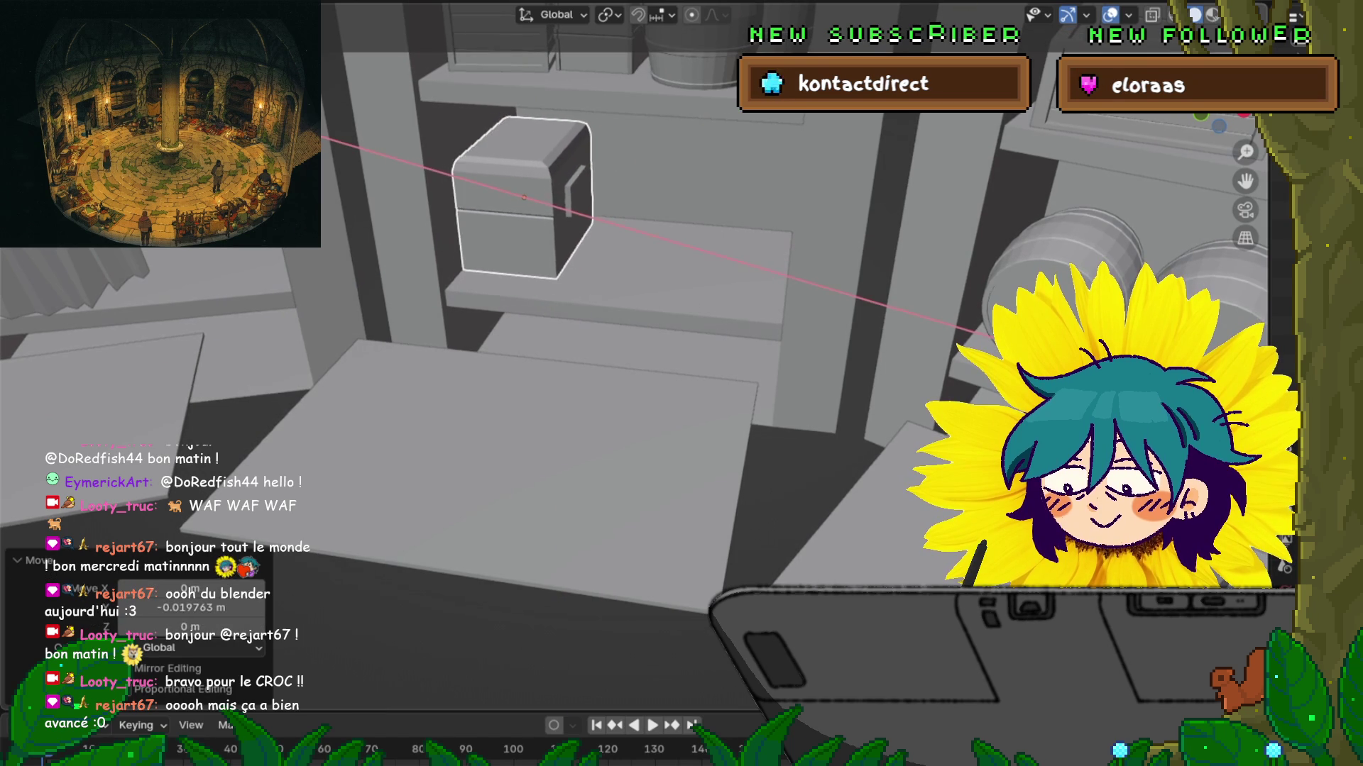
{"action": "key", "text": "Return"}
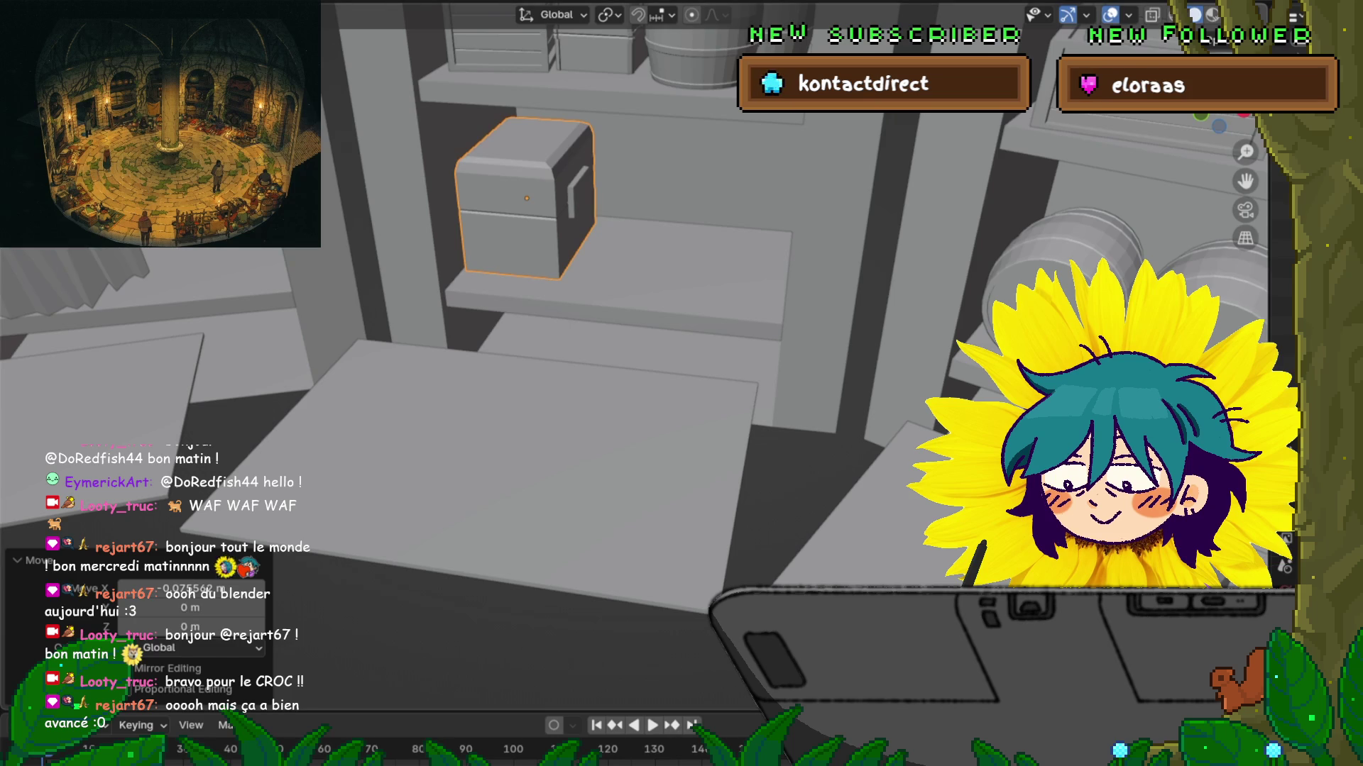
{"action": "mouse_move", "coordinate": [681, 383]}
{"action": "middle_mouse_down"}
{"action": "mouse_move", "coordinate": [674, 397]}
{"action": "mouse_move", "coordinate": [660, 369]}
{"action": "mouse_move", "coordinate": [703, 508]}
{"action": "middle_mouse_up"}
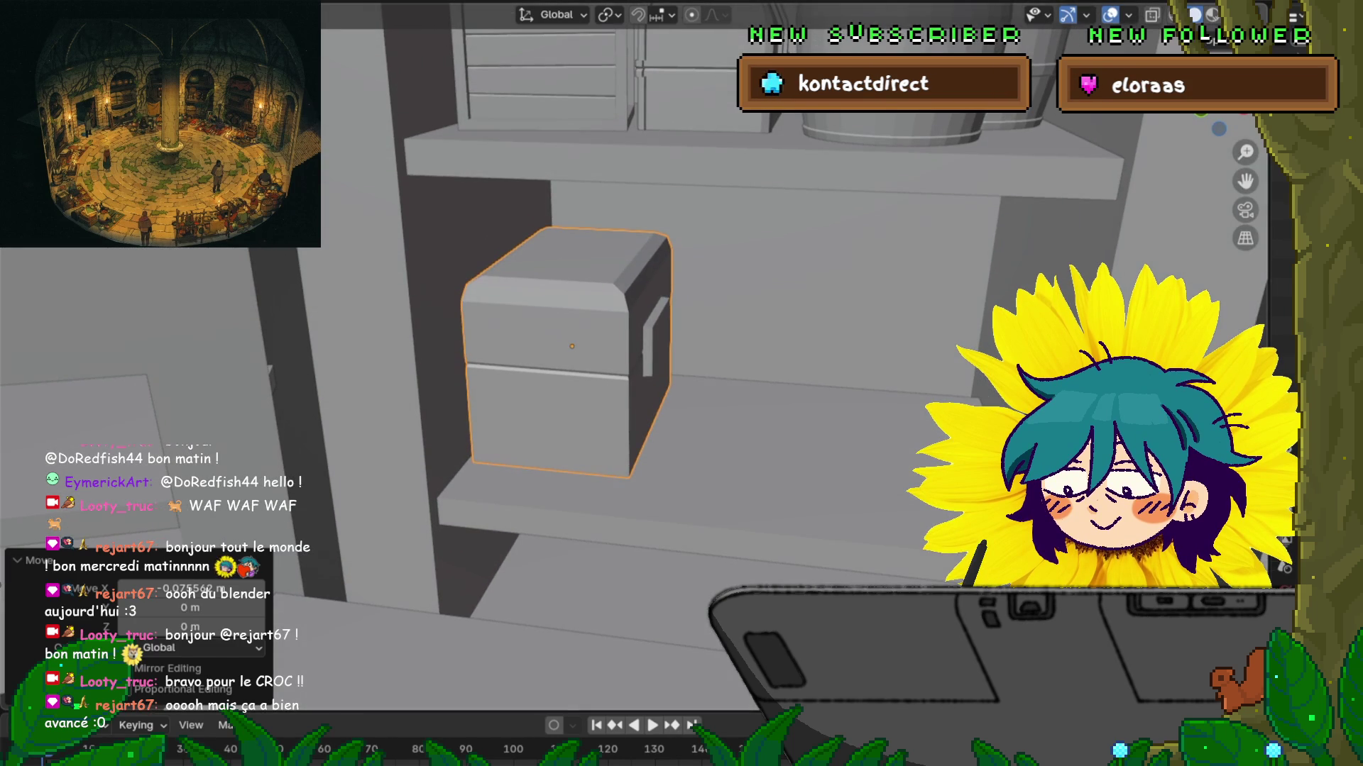
Step: Put the small chest in Edit Mode and select its front vertical corner edge loops
{"action": "key", "text": "ctrl+Tab"}
{"action": "left_click", "coordinate": [756, 341]}
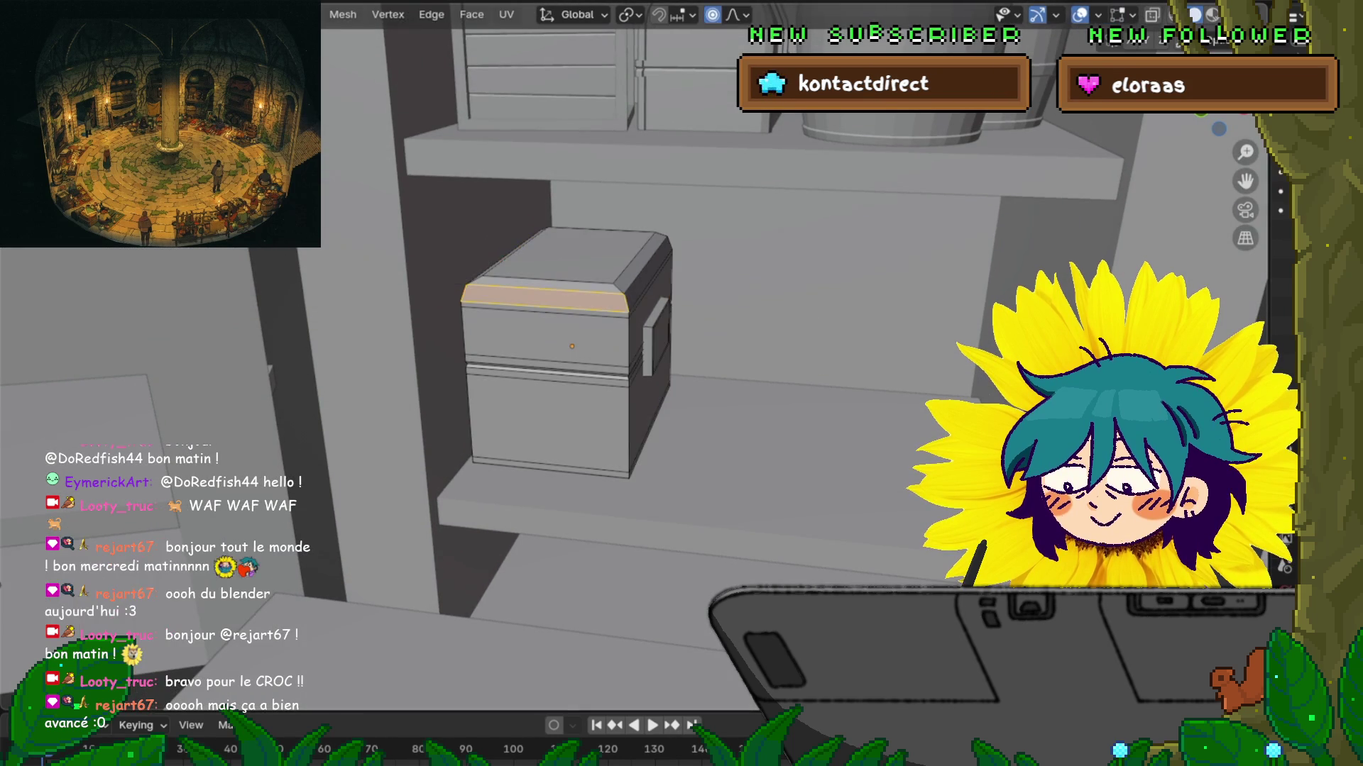
{"action": "left_click", "coordinate": [629, 419], "text": "alt"}
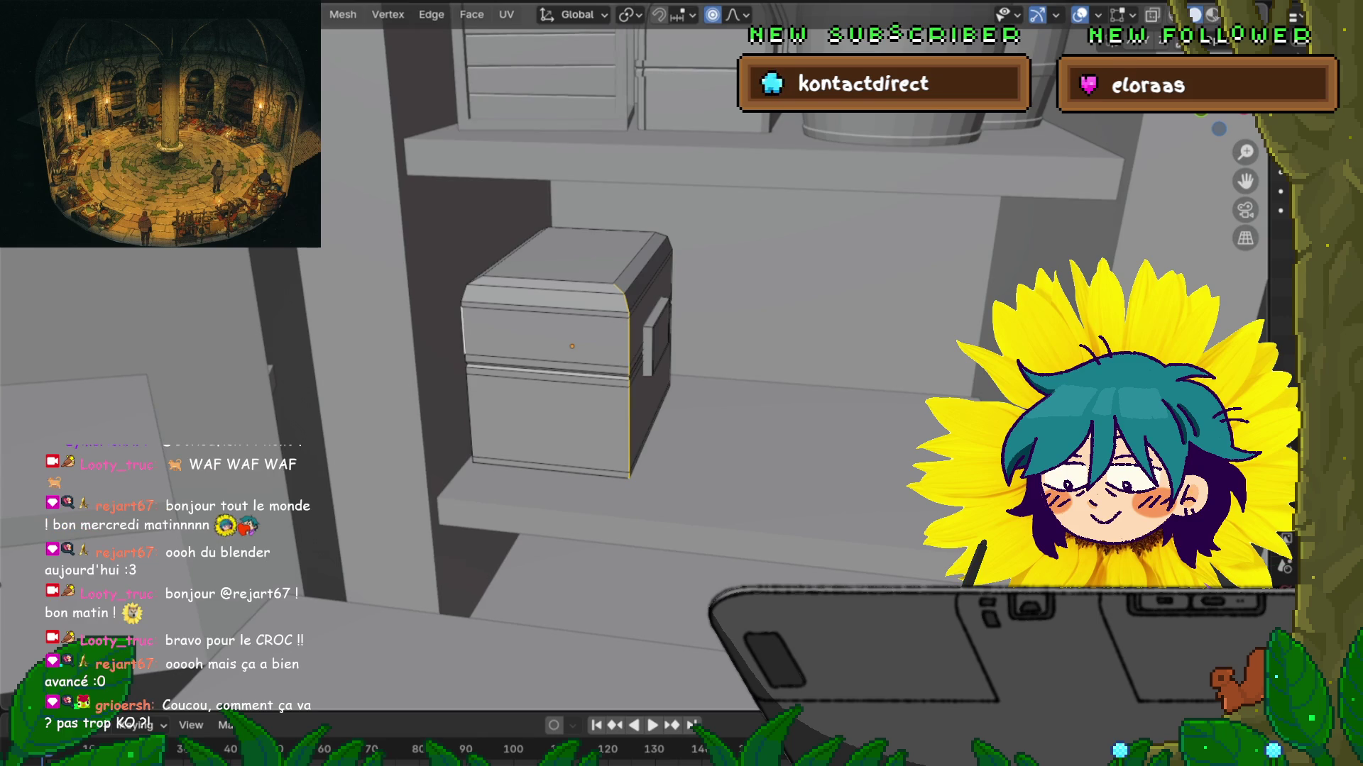
{"action": "left_click", "coordinate": [468, 411], "text": "alt+shift"}
{"action": "mouse_move", "coordinate": [710, 355]}
{"action": "middle_mouse_down"}
{"action": "mouse_move", "coordinate": [532, 308]}
{"action": "mouse_move", "coordinate": [489, 263]}
{"action": "mouse_move", "coordinate": [518, 302]}
{"action": "middle_mouse_up"}
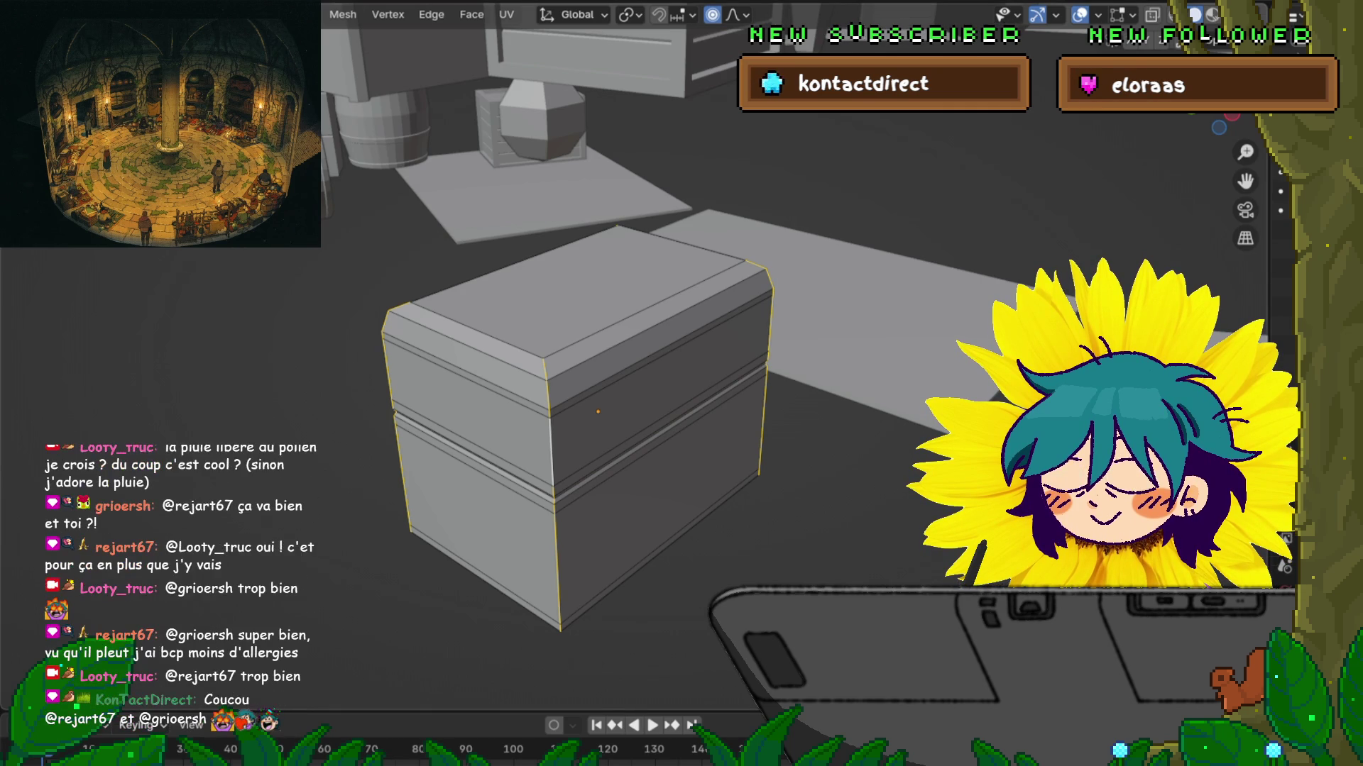
{"action": "middle_click_drag", "start_coordinate": [596, 411], "coordinate": [617, 504]}
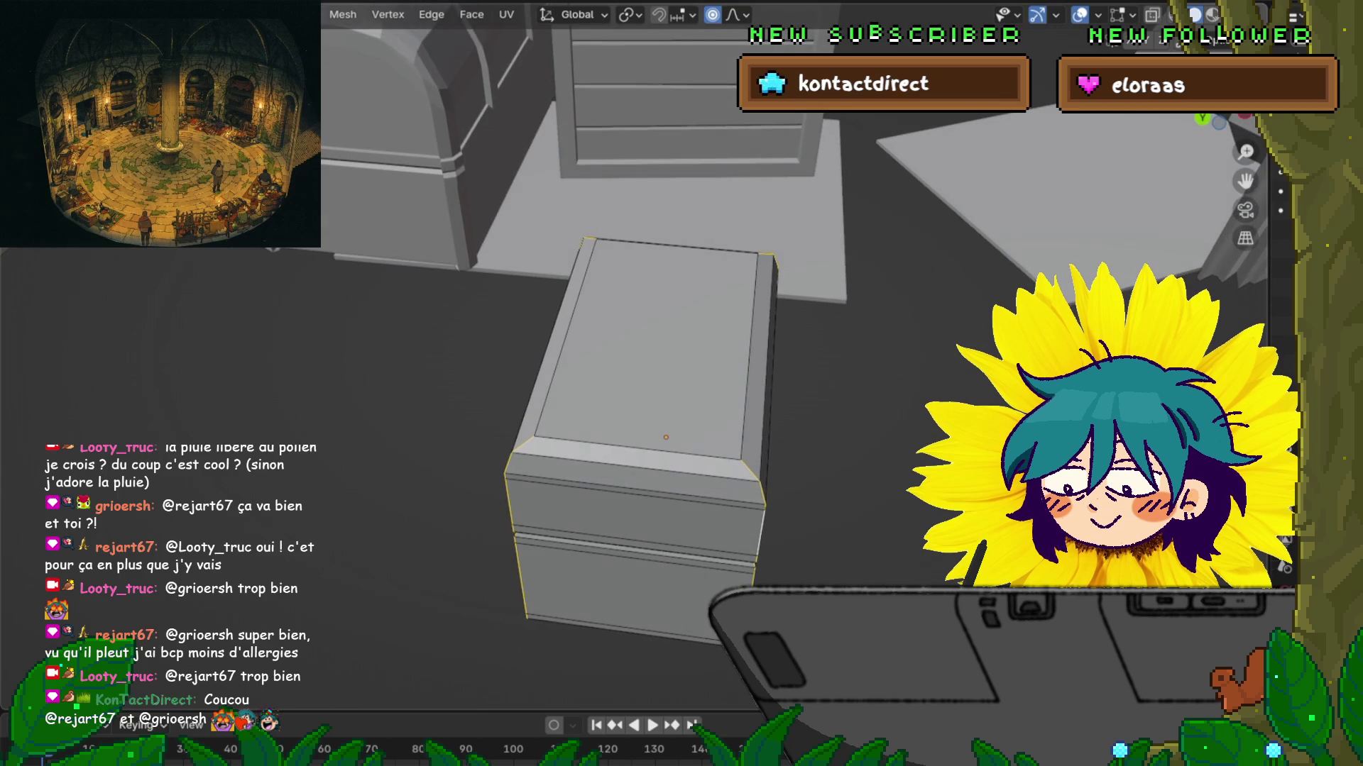
Step: In see-through wireframe, box-select the edges across the chest's middle and Subdivide them
{"action": "middle_click_drag", "start_coordinate": [639, 426], "coordinate": [582, 394]}
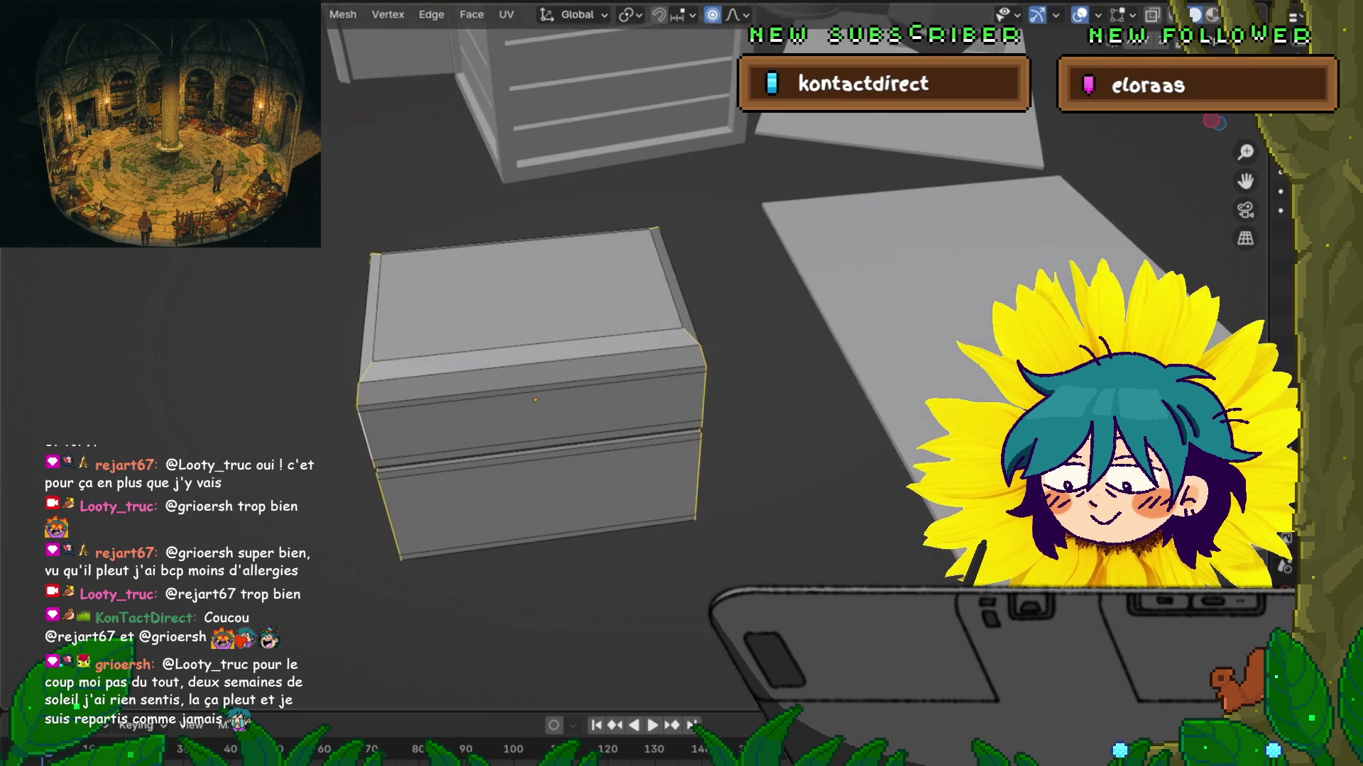
{"action": "key", "text": "alt+z"}
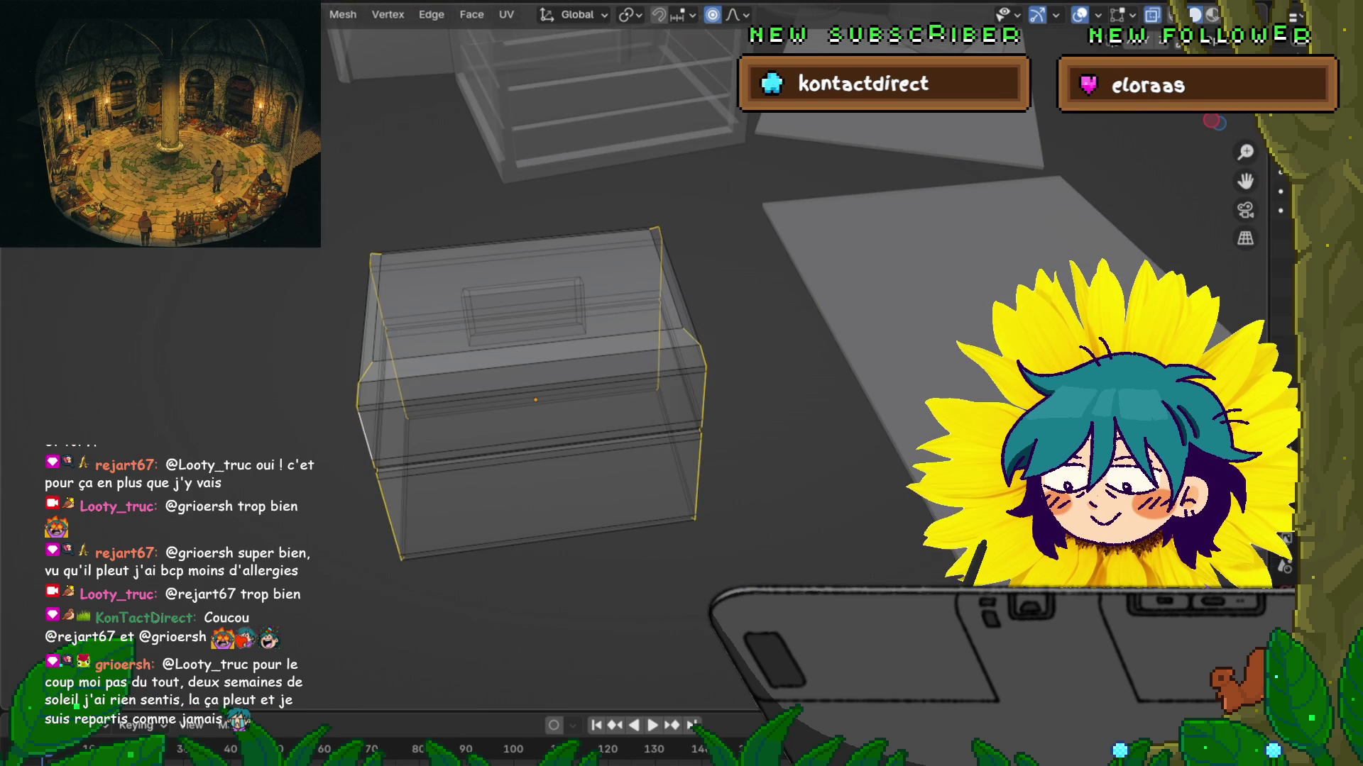
{"action": "key", "text": "shift+z"}
{"action": "left_click_drag", "start_coordinate": [508, 217], "coordinate": [553, 524]}
{"action": "mouse_move", "coordinate": [553, 524]}
{"action": "middle_mouse_down"}
{"action": "mouse_move", "coordinate": [497, 354]}
{"action": "mouse_move", "coordinate": [582, 326]}
{"action": "middle_mouse_up"}
{"action": "left_click", "coordinate": [431, 14]}
{"action": "left_click", "coordinate": [467, 118]}
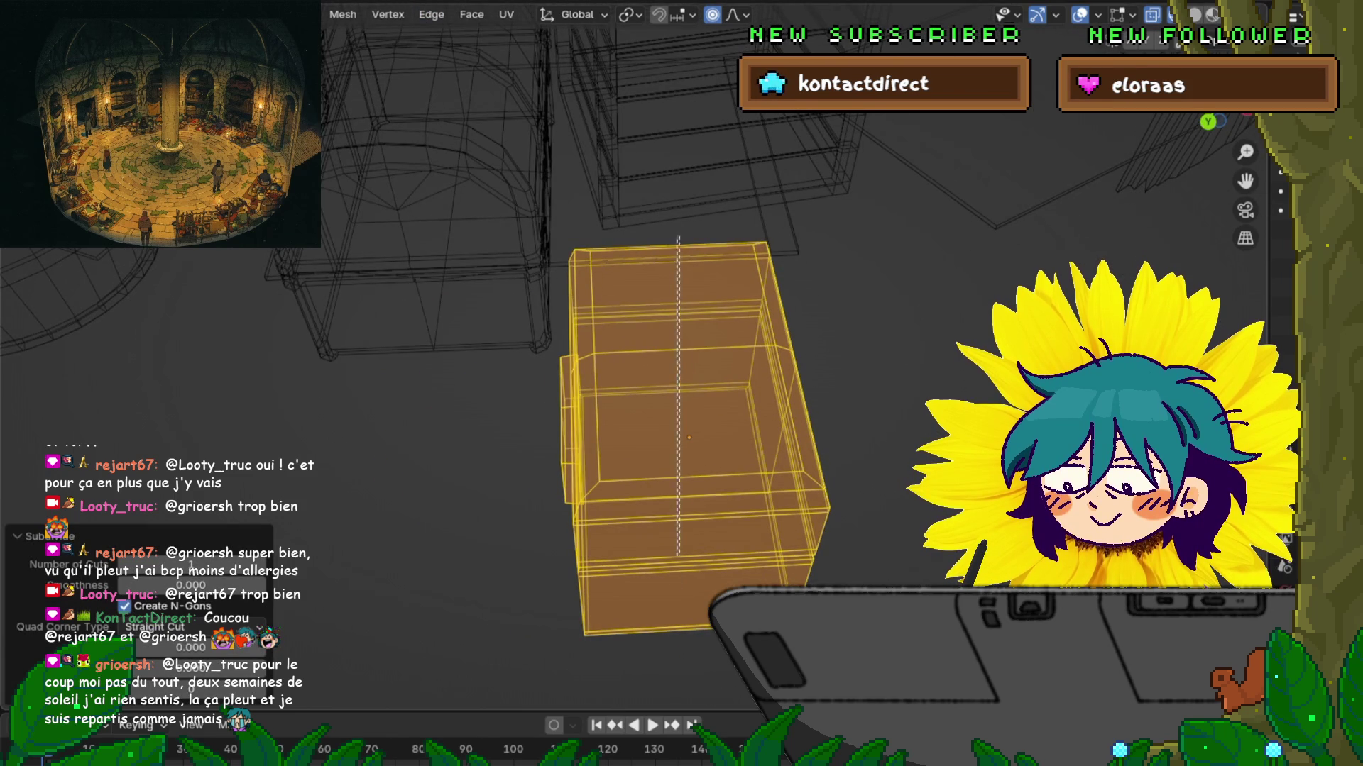
{"action": "left_click", "coordinate": [681, 495], "text": "ctrl+alt"}
{"action": "left_click", "coordinate": [431, 14]}
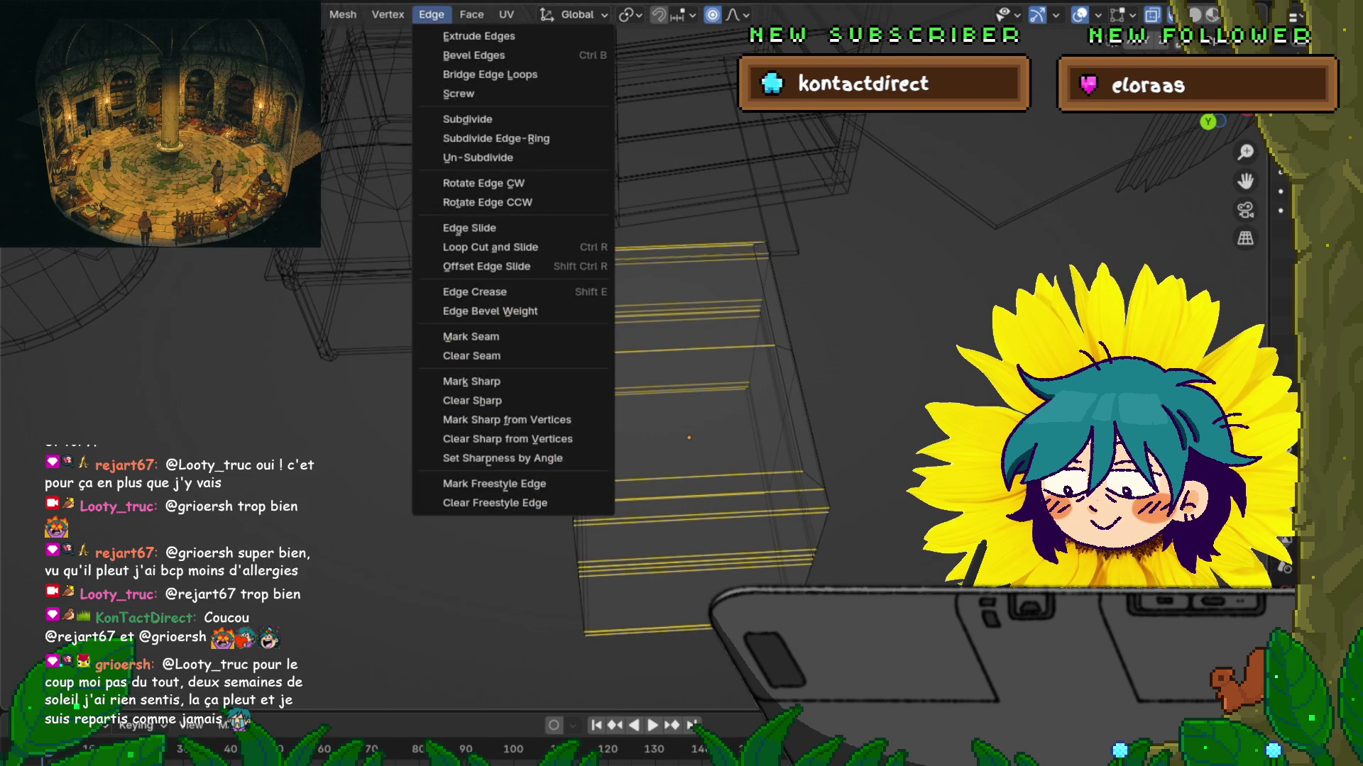
{"action": "left_click", "coordinate": [467, 119]}
{"action": "middle_click_drag", "start_coordinate": [467, 119], "coordinate": [511, 85]}
{"action": "mouse_move", "coordinate": [610, 426]}
{"action": "middle_mouse_down"}
{"action": "mouse_move", "coordinate": [589, 440]}
{"action": "mouse_move", "coordinate": [625, 419]}
{"action": "middle_mouse_up"}
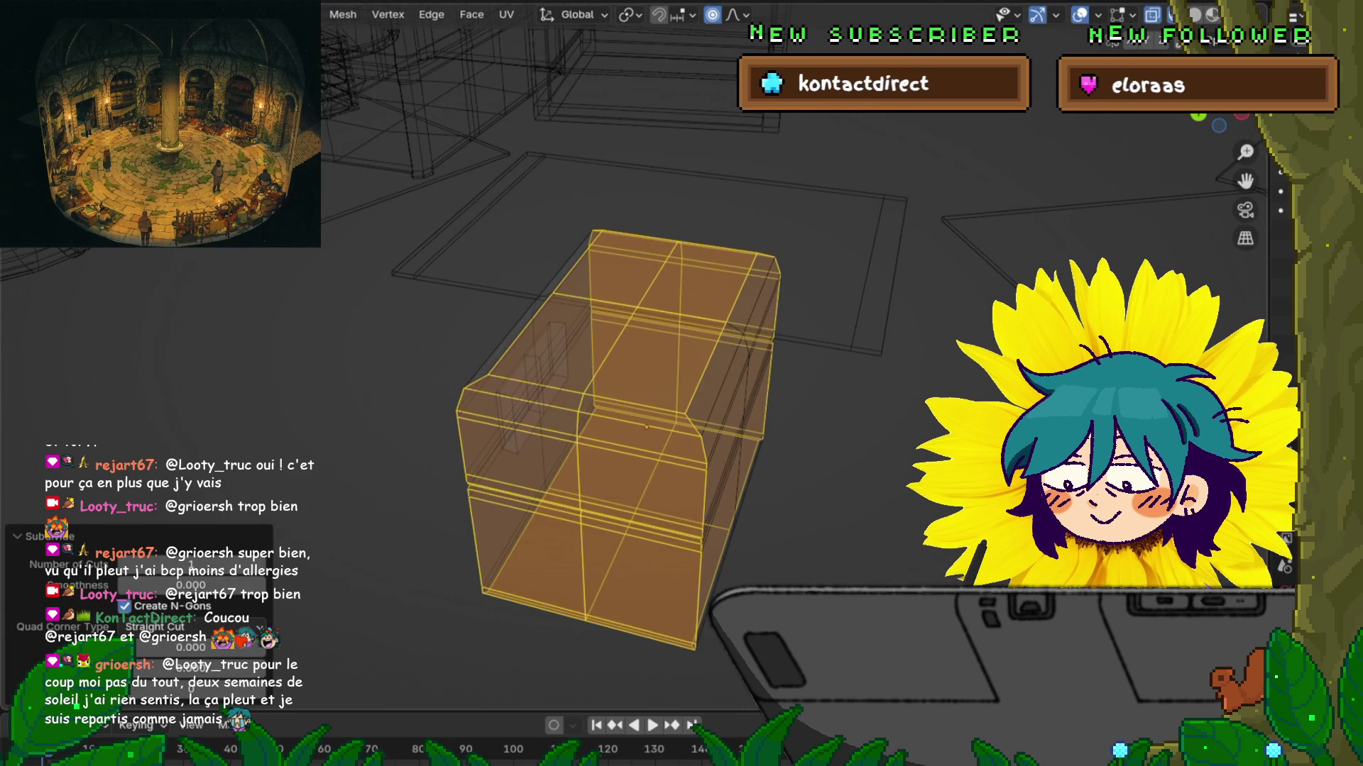
Step: Select three vertical corner edge loops on the chest for beveling
{"action": "left_click", "coordinate": [703, 497], "text": "alt"}
{"action": "mouse_move", "coordinate": [625, 419]}
{"action": "middle_mouse_down"}
{"action": "mouse_move", "coordinate": [597, 426]}
{"action": "mouse_move", "coordinate": [581, 454]}
{"action": "middle_mouse_up"}
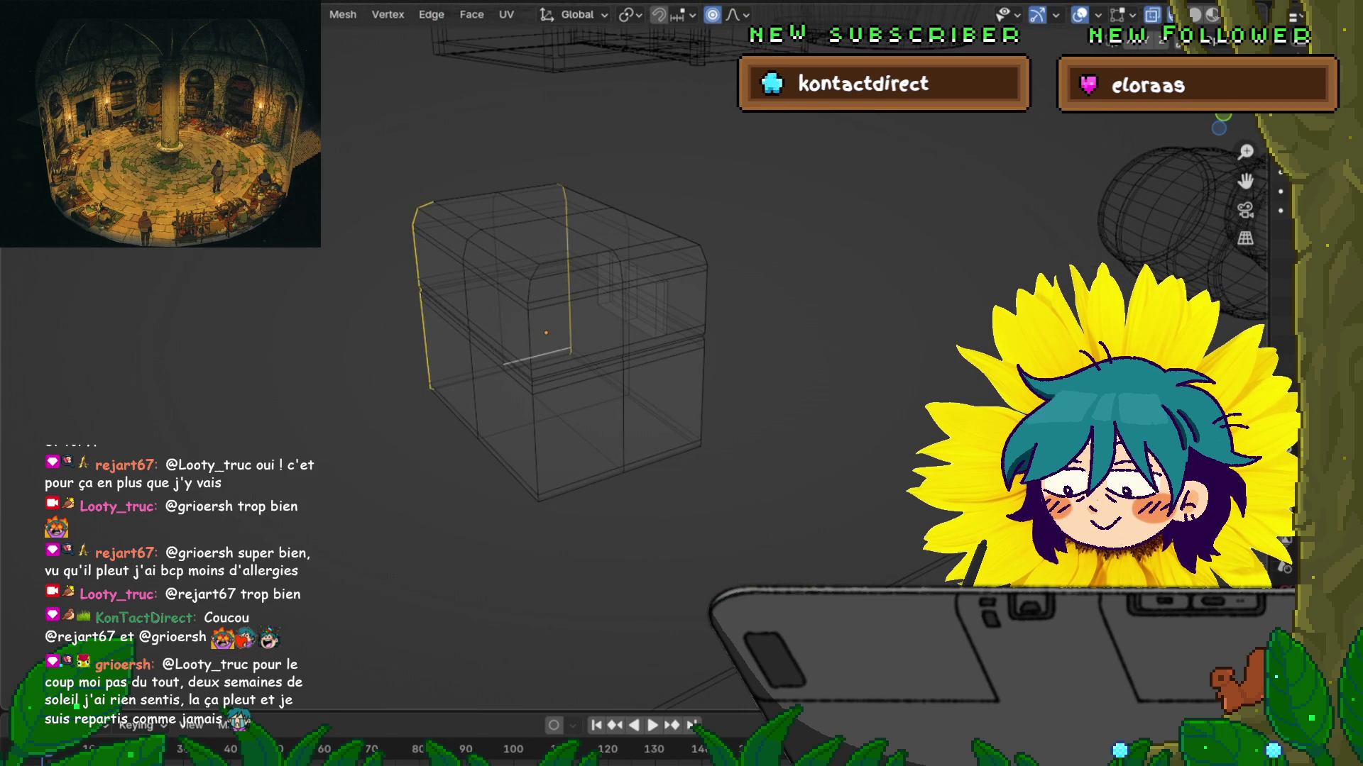
{"action": "left_click", "coordinate": [530, 333], "text": "alt+shift"}
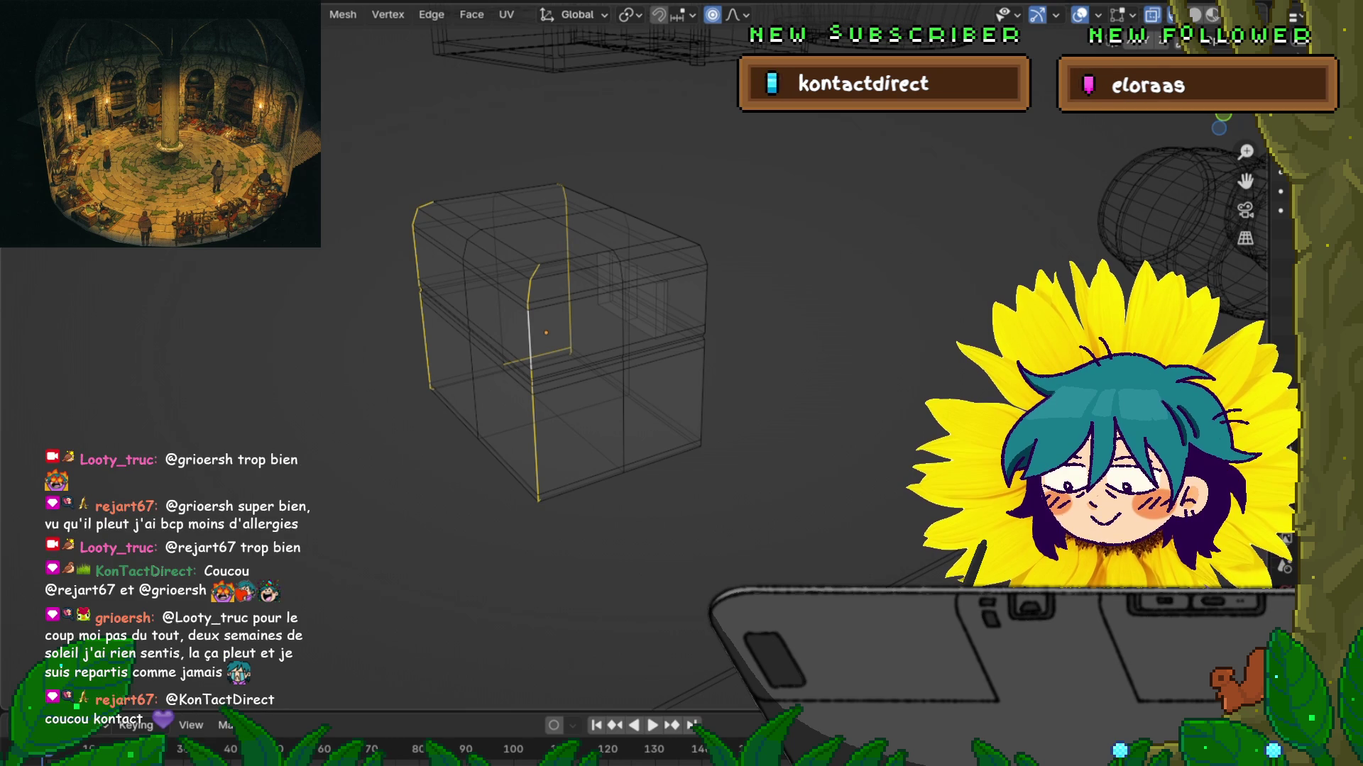
{"action": "key", "text": "ctrl+z"}
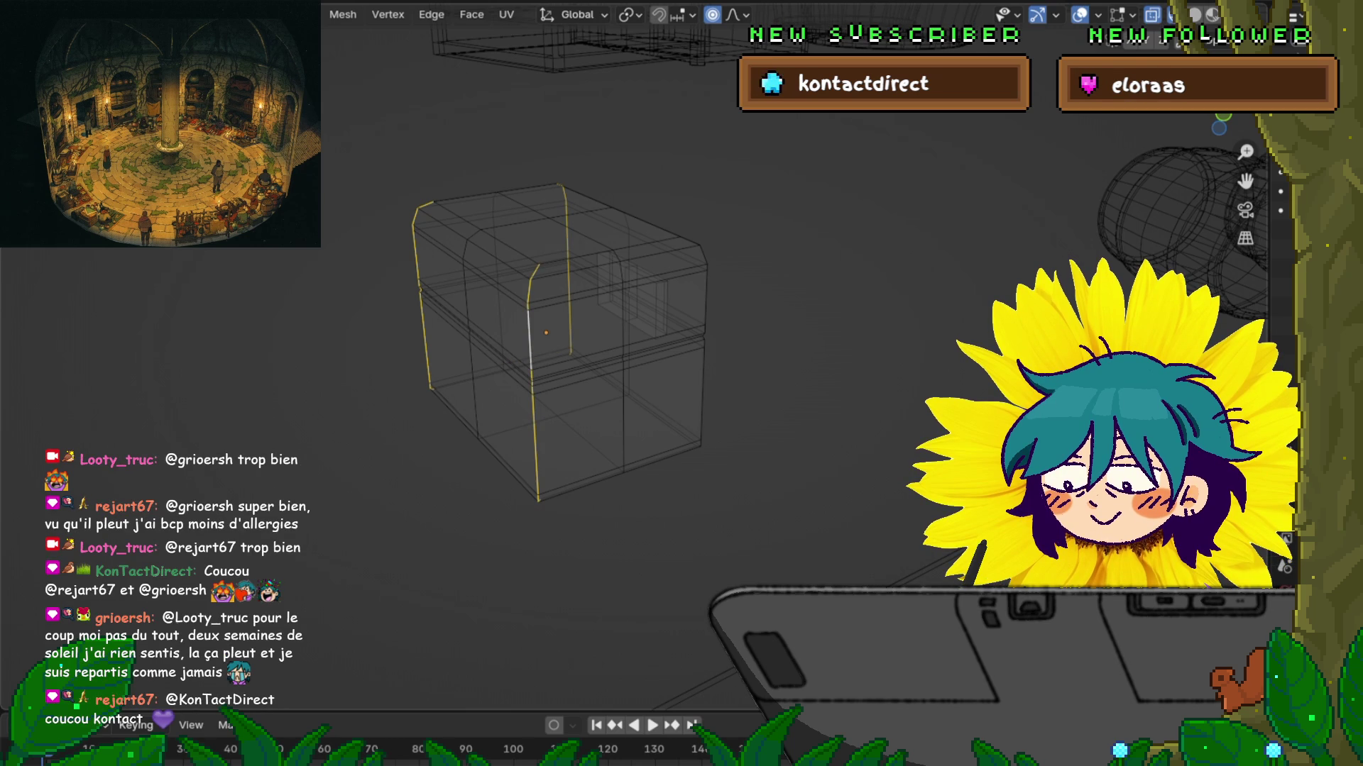
{"action": "left_click", "coordinate": [701, 387], "text": "alt+shift"}
{"action": "middle_click_drag", "start_coordinate": [701, 387], "coordinate": [731, 380]}
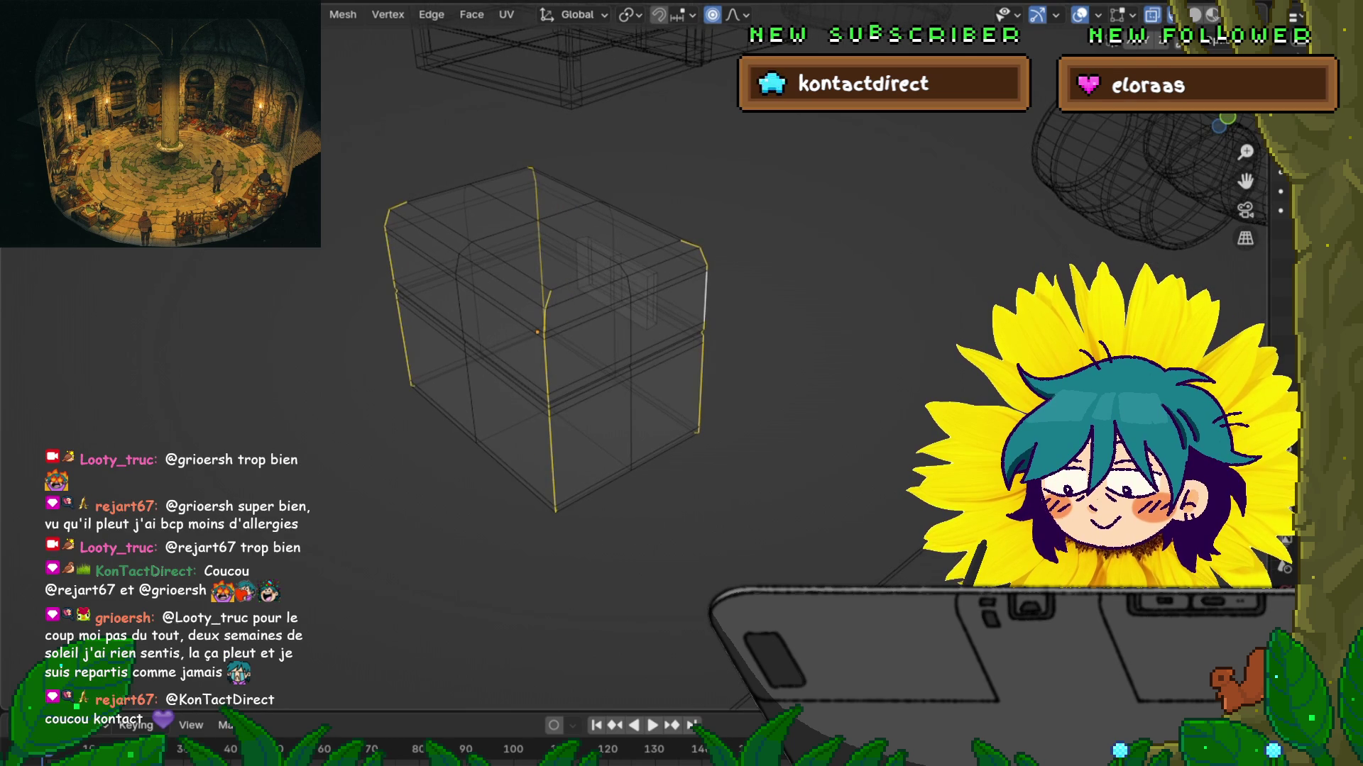
{"action": "key", "text": "ctrl+b"}
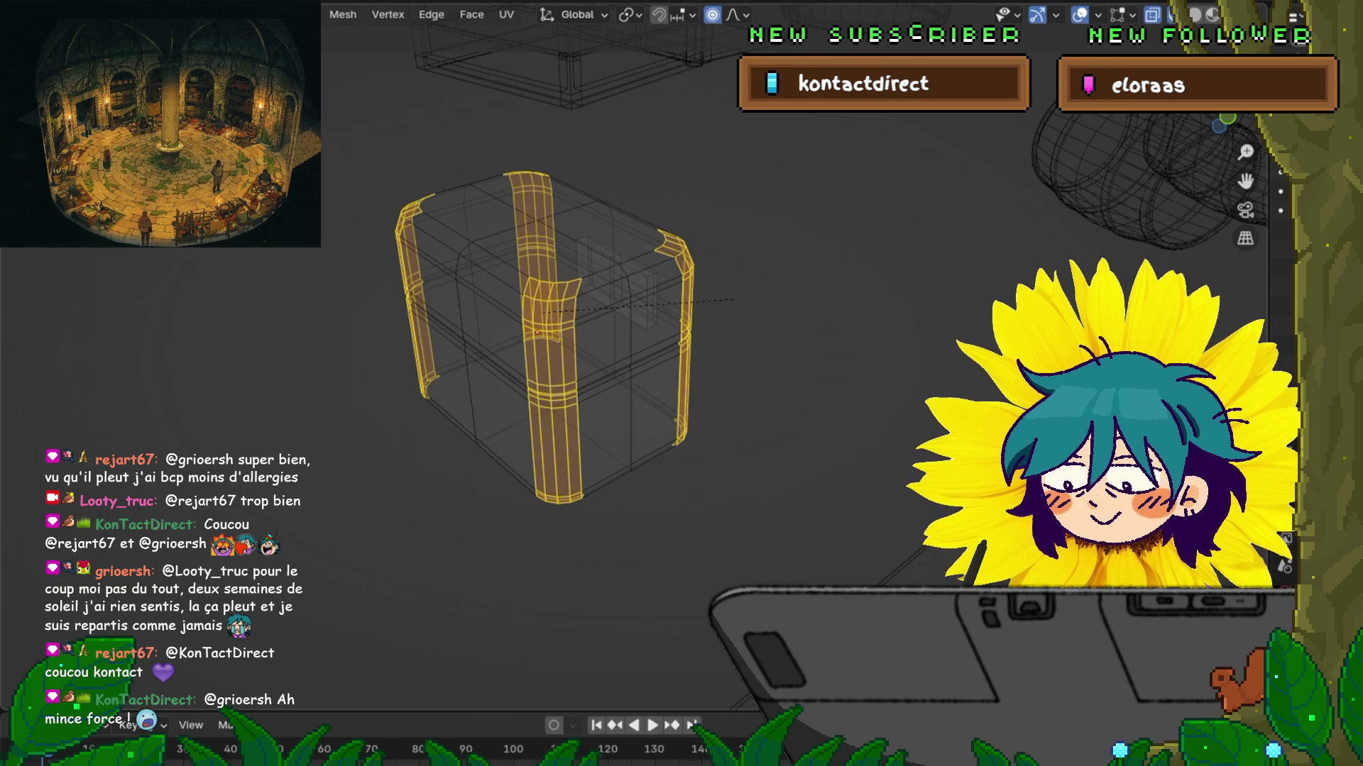
Step: Apply a trial bevel to the corner loops, inspect it, then undo it
{"action": "scroll", "coordinate": [733, 300], "scroll_direction": "down", "scroll_amount": 5}
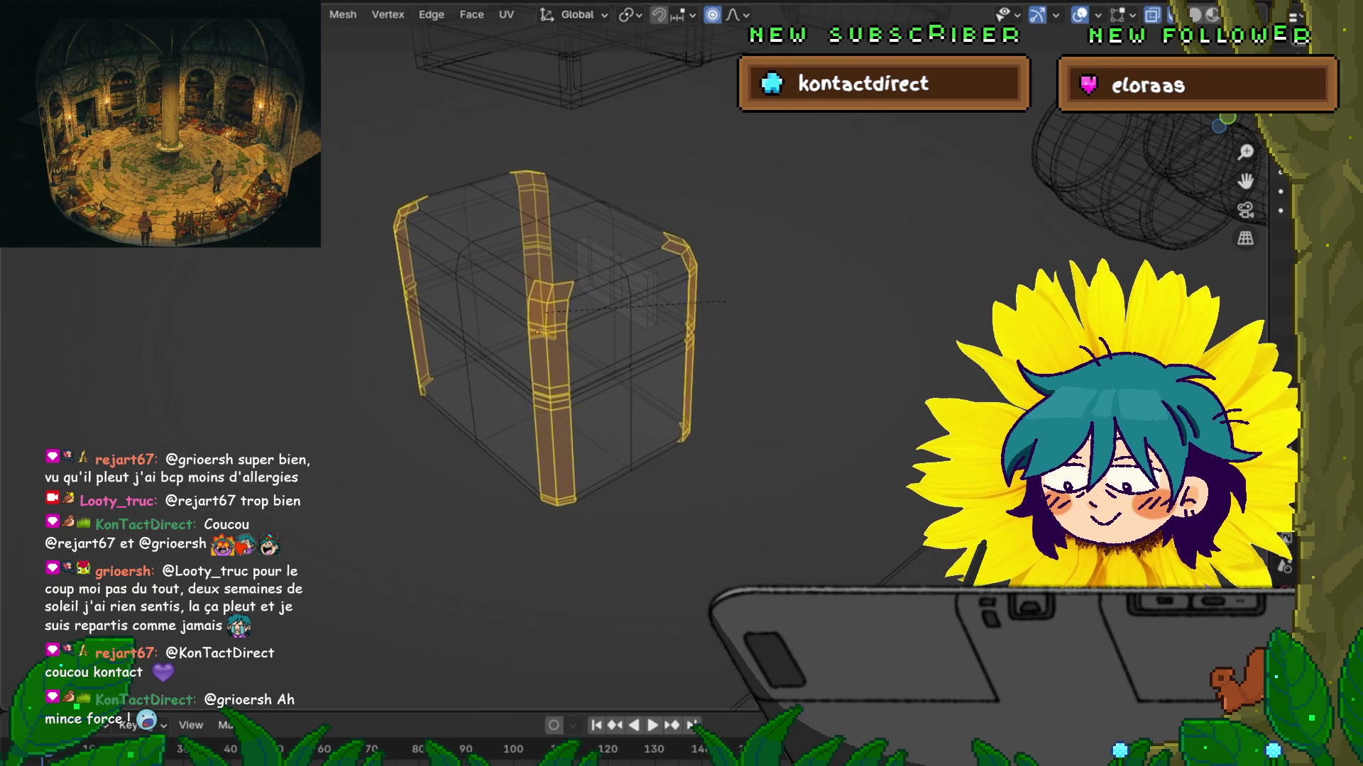
{"action": "left_click", "coordinate": [713, 305]}
{"action": "mouse_move", "coordinate": [713, 305]}
{"action": "middle_mouse_down"}
{"action": "mouse_move", "coordinate": [703, 270]}
{"action": "mouse_move", "coordinate": [646, 341]}
{"action": "mouse_move", "coordinate": [391, 295]}
{"action": "middle_mouse_up"}
{"action": "key", "text": "ctrl+z"}
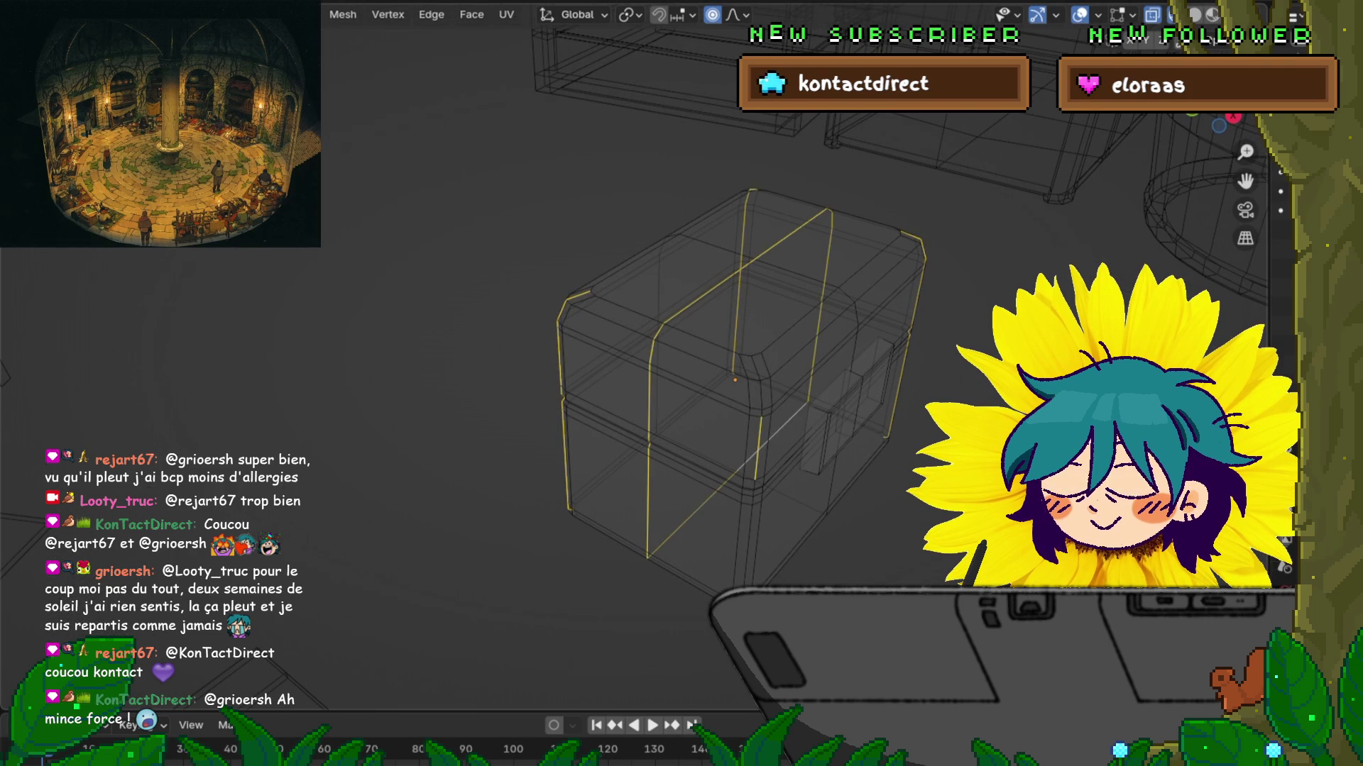
Step: Scale the front corner edge loop outward with proportional falloff size 0.39
{"action": "left_click", "coordinate": [758, 447], "text": "shift"}
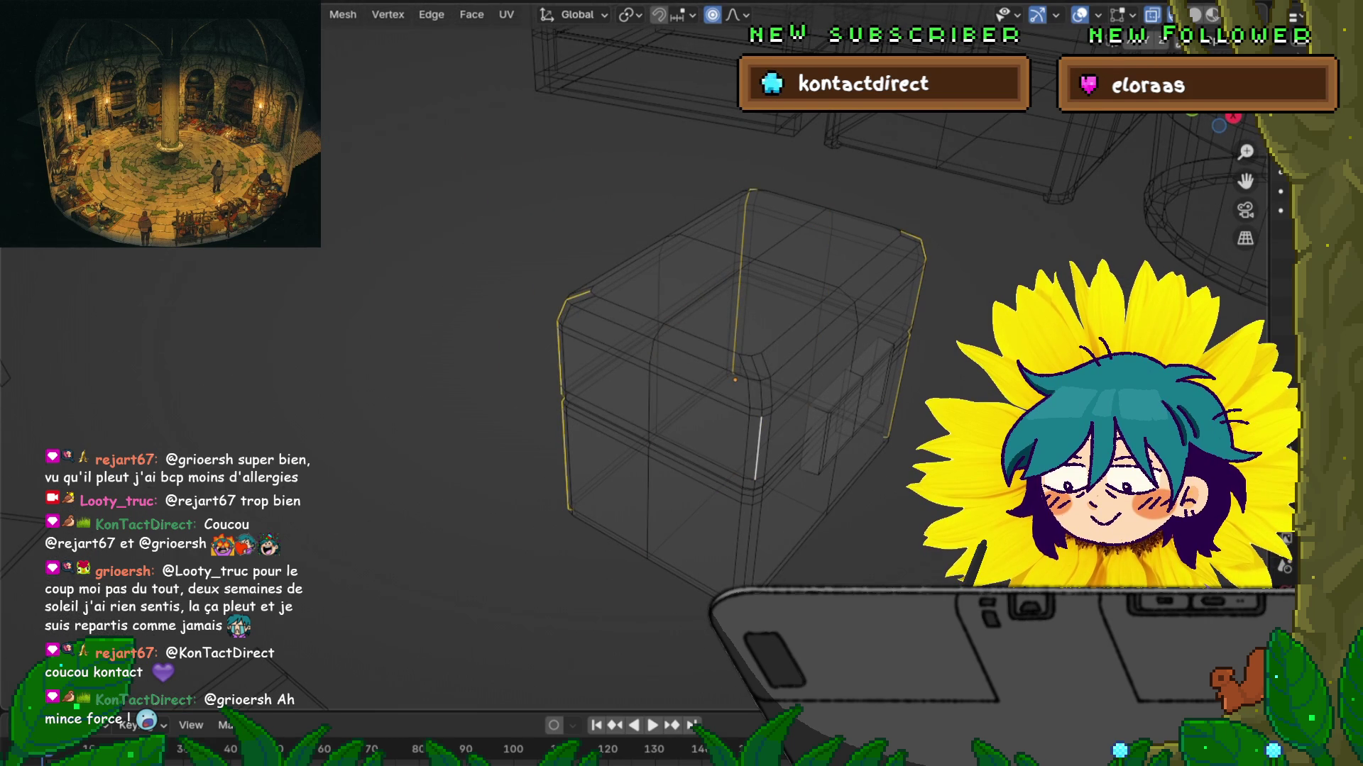
{"action": "left_click", "coordinate": [758, 447], "text": "alt+shift"}
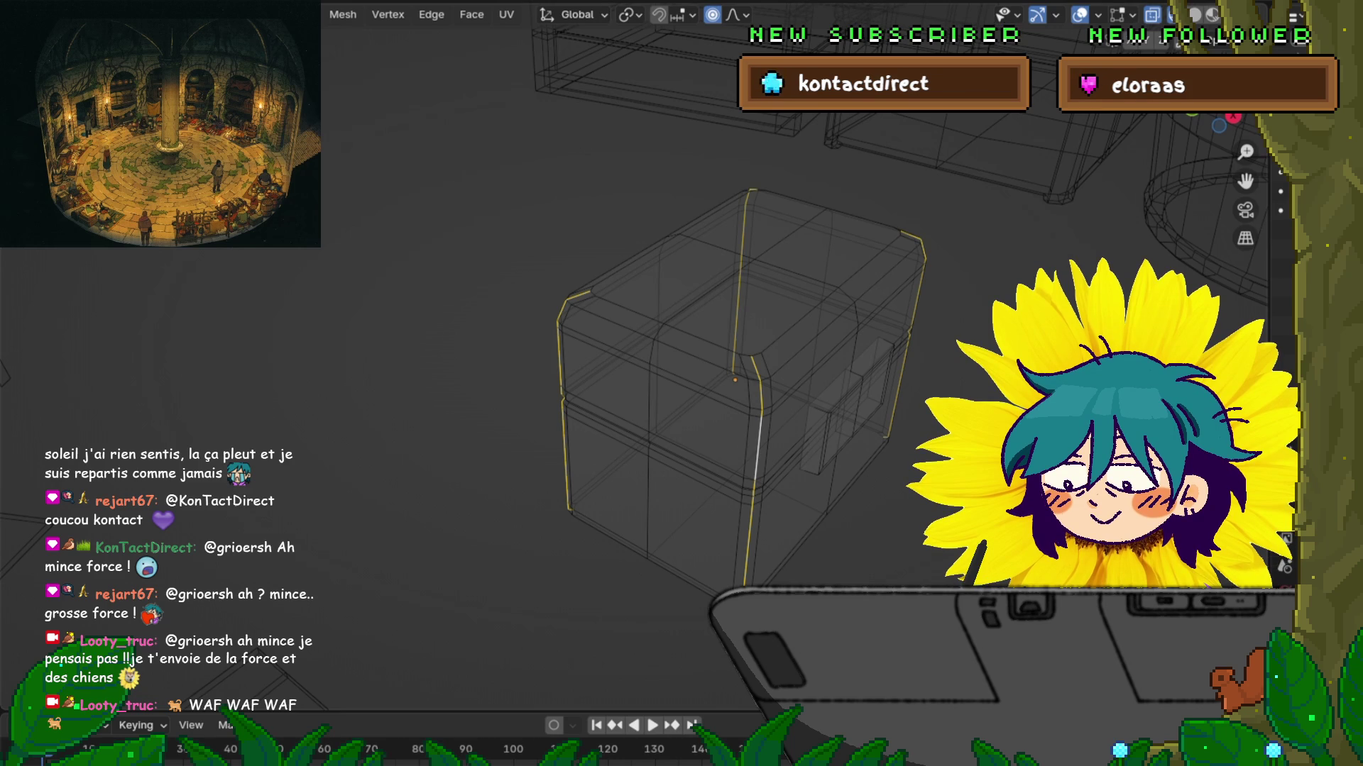
{"action": "middle_click_drag", "start_coordinate": [710, 355], "coordinate": [752, 341]}
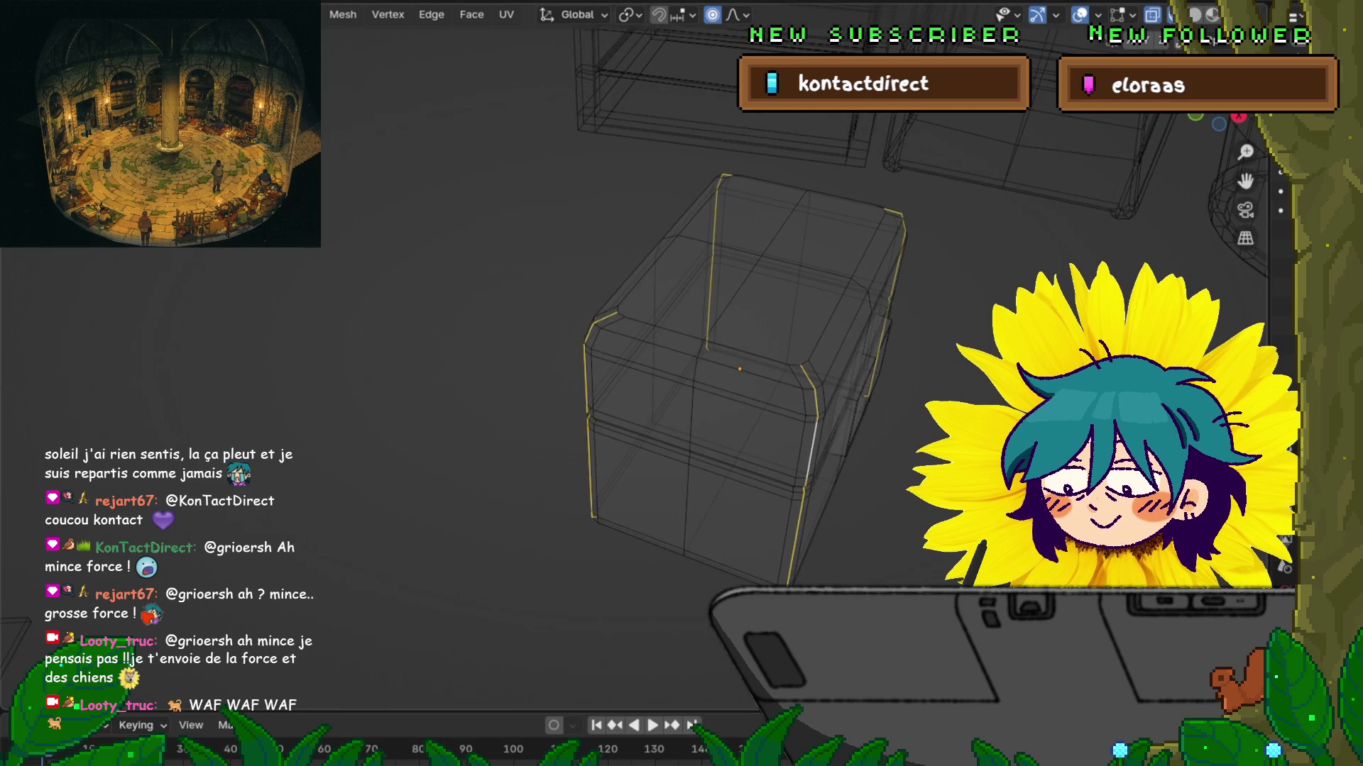
{"action": "key", "text": "s"}
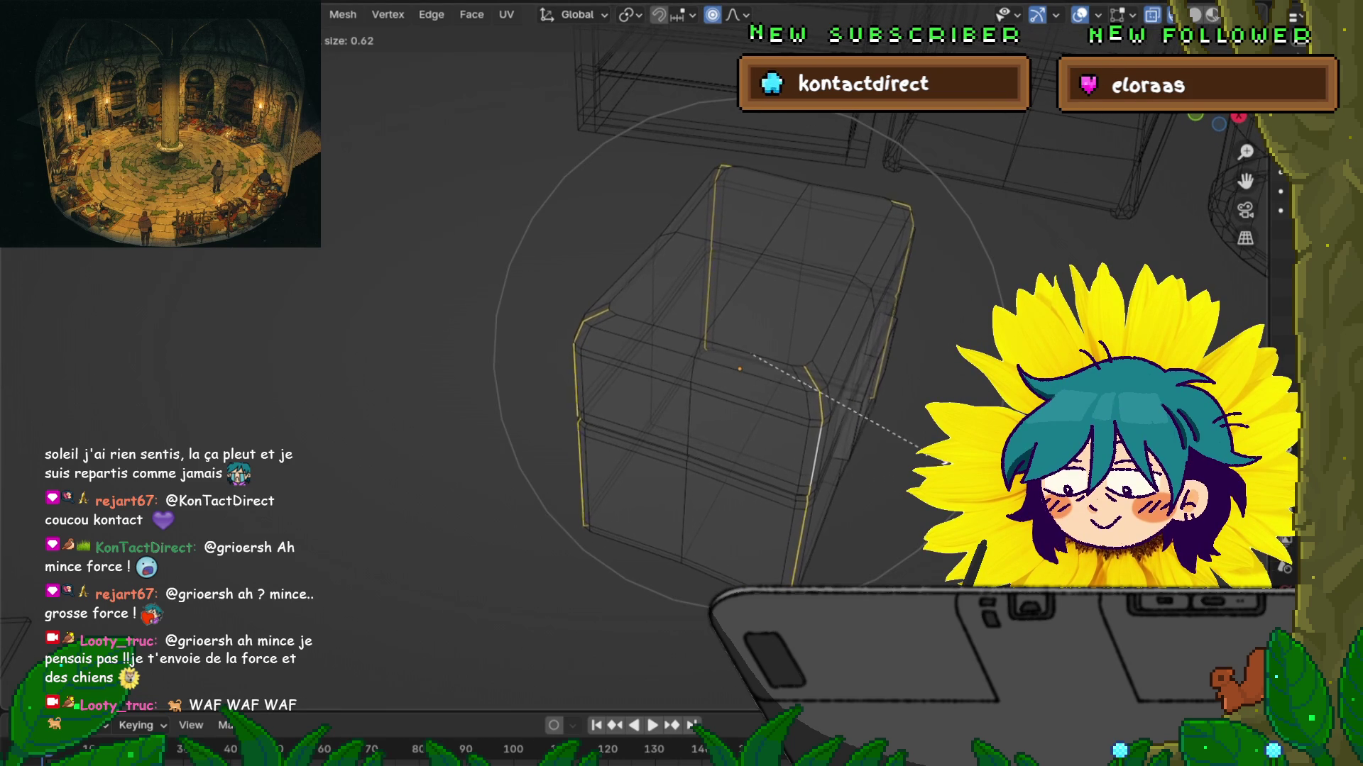
{"action": "scroll", "coordinate": [948, 429], "scroll_direction": "up", "scroll_amount": 5}
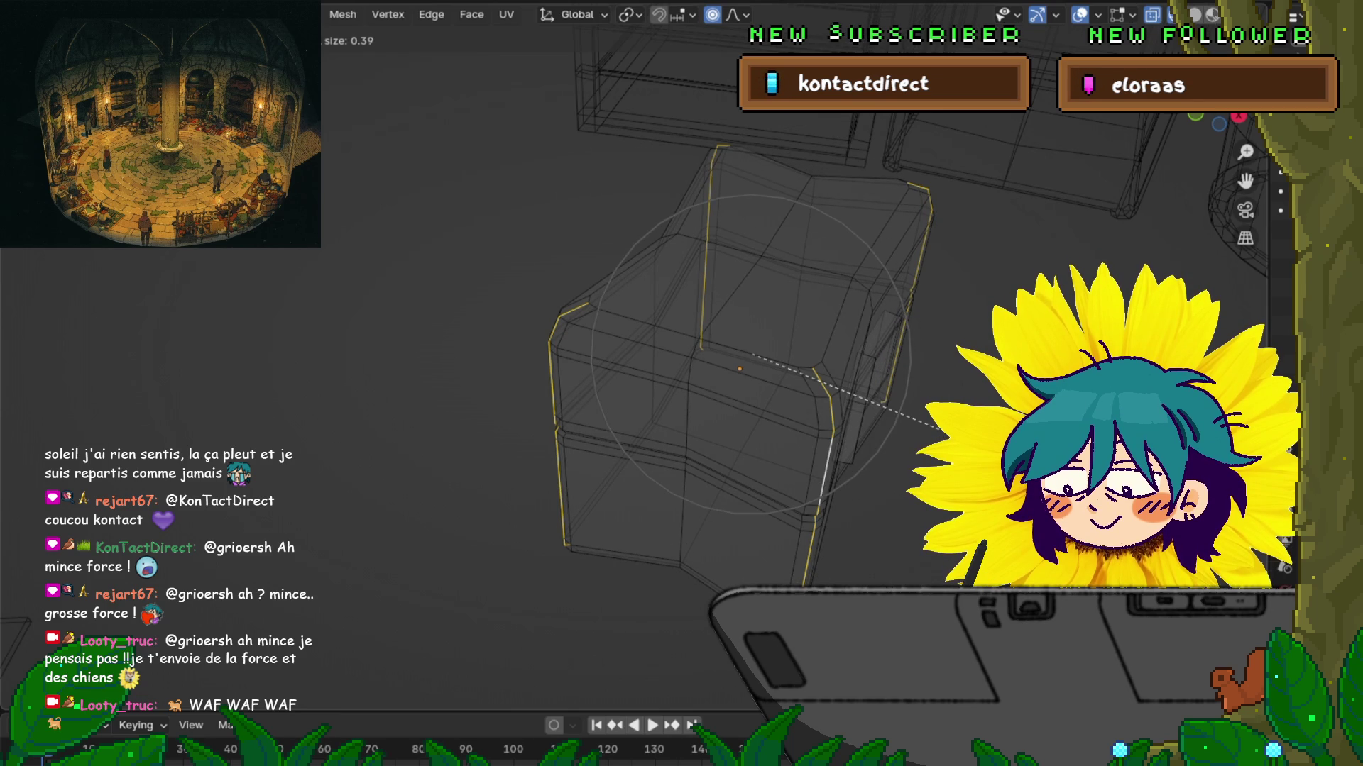
{"action": "key", "text": "Return"}
{"action": "key", "text": "KP_1"}
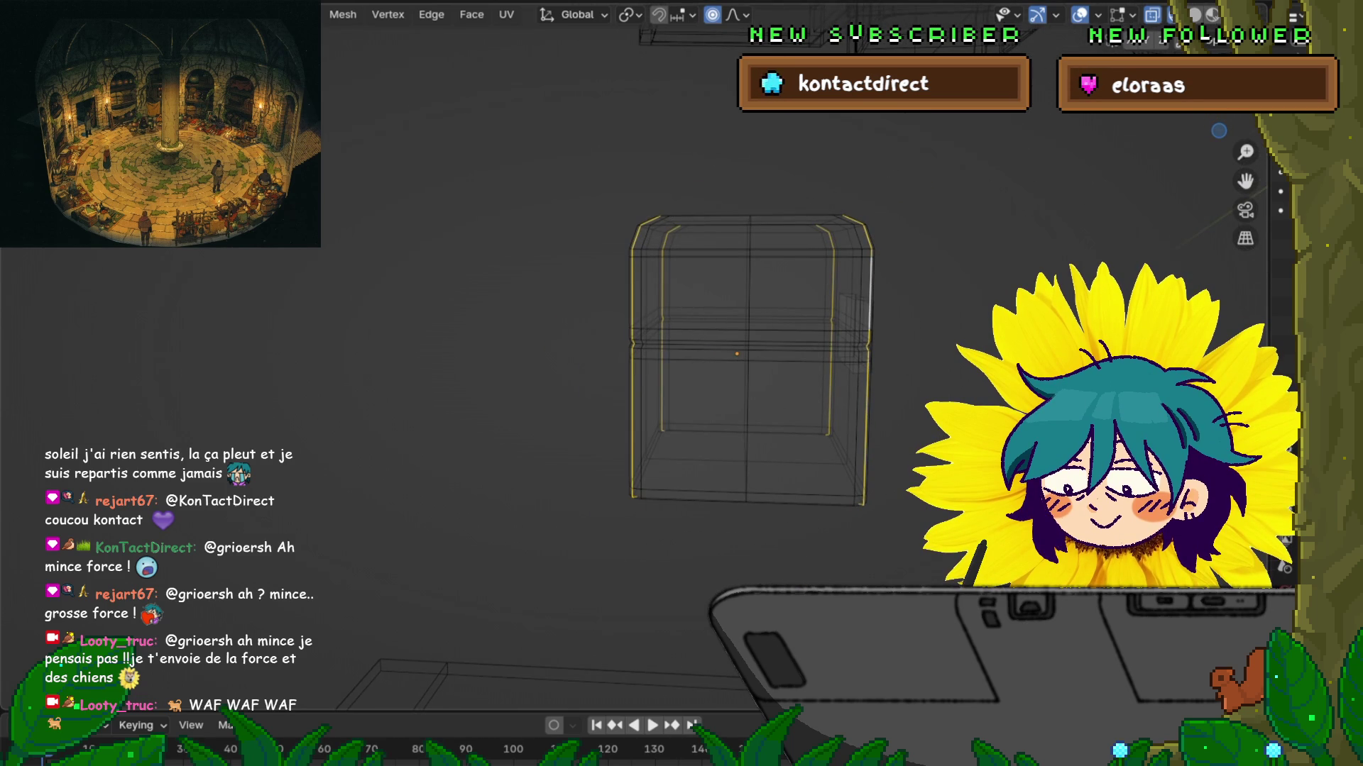
{"action": "key", "text": "KP_6"}
{"action": "key", "text": "KP_6"}
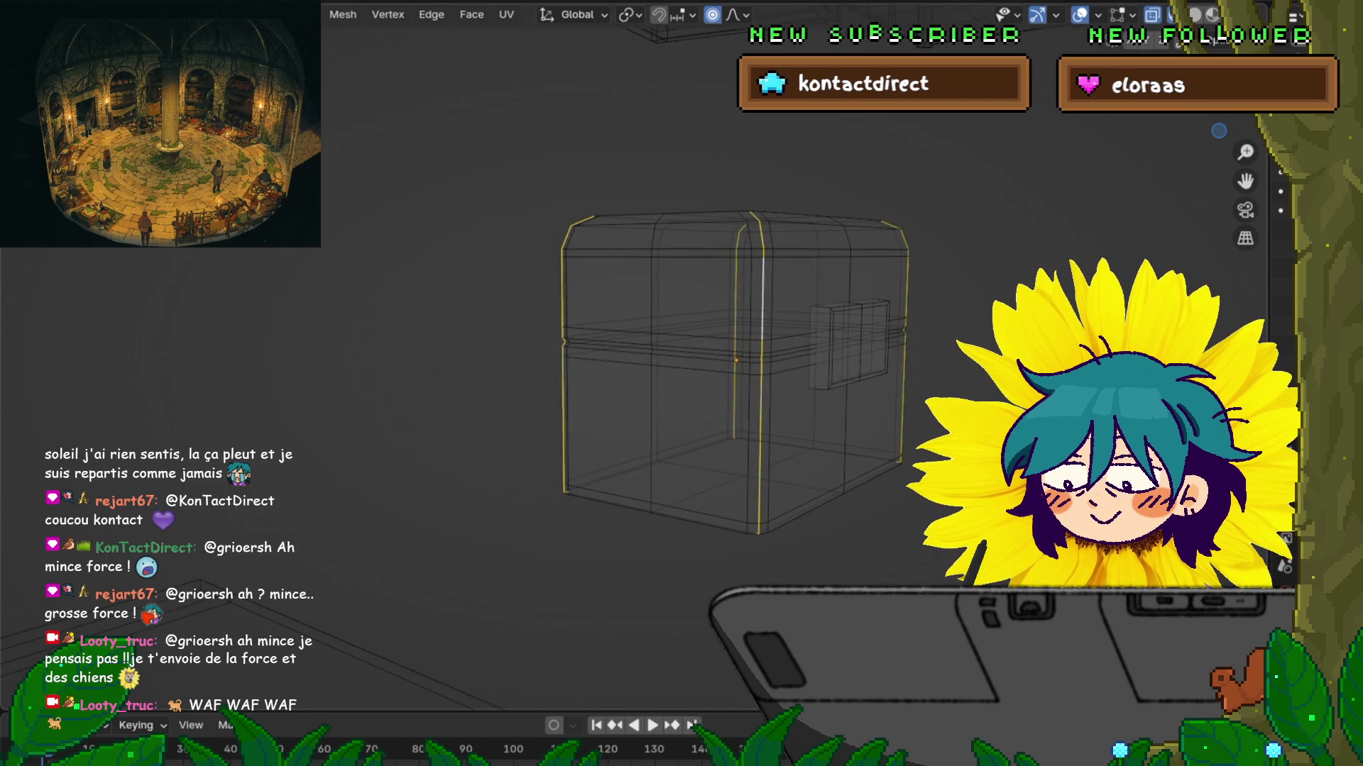
Step: Scale the two lid seam loops outward with proportional falloff size 0.32
{"action": "left_click", "coordinate": [638, 328], "text": "alt"}
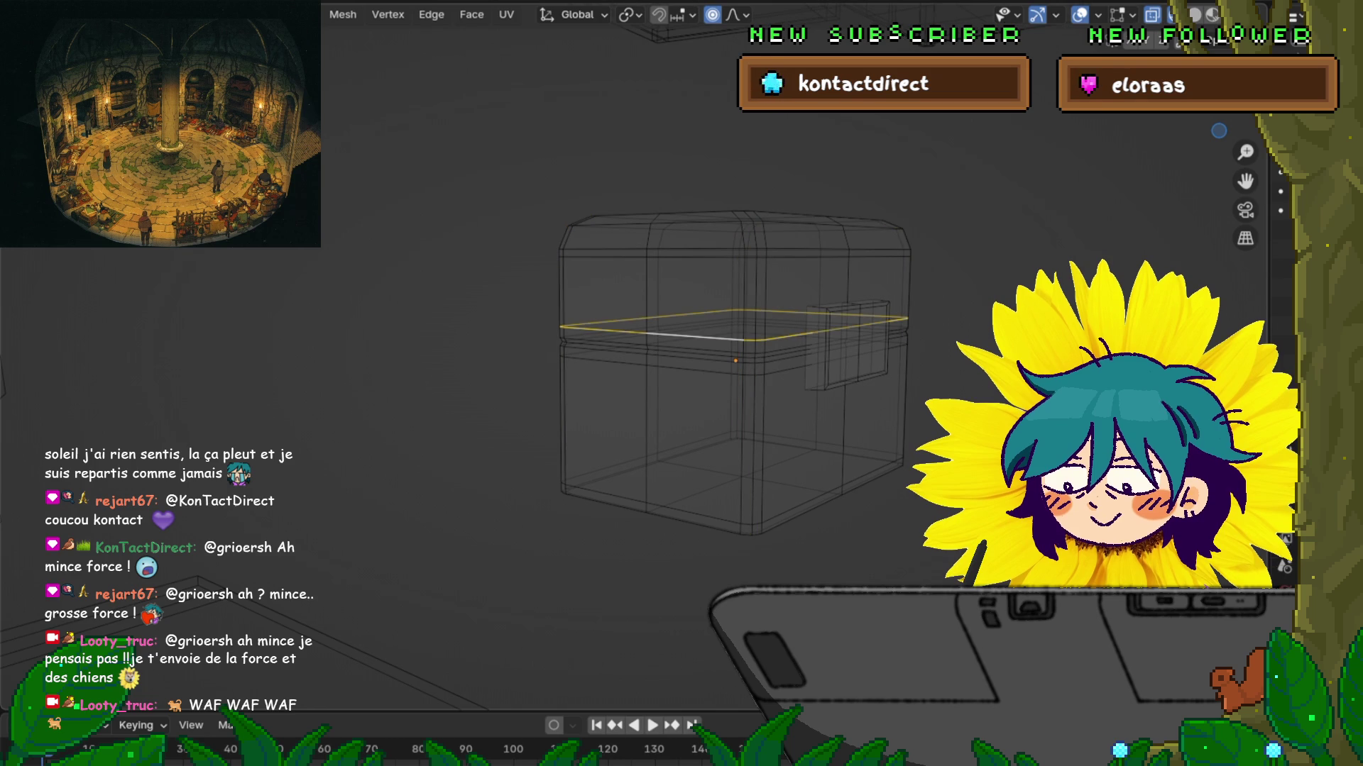
{"action": "left_click", "coordinate": [639, 355], "text": "alt+shift"}
{"action": "key", "text": "KP_4"}
{"action": "key", "text": "KP_8"}
{"action": "key", "text": "KP_4"}
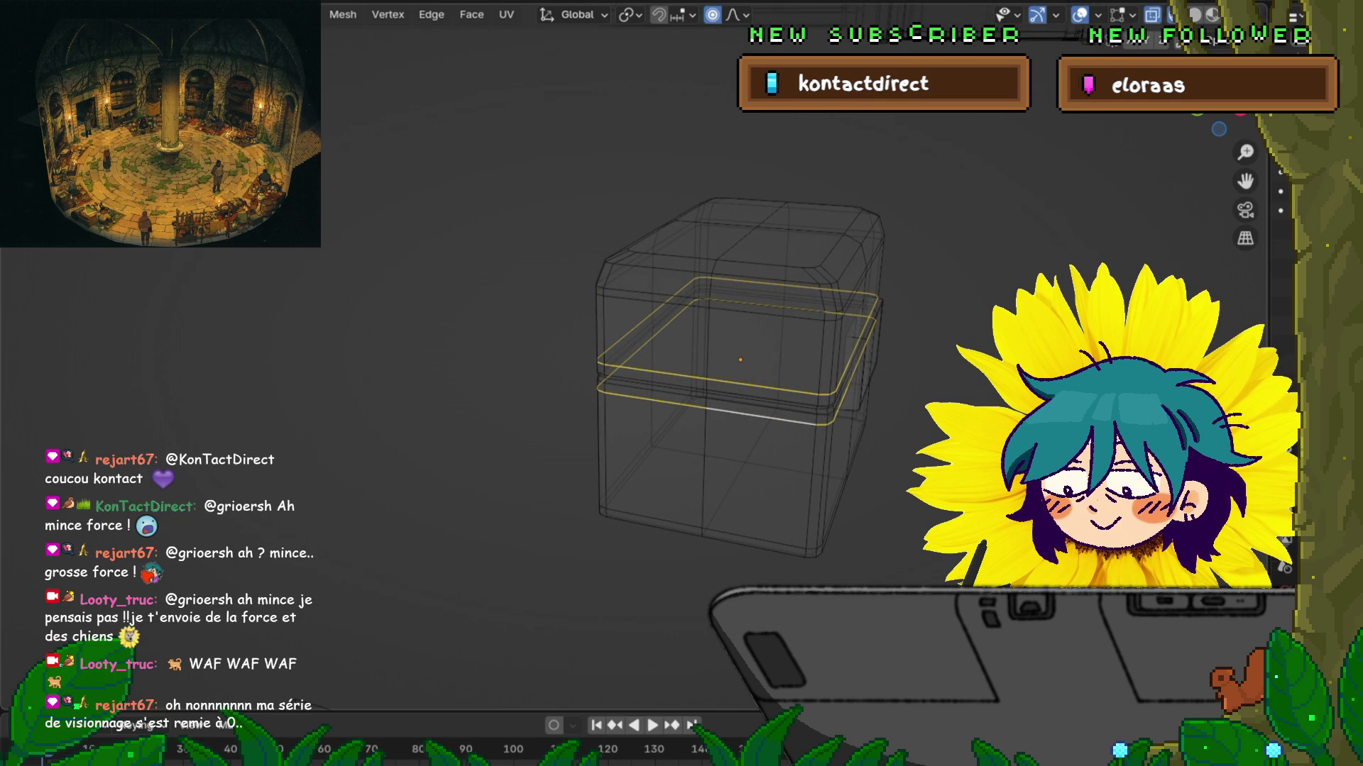
{"action": "key", "text": "s"}
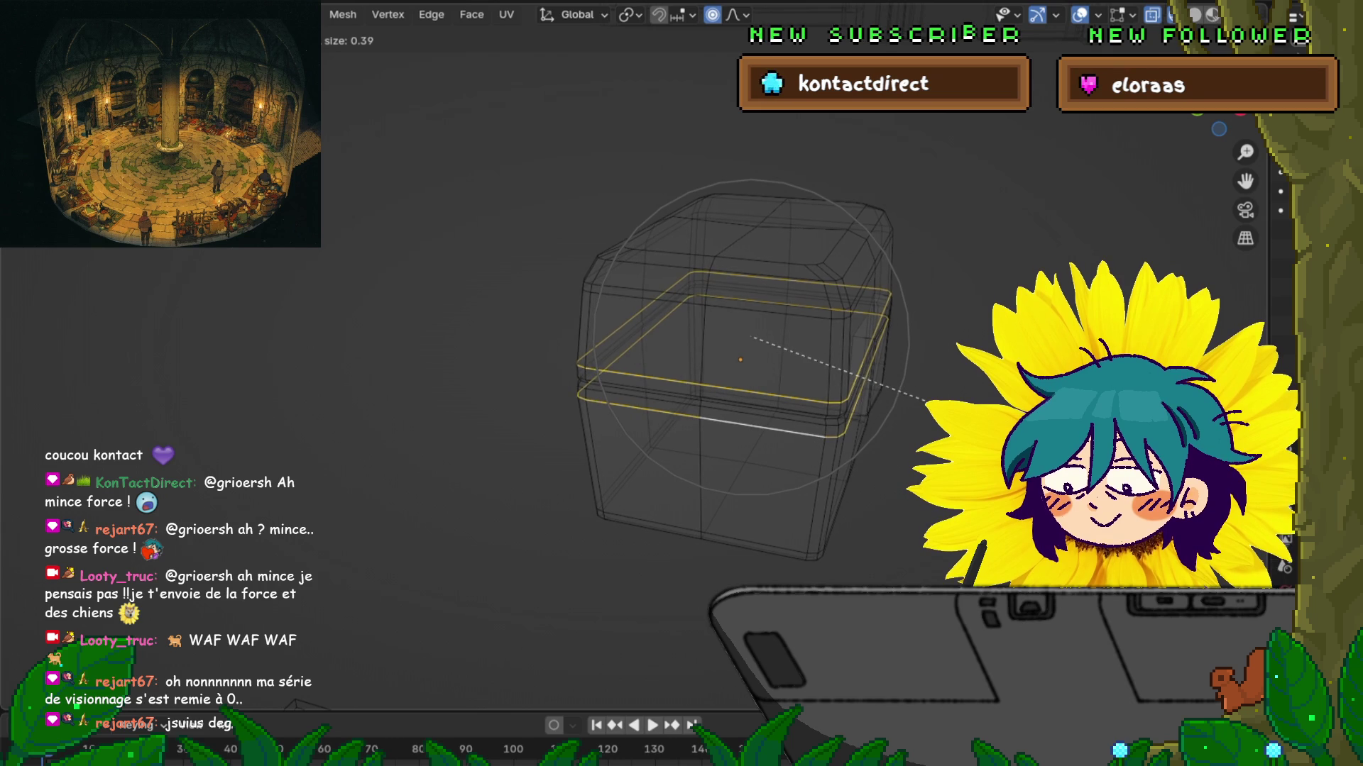
{"action": "scroll", "coordinate": [926, 402], "scroll_direction": "up", "scroll_amount": 1}
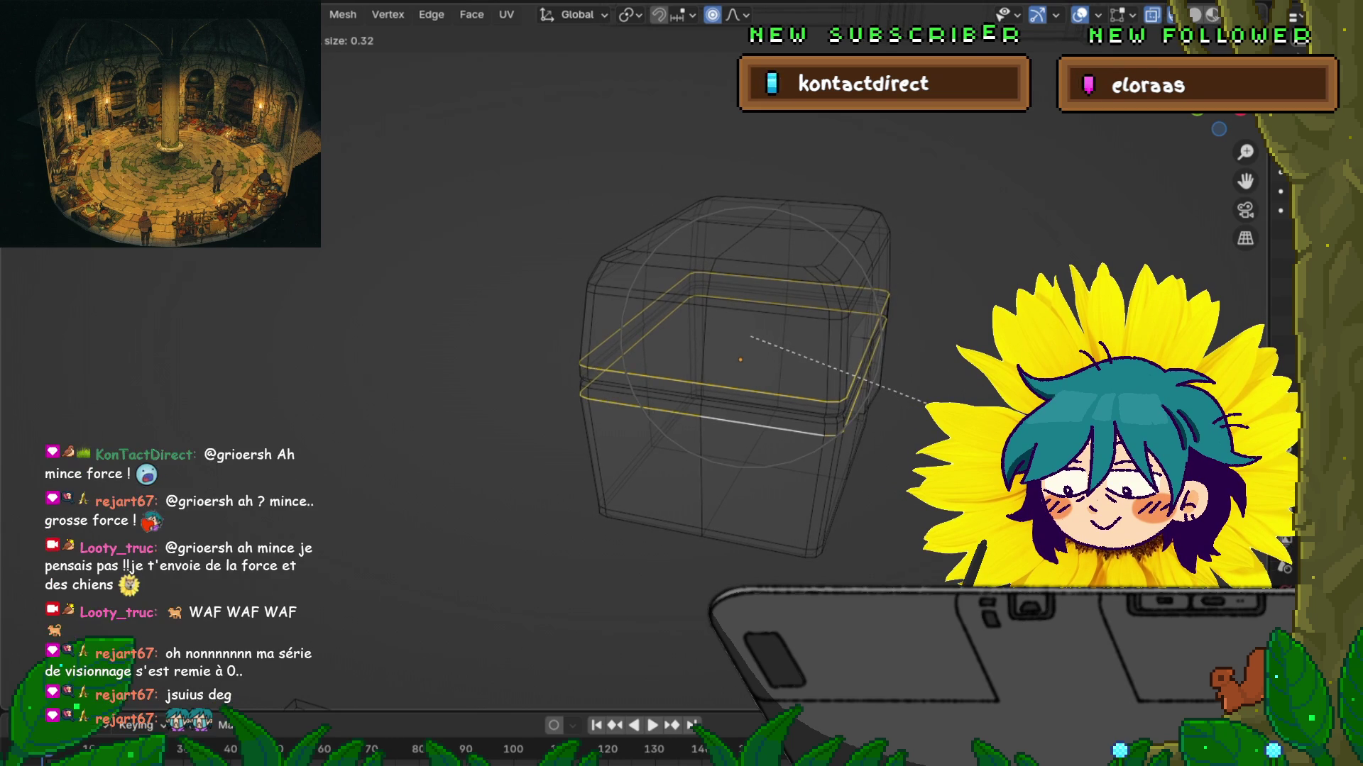
{"action": "scroll", "coordinate": [926, 401], "scroll_direction": "up", "scroll_amount": 1}
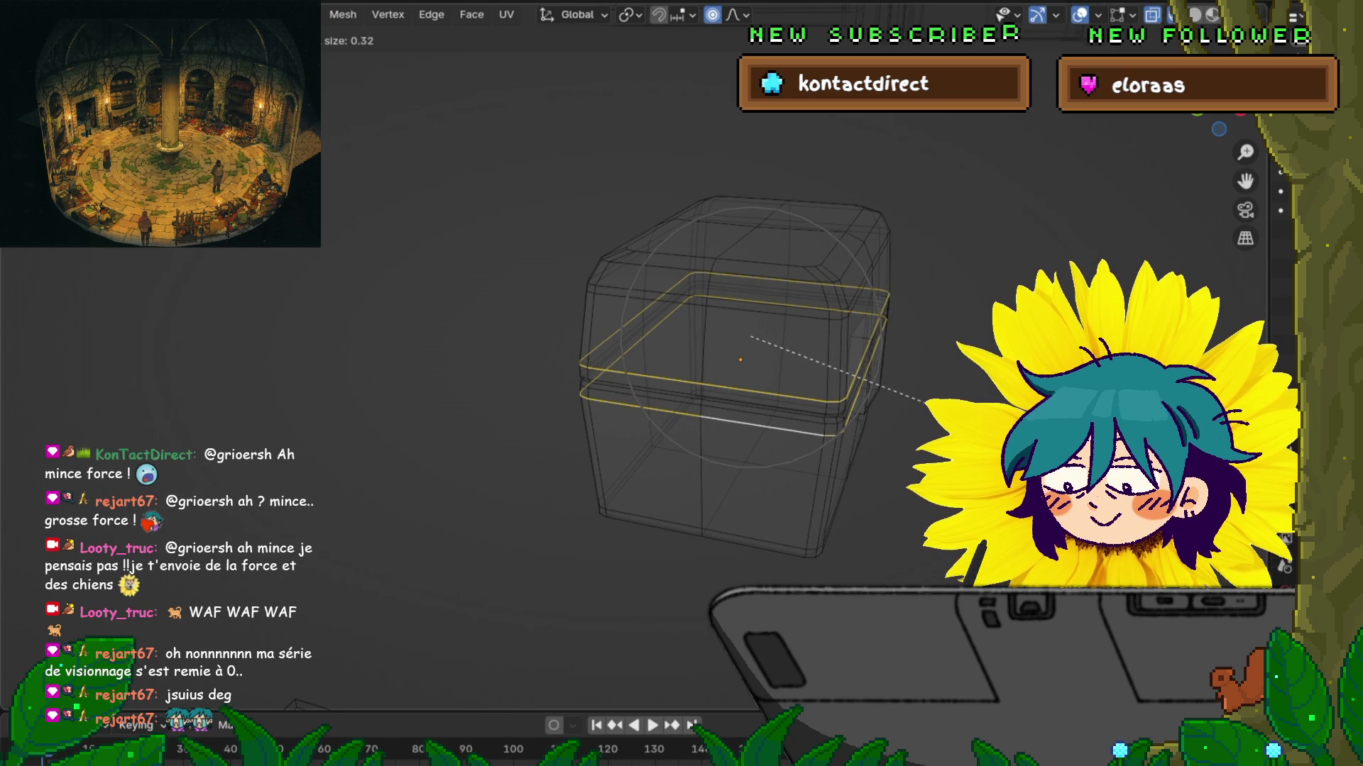
{"action": "left_click", "coordinate": [927, 402]}
{"action": "mouse_move", "coordinate": [926, 401]}
{"action": "middle_mouse_down"}
{"action": "mouse_move", "coordinate": [795, 386]}
{"action": "mouse_move", "coordinate": [717, 359]}
{"action": "middle_mouse_up"}
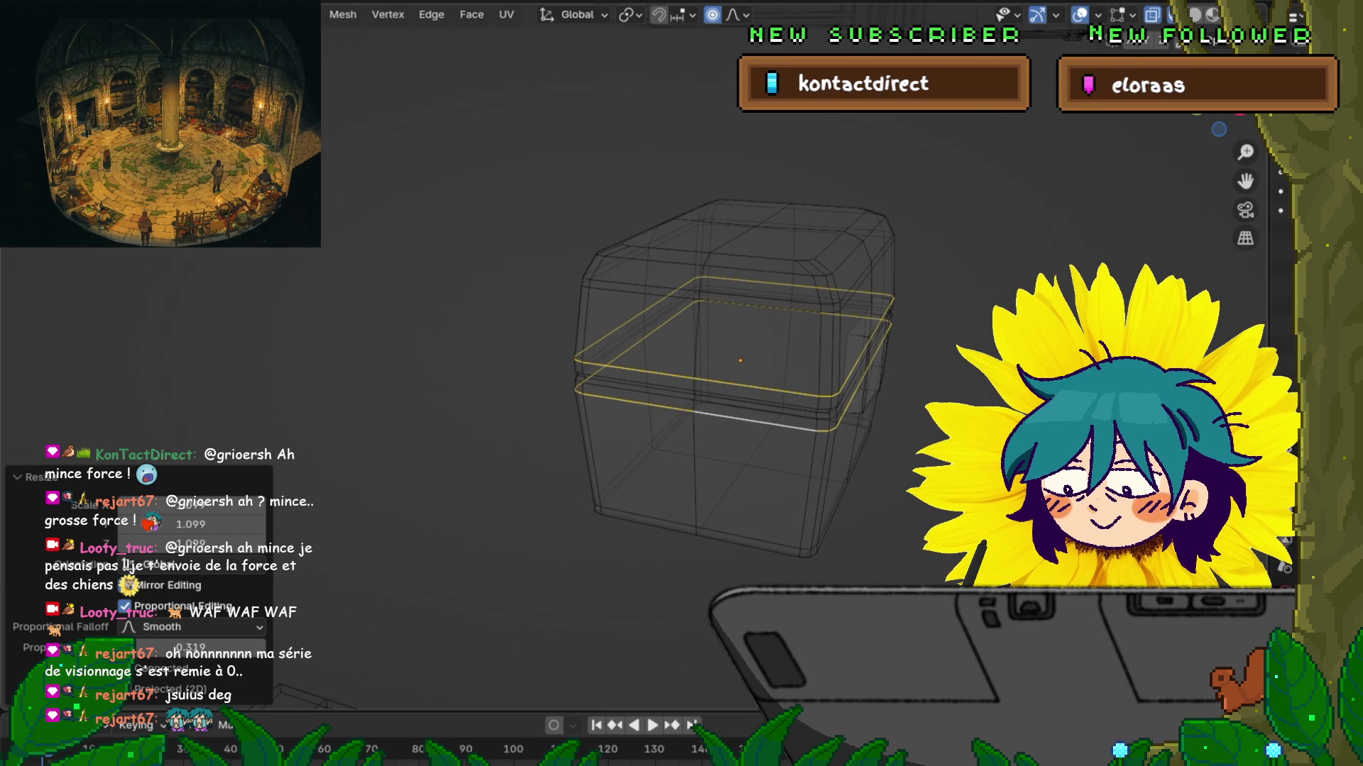
Step: Scale the vertical loop over the chest top with proportional falloff size 0.35
{"action": "left_click", "coordinate": [750, 229]}
{"action": "left_click", "coordinate": [750, 229], "text": "alt"}
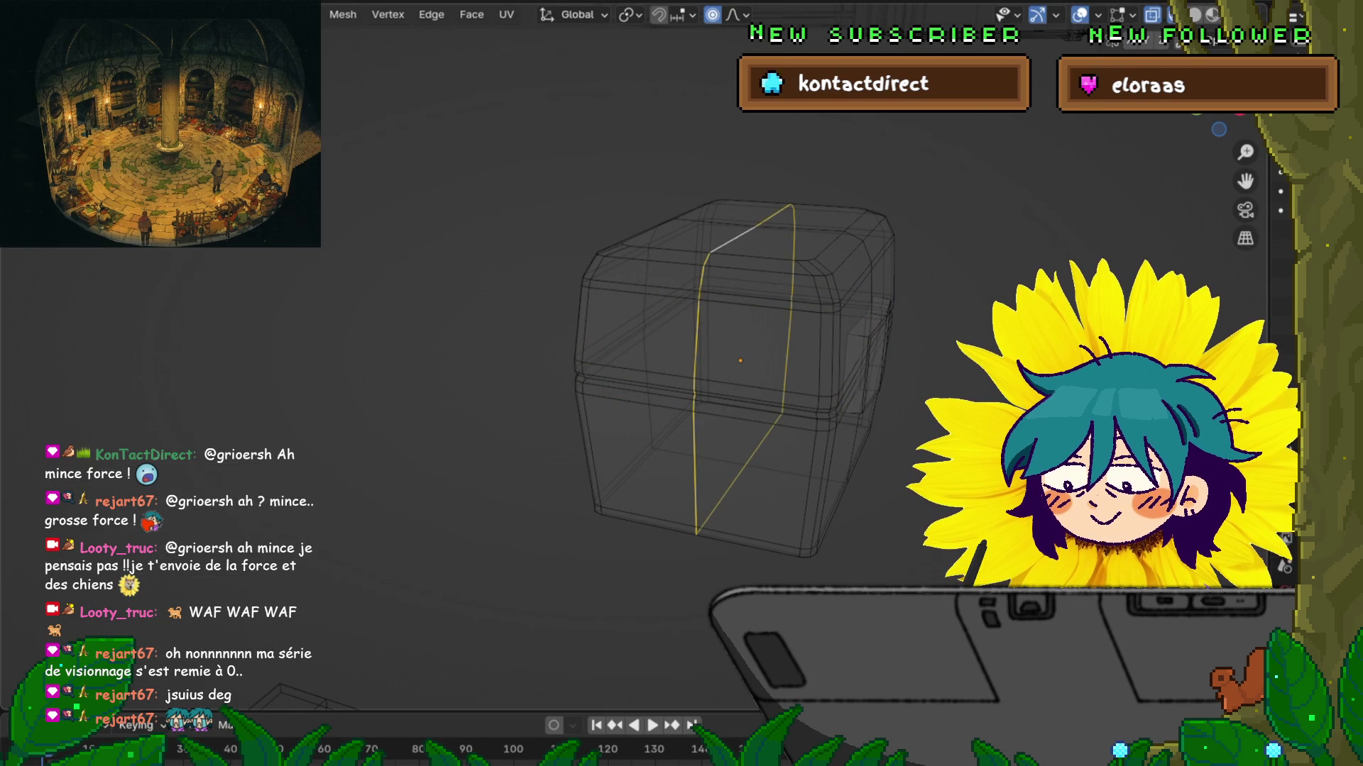
{"action": "key", "text": "s"}
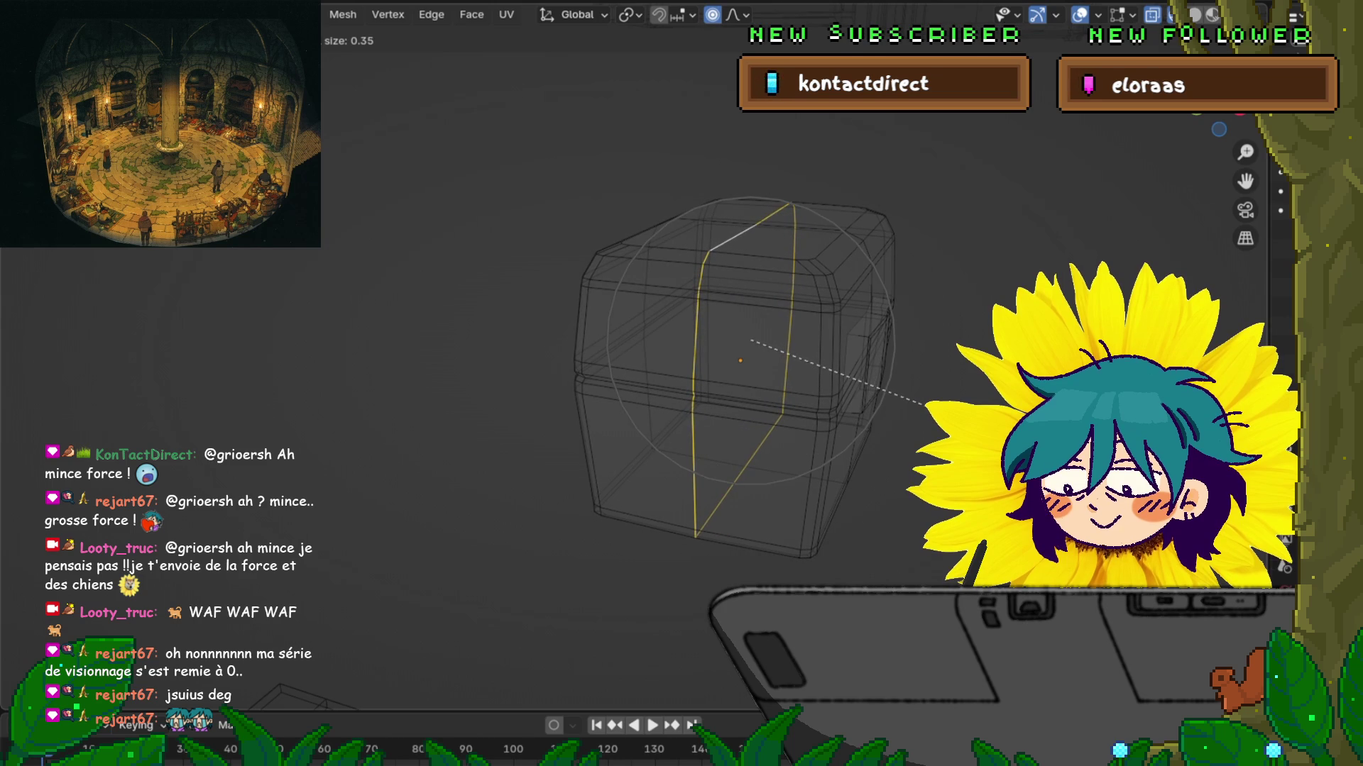
{"action": "key", "text": "Return"}
{"action": "middle_click_drag", "start_coordinate": [923, 405], "coordinate": [809, 369]}
Step: Frame the chest and move a lid-top vertex along Z with soft falloff
{"action": "key", "text": "a"}
{"action": "key", "text": "KP_Decimal"}
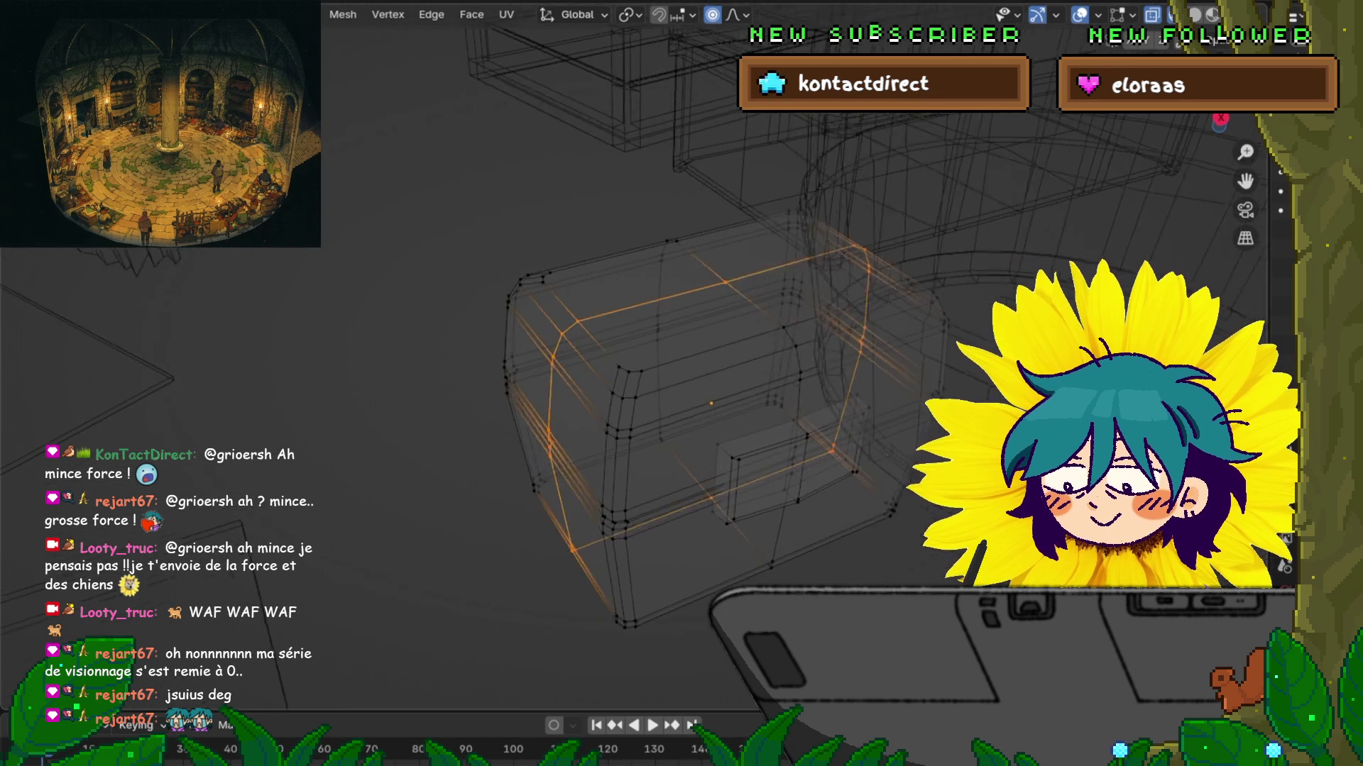
{"action": "left_click", "coordinate": [751, 249]}
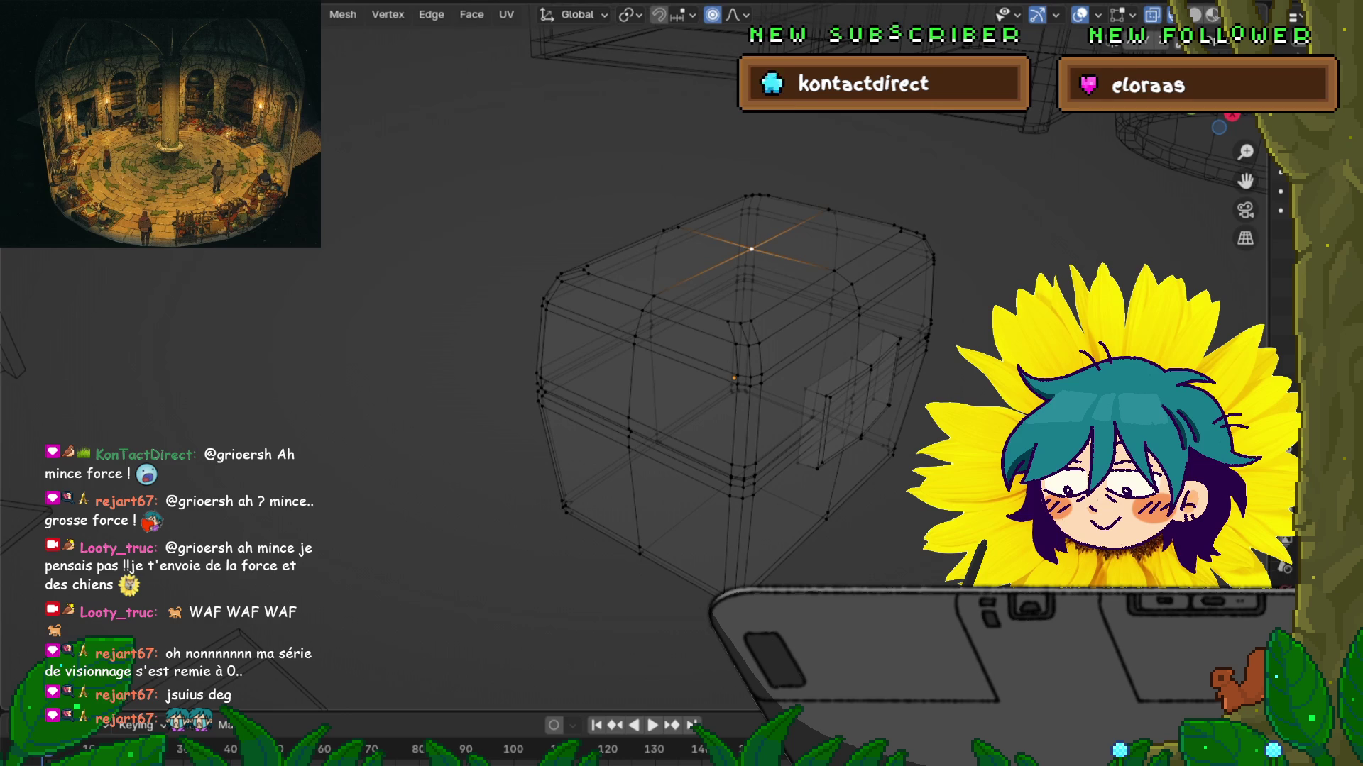
{"action": "key", "text": "g"}
{"action": "key", "text": "z"}
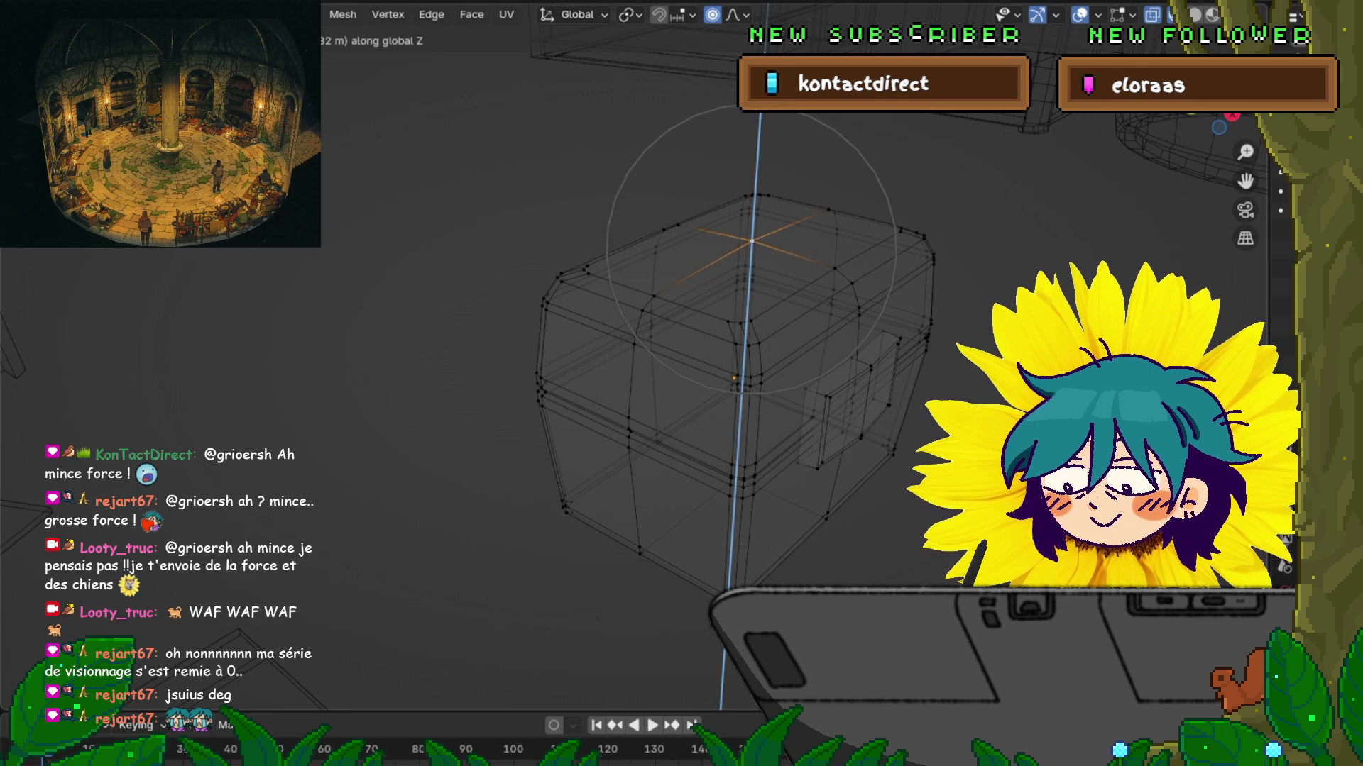
{"action": "scroll", "coordinate": [750, 248], "scroll_direction": "down", "scroll_amount": 5}
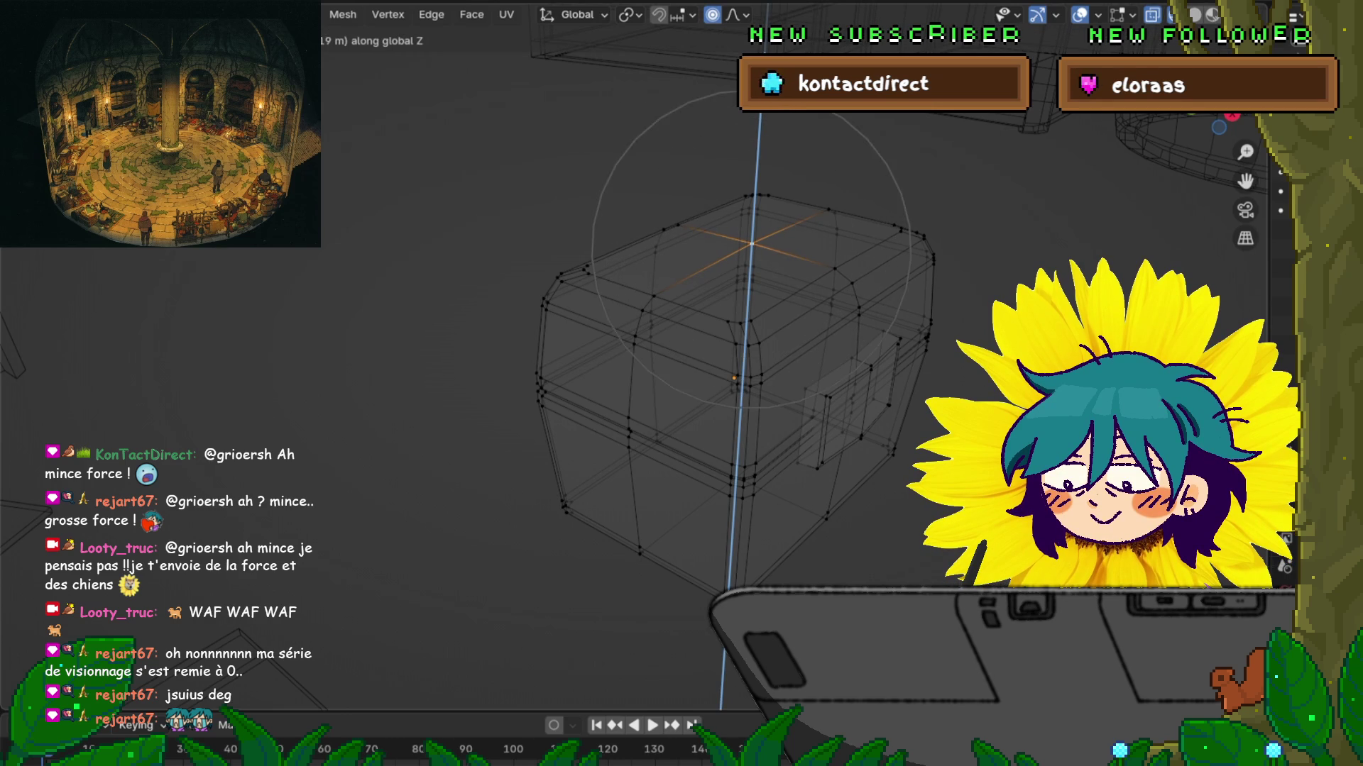
{"action": "scroll", "coordinate": [751, 248], "scroll_direction": "down", "scroll_amount": 10}
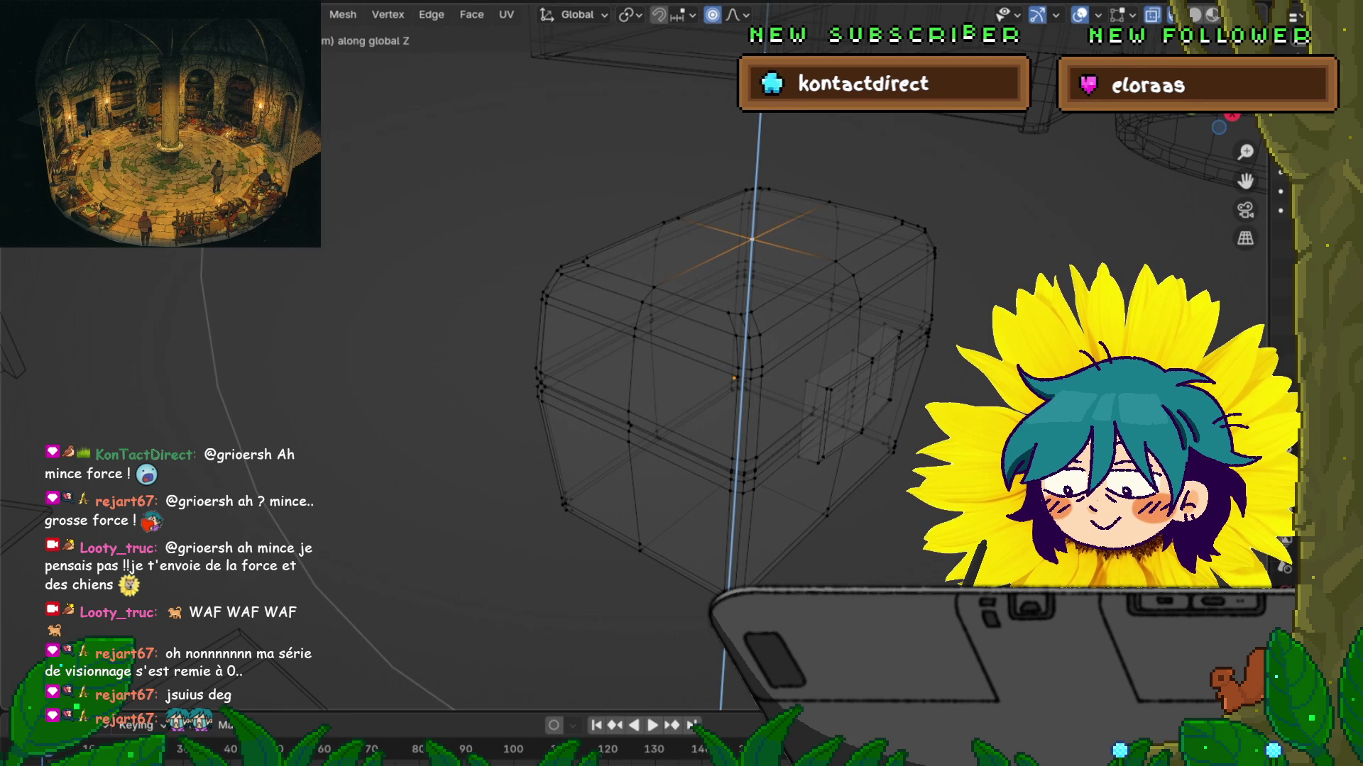
{"action": "left_click", "coordinate": [751, 249]}
{"action": "mouse_move", "coordinate": [751, 249]}
{"action": "middle_mouse_down"}
{"action": "mouse_move", "coordinate": [714, 203]}
{"action": "mouse_move", "coordinate": [809, 241]}
{"action": "mouse_move", "coordinate": [746, 227]}
{"action": "middle_mouse_up"}
Step: Raise the lid's top edges along Z with proportional falloff to dome the lid
{"action": "key", "text": "g"}
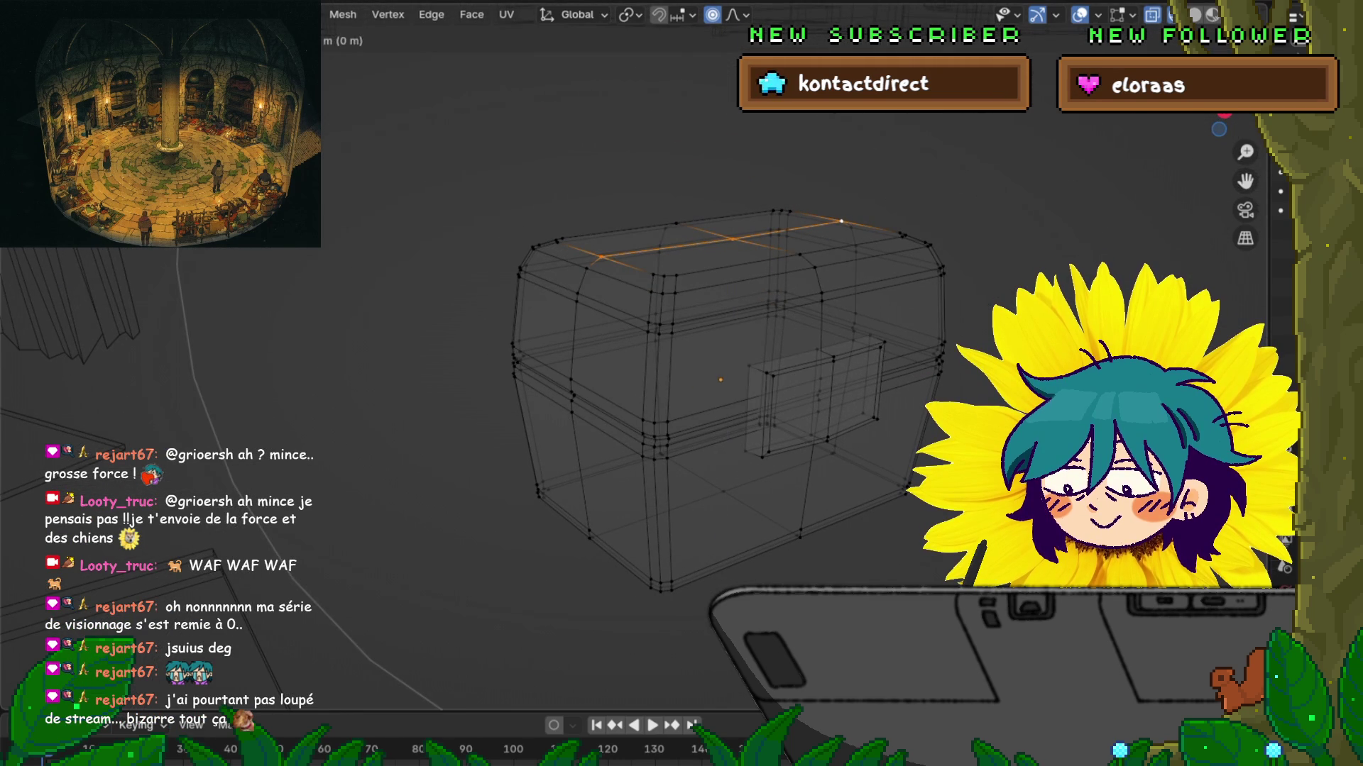
{"action": "key", "text": "z"}
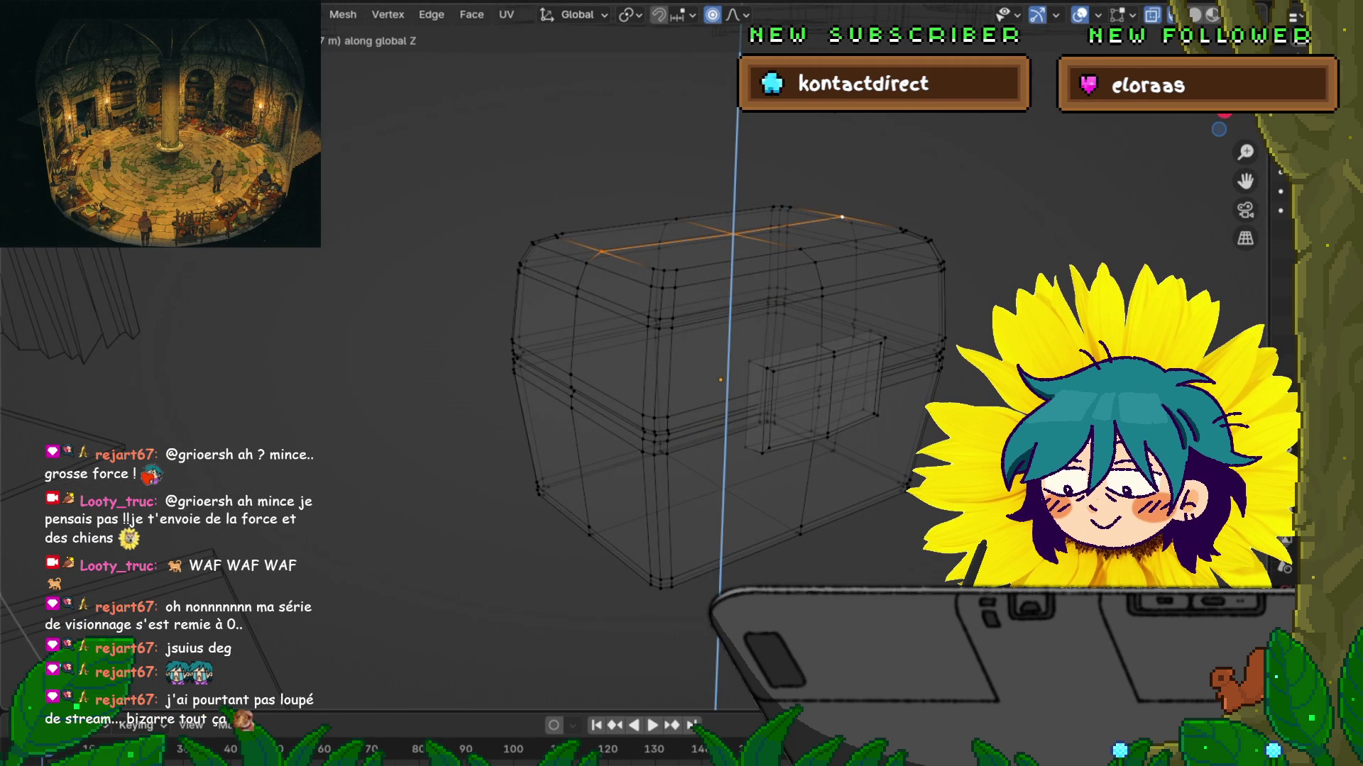
{"action": "scroll", "coordinate": [733, 237], "scroll_direction": "up", "scroll_amount": 5}
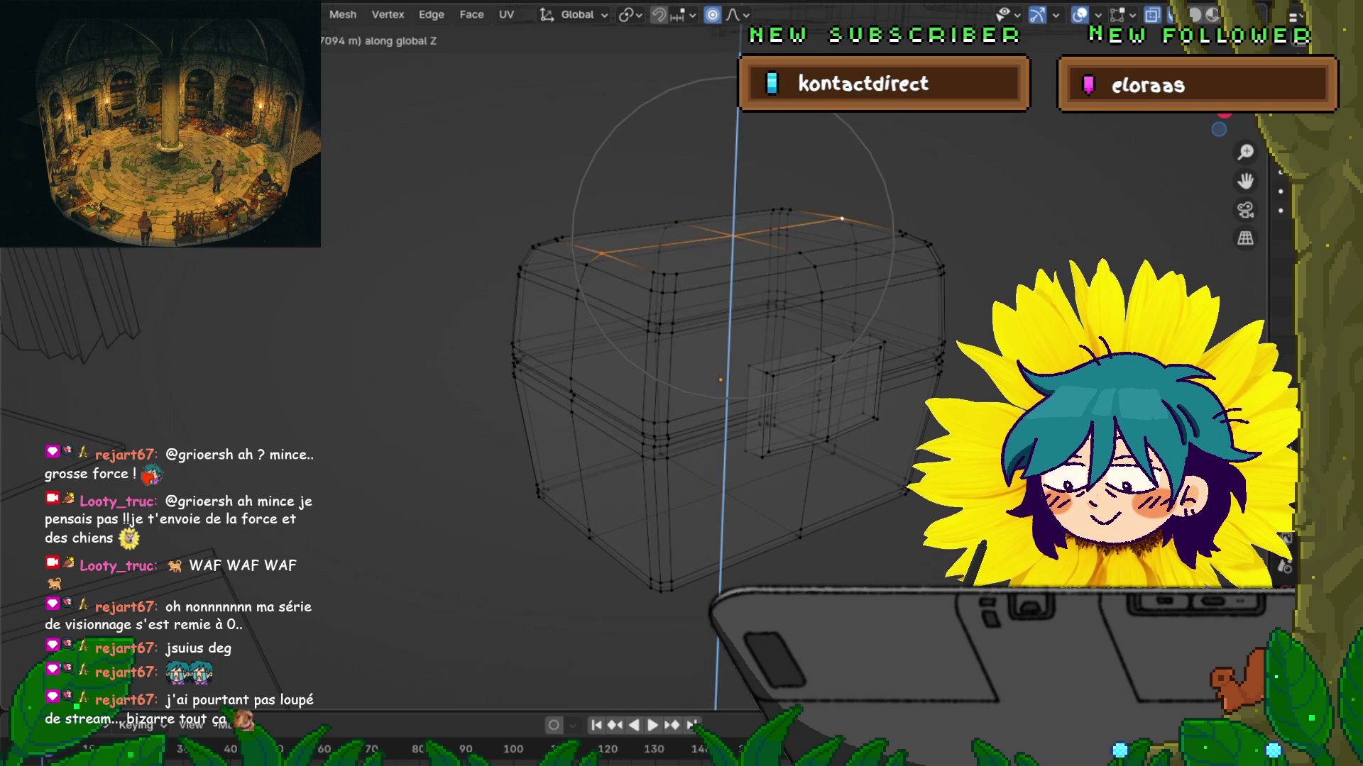
{"action": "key", "text": "Return"}
{"action": "middle_click_drag", "start_coordinate": [746, 235], "coordinate": [809, 238]}
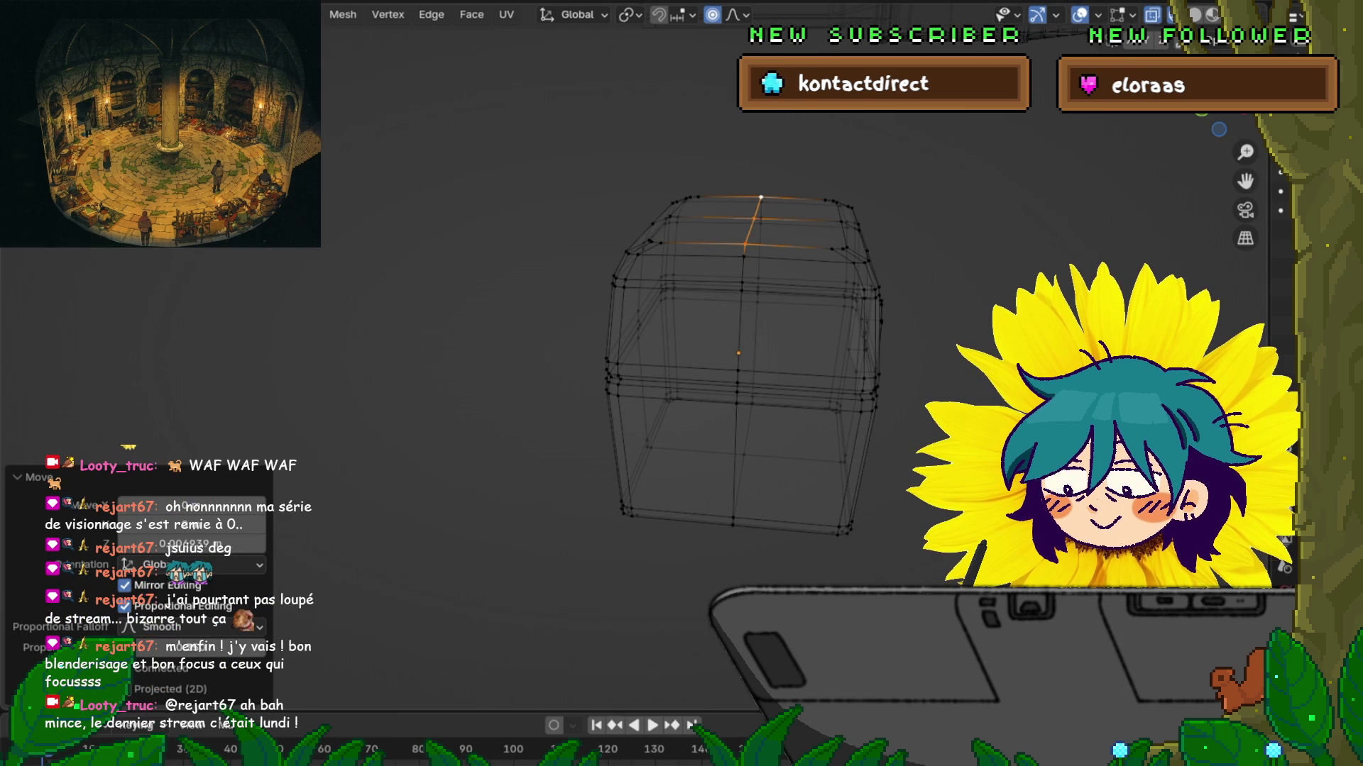
Step: Redo the lid raise: lift the top edge loop and then the top vertex along Z
{"action": "mouse_move", "coordinate": [738, 355]}
{"action": "middle_mouse_down"}
{"action": "mouse_move", "coordinate": [738, 383]}
{"action": "mouse_move", "coordinate": [738, 320]}
{"action": "middle_mouse_up"}
{"action": "key", "text": "ctrl+z"}
{"action": "key", "text": "g"}
{"action": "key", "text": "z"}
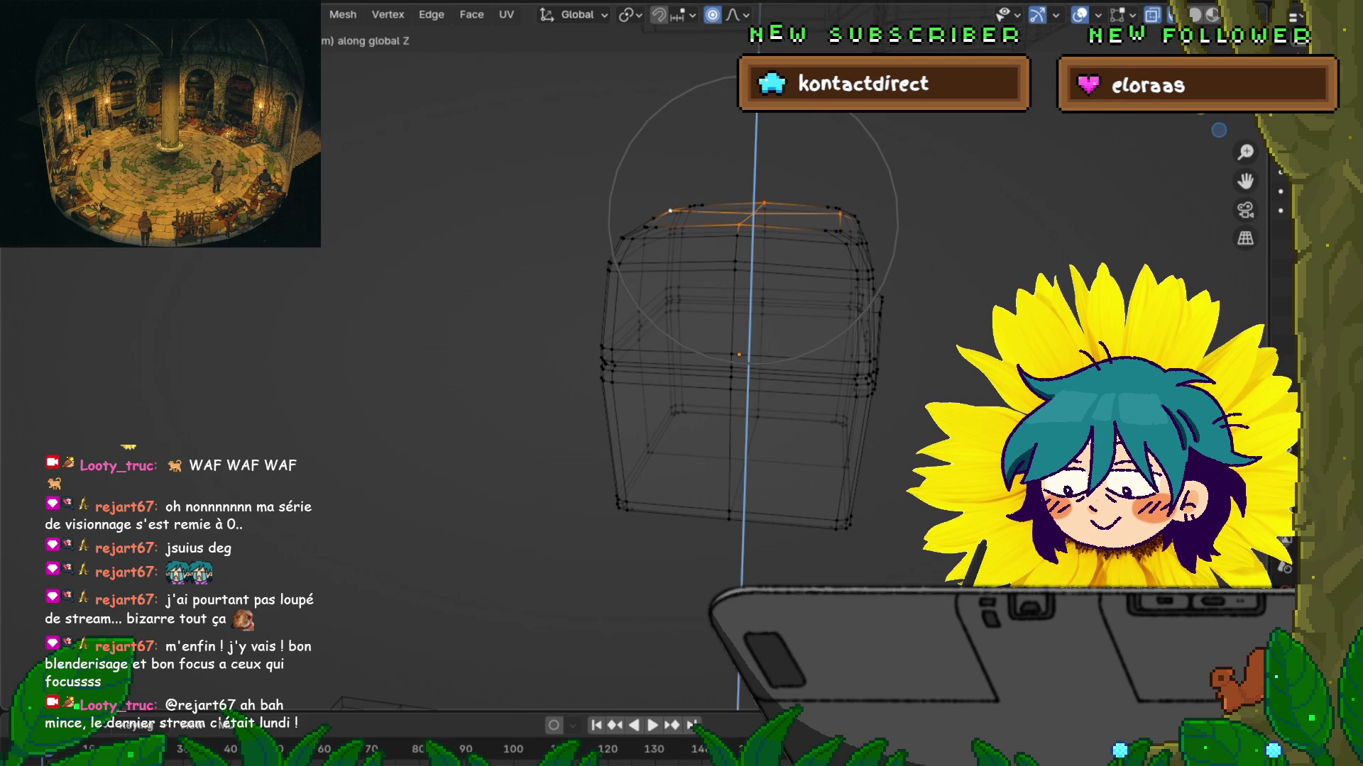
{"action": "key", "text": "Return"}
{"action": "left_click", "coordinate": [753, 213]}
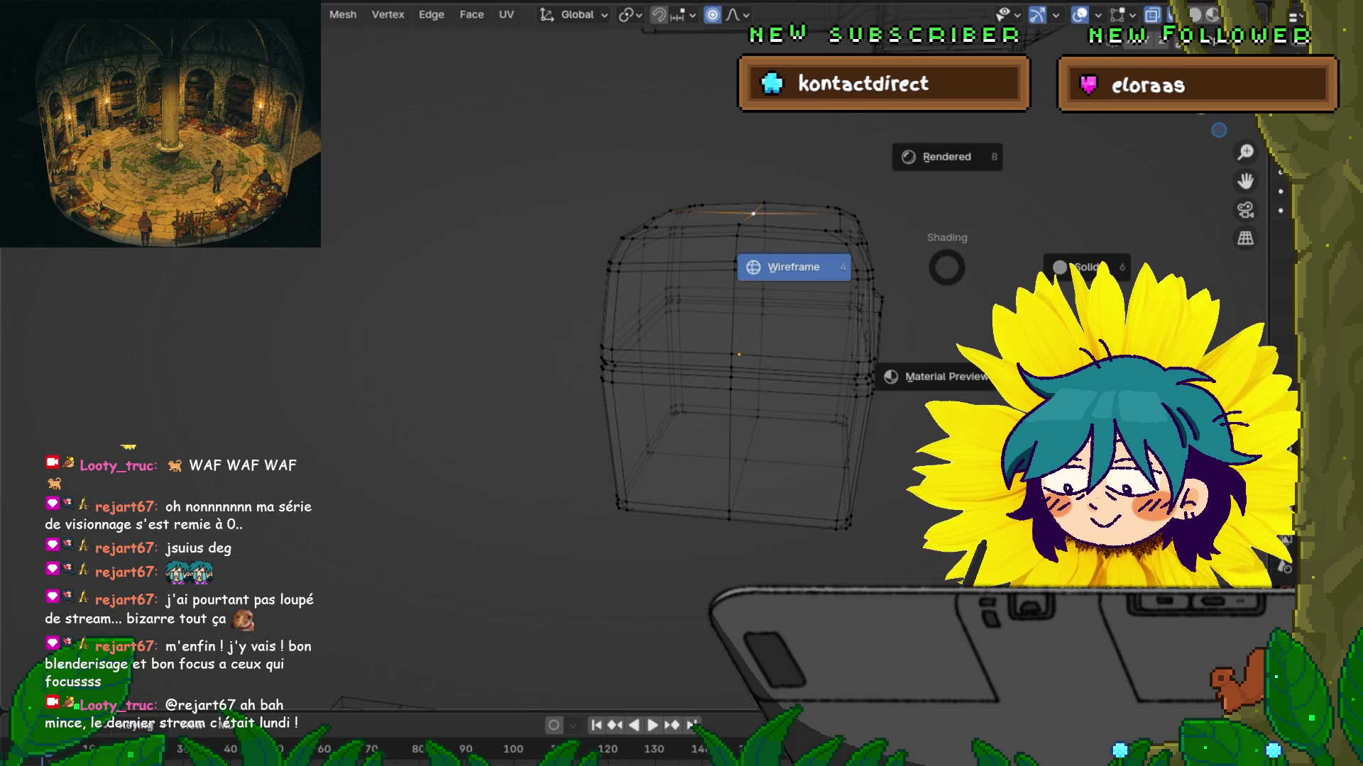
{"action": "key", "text": "g"}
{"action": "key", "text": "z"}
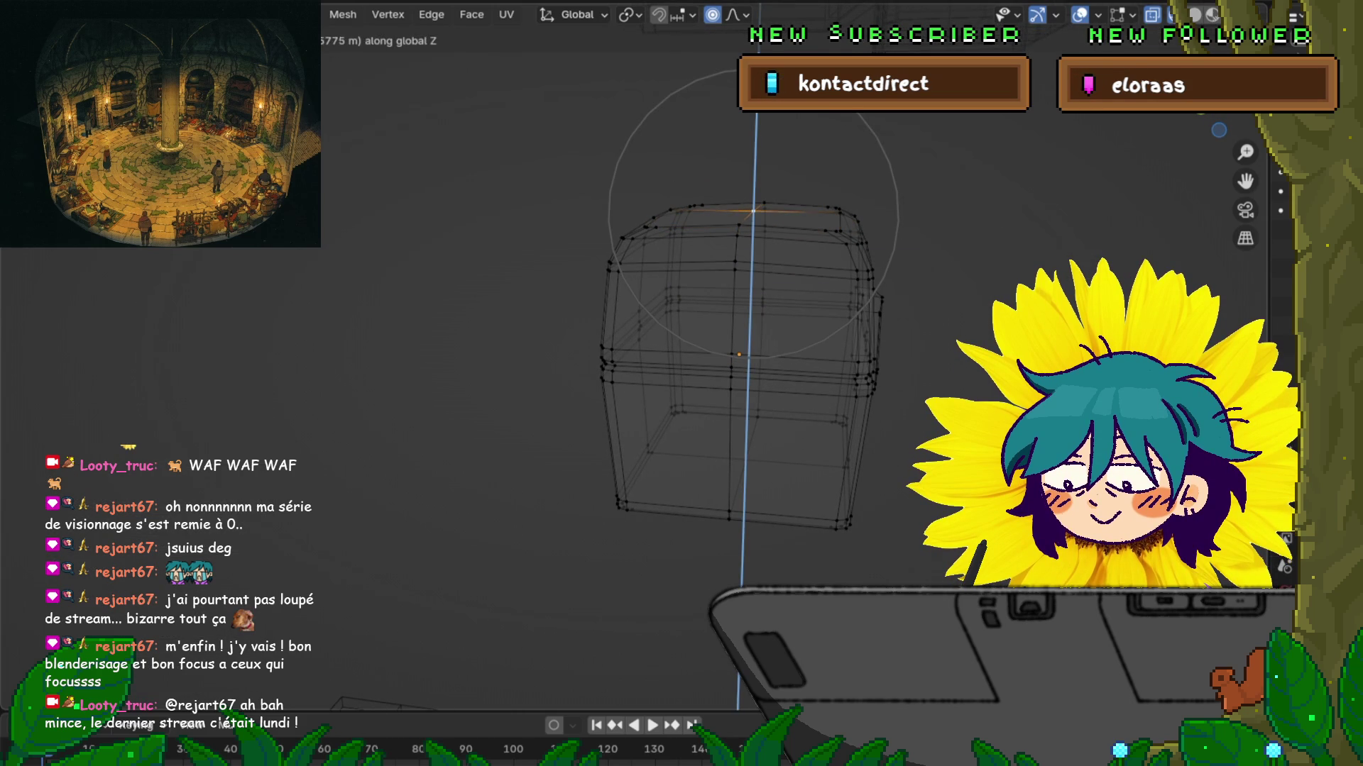
{"action": "key", "text": "Return"}
{"action": "mouse_move", "coordinate": [710, 355]}
{"action": "middle_mouse_down"}
{"action": "mouse_move", "coordinate": [625, 383]}
{"action": "mouse_move", "coordinate": [707, 376]}
{"action": "middle_mouse_up"}
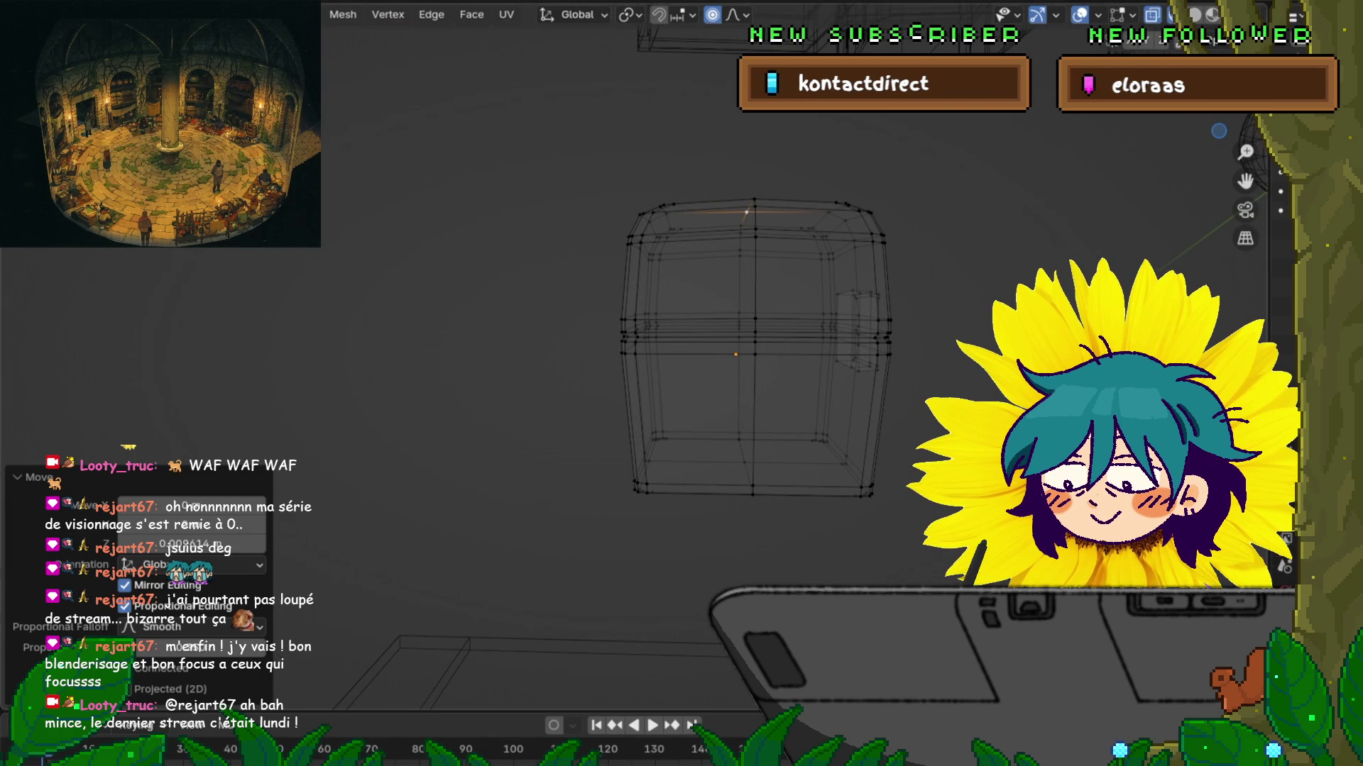
Step: Add a loop cut around the chest's middle, scale it, and return to solid opaque shading
{"action": "key", "text": "ctrl+r"}
{"action": "middle_click_drag", "start_coordinate": [706, 376], "coordinate": [739, 359]}
{"action": "middle_click_drag", "start_coordinate": [951, 369], "coordinate": [971, 370]}
{"action": "key", "text": "s"}
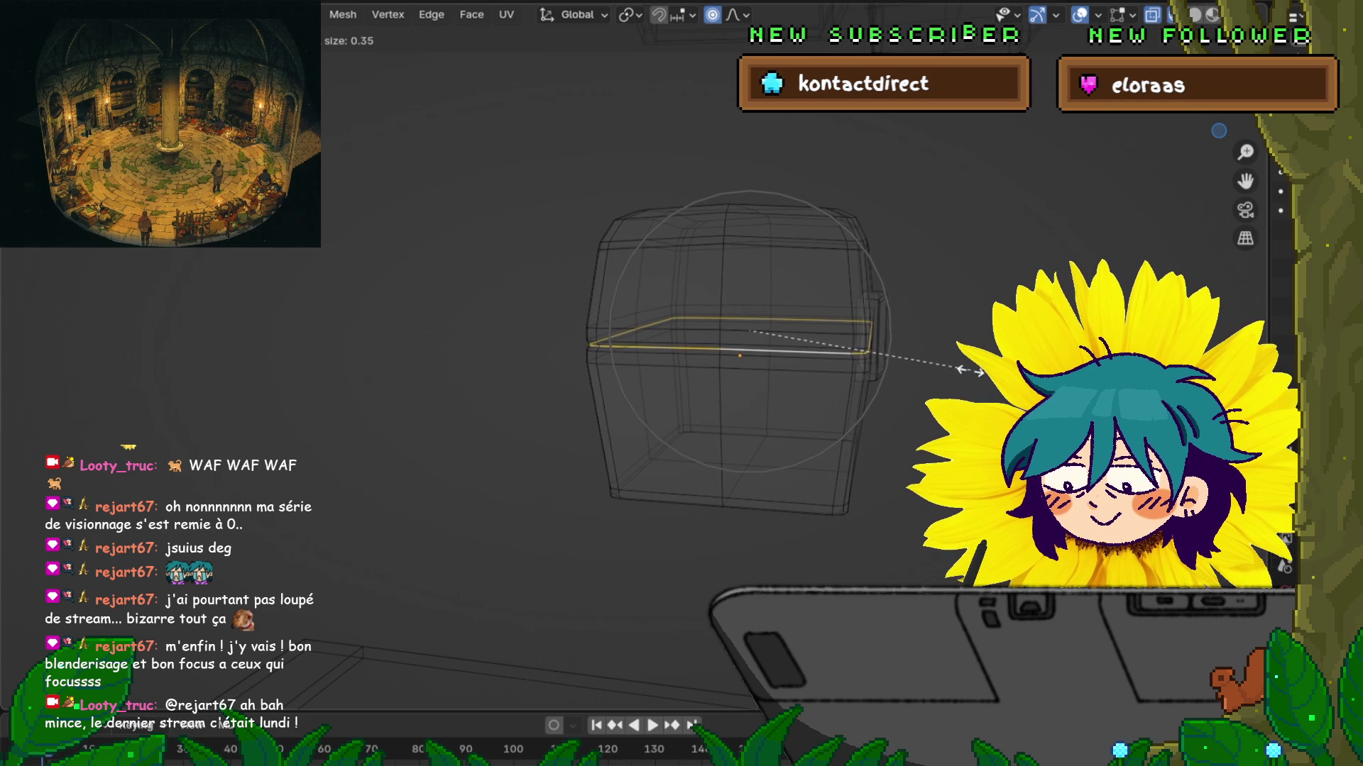
{"action": "left_click", "coordinate": [969, 370]}
{"action": "middle_click_drag", "start_coordinate": [969, 370], "coordinate": [993, 359]}
{"action": "key", "text": "shift+z"}
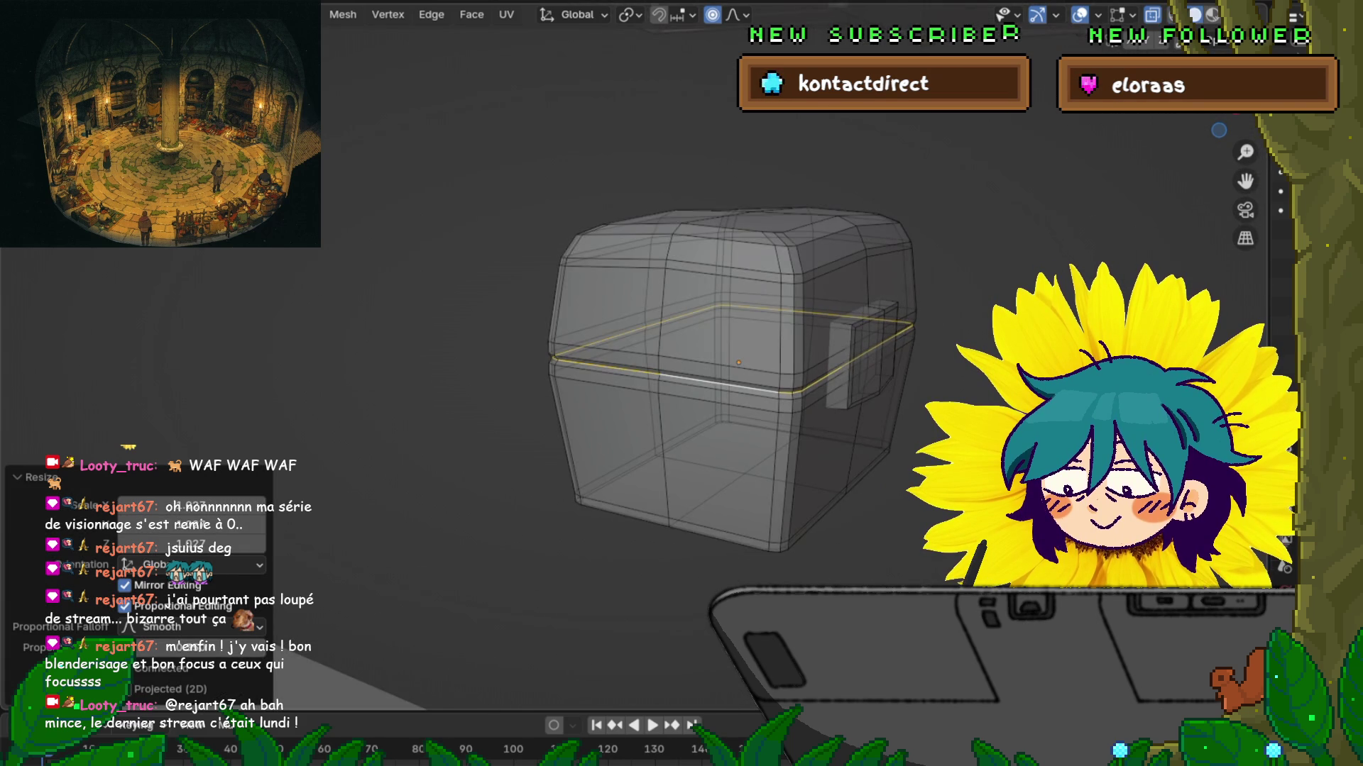
{"action": "key", "text": "alt+z"}
{"action": "scroll", "coordinate": [993, 358], "scroll_direction": "down", "scroll_amount": 4}
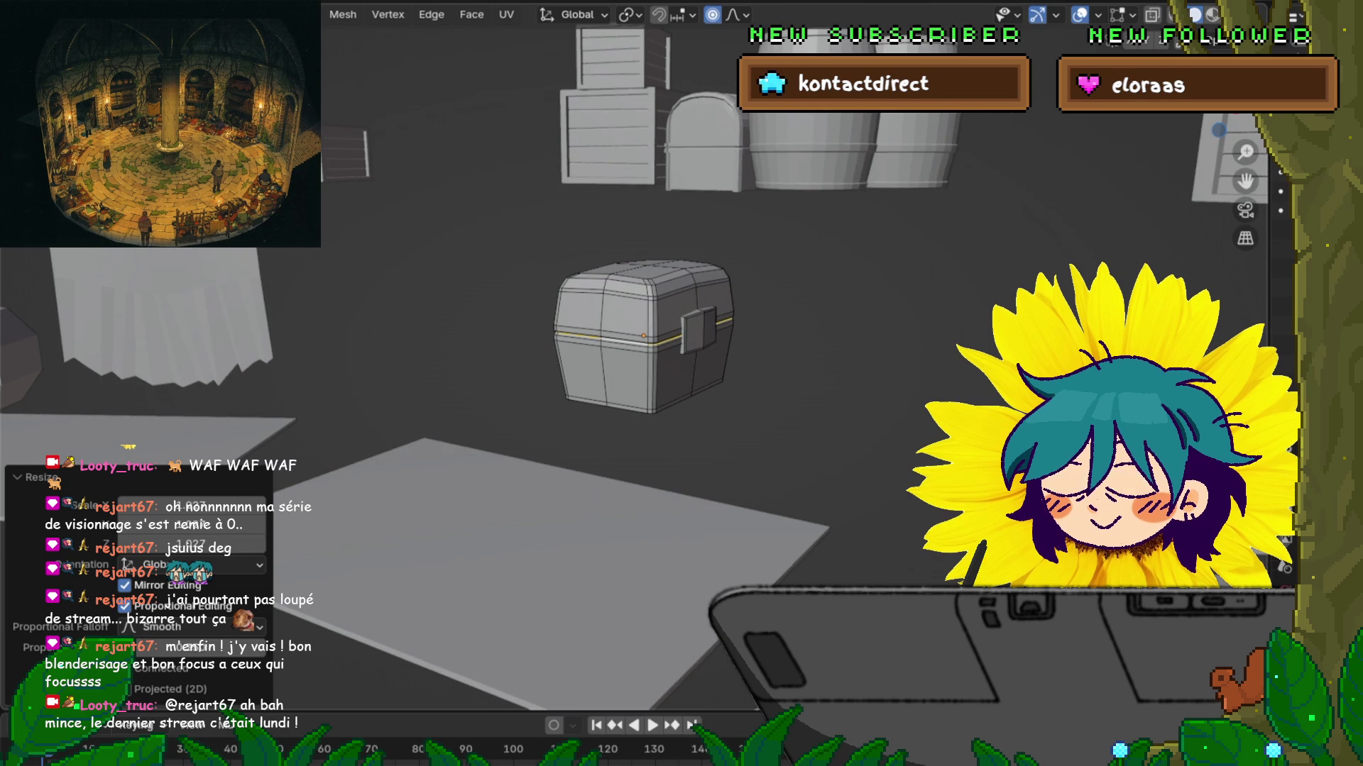
Step: Switch back to Object Mode and orbit out to view the domed chest on the lower shelf
{"action": "key", "text": "ctrl+Tab"}
{"action": "key", "text": "4"}
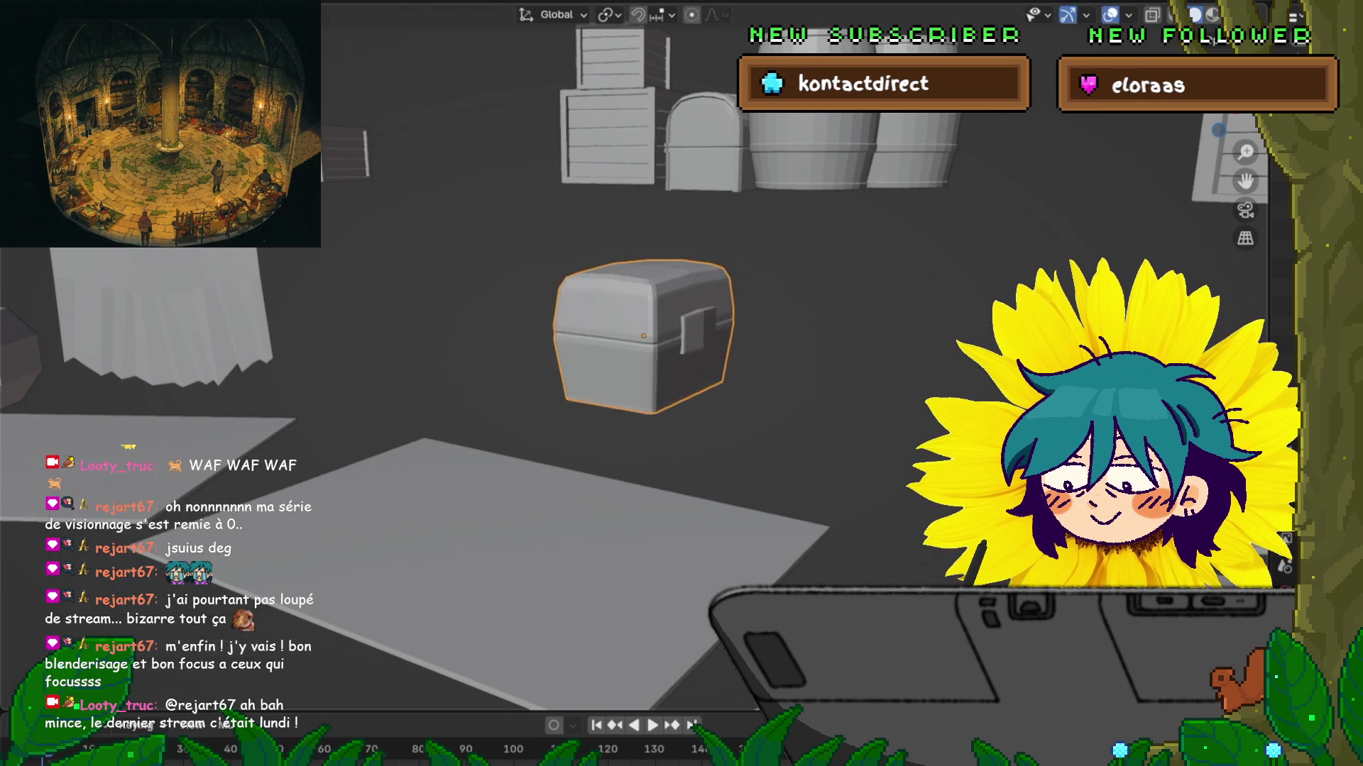
{"action": "middle_click_drag", "start_coordinate": [681, 383], "coordinate": [813, 328]}
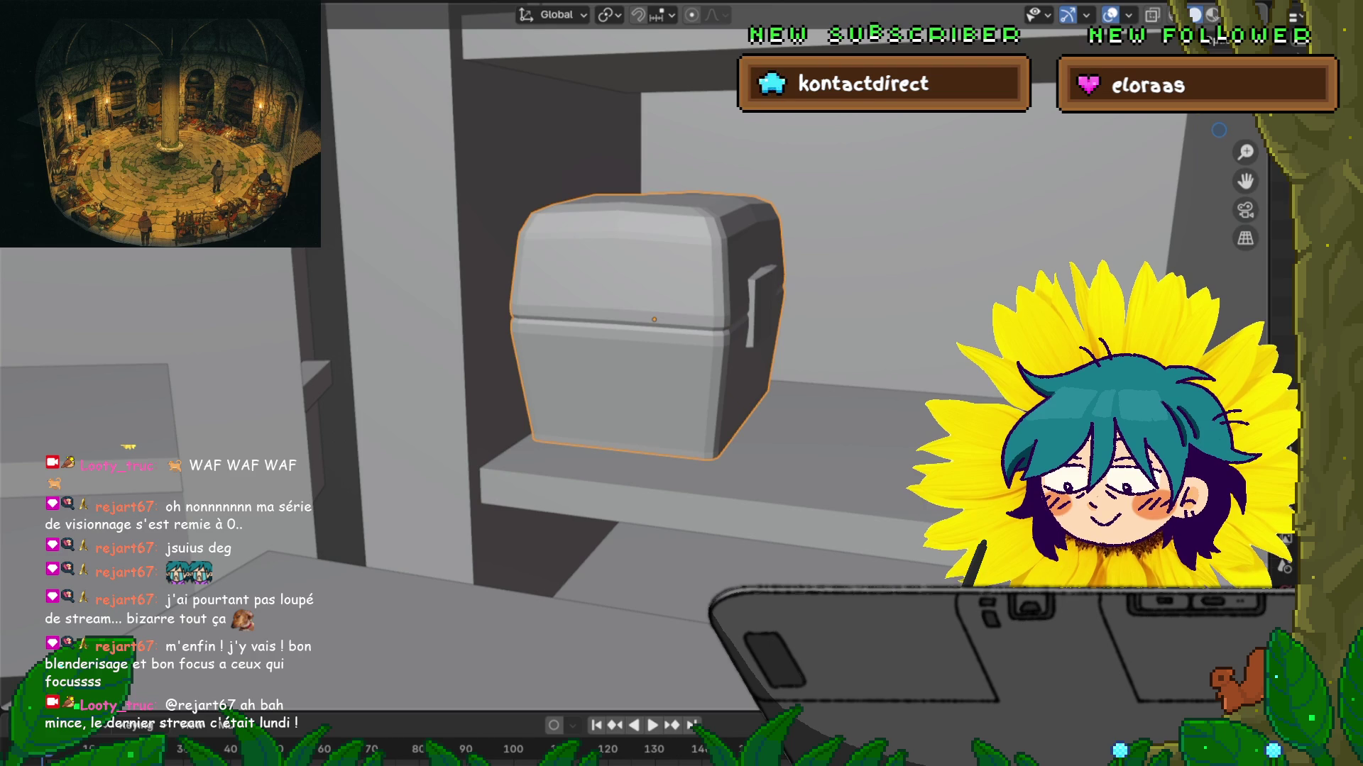
{"action": "scroll", "coordinate": [639, 340], "scroll_direction": "down", "scroll_amount": 5}
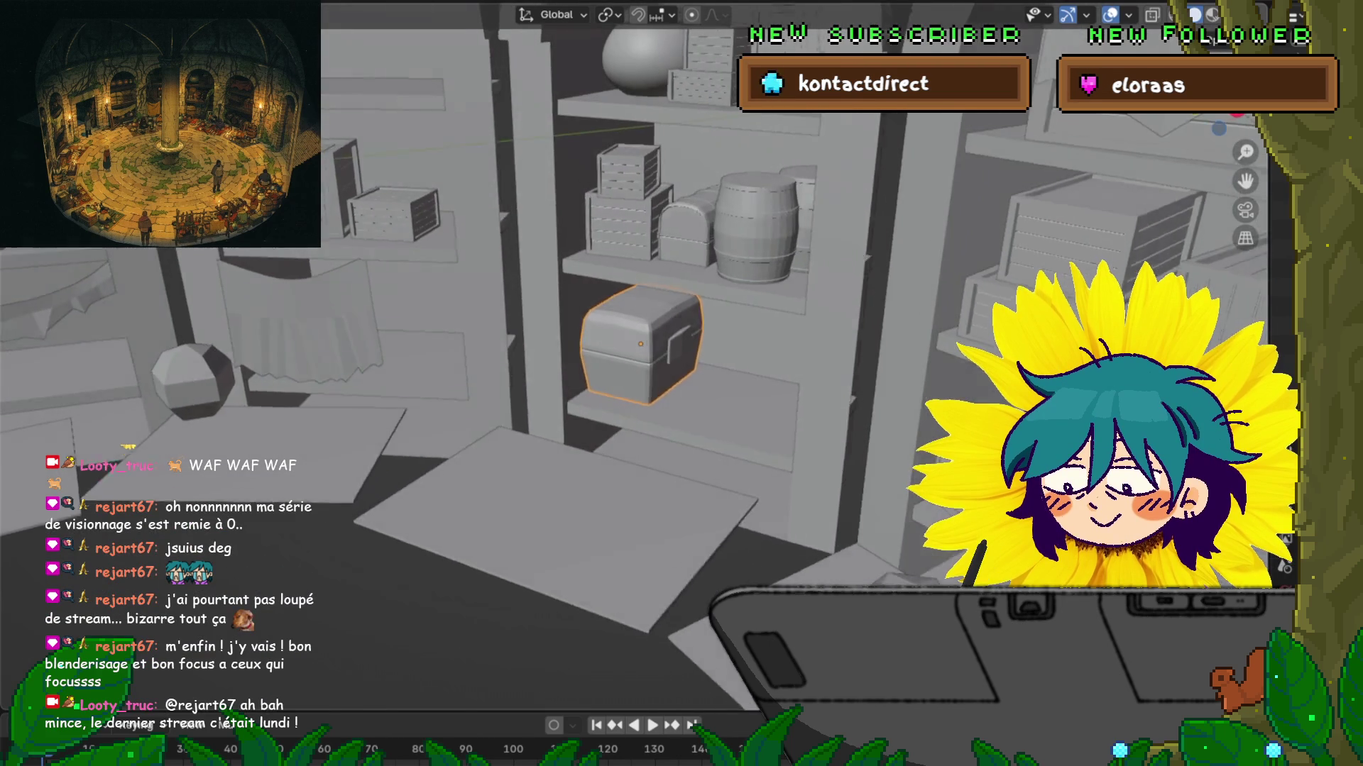
{"action": "middle_click_drag", "start_coordinate": [639, 340], "coordinate": [627, 342]}
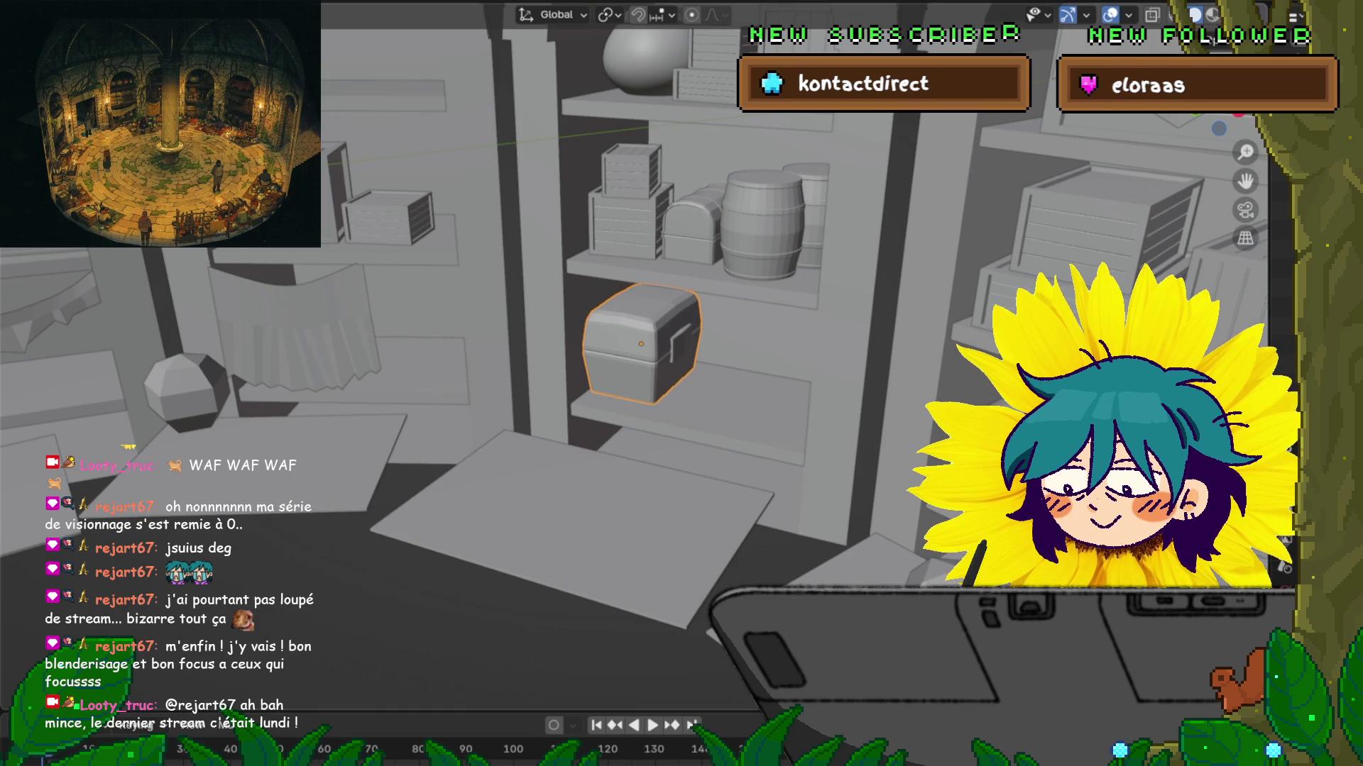
Step: Duplicate the small crate, drop the copy lower on the shelf and shrink it to about half size
{"action": "left_click", "coordinate": [631, 171]}
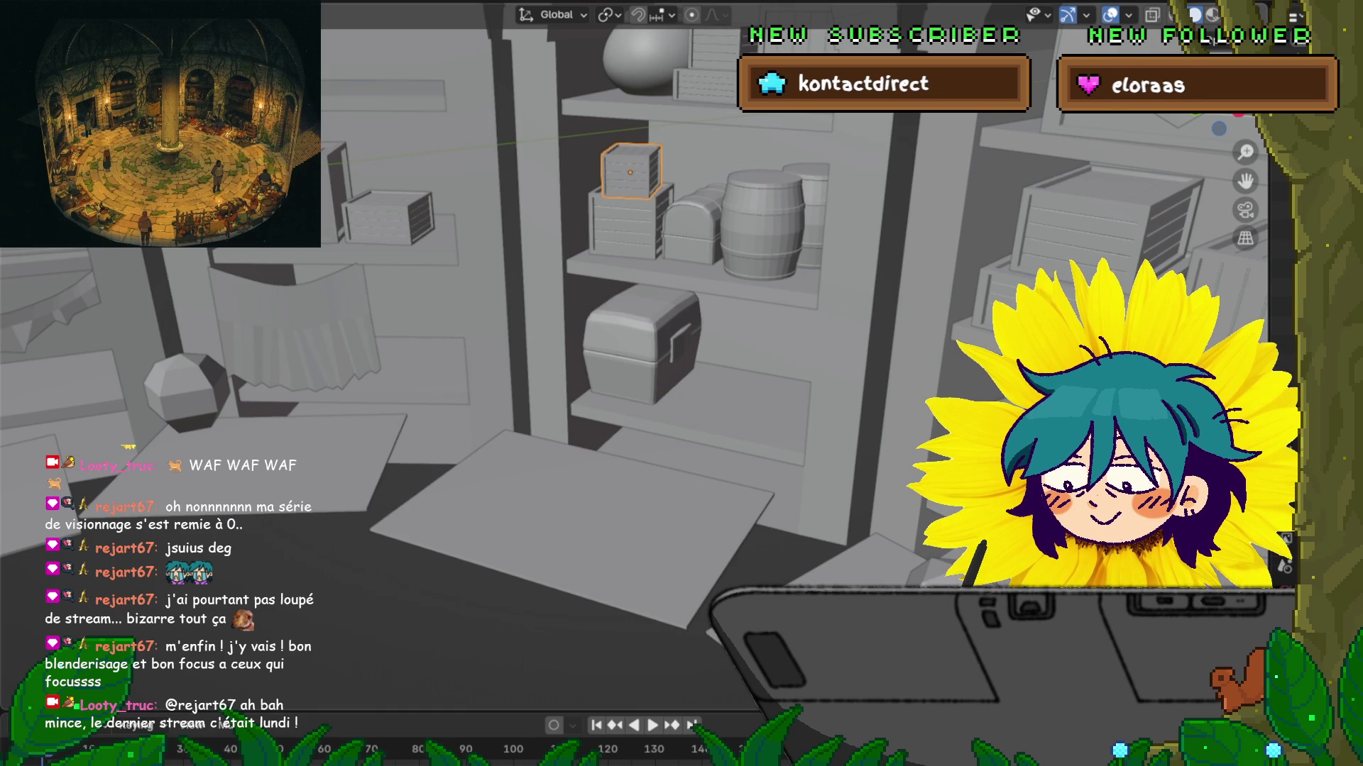
{"action": "key", "text": "shift+d"}
{"action": "left_click", "coordinate": [694, 258]}
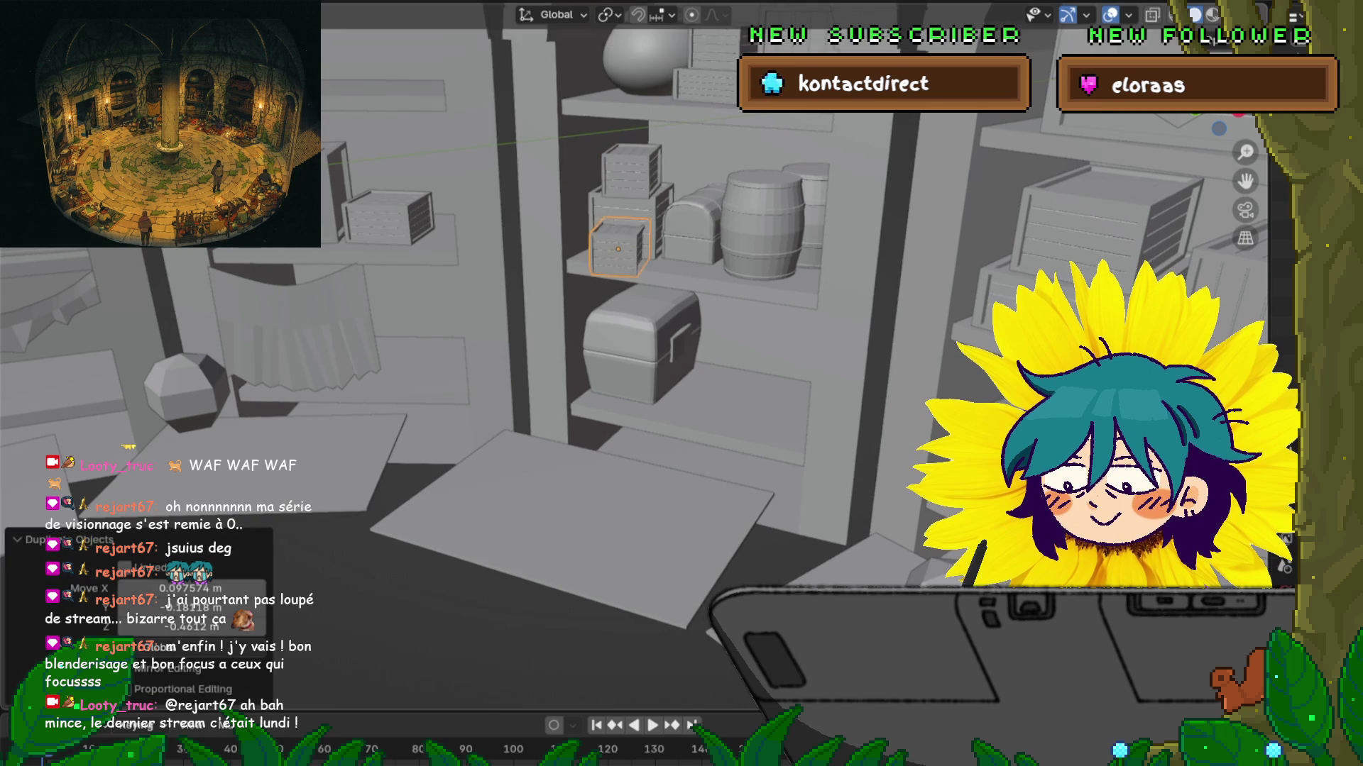
{"action": "left_click", "coordinate": [658, 253]}
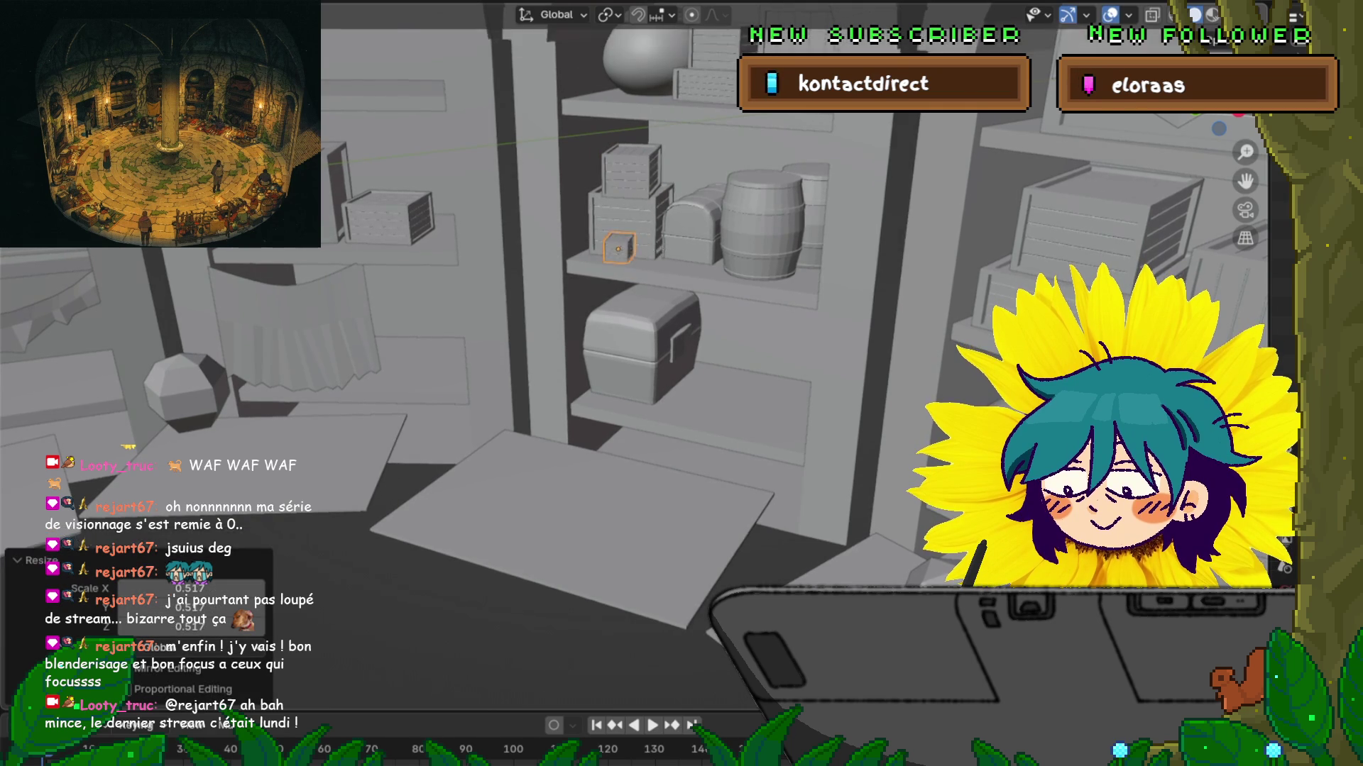
{"action": "scroll", "coordinate": [658, 253], "scroll_direction": "up", "scroll_amount": 5}
{"action": "scroll", "coordinate": [638, 355], "scroll_direction": "down", "scroll_amount": 5}
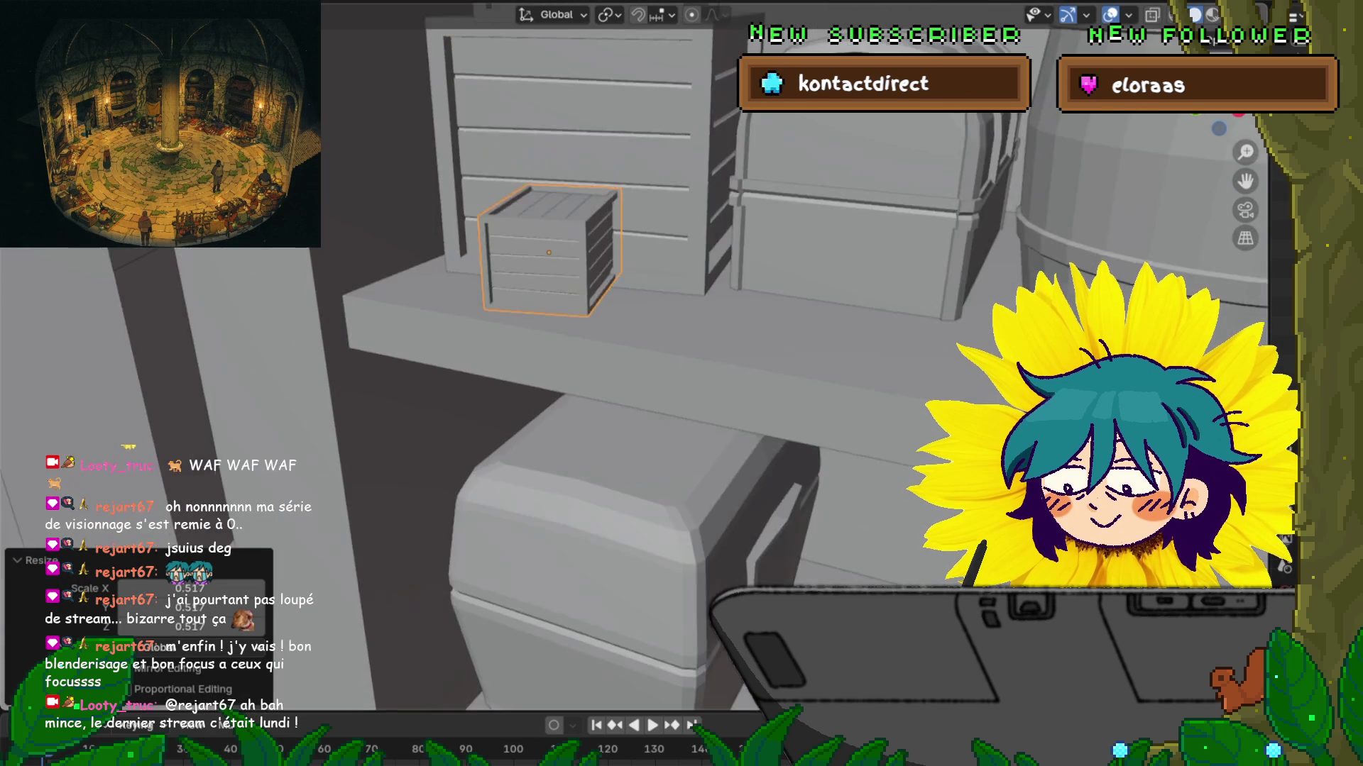
{"action": "middle_click_drag", "start_coordinate": [638, 354], "coordinate": [639, 412]}
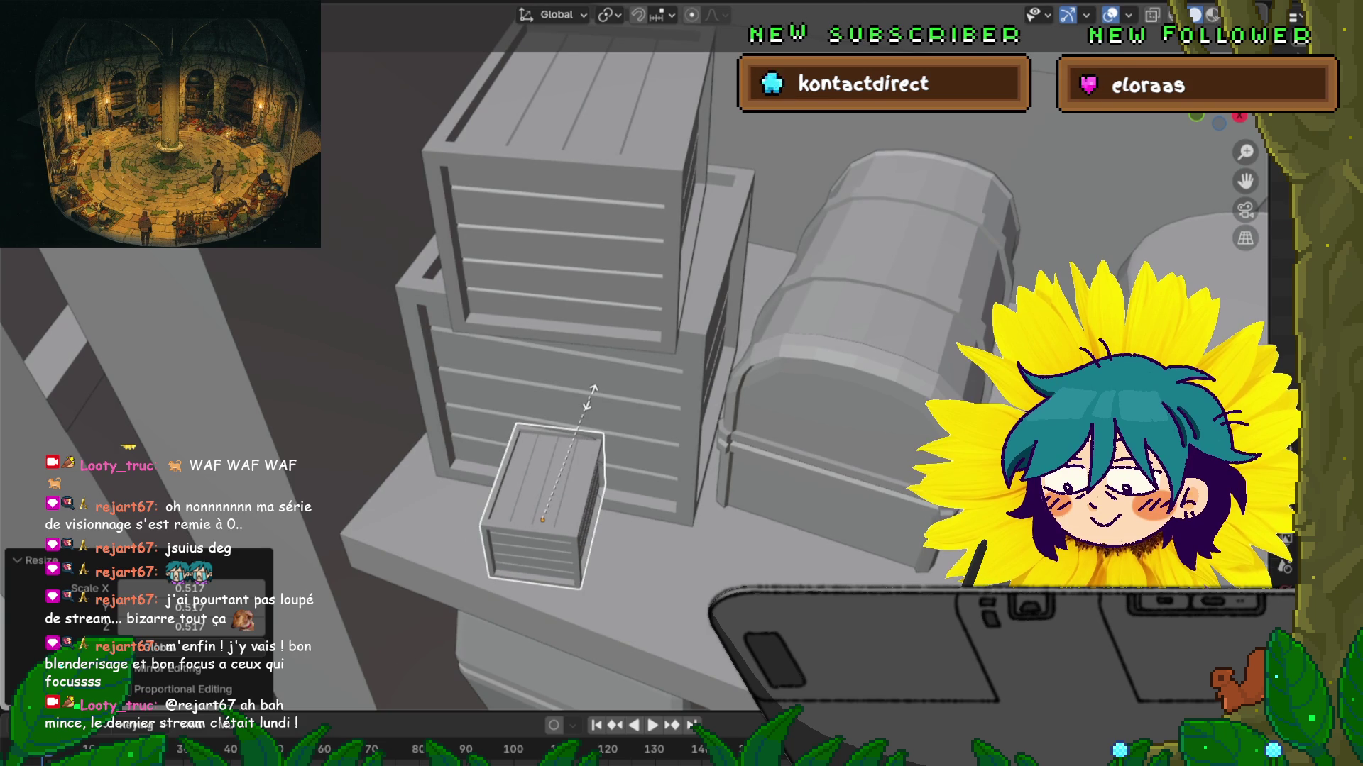
Step: Flatten the crate copy along Y and widen it along X to 1.652
{"action": "key", "text": "y"}
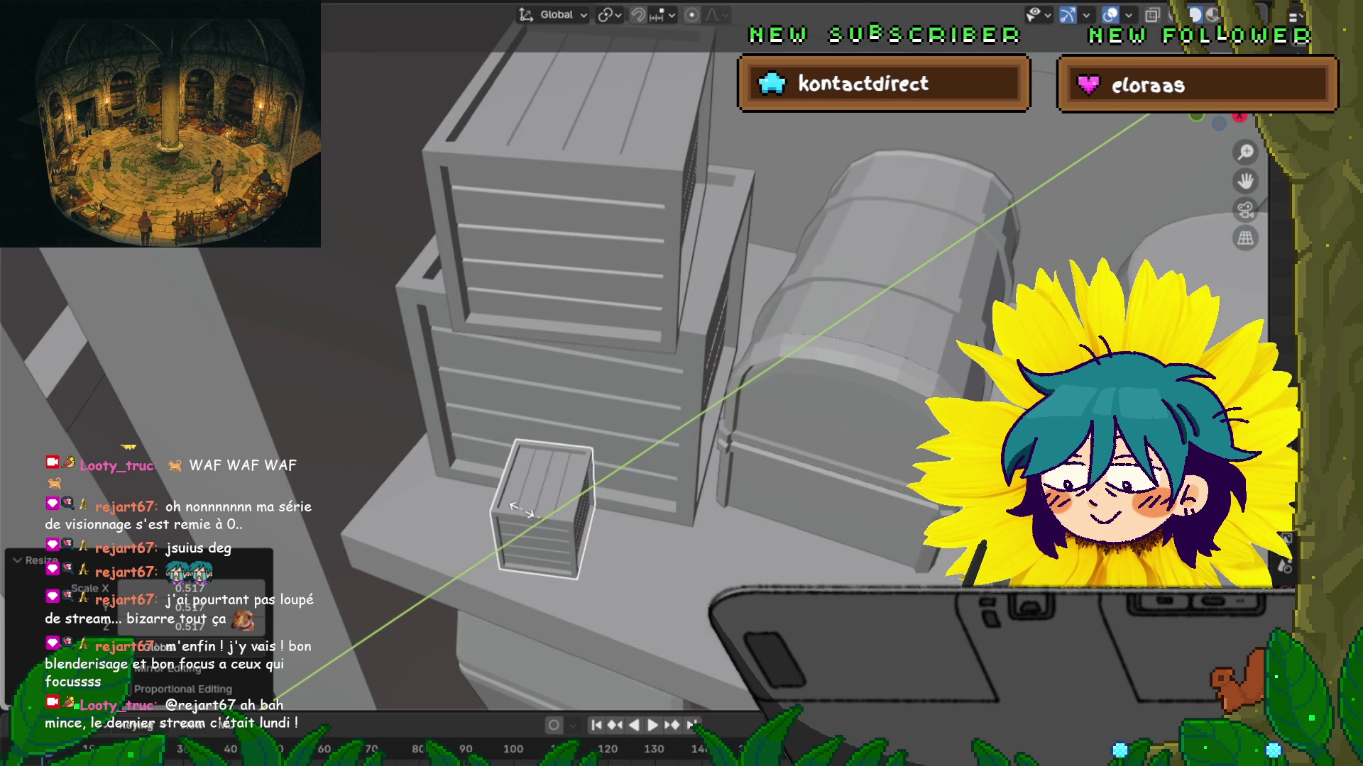
{"action": "left_click", "coordinate": [565, 538]}
{"action": "mouse_move", "coordinate": [564, 538]}
{"action": "middle_mouse_down"}
{"action": "mouse_move", "coordinate": [511, 319]}
{"action": "mouse_move", "coordinate": [581, 305]}
{"action": "middle_mouse_up"}
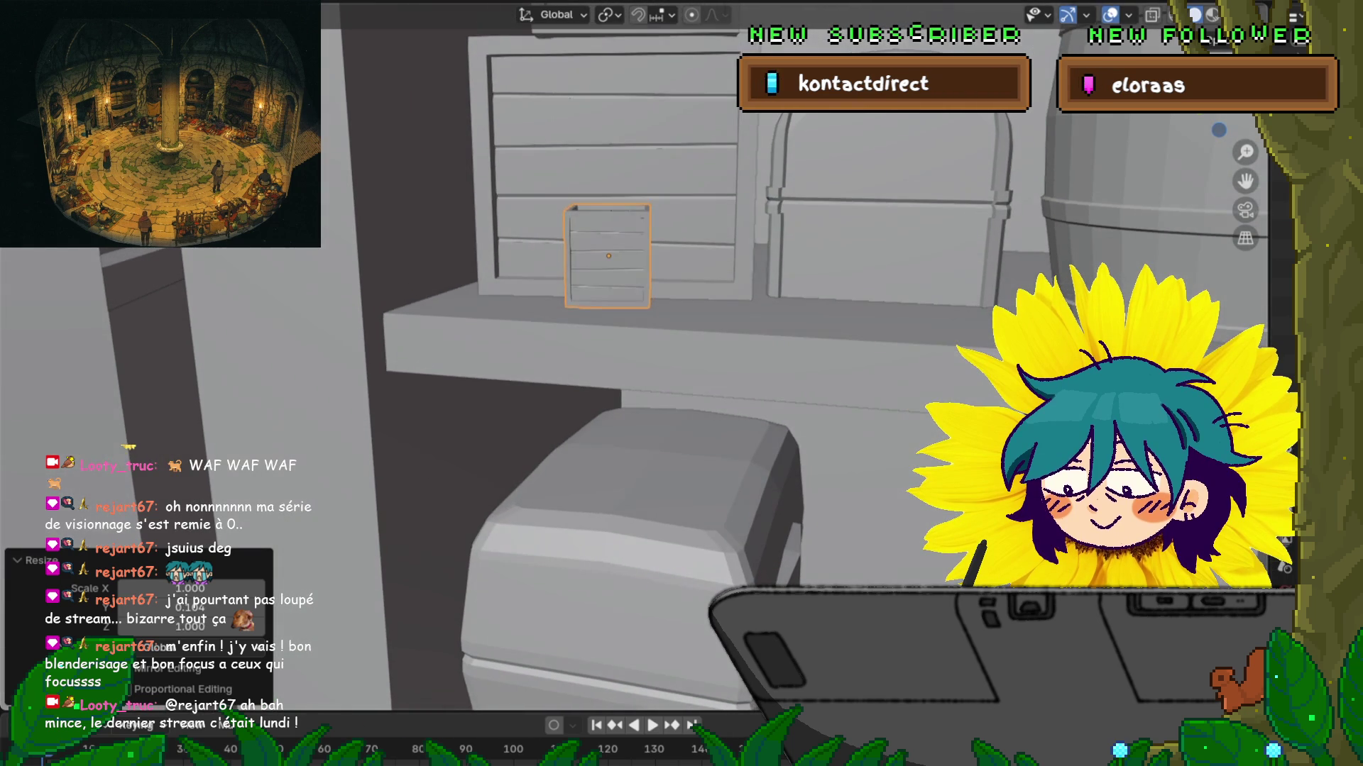
{"action": "key", "text": "s"}
{"action": "key", "text": "x"}
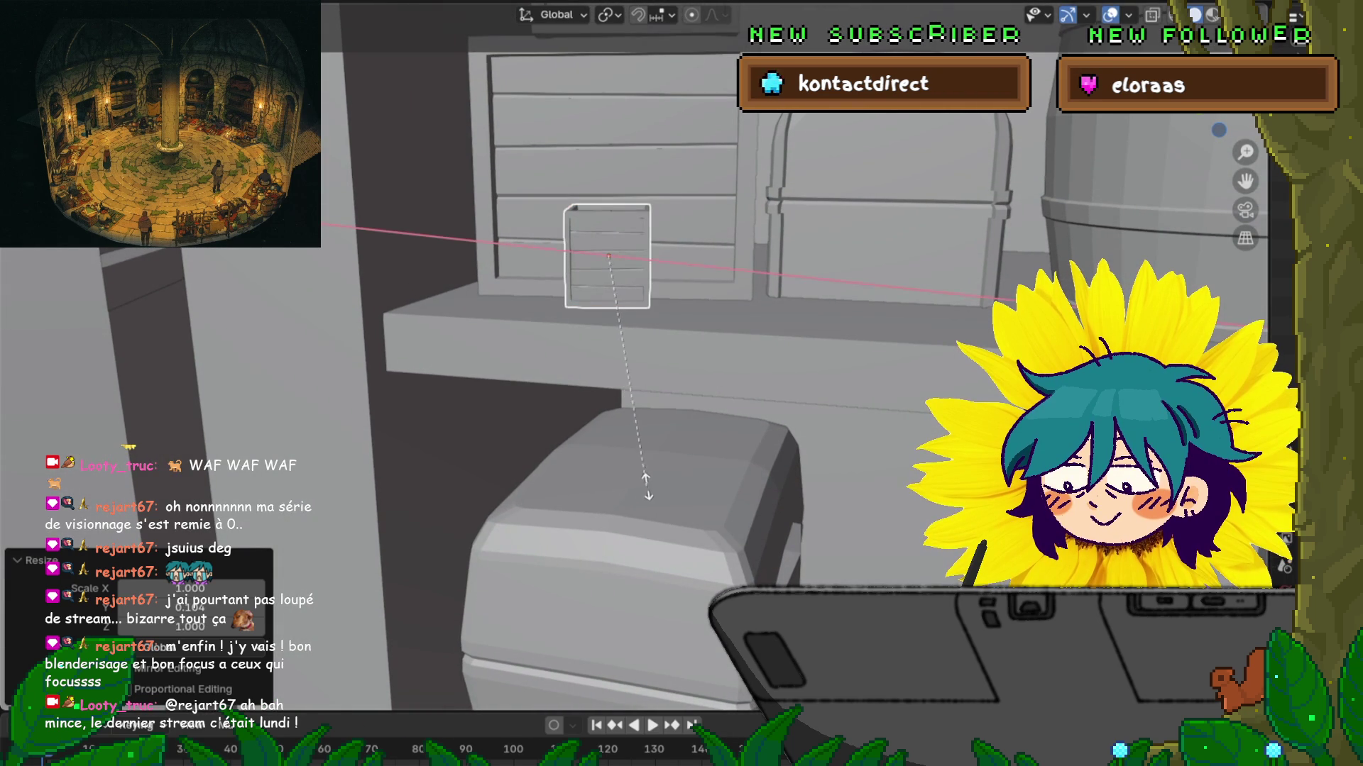
{"action": "left_click", "coordinate": [935, 455]}
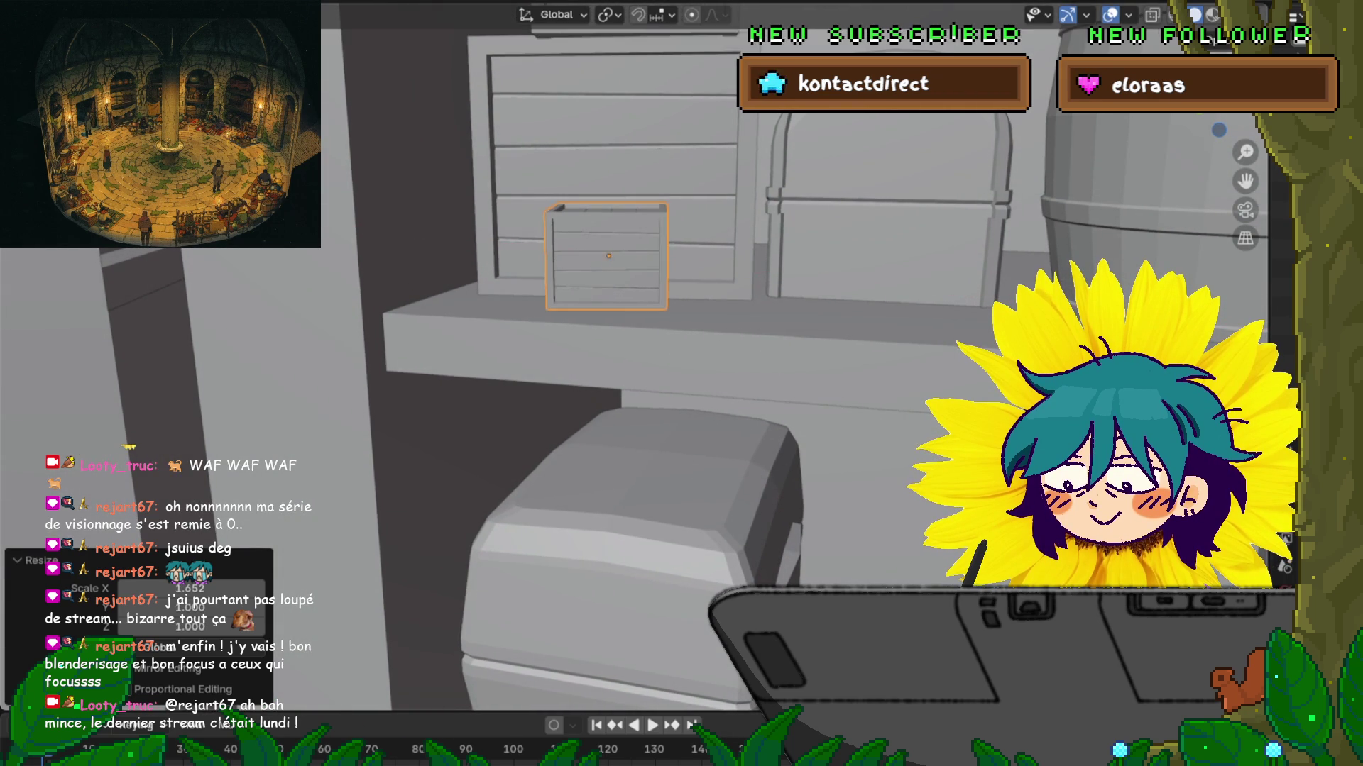
Step: Slide the flattened crate along the shelf, turn it slightly, and scale it to 0.887
{"action": "key", "text": "g"}
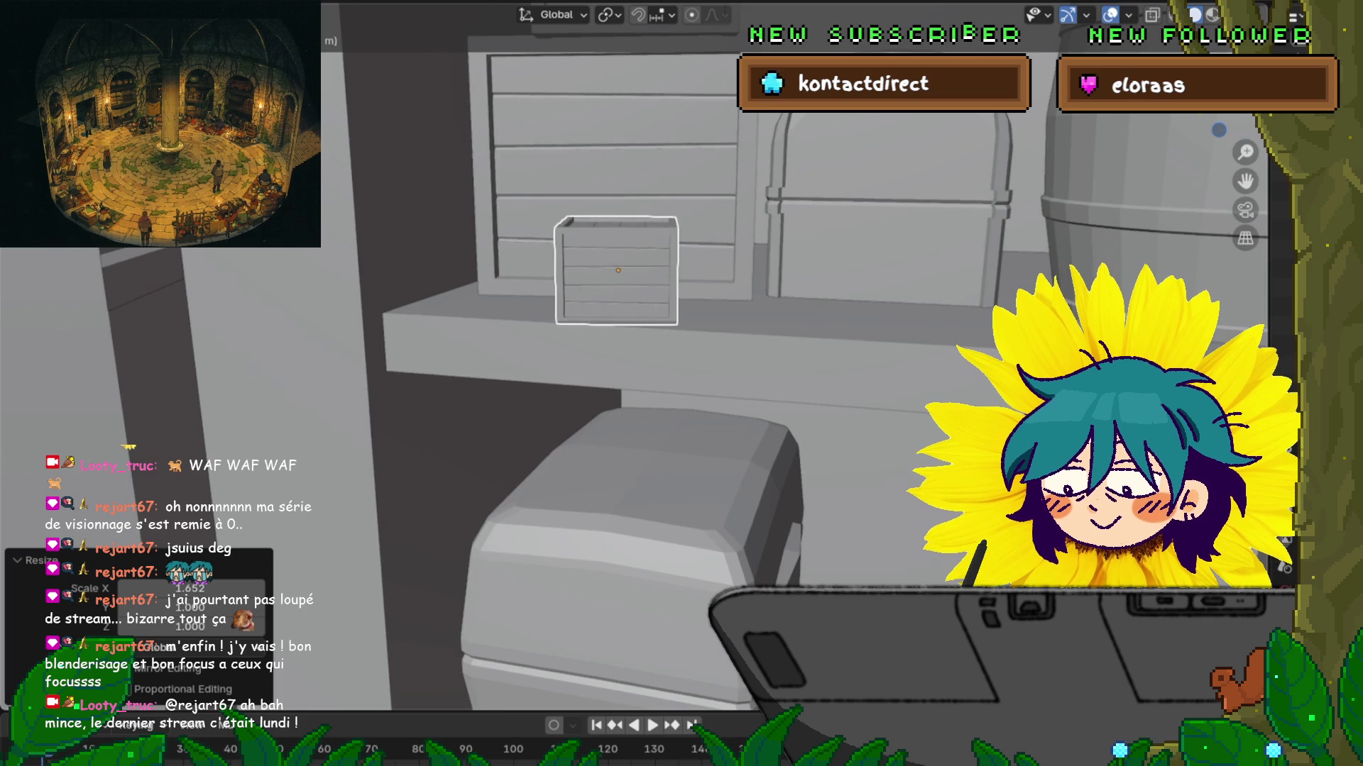
{"action": "key", "text": "Return"}
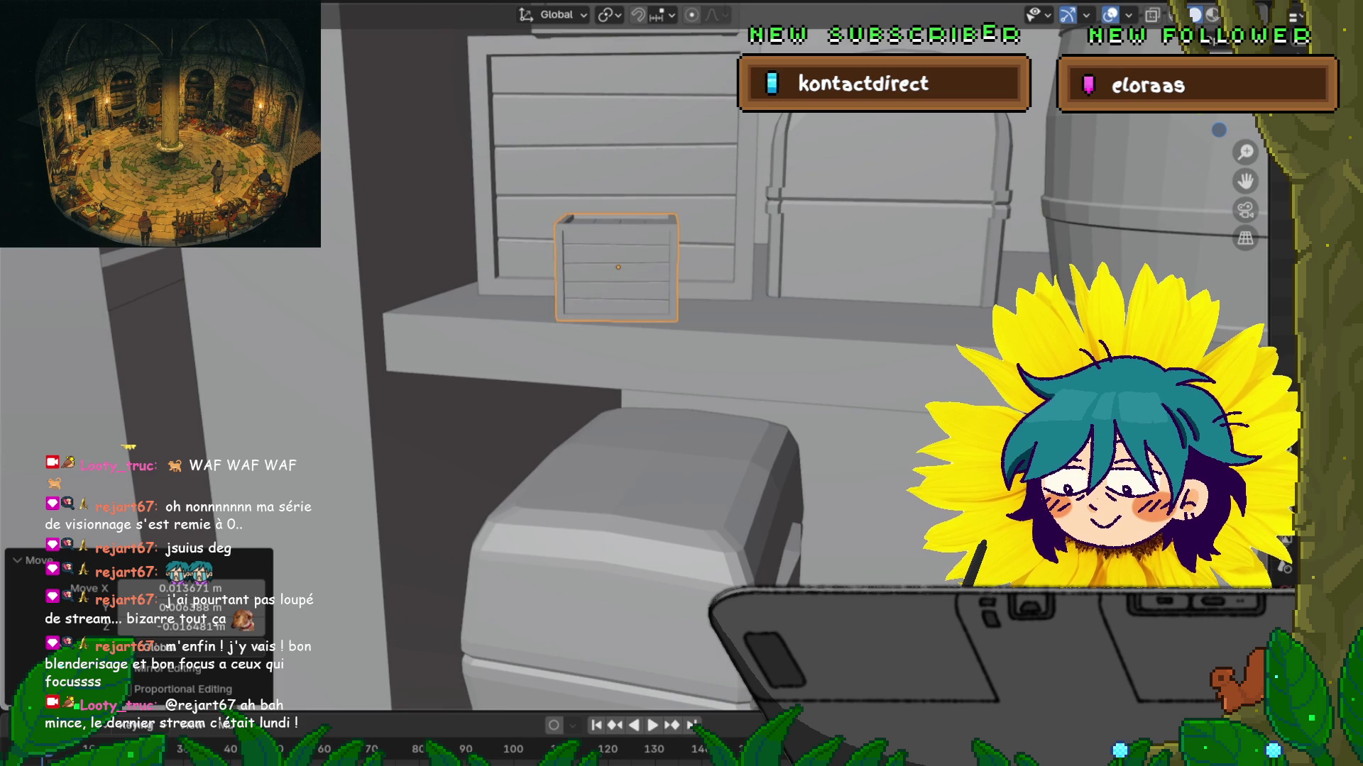
{"action": "middle_click_drag", "start_coordinate": [639, 355], "coordinate": [646, 426]}
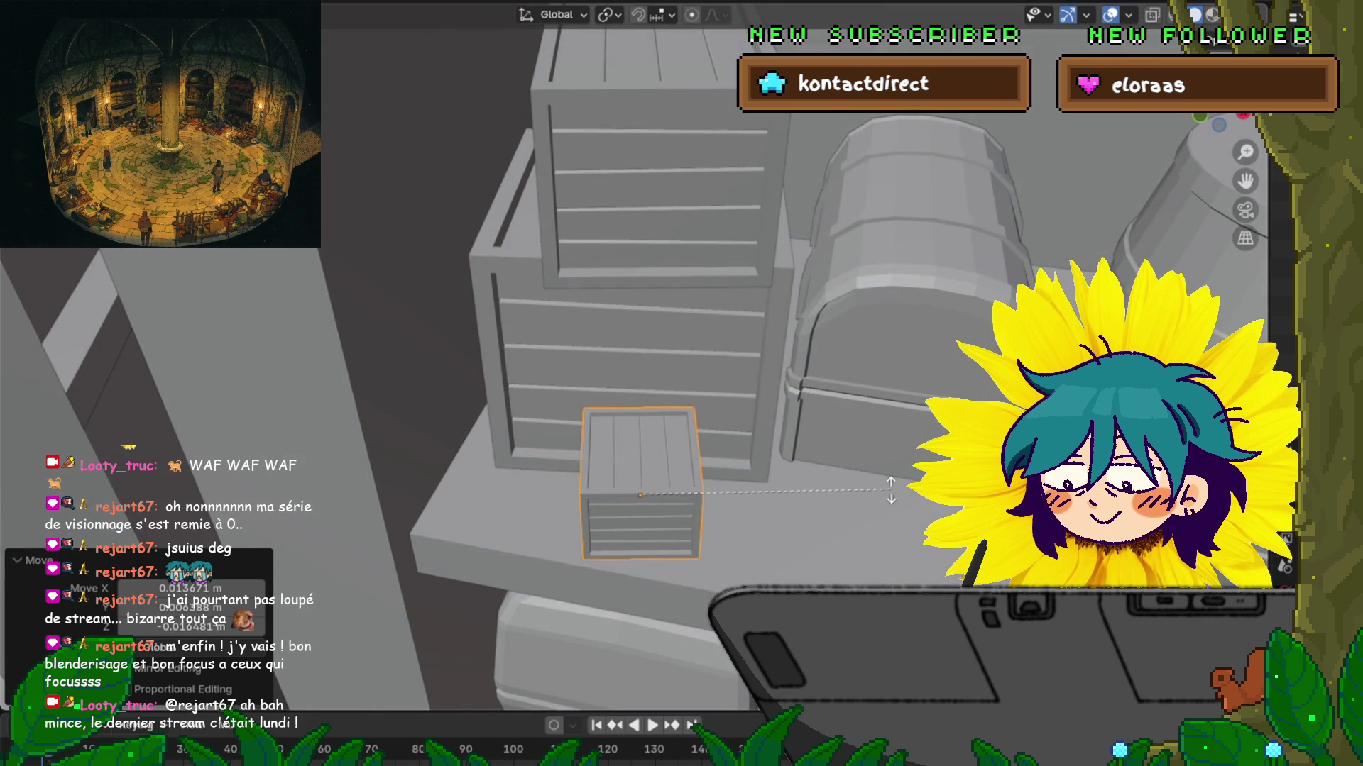
{"action": "key", "text": "Return"}
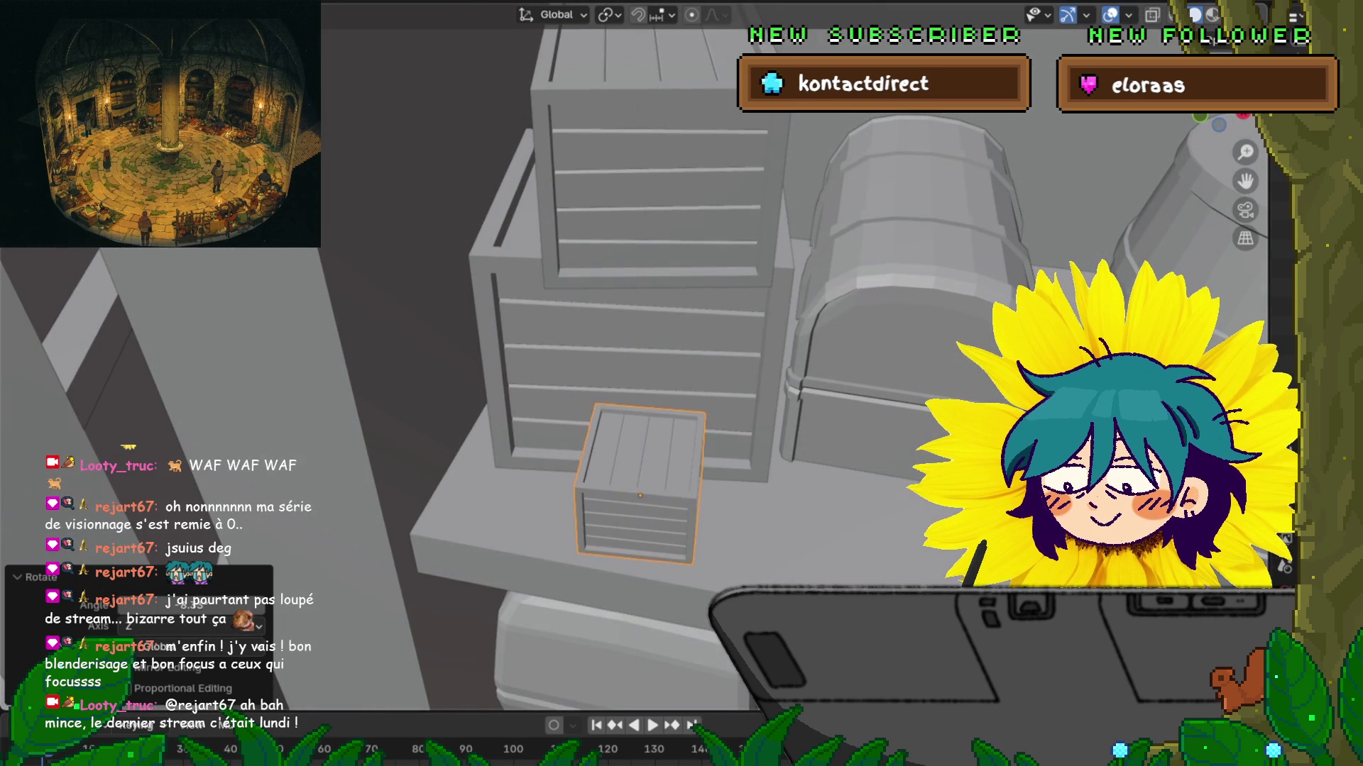
{"action": "key", "text": "g"}
{"action": "key", "text": "y"}
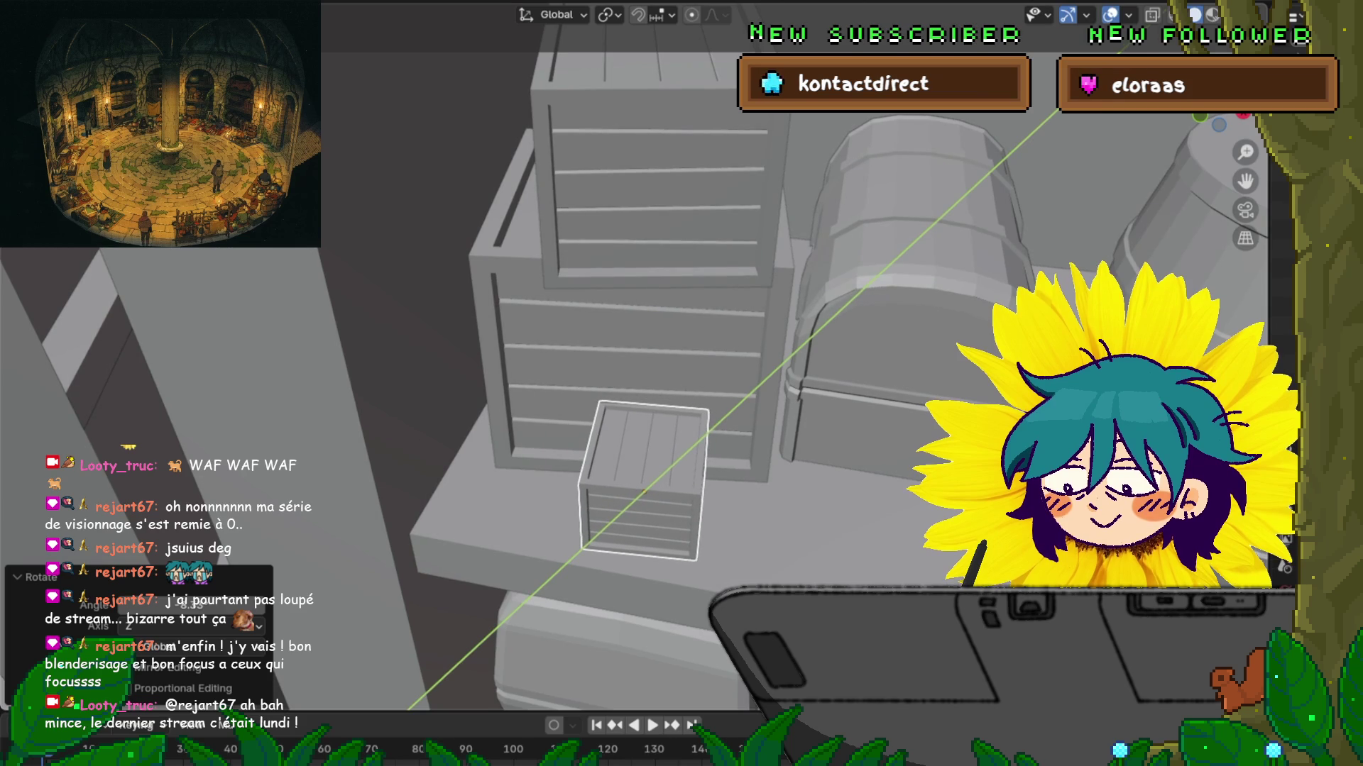
{"action": "key", "text": "Return"}
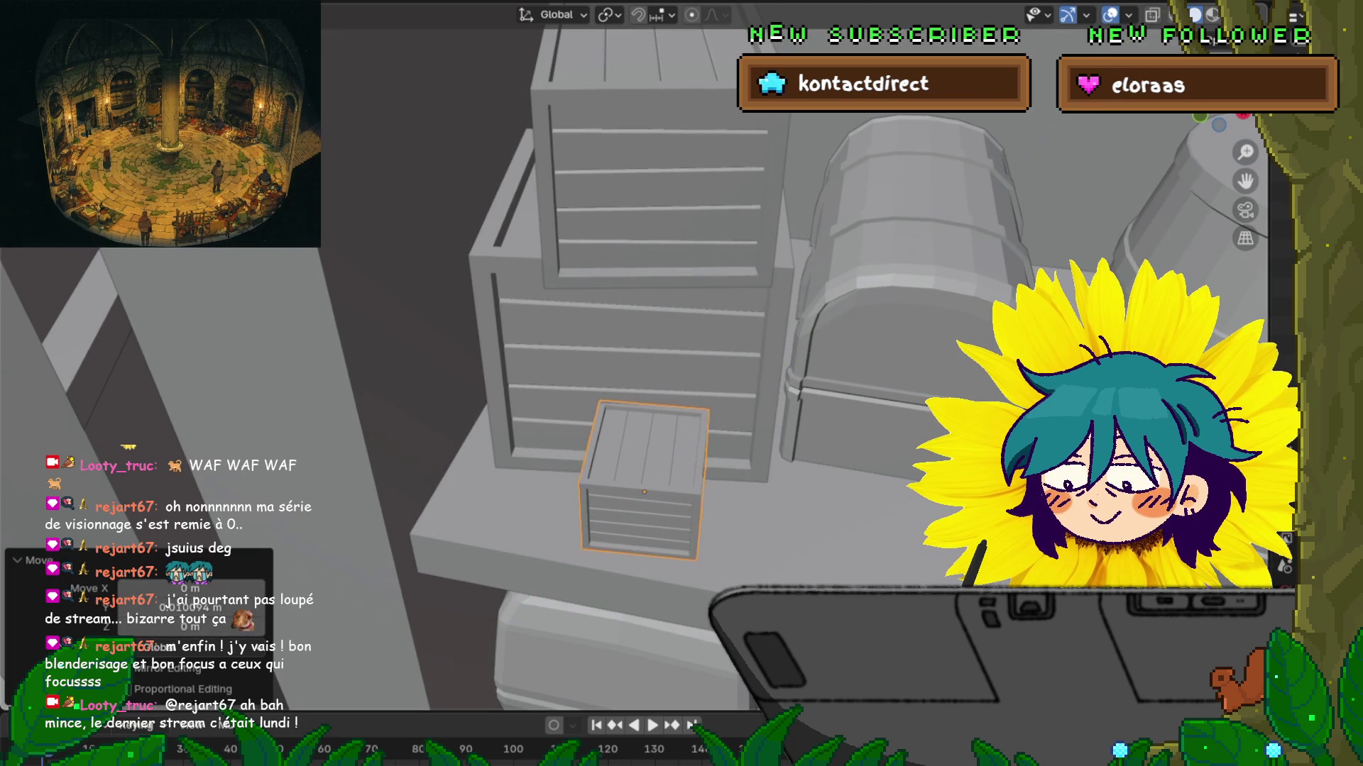
{"action": "key", "text": "s"}
{"action": "key", "text": "Return"}
{"action": "mouse_move", "coordinate": [682, 384]}
{"action": "middle_mouse_down"}
{"action": "mouse_move", "coordinate": [553, 397]}
{"action": "mouse_move", "coordinate": [567, 483]}
{"action": "middle_mouse_up"}
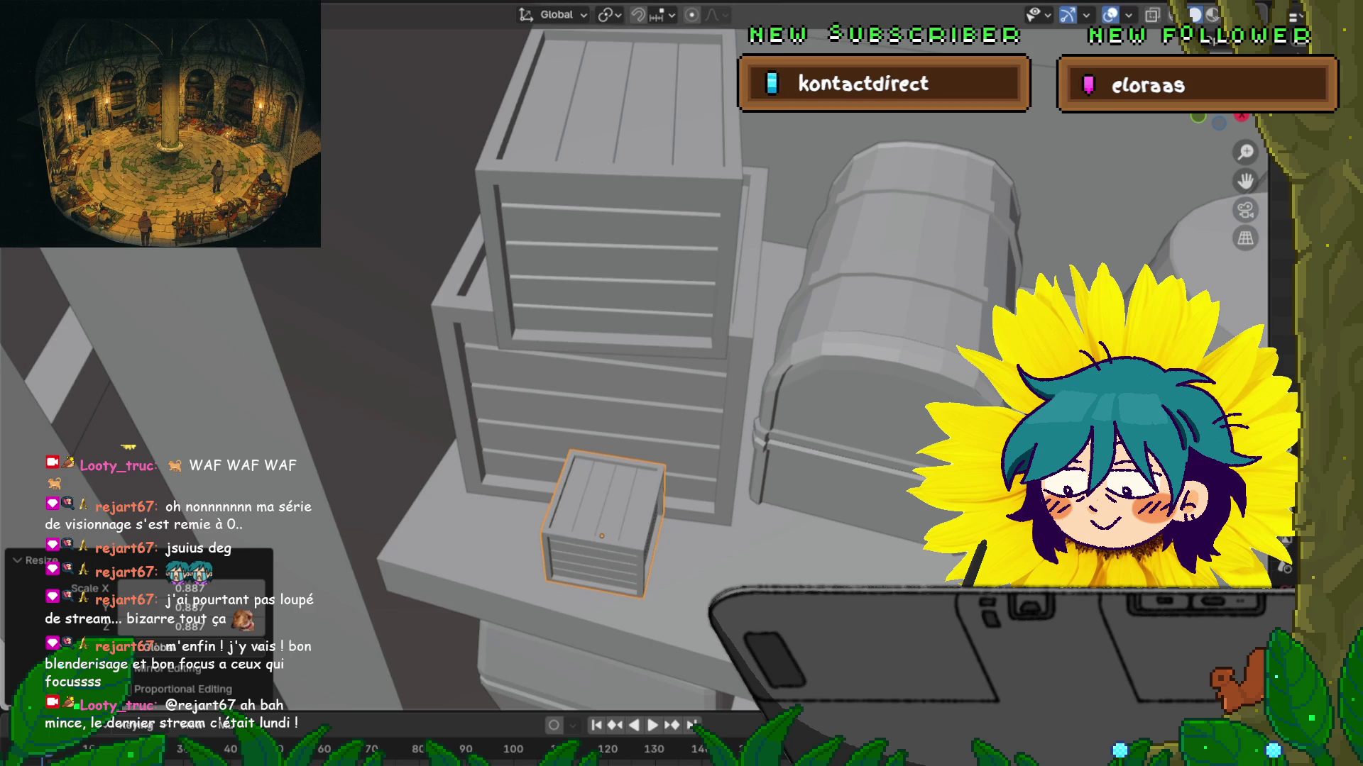
Step: Select both stacked crates and nudge the stack along Y and X
{"action": "left_click", "coordinate": [596, 426]}
{"action": "left_click", "coordinate": [610, 270], "text": "shift"}
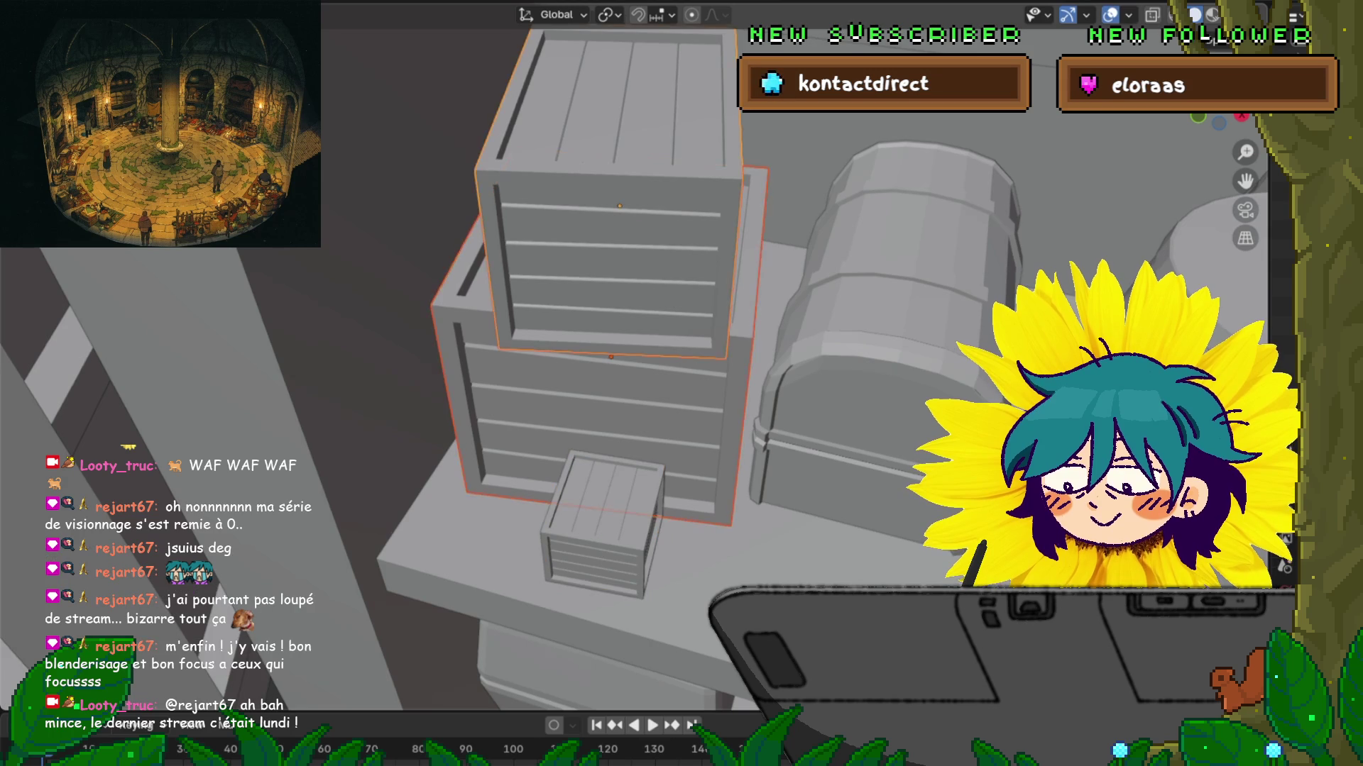
{"action": "key", "text": "g"}
{"action": "key", "text": "y"}
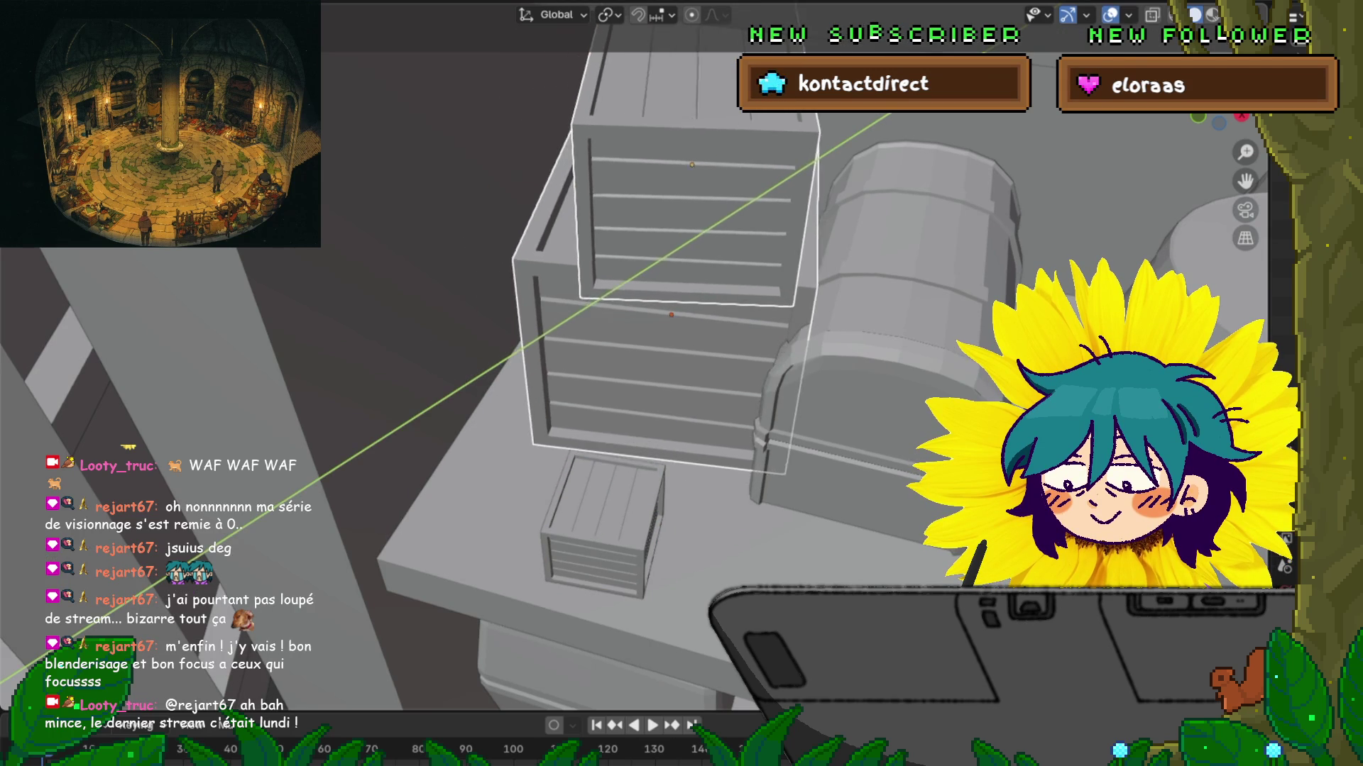
{"action": "key", "text": "Return"}
{"action": "key", "text": "g"}
{"action": "key", "text": "x"}
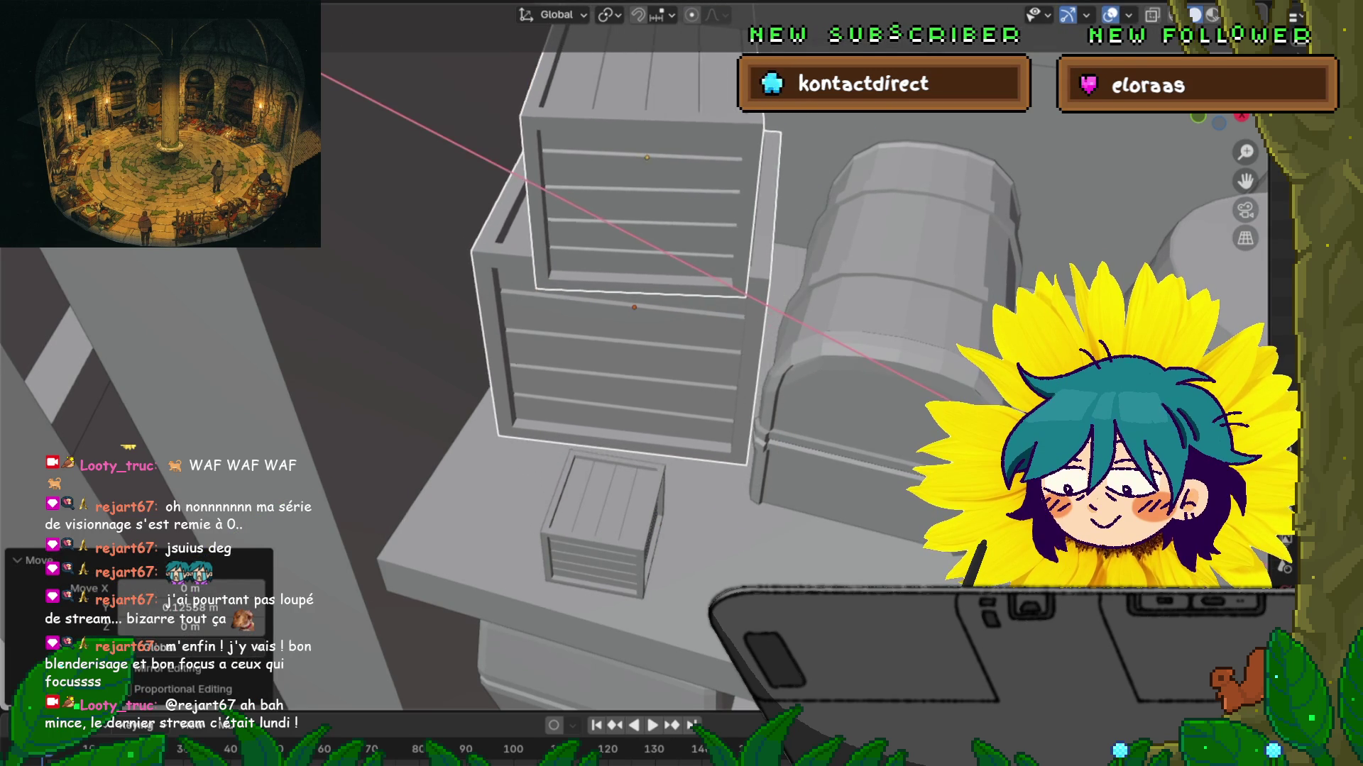
{"action": "key", "text": "Return"}
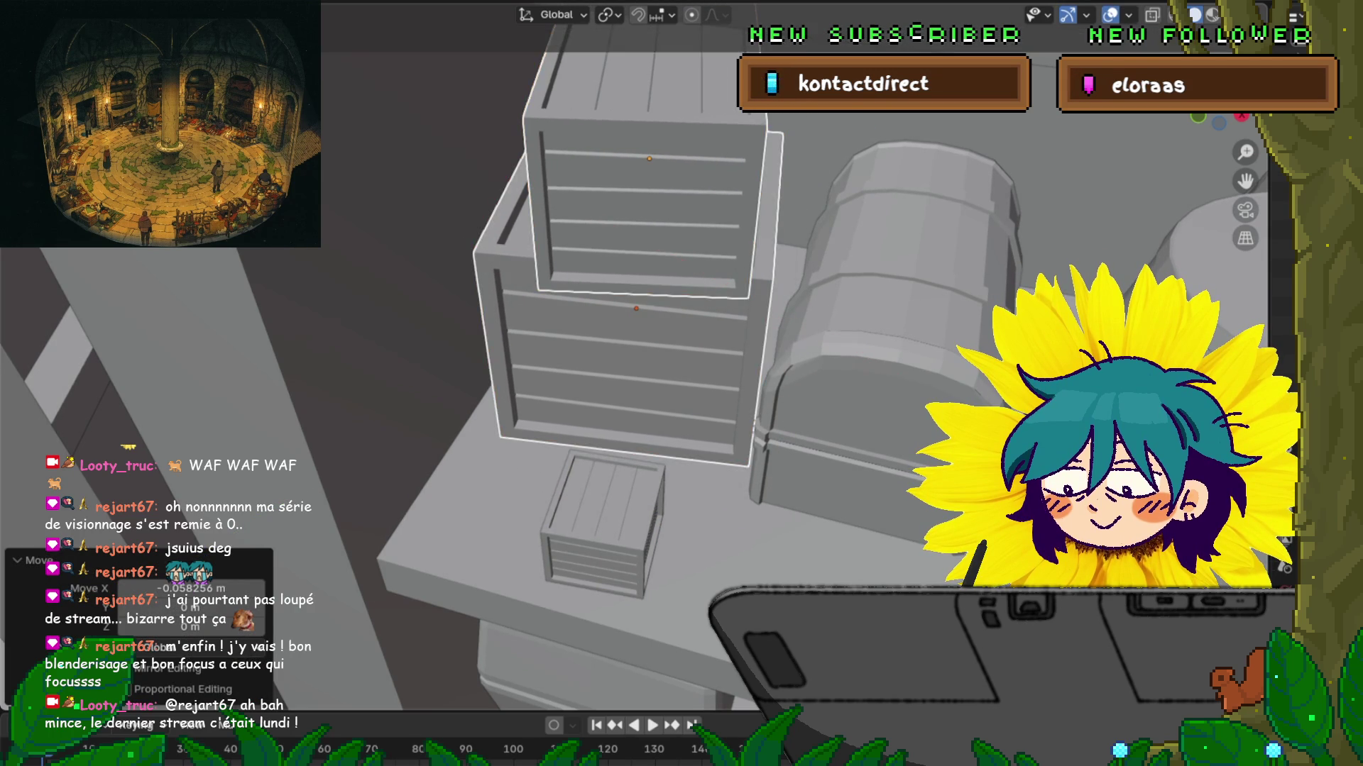
{"action": "key", "text": "g"}
{"action": "key", "text": "y"}
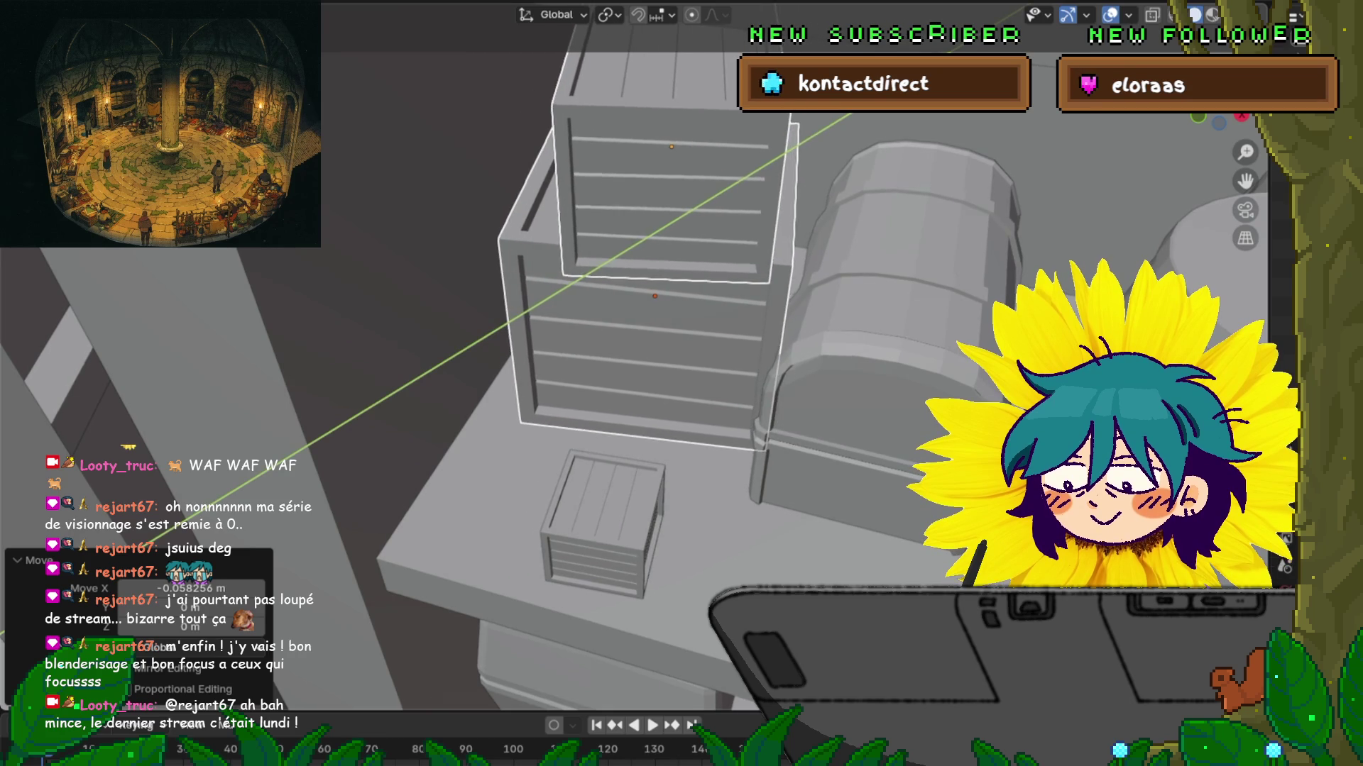
{"action": "key", "text": "Return"}
{"action": "key", "text": "g"}
{"action": "key", "text": "x"}
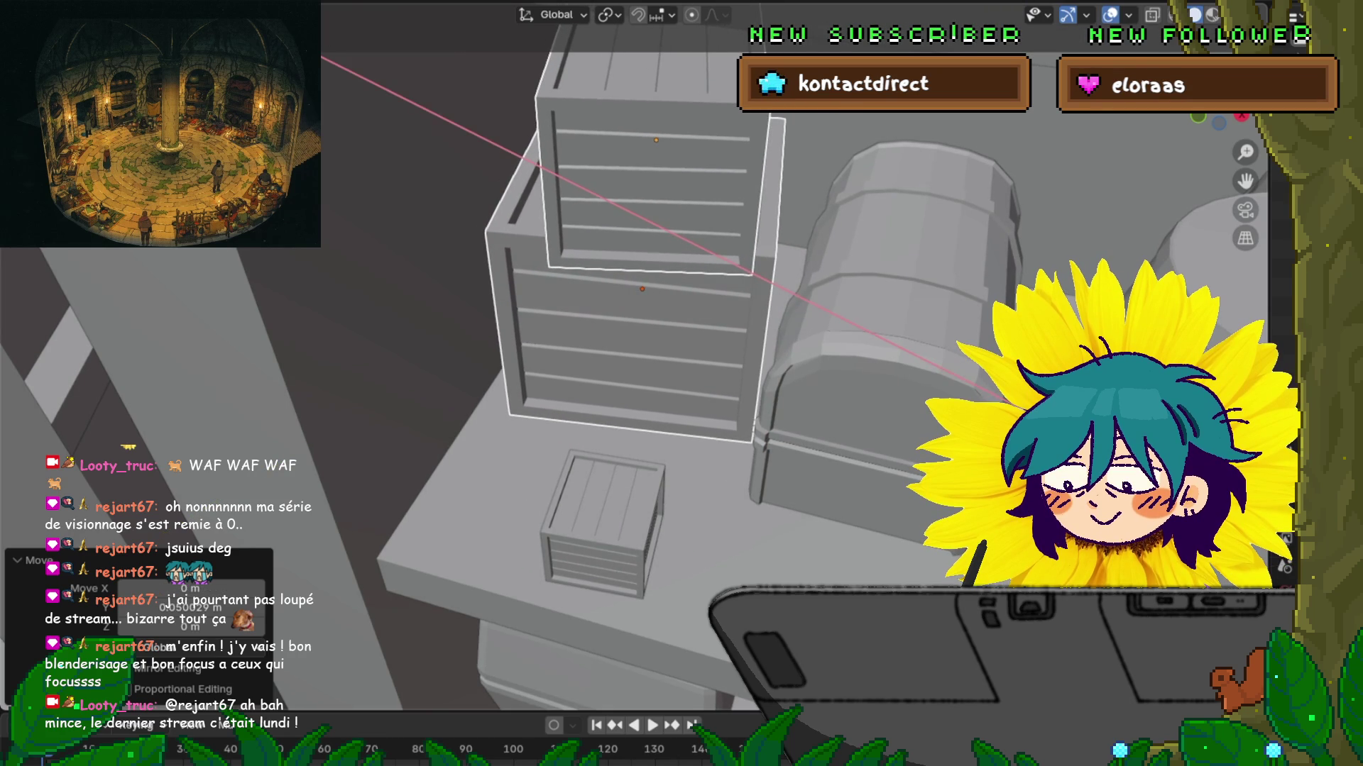
{"action": "key", "text": "Return"}
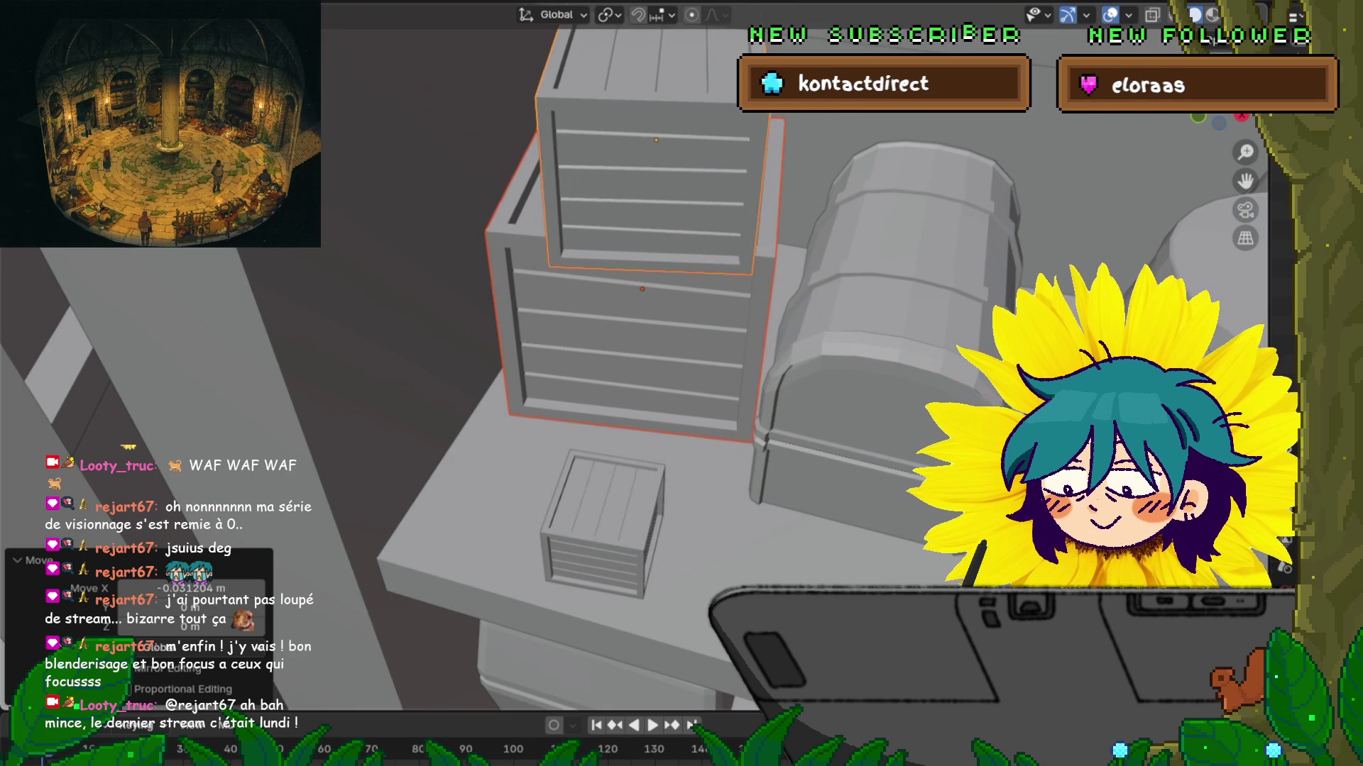
Step: Fine-tune the crate stack's placement with further small Y and X shifts
{"action": "middle_click_drag", "start_coordinate": [681, 354], "coordinate": [575, 364]}
{"action": "key", "text": "g"}
{"action": "key", "text": "y"}
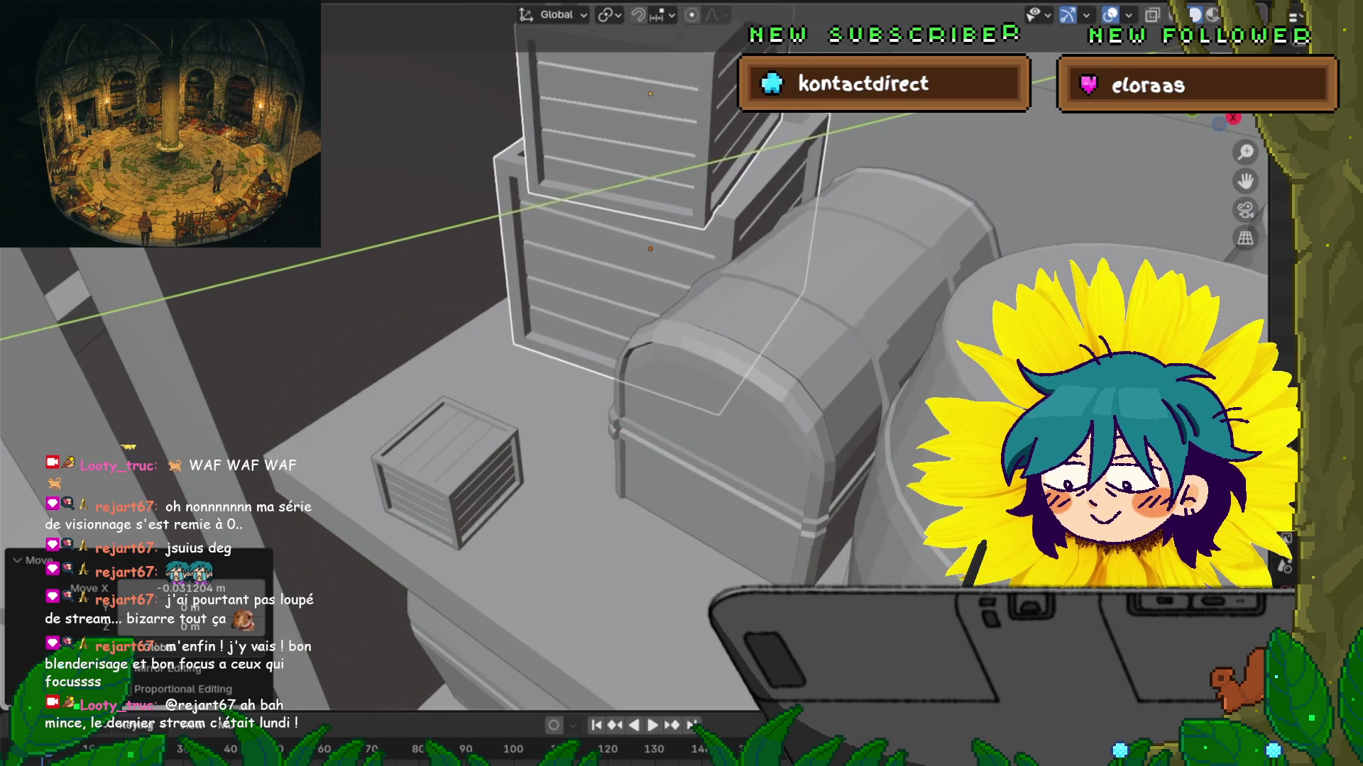
{"action": "key", "text": "Return"}
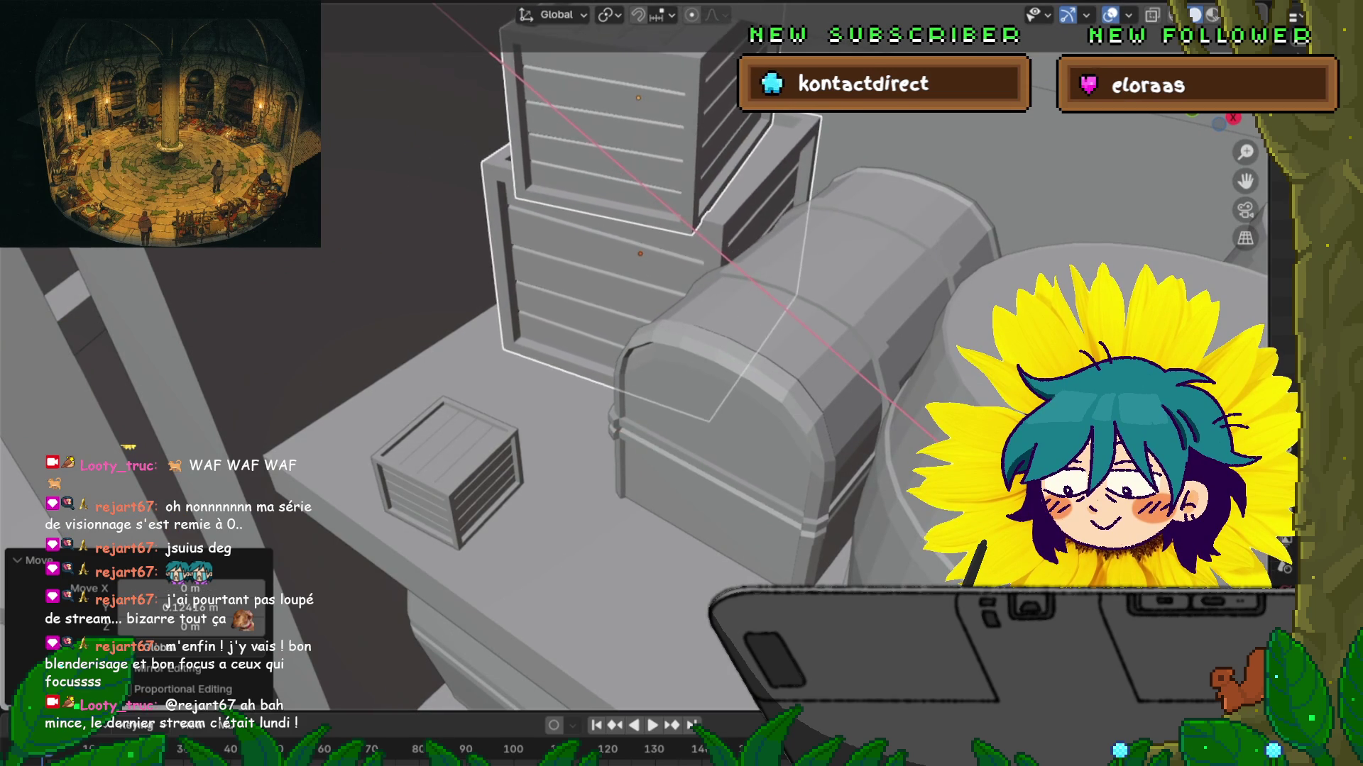
{"action": "key", "text": "Return"}
{"action": "key", "text": "g"}
{"action": "key", "text": "y"}
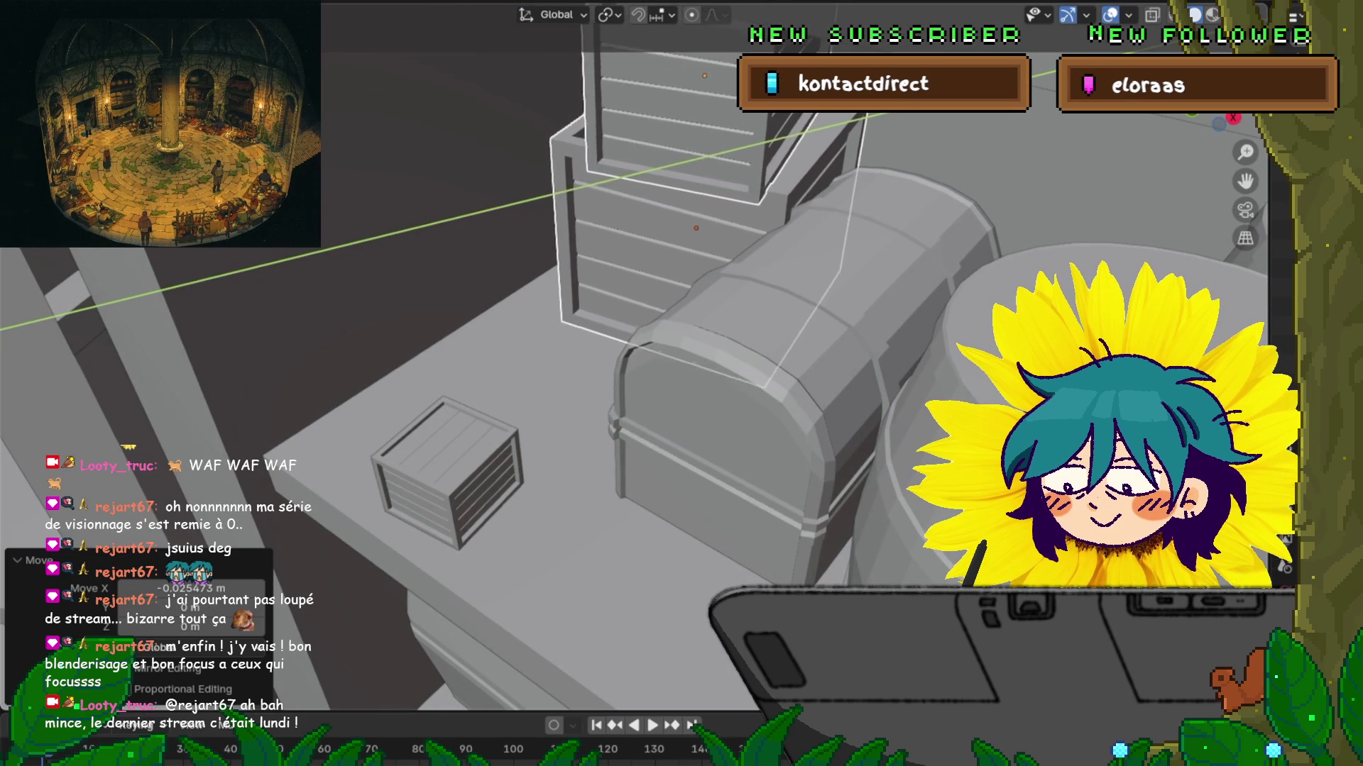
{"action": "key", "text": "Return"}
{"action": "middle_click_drag", "start_coordinate": [681, 384], "coordinate": [752, 348]}
{"action": "key", "text": "g"}
{"action": "key", "text": "x"}
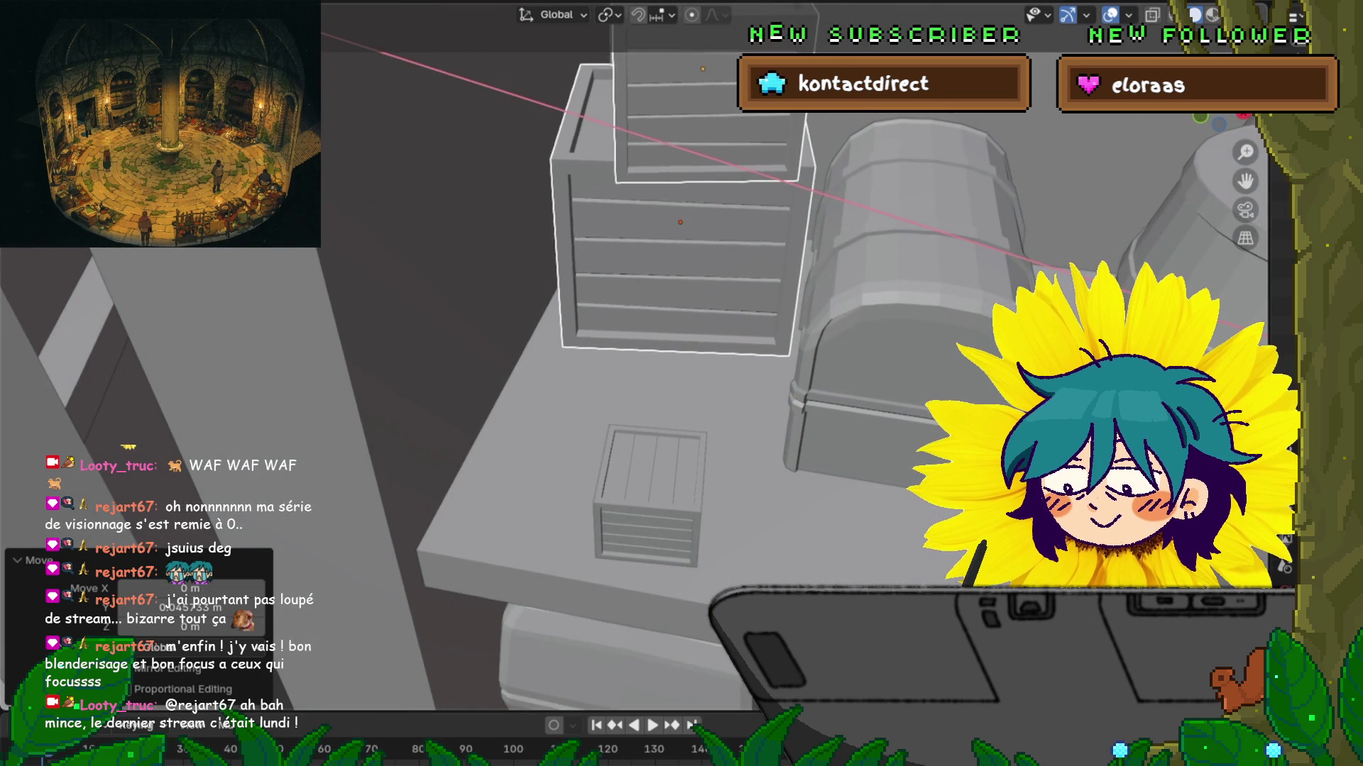
{"action": "key", "text": "Return"}
Step: Shift the small crate along Y, then slightly left along X
{"action": "left_click", "coordinate": [650, 497]}
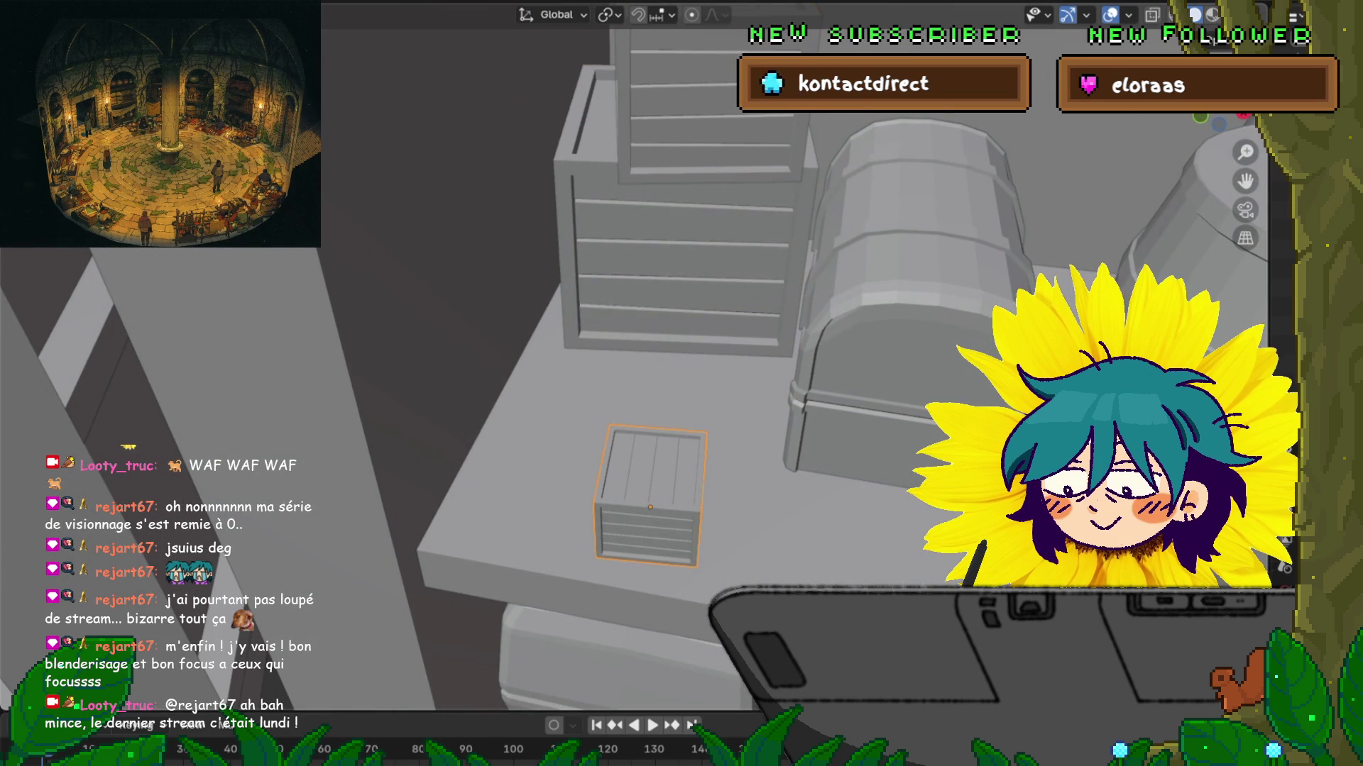
{"action": "key", "text": "g"}
{"action": "key", "text": "y"}
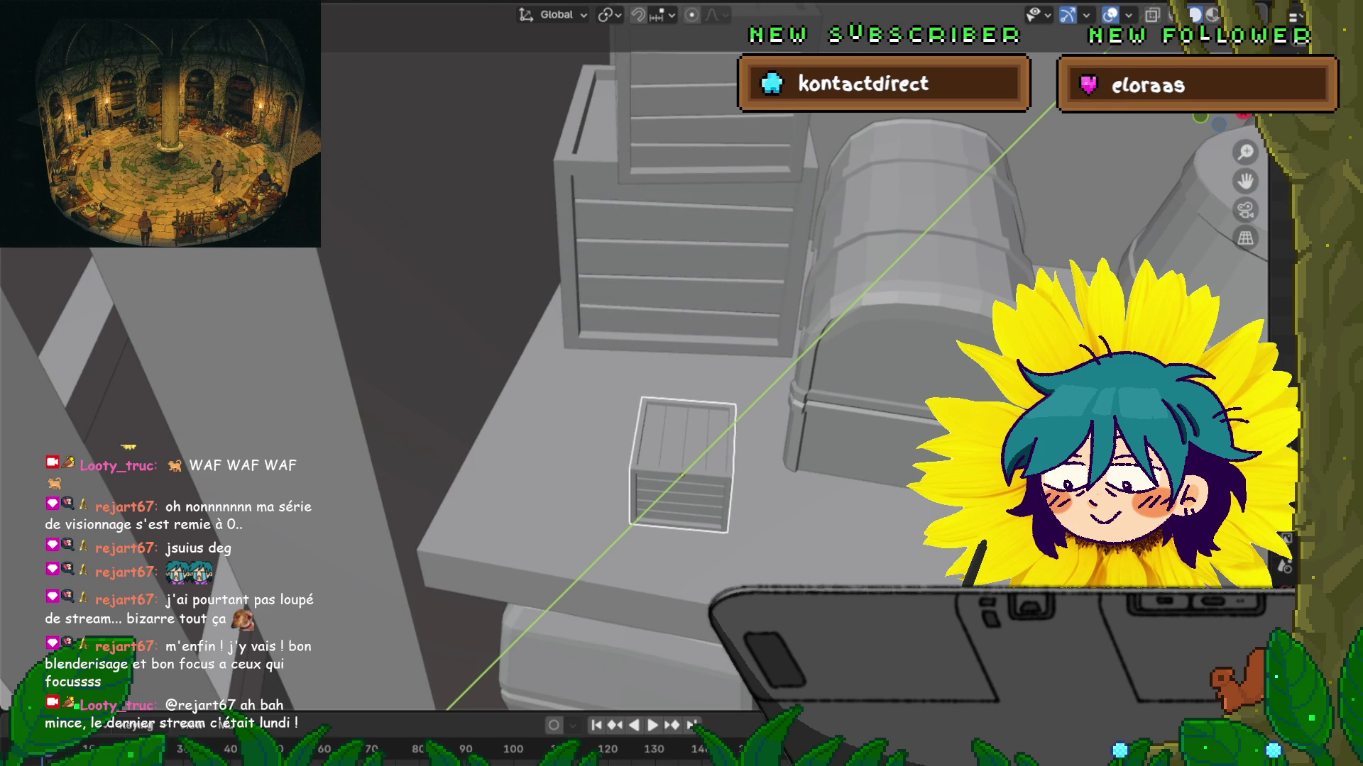
{"action": "key", "text": "Return"}
{"action": "key", "text": "g"}
{"action": "key", "text": "x"}
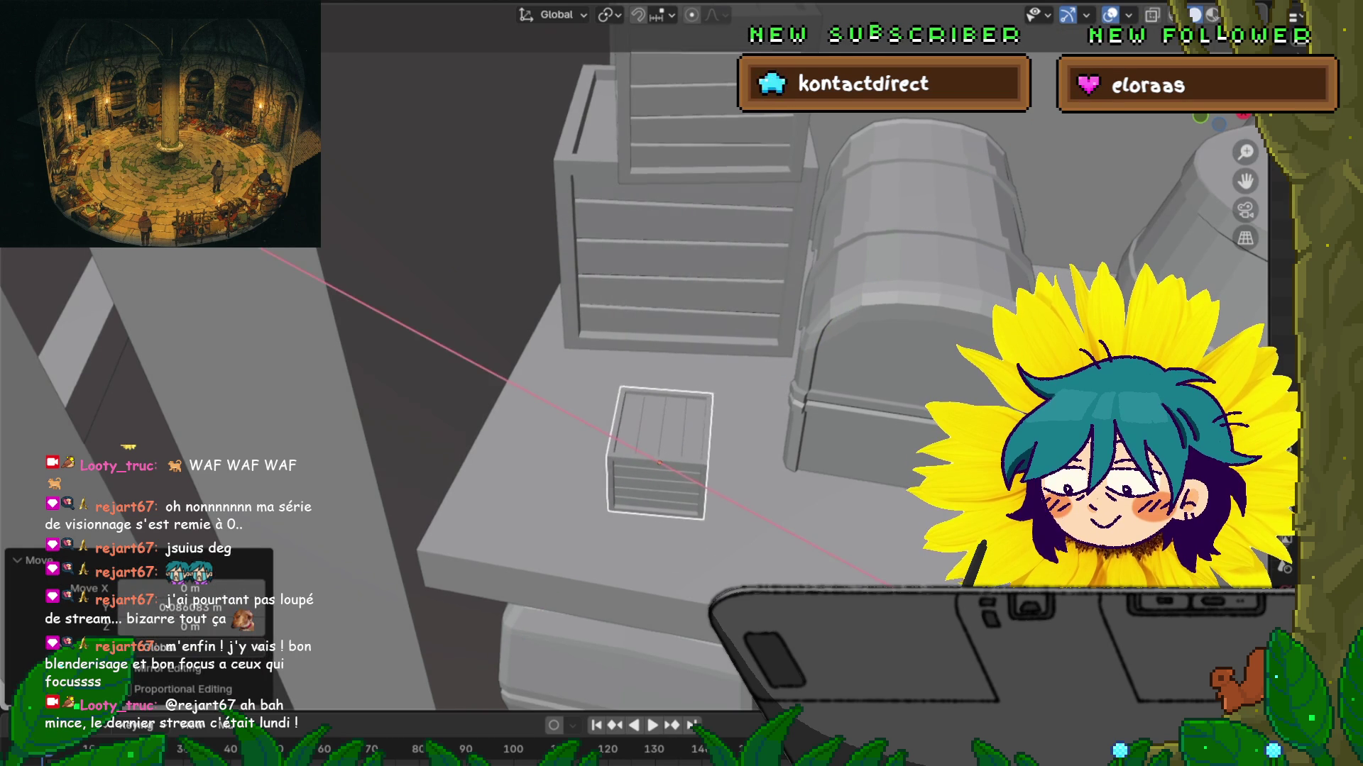
{"action": "key", "text": "Return"}
Step: Move the chest beside the crates along the Y axis
{"action": "left_click", "coordinate": [896, 284]}
{"action": "key", "text": "g"}
{"action": "key", "text": "y"}
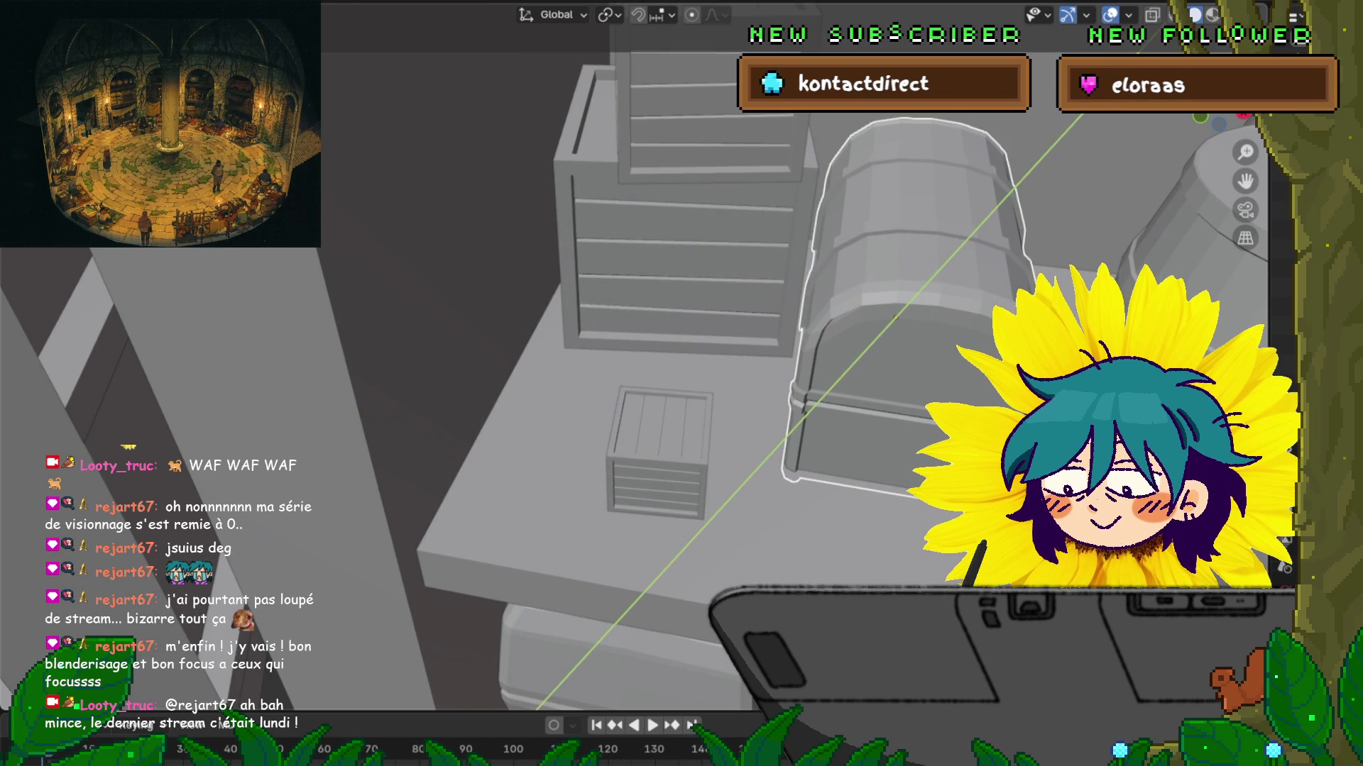
{"action": "key", "text": "Return"}
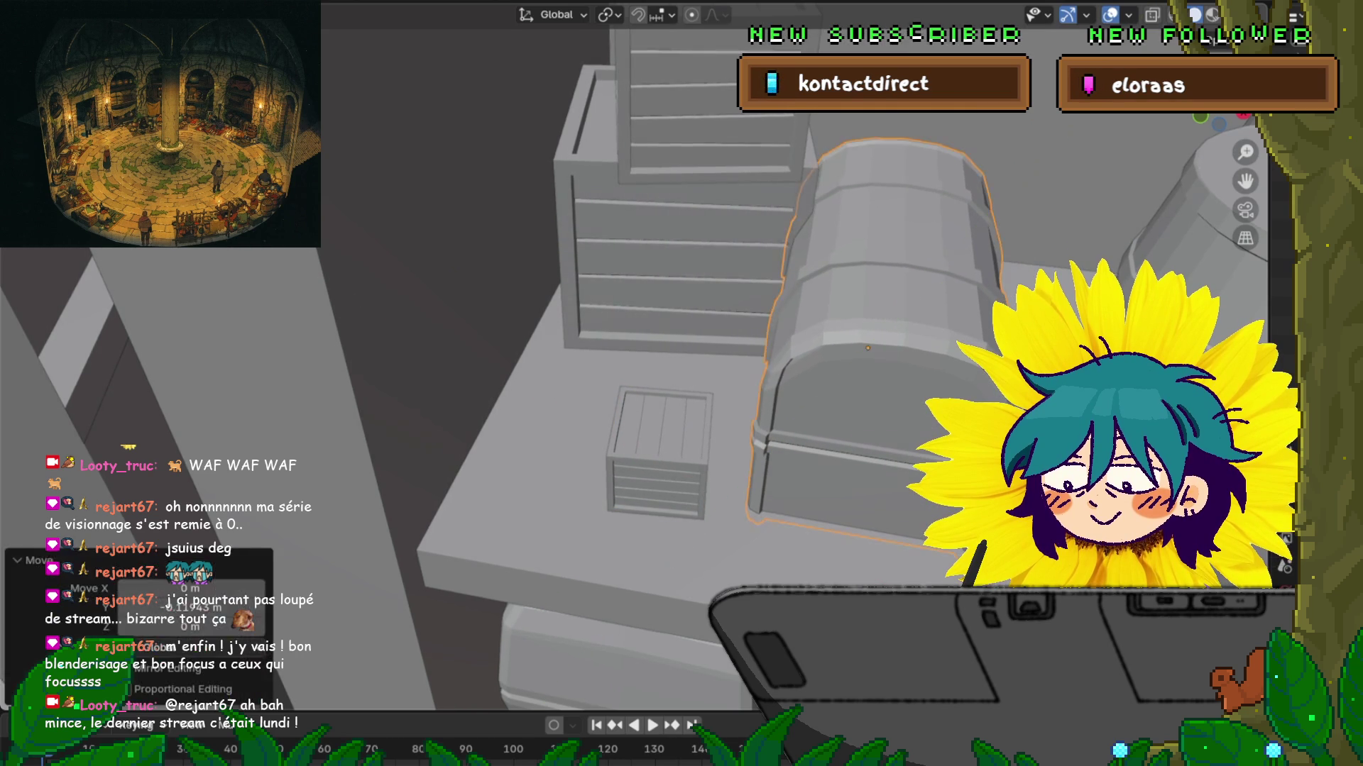
Step: Nudge both stacked crates behind the chest along Y
{"action": "left_click", "coordinate": [683, 249]}
{"action": "left_click", "coordinate": [705, 106], "text": "shift"}
{"action": "key", "text": "g"}
{"action": "key", "text": "y"}
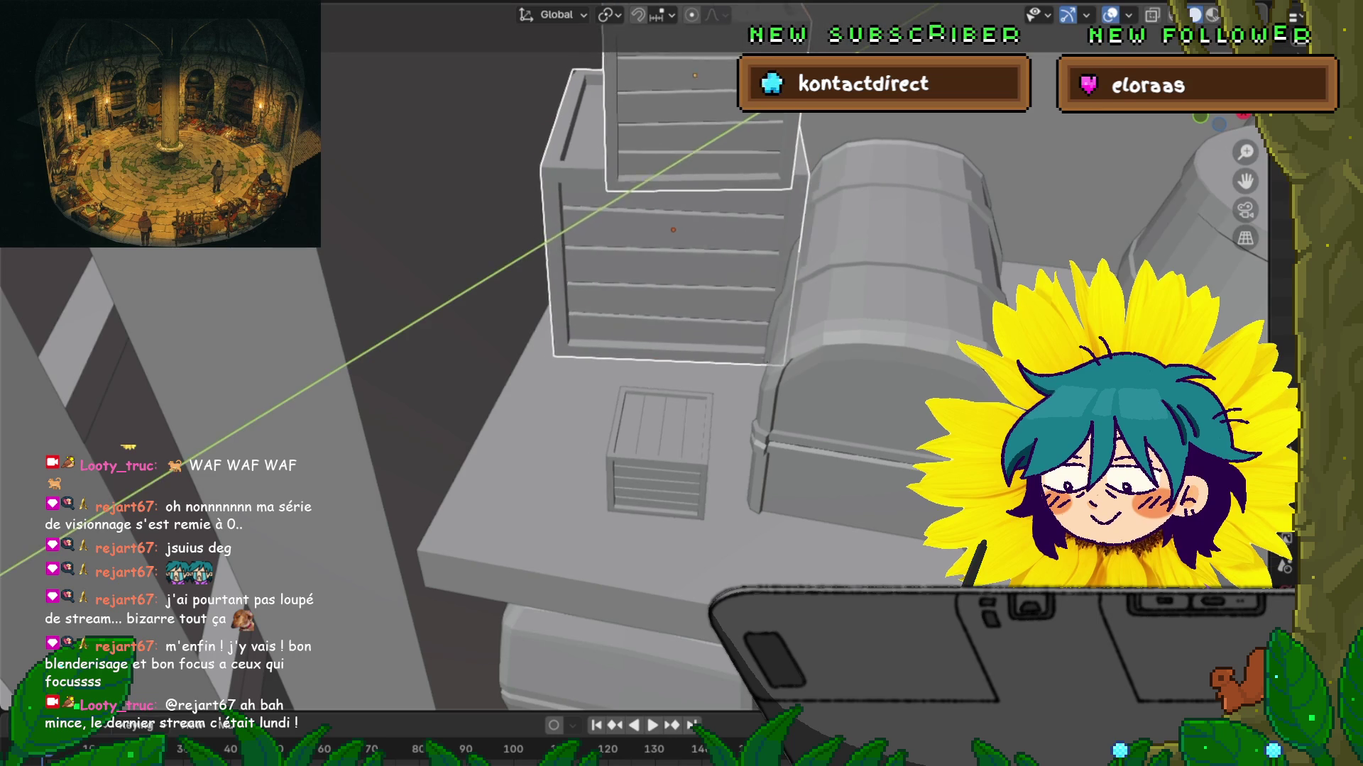
{"action": "key", "text": "Return"}
{"action": "scroll", "coordinate": [642, 162], "scroll_direction": "up", "scroll_amount": 2}
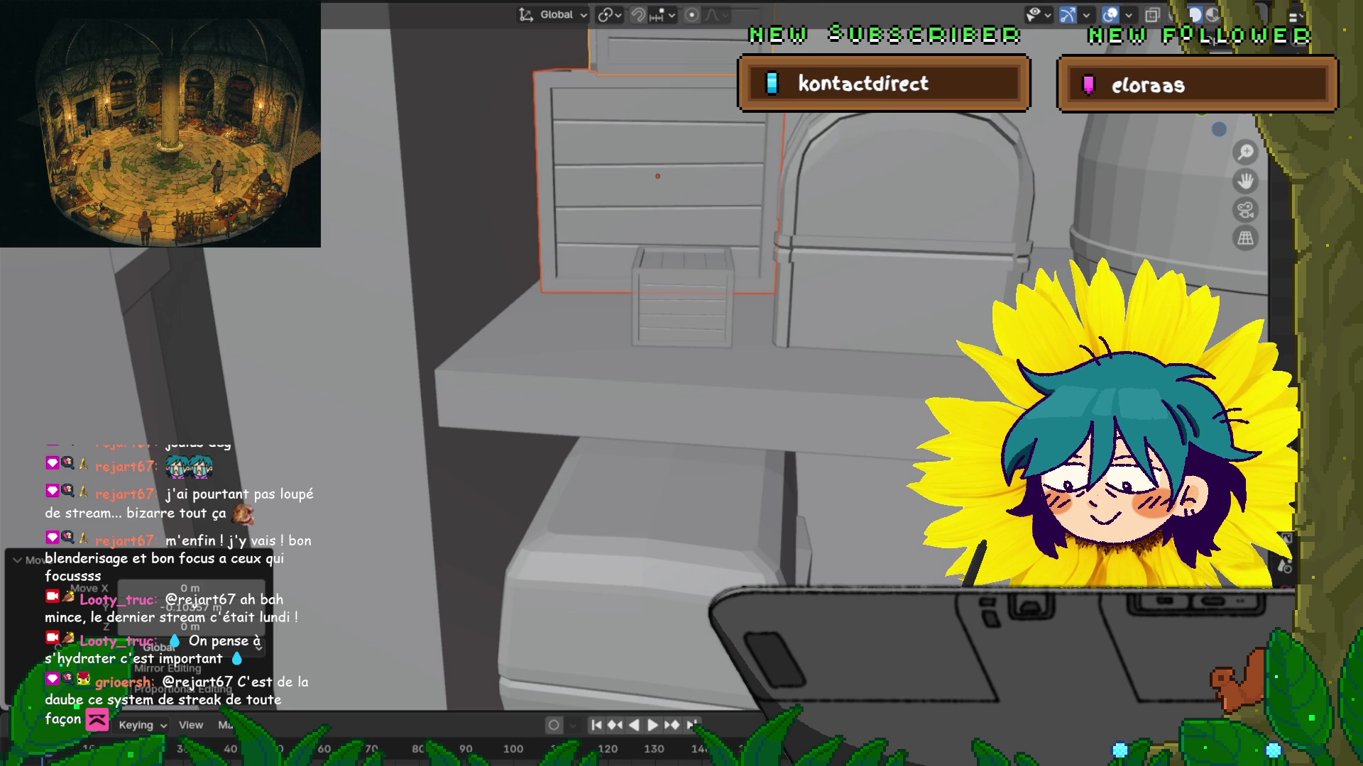
{"action": "mouse_move", "coordinate": [681, 354]}
{"action": "middle_mouse_down"}
{"action": "mouse_move", "coordinate": [632, 320]}
{"action": "mouse_move", "coordinate": [638, 306]}
{"action": "mouse_move", "coordinate": [603, 298]}
{"action": "mouse_move", "coordinate": [589, 319]}
{"action": "middle_mouse_up"}
{"action": "scroll", "coordinate": [682, 319], "scroll_direction": "down", "scroll_amount": 5}
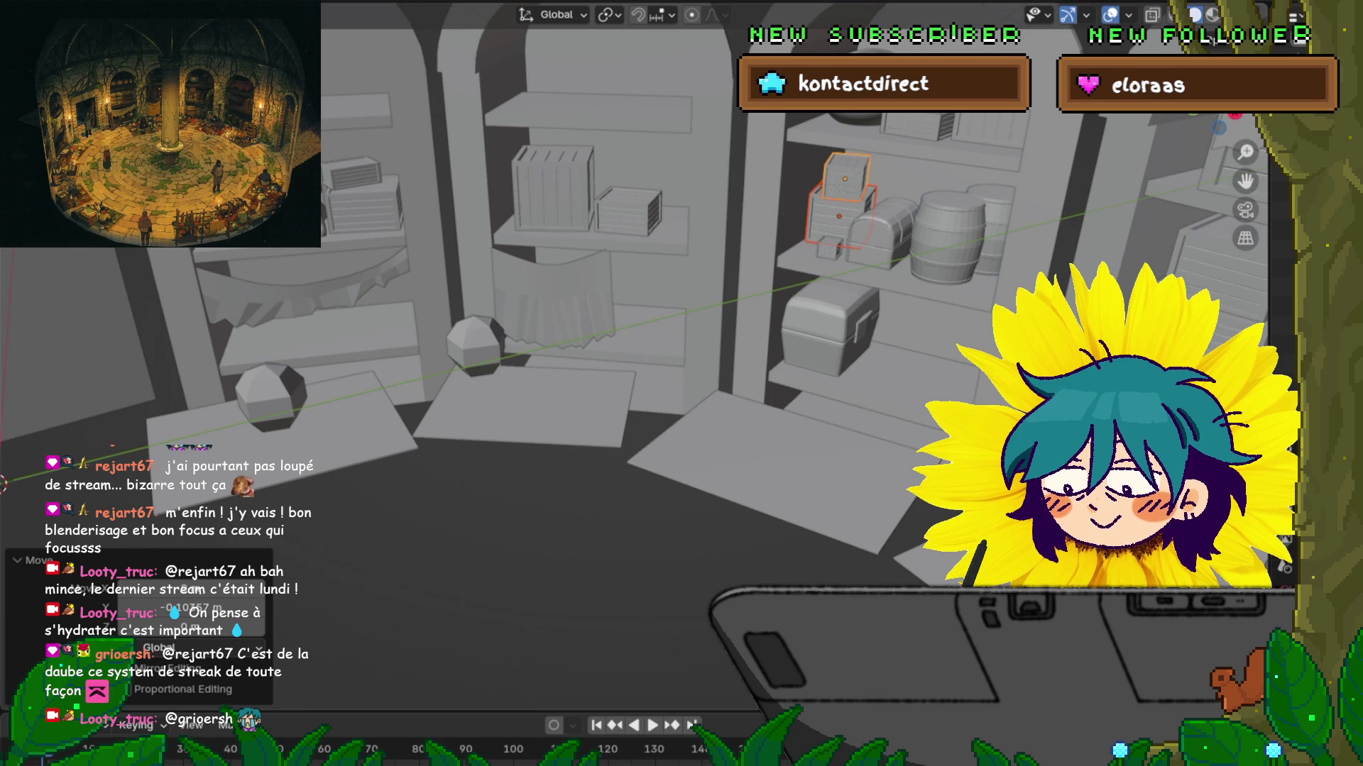
{"action": "key", "text": "KP_Decimal"}
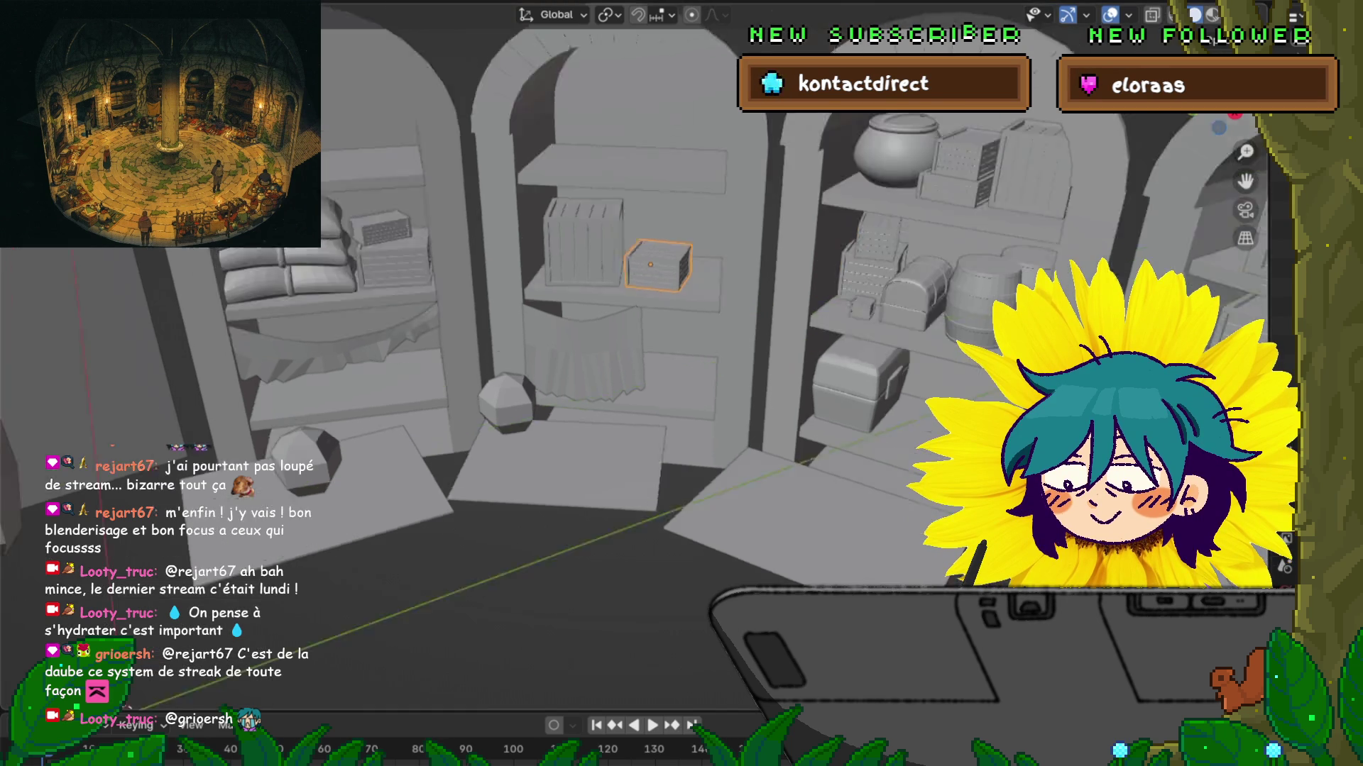
Step: Duplicate the small crate onto the middle bookcase's top shelf, scale it 1.515 and rotate it 10.4°
{"action": "key", "text": "shift+d"}
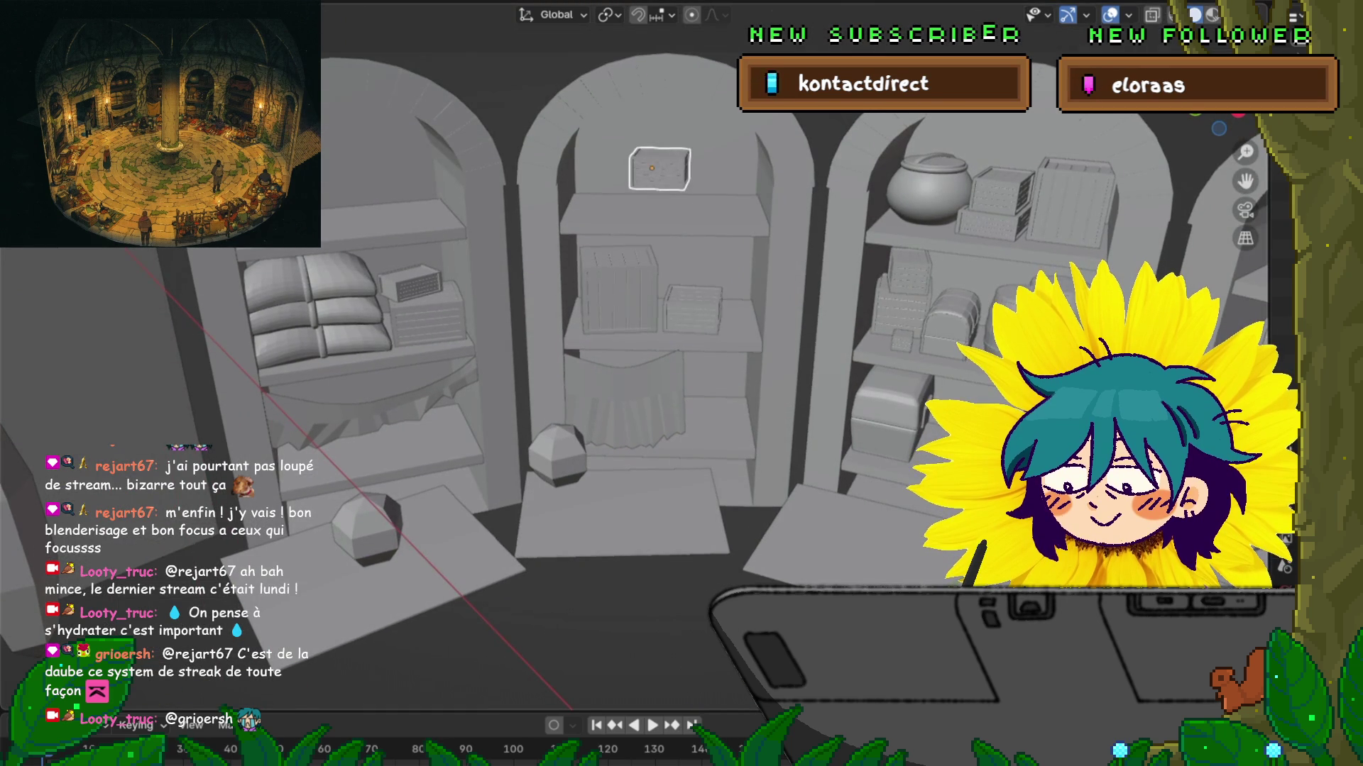
{"action": "key", "text": "Return"}
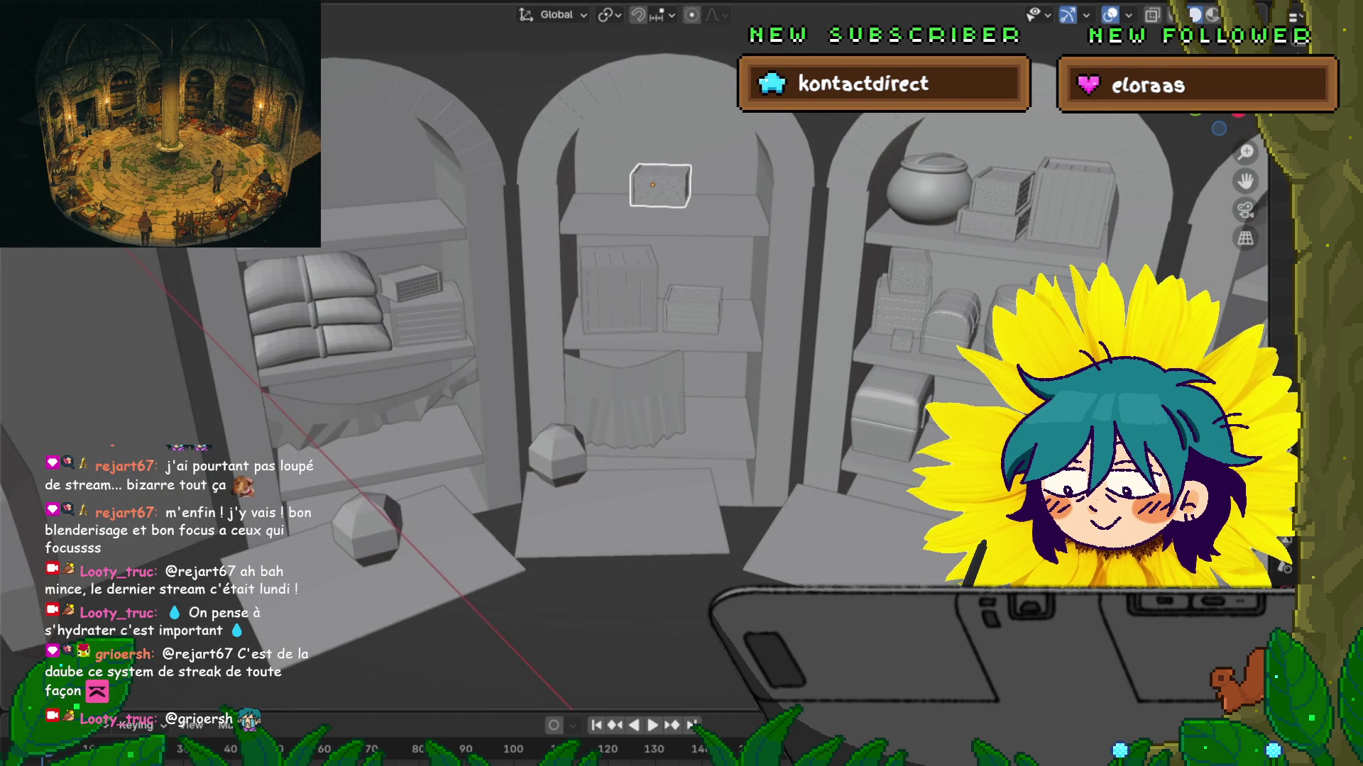
{"action": "key", "text": "Return"}
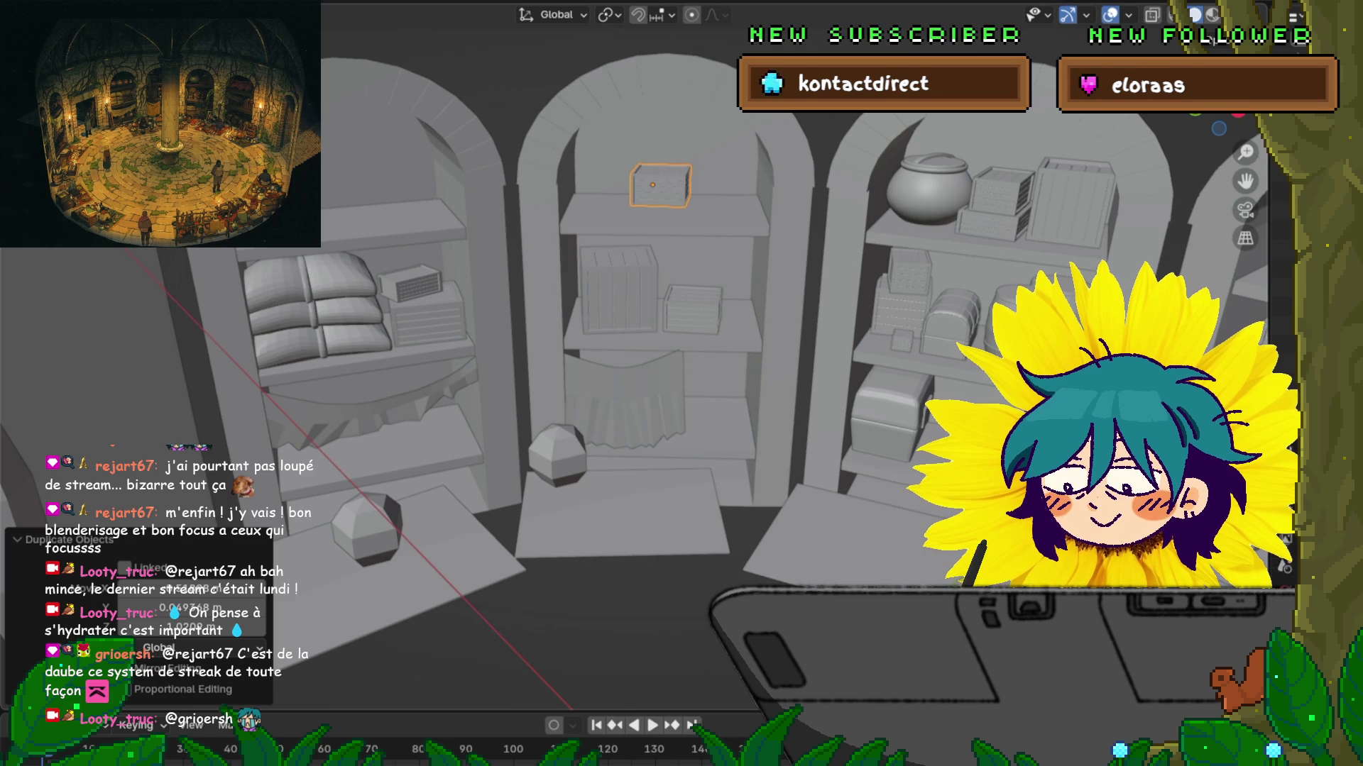
{"action": "key", "text": "s"}
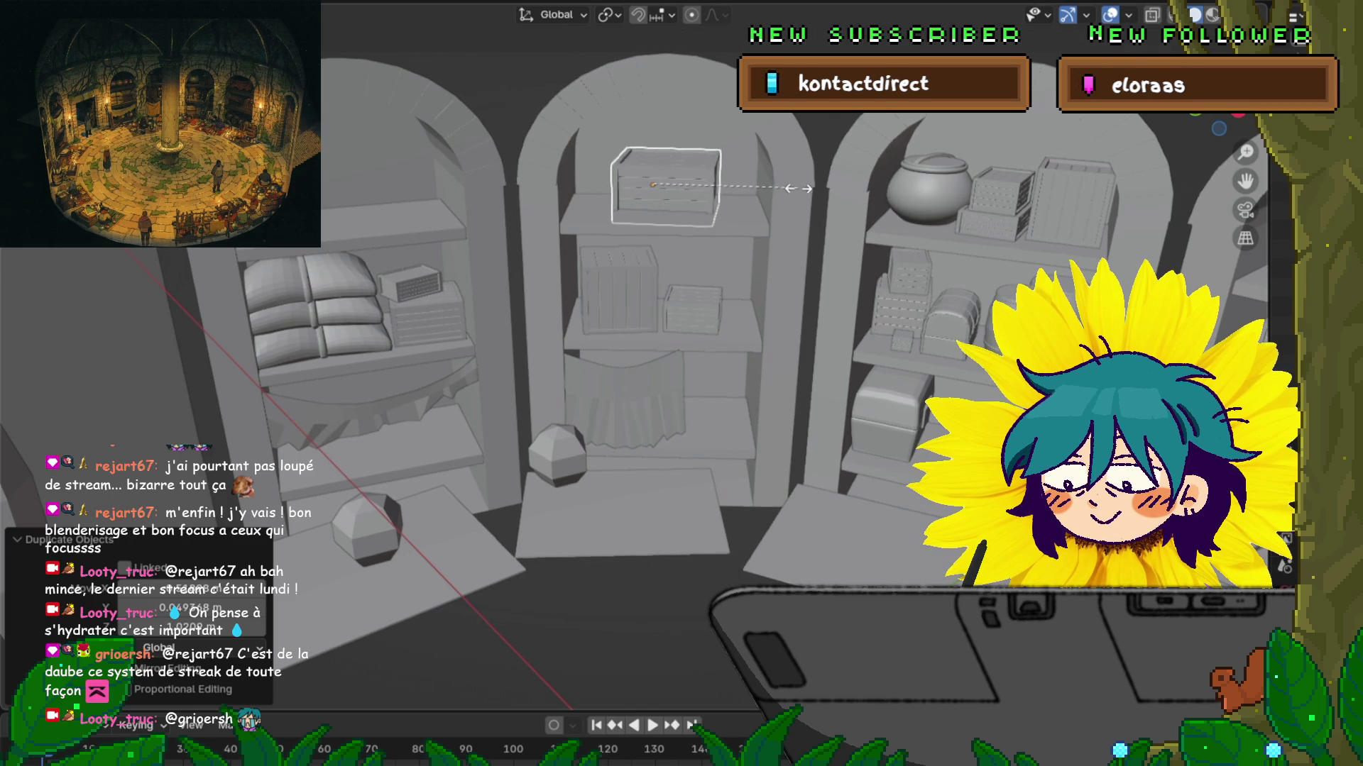
{"action": "key", "text": "Return"}
{"action": "key", "text": "r"}
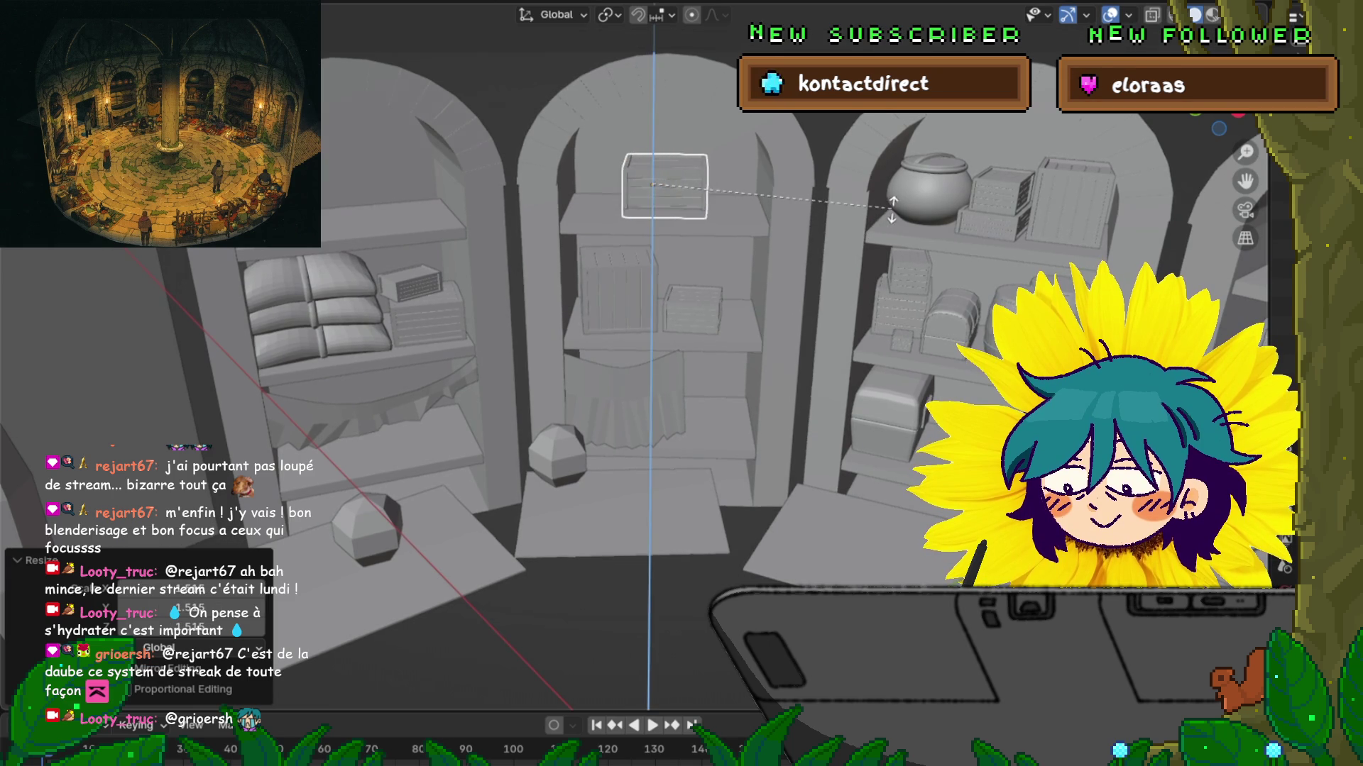
{"action": "key", "text": "Return"}
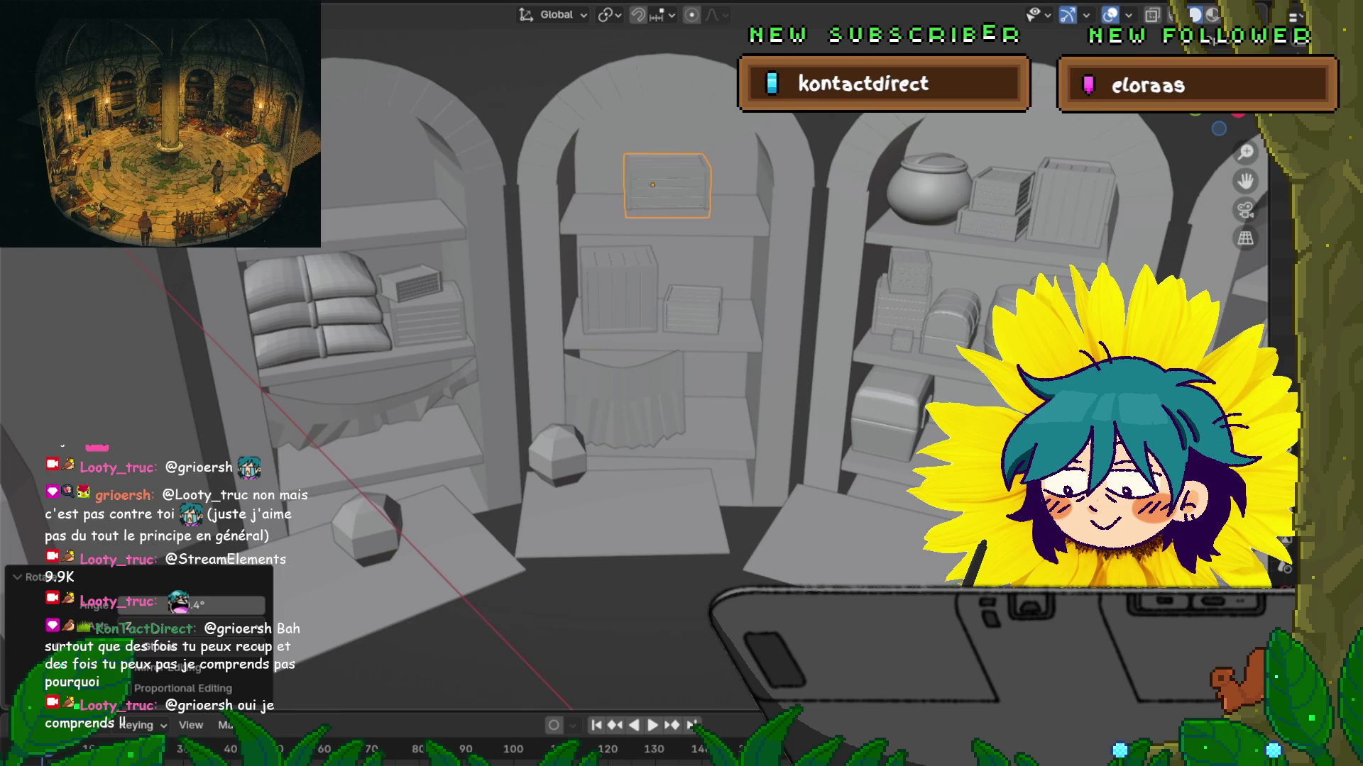
Step: Rotate the top-shelf crate around Z to square it, then slide it about 0.239 m along X
{"action": "scroll", "coordinate": [635, 355], "scroll_direction": "up", "scroll_amount": 6}
{"action": "middle_click_drag", "start_coordinate": [681, 425], "coordinate": [639, 320]}
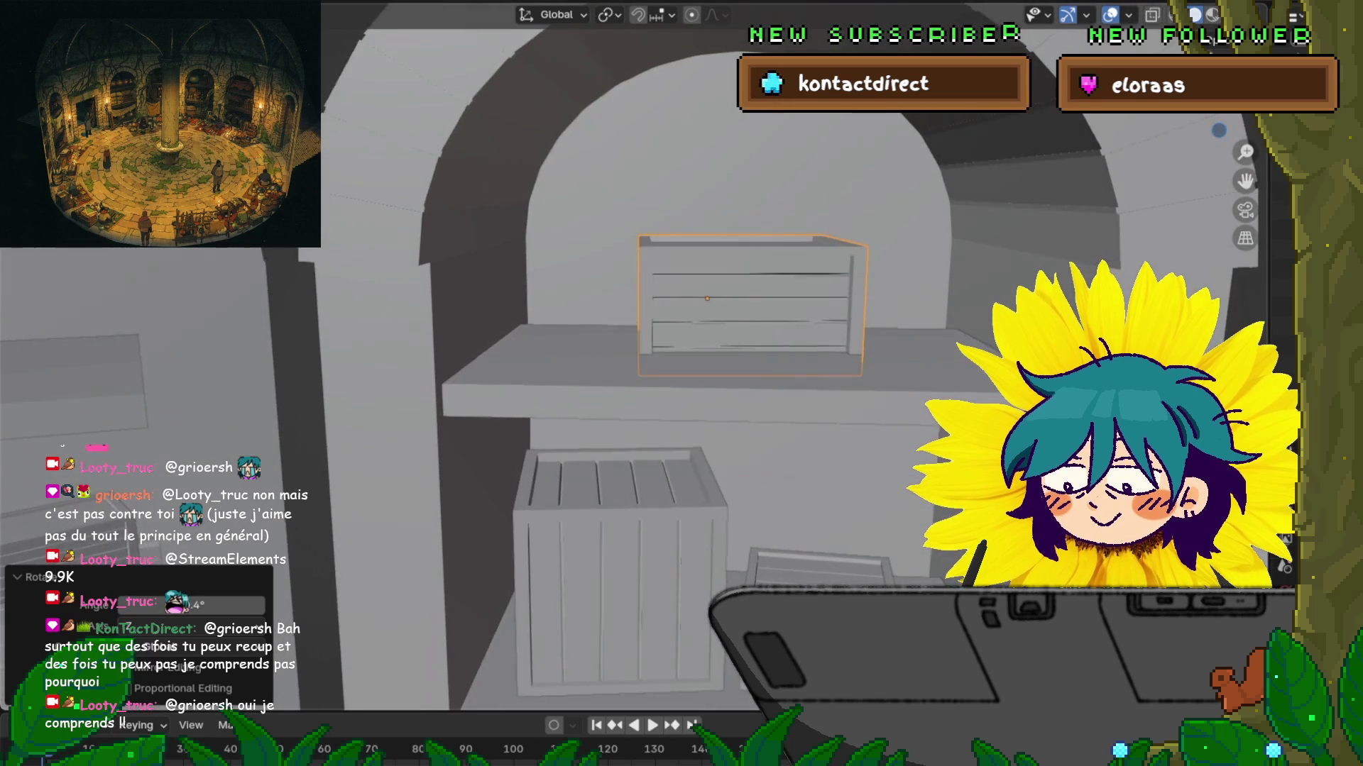
{"action": "key", "text": "r"}
{"action": "key", "text": "y"}
{"action": "key", "text": "Escape"}
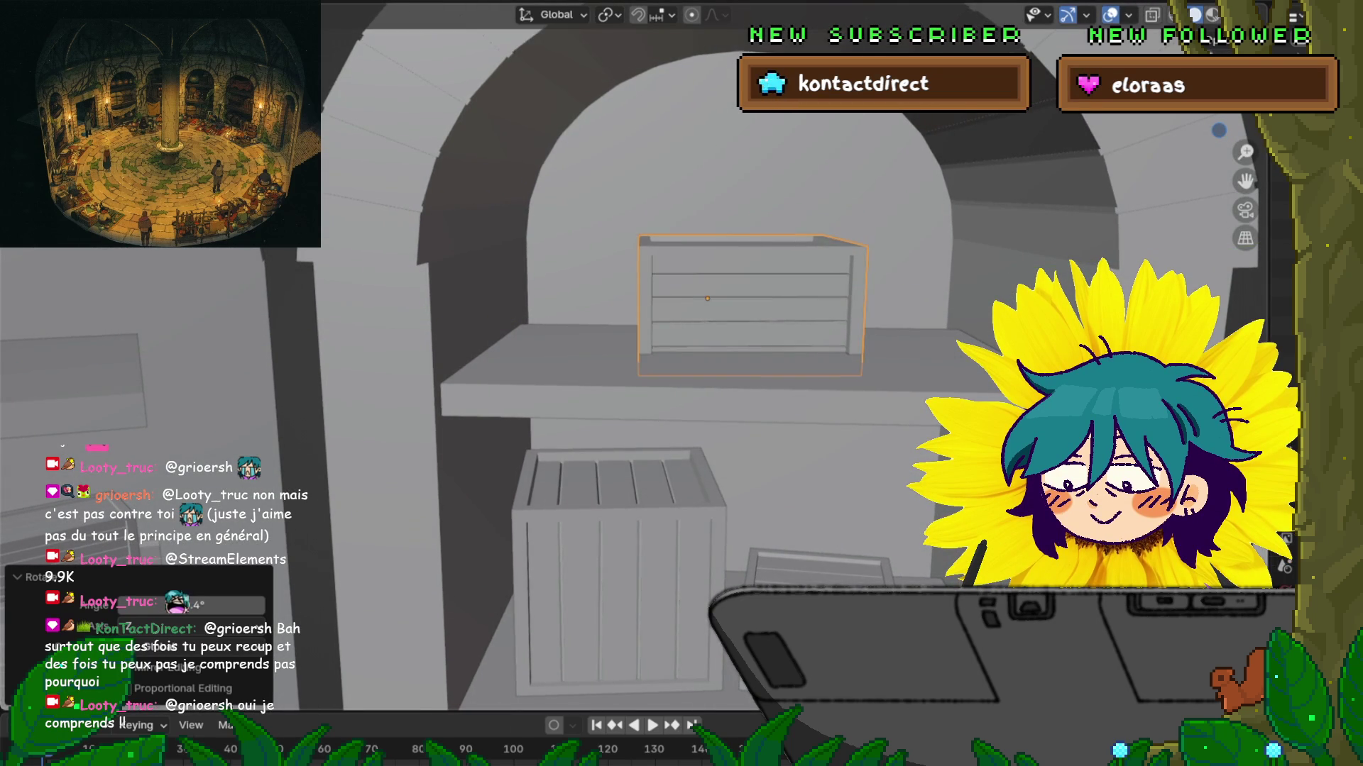
{"action": "key", "text": "r"}
{"action": "key", "text": "z"}
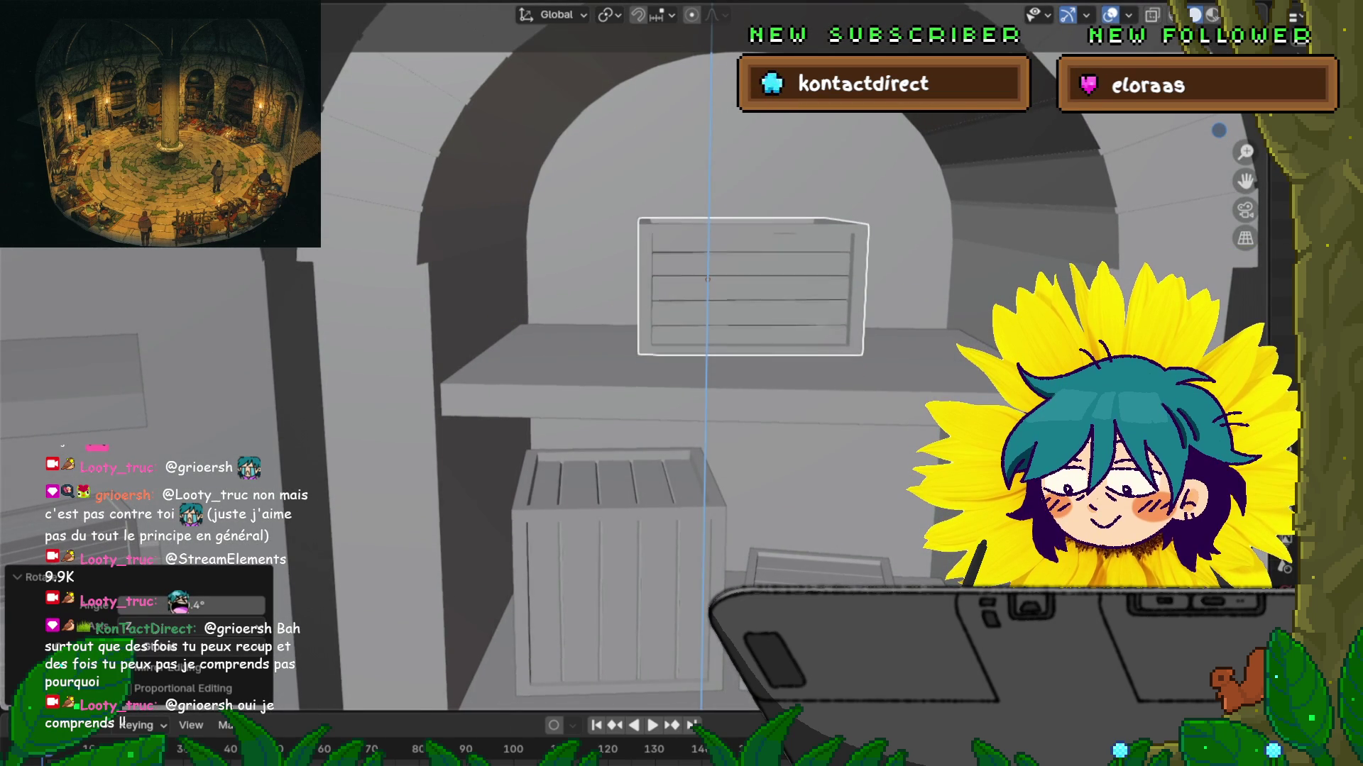
{"action": "key", "text": "Return"}
{"action": "key", "text": "g"}
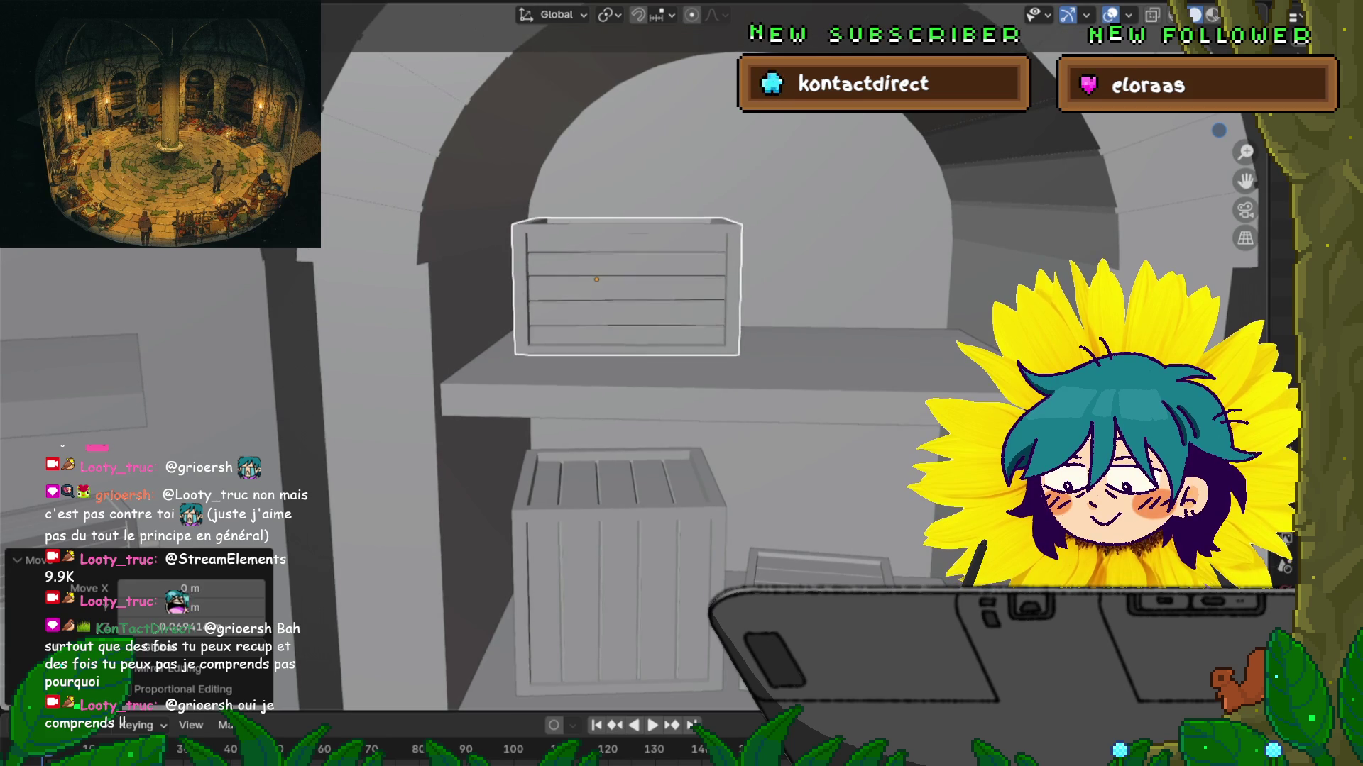
{"action": "key", "text": "Return"}
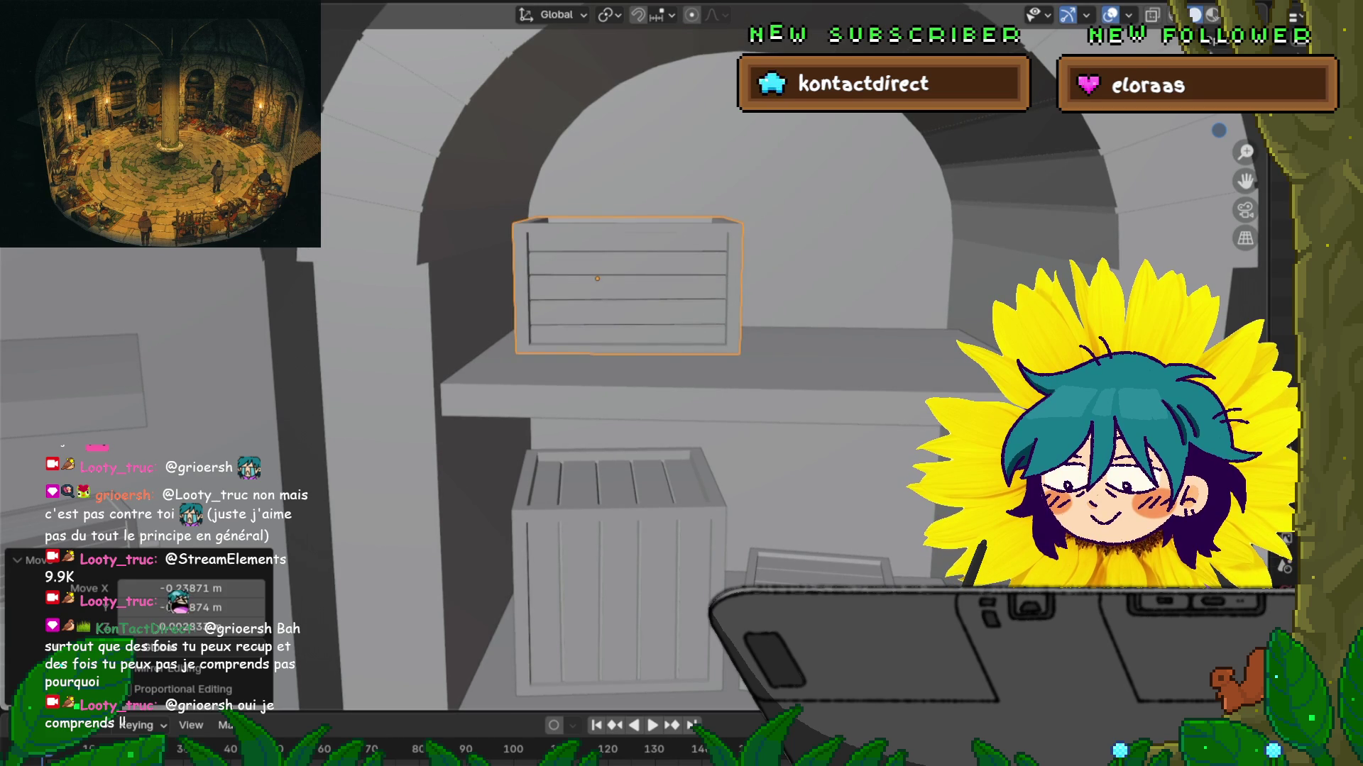
{"action": "scroll", "coordinate": [633, 349], "scroll_direction": "down", "scroll_amount": 5}
{"action": "middle_click_drag", "start_coordinate": [633, 348], "coordinate": [626, 270]}
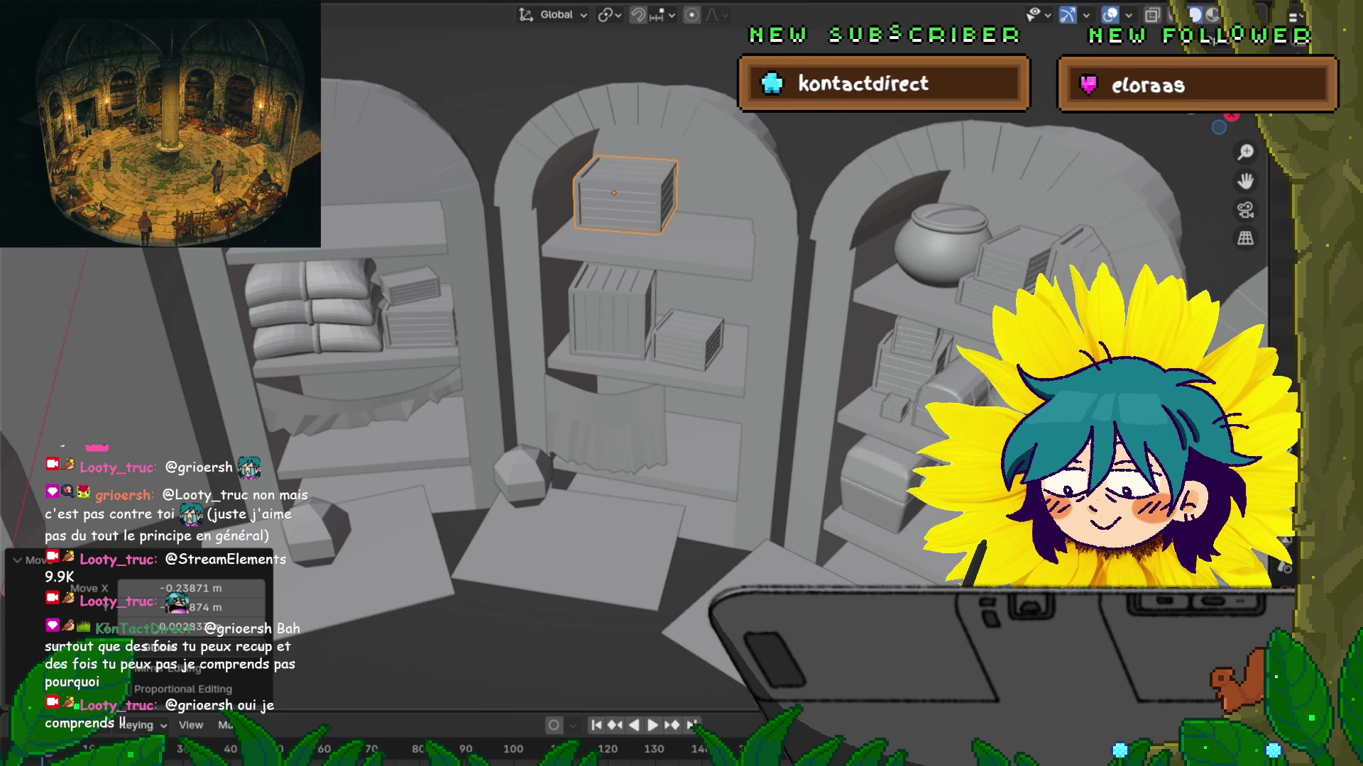
Step: Zoom out and orbit down onto the bookcases, then bring up the Add menu
{"action": "scroll", "coordinate": [638, 319], "scroll_direction": "down", "scroll_amount": 8}
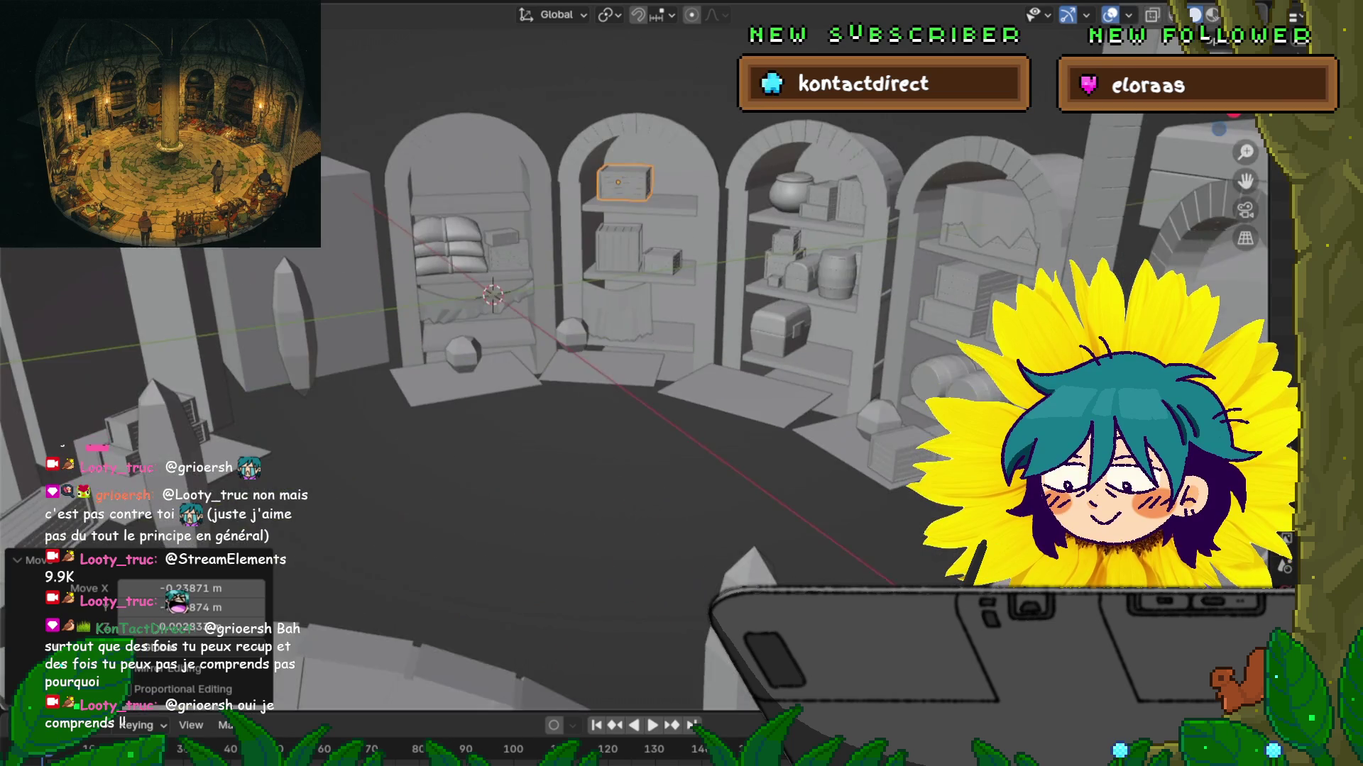
{"action": "mouse_move", "coordinate": [639, 354]}
{"action": "middle_mouse_down"}
{"action": "mouse_move", "coordinate": [646, 398]}
{"action": "mouse_move", "coordinate": [589, 358]}
{"action": "mouse_move", "coordinate": [525, 362]}
{"action": "middle_mouse_up"}
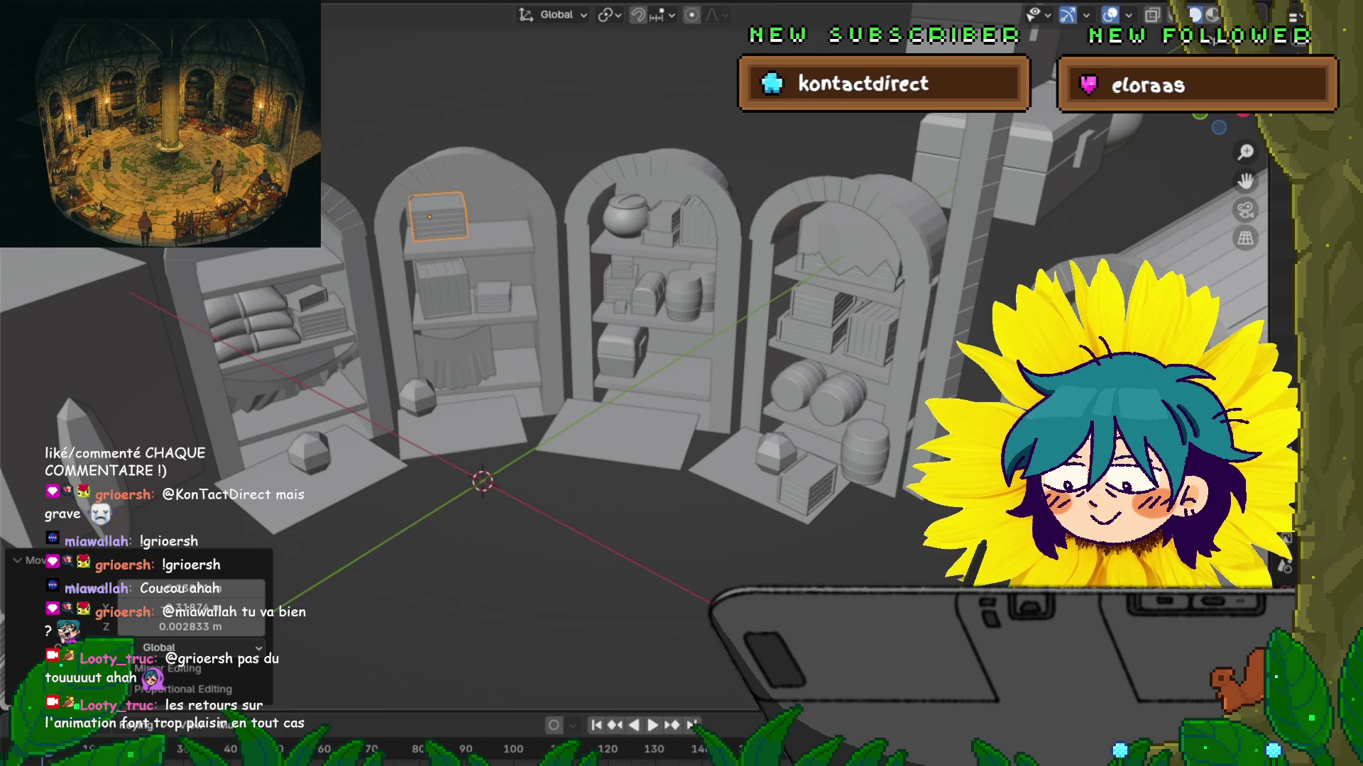
{"action": "key", "text": "shift+a"}
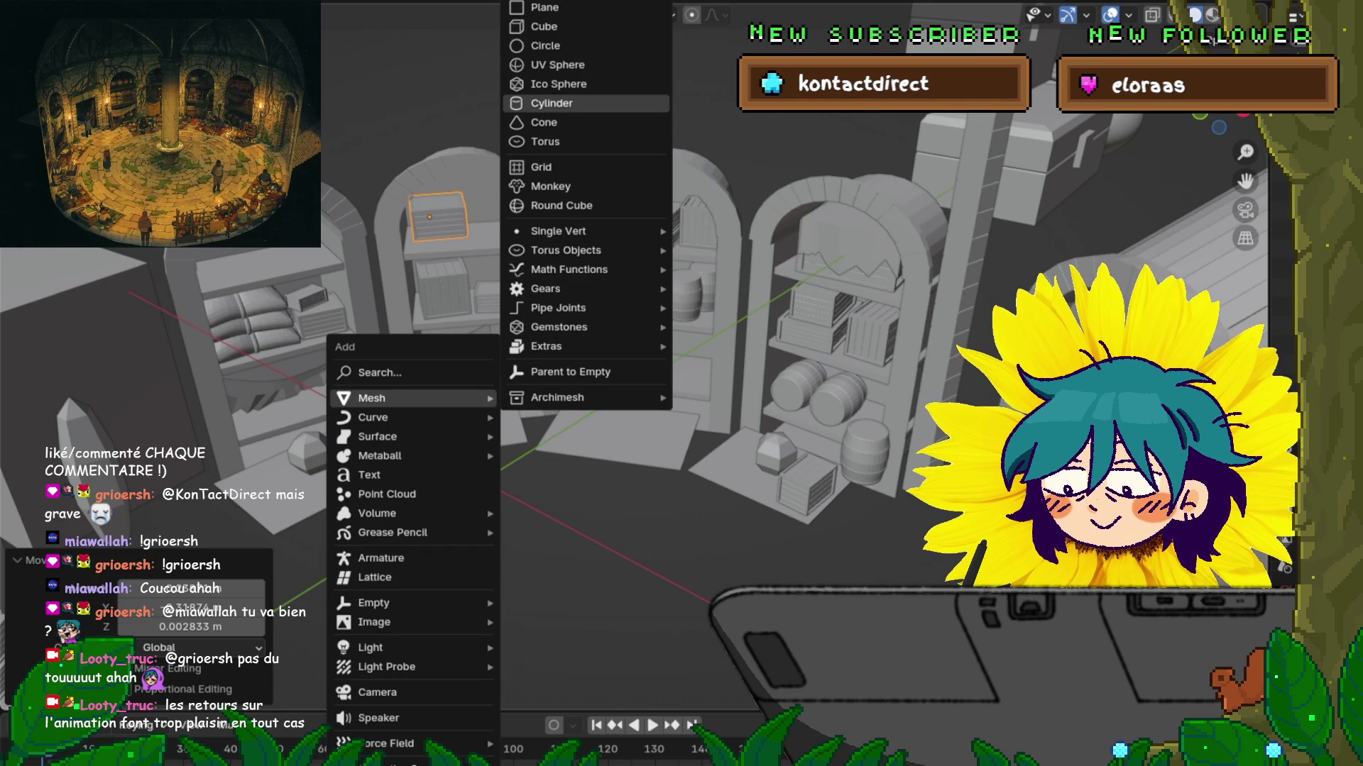
Step: Add a 16-vertex cylinder with its depth reduced to 1.95 m
{"action": "left_click", "coordinate": [552, 103]}
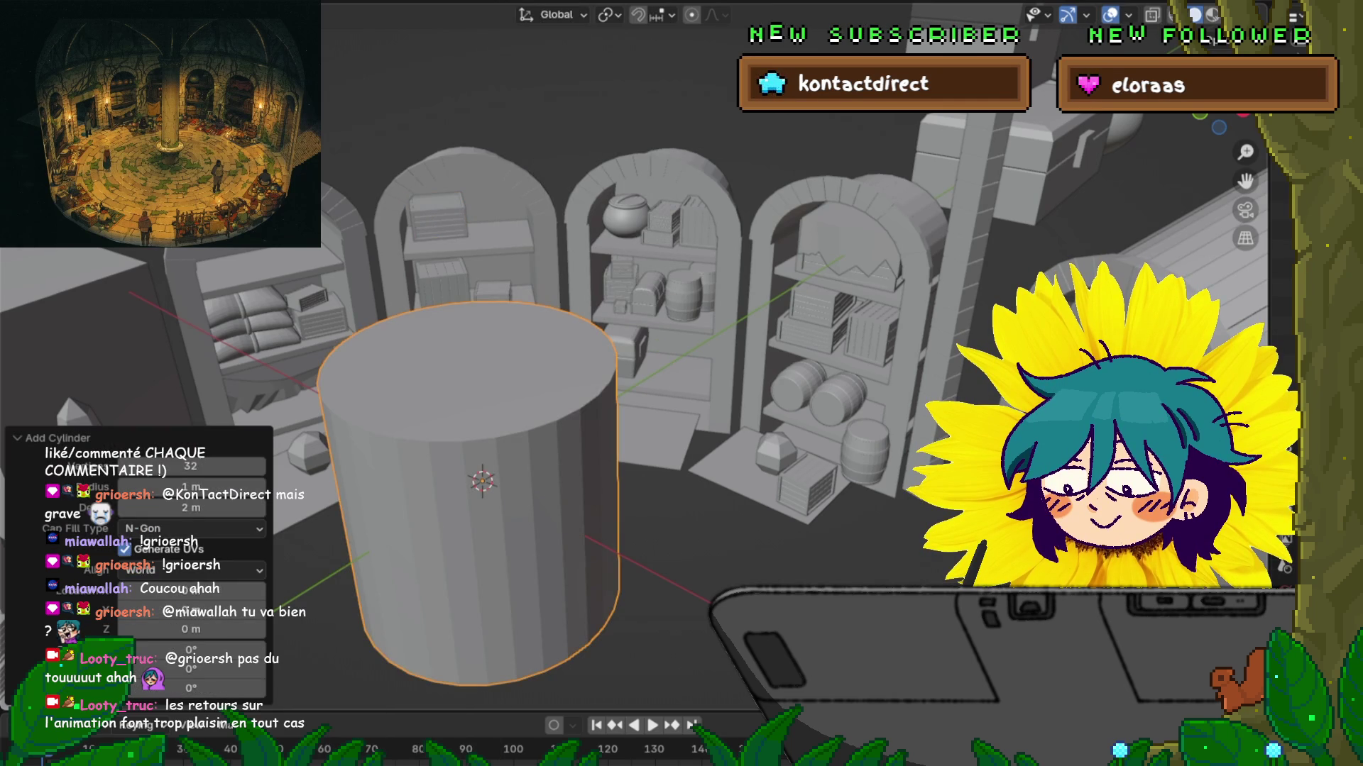
{"action": "left_click", "coordinate": [192, 466]}
{"action": "type", "text": "16"}
{"action": "key", "text": "Return"}
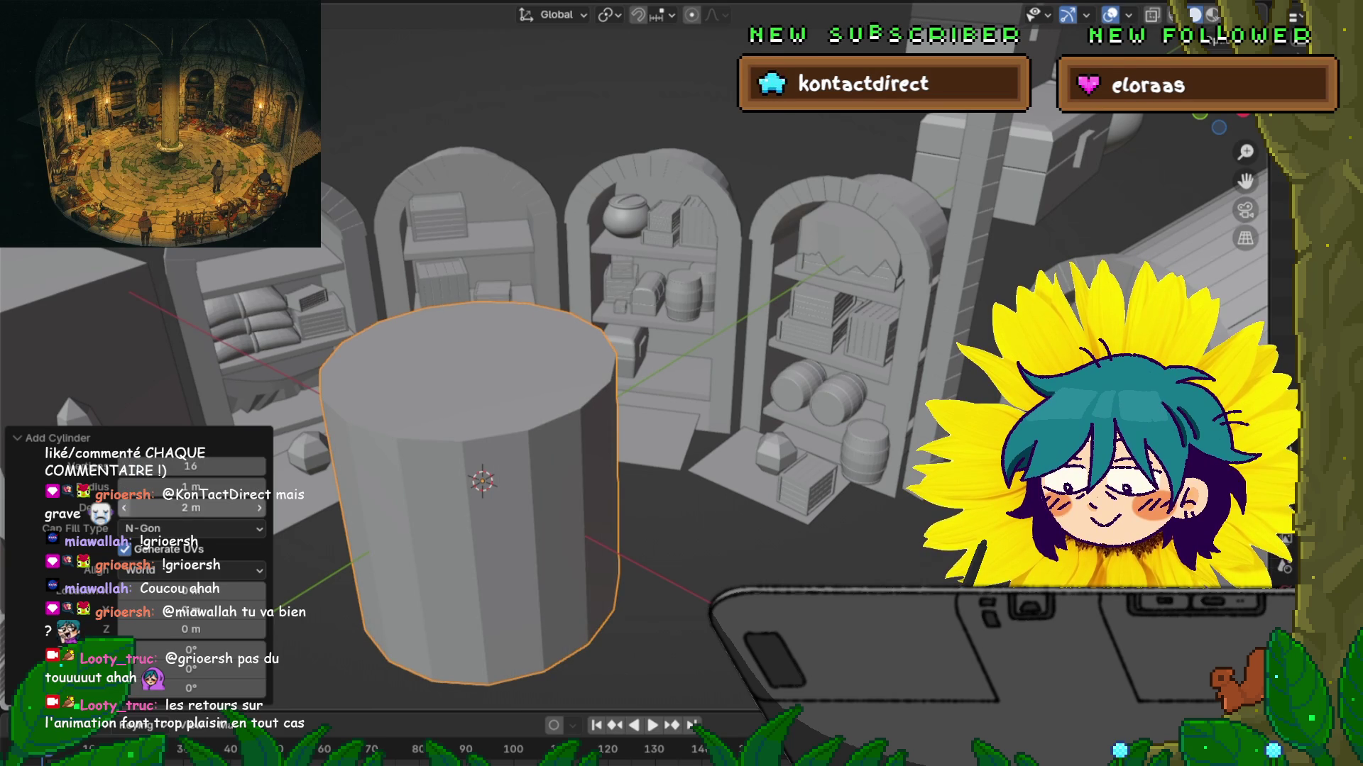
{"action": "left_click_drag", "start_coordinate": [190, 508], "coordinate": [179, 508]}
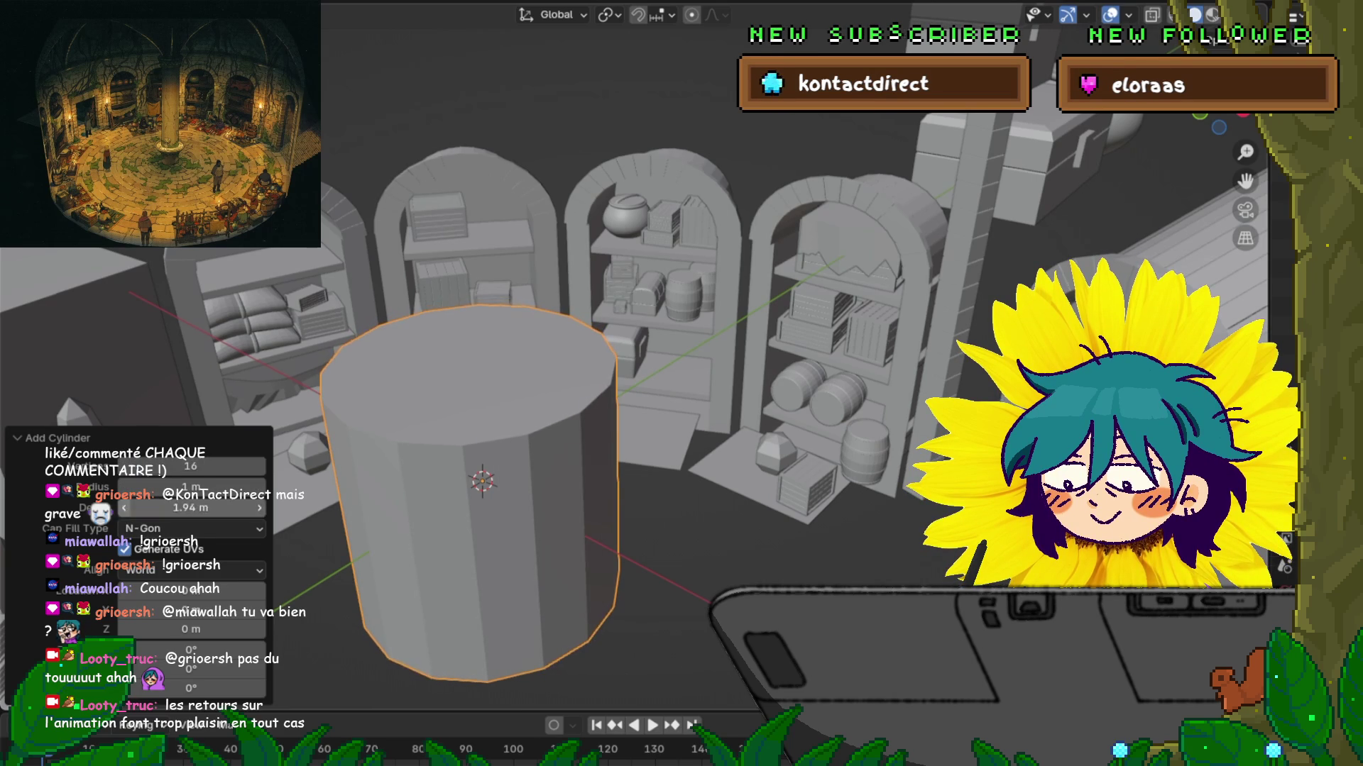
{"action": "key", "text": "alt+a"}
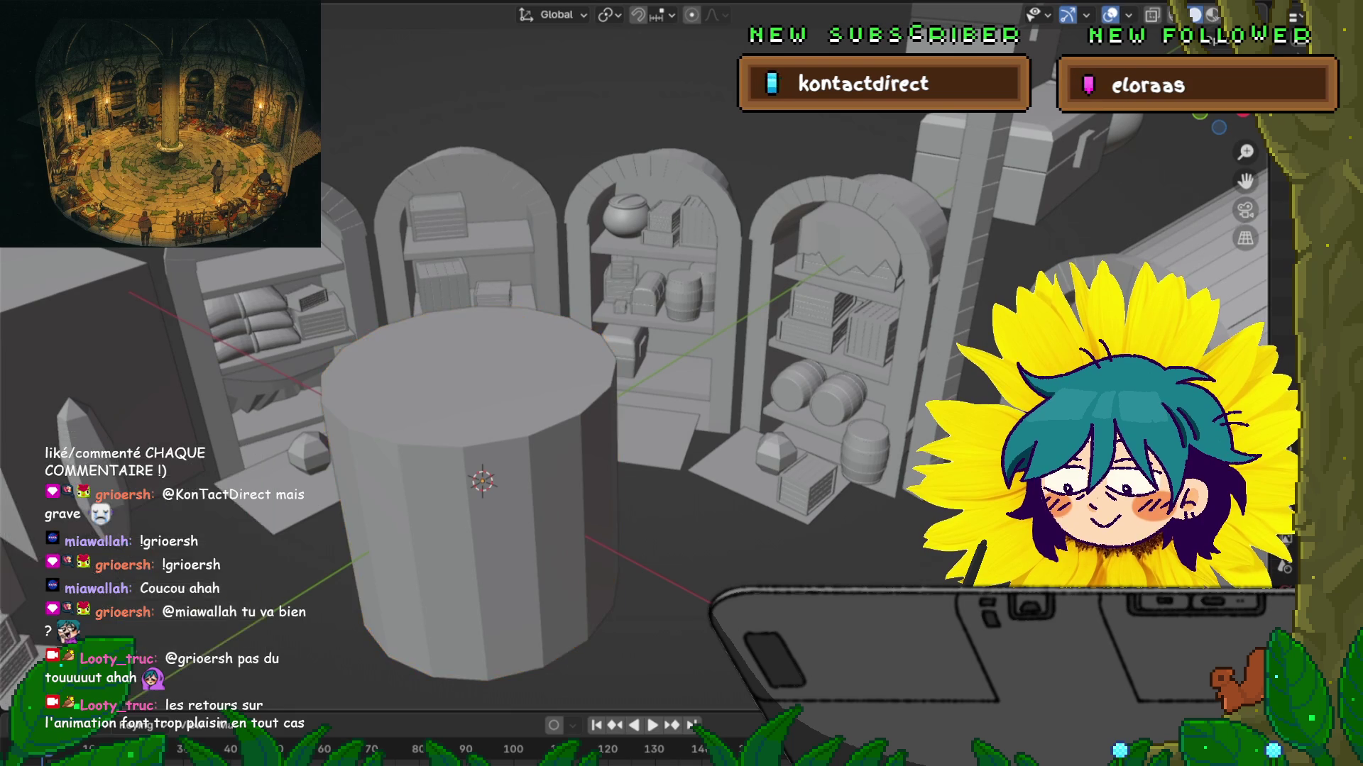
Step: Shrink the cylinder's geometry to 0.143 in Edit Mode, return to Object Mode, and duplicate it
{"action": "key", "text": "ctrl+Tab"}
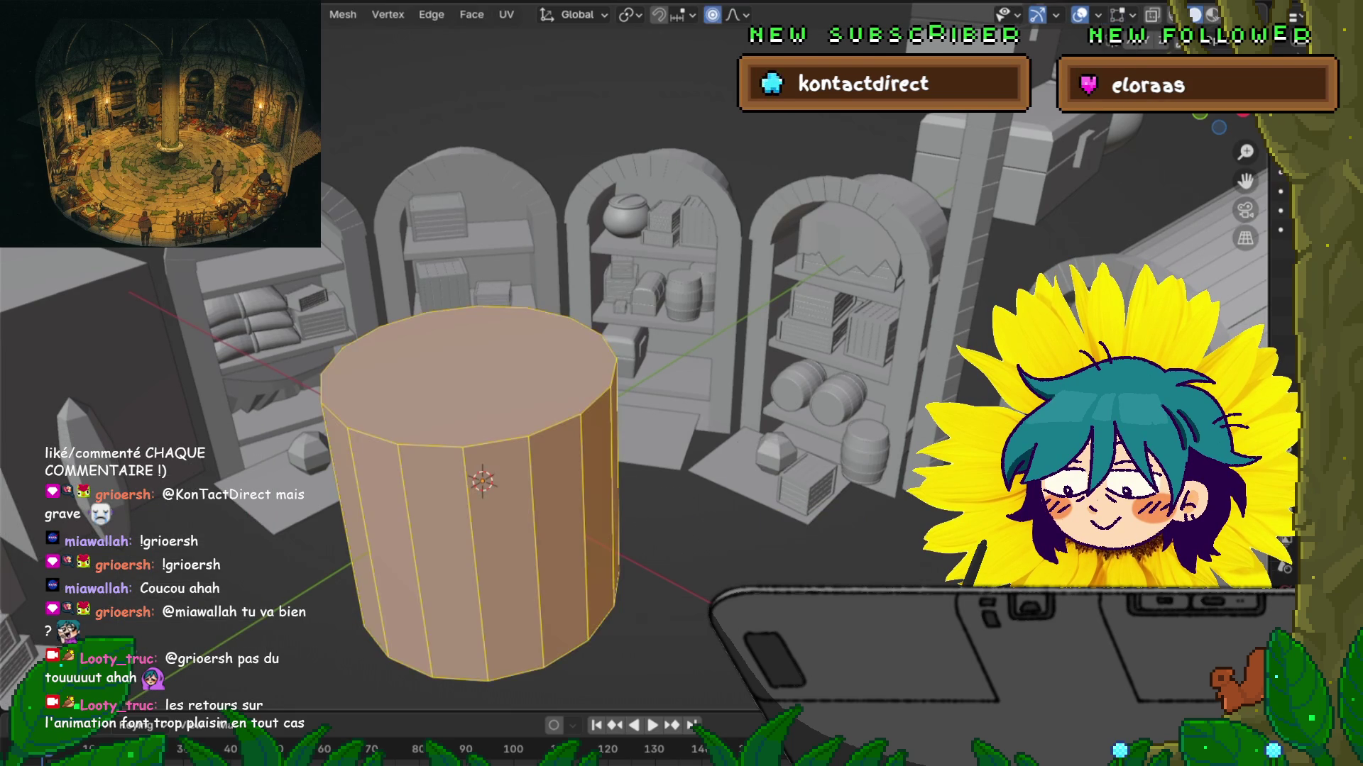
{"action": "key", "text": "s"}
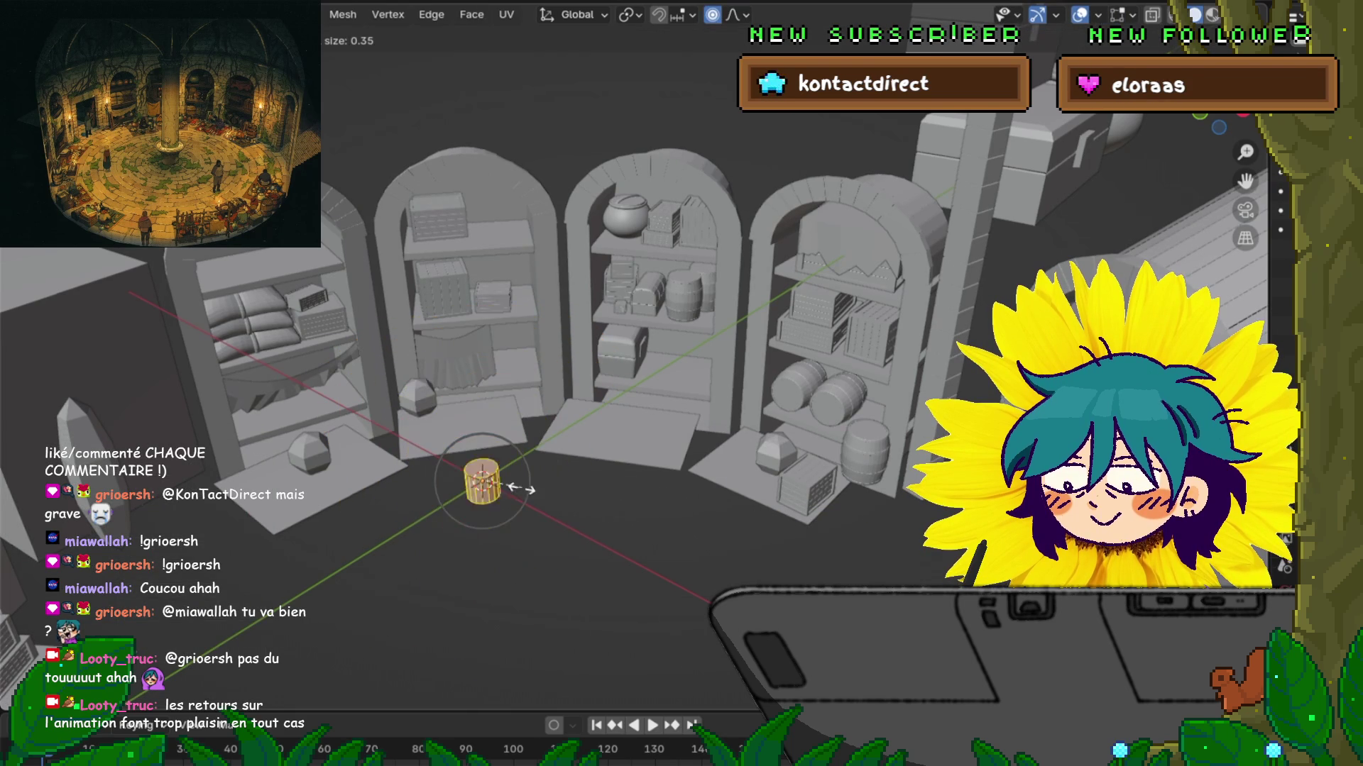
{"action": "left_click", "coordinate": [534, 490]}
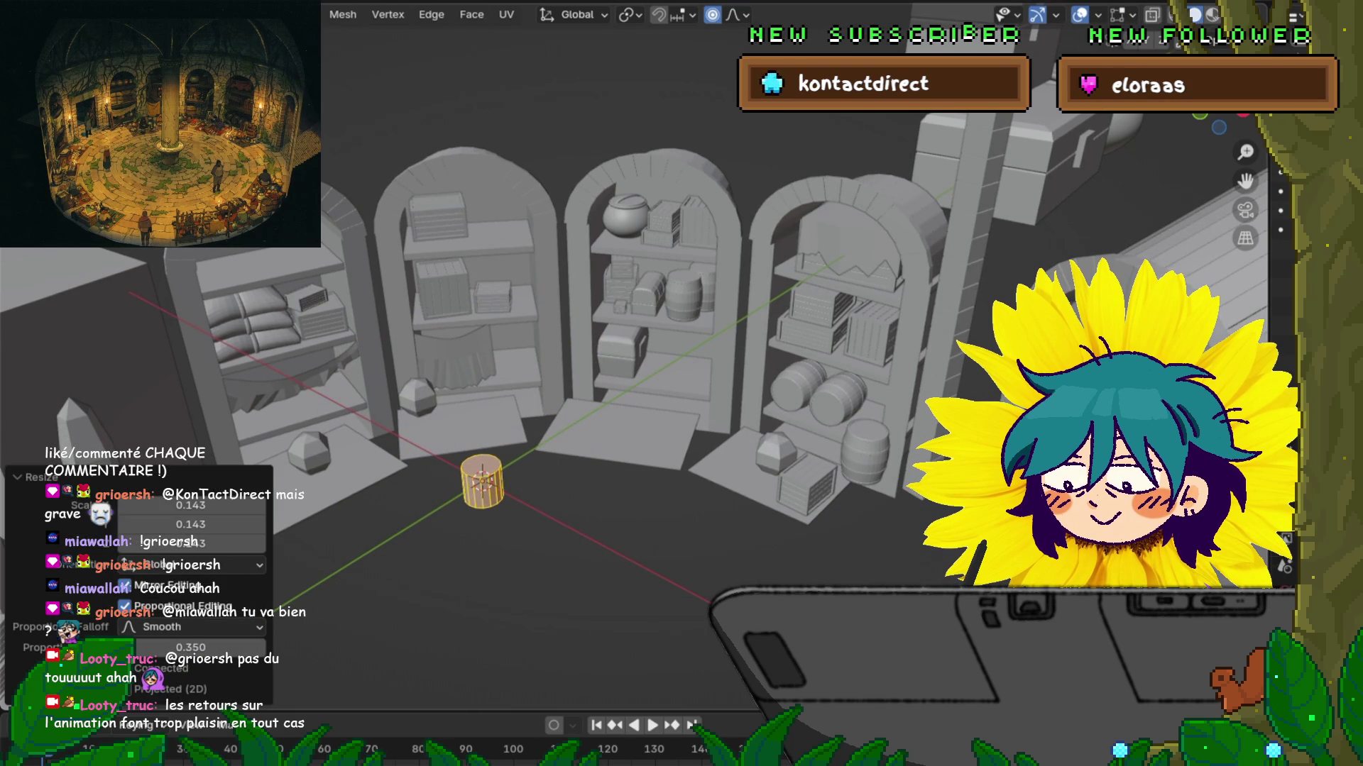
{"action": "key", "text": "ctrl+Tab"}
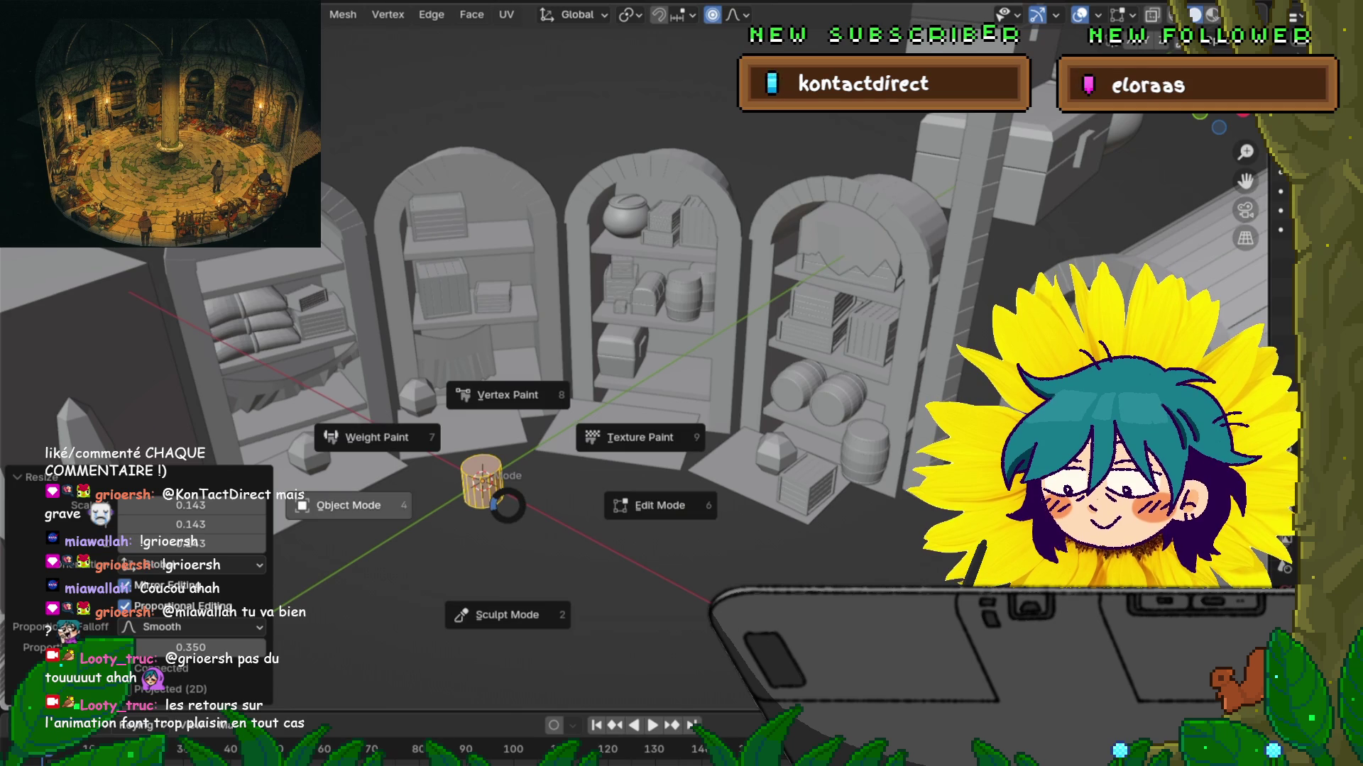
{"action": "left_click", "coordinate": [348, 505]}
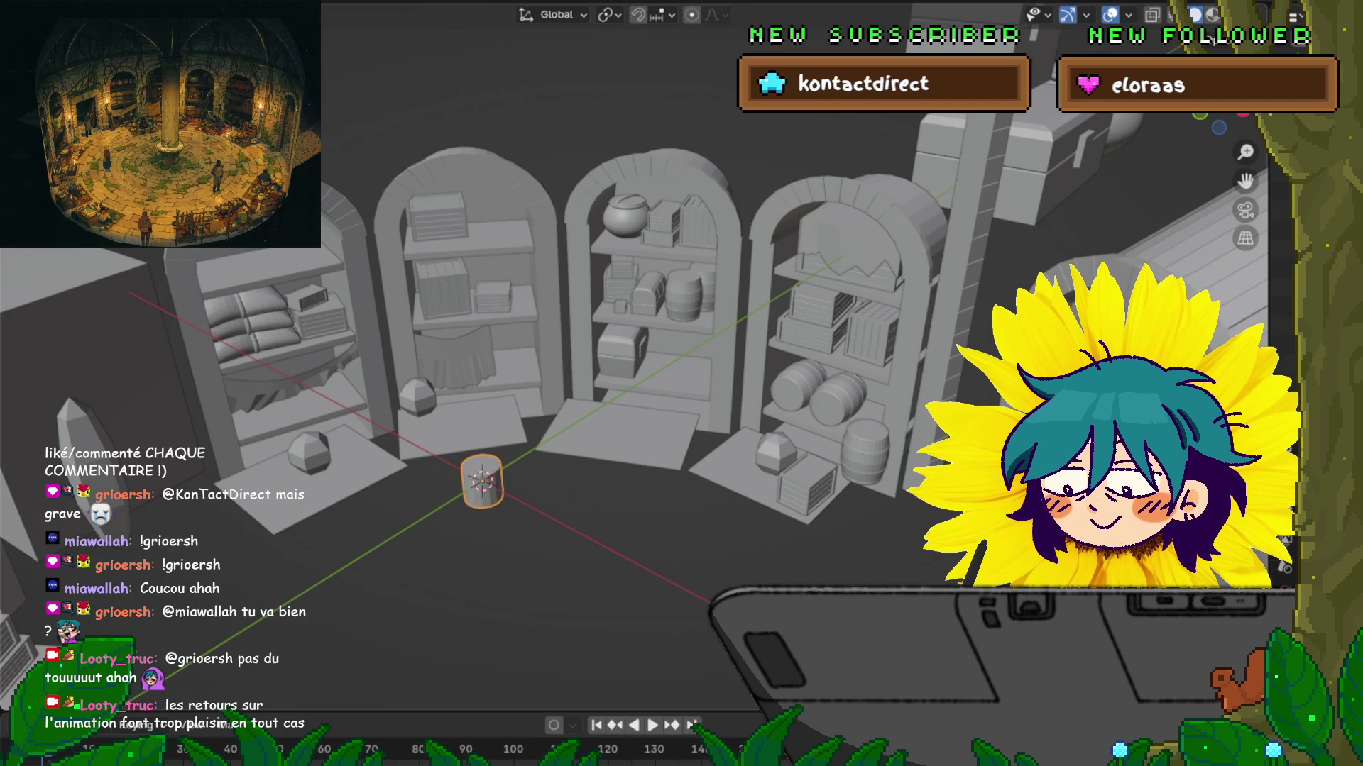
{"action": "key", "text": "shift+d"}
{"action": "key", "text": "Return"}
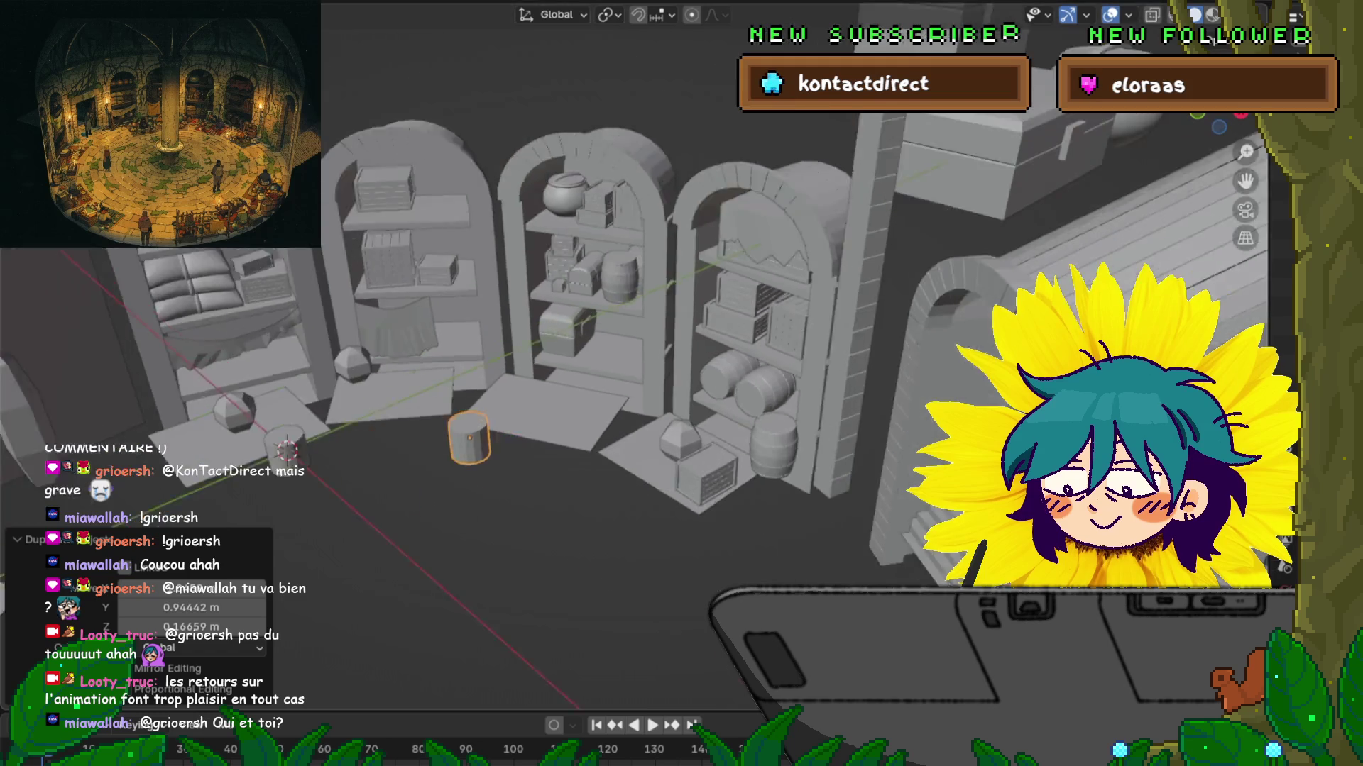
Step: Rotate the duplicate cylinder 90° about Z and 90° about Y, then apply a further free rotation
{"action": "key", "text": "r"}
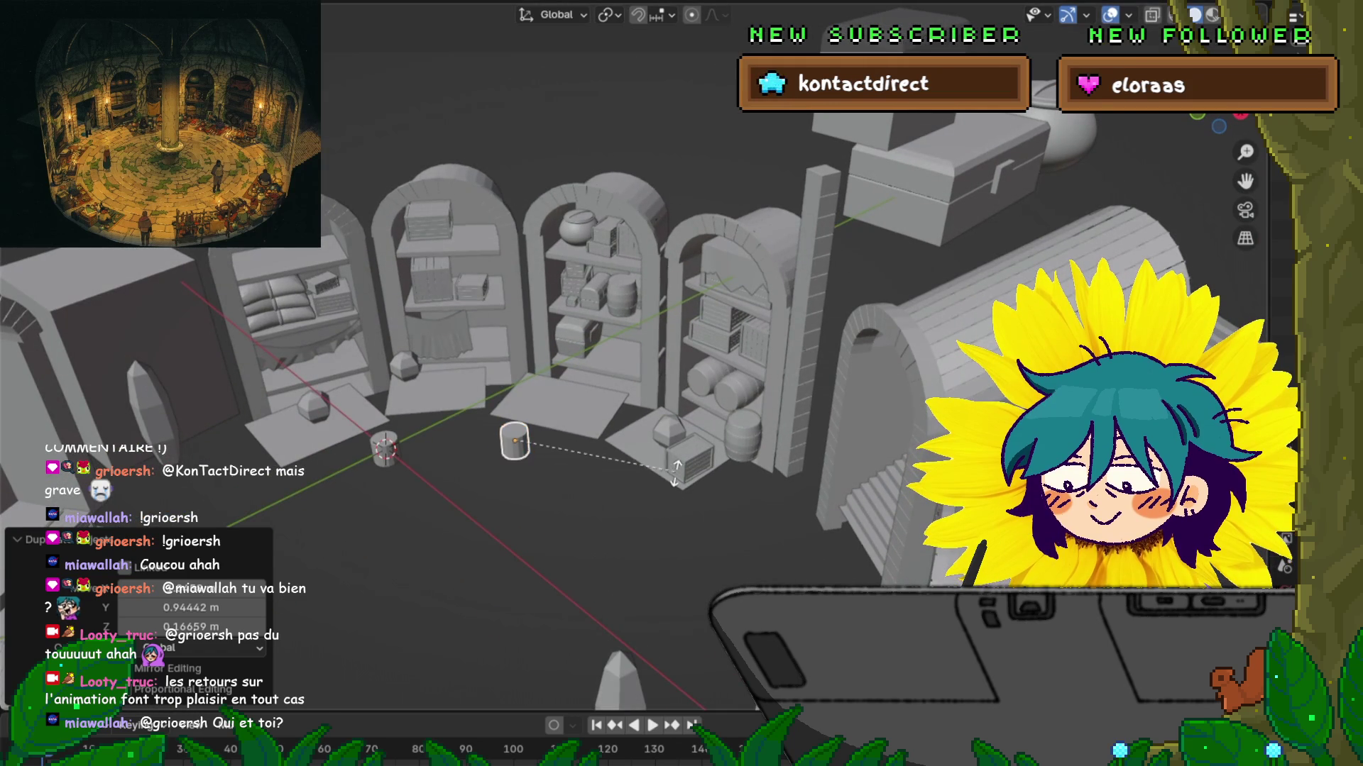
{"action": "type", "text": "z"}
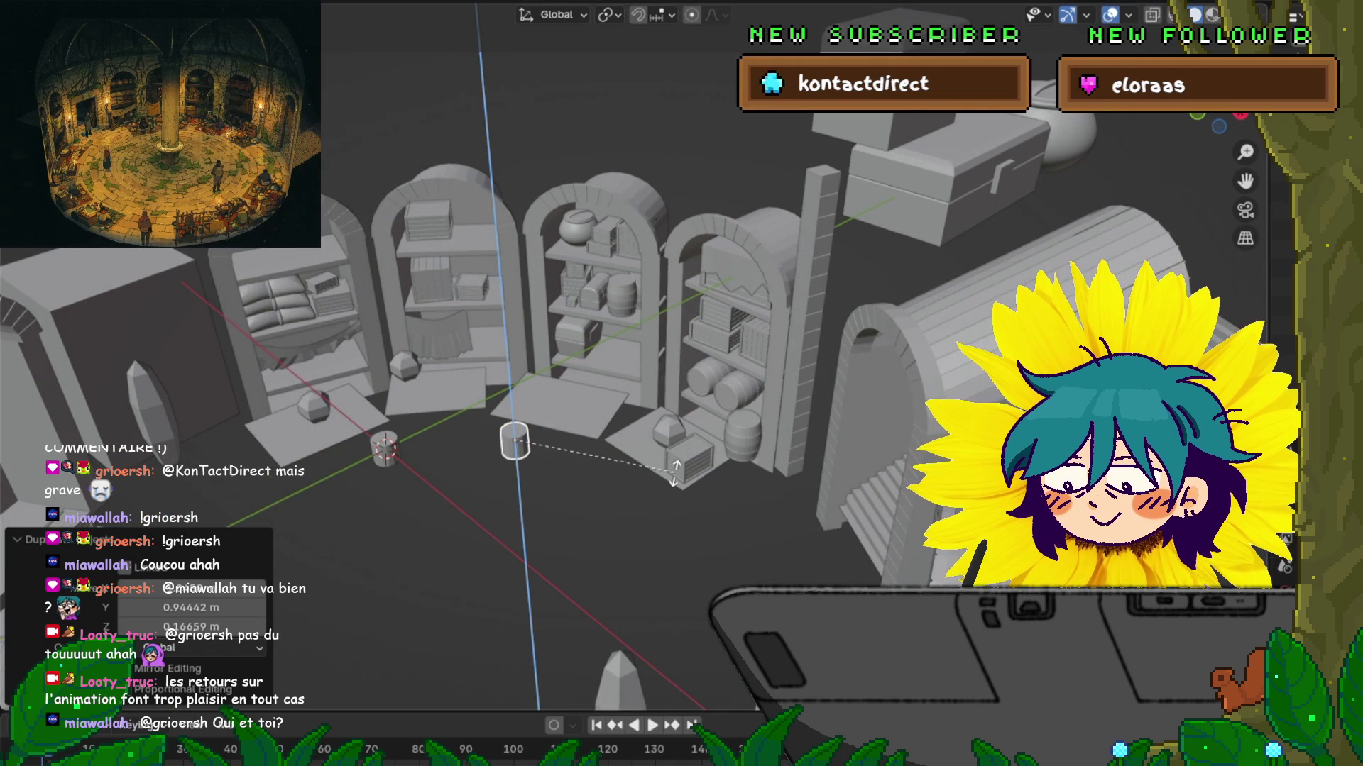
{"action": "type", "text": "90"}
{"action": "key", "text": "Return"}
{"action": "type", "text": "ry"}
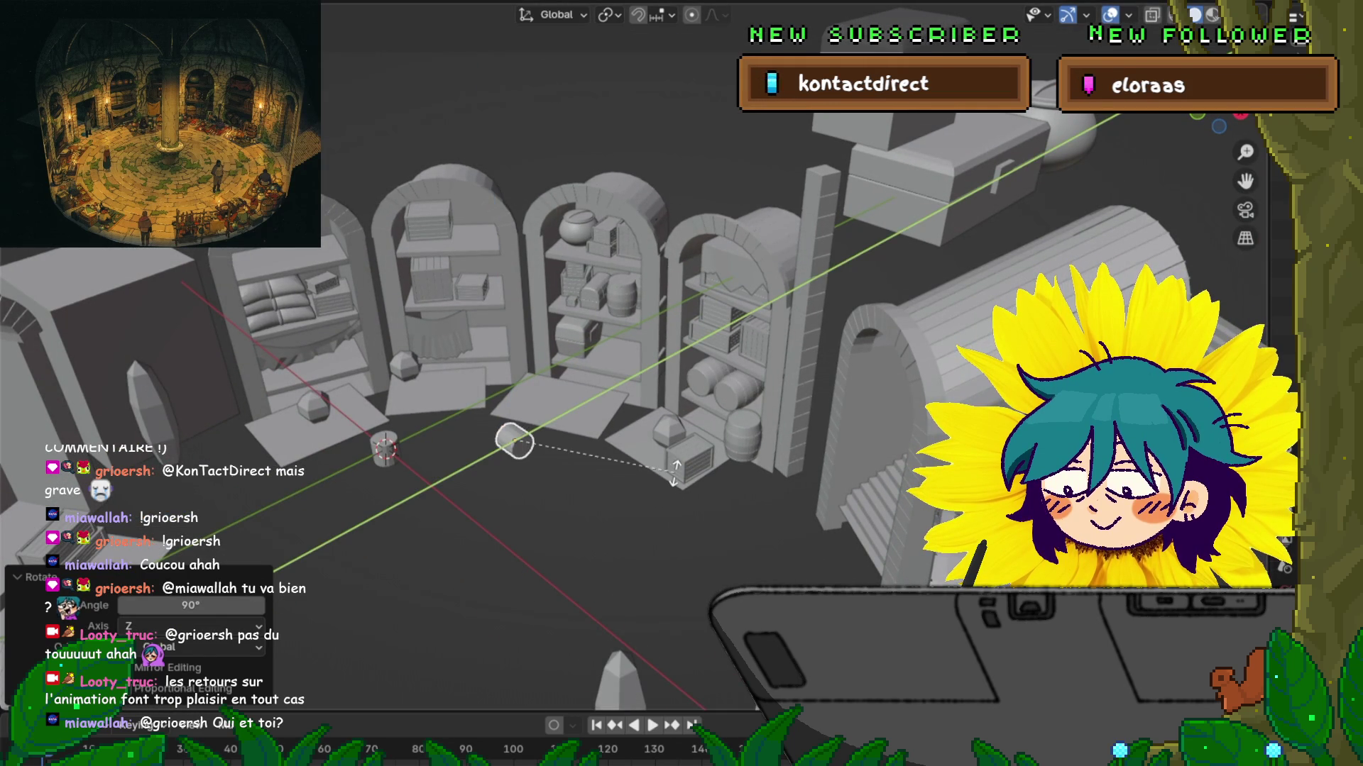
{"action": "type", "text": "90"}
{"action": "key", "text": "Return"}
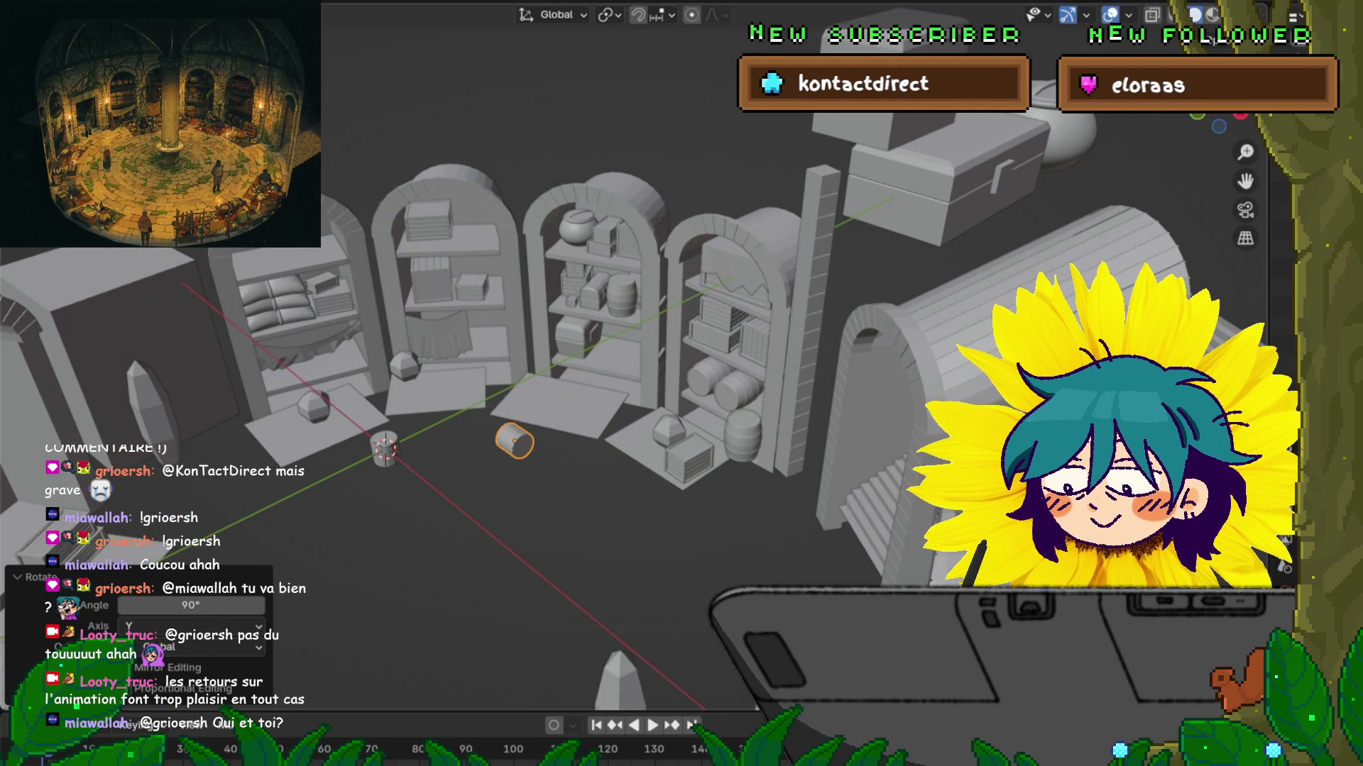
{"action": "scroll", "coordinate": [506, 538], "scroll_direction": "up", "scroll_amount": 5}
{"action": "key", "text": "r"}
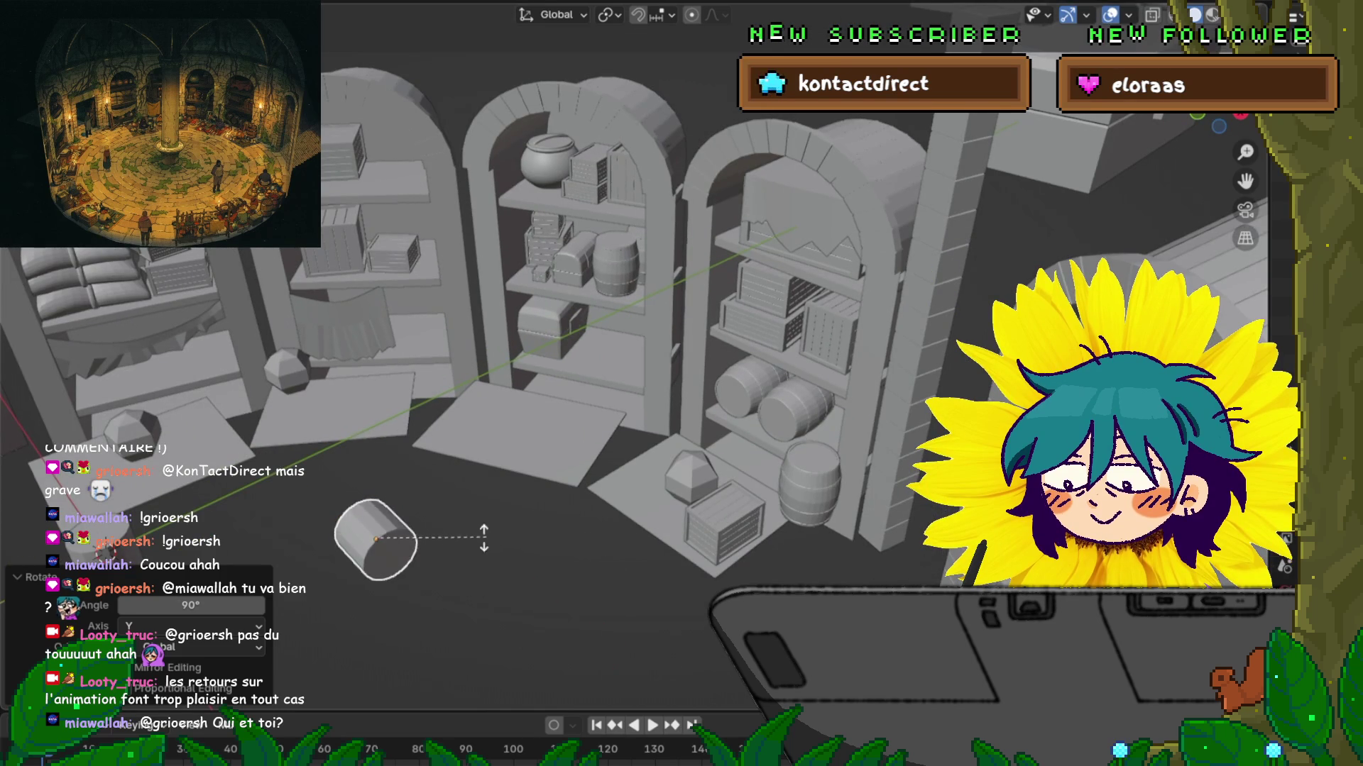
{"action": "key", "text": "y"}
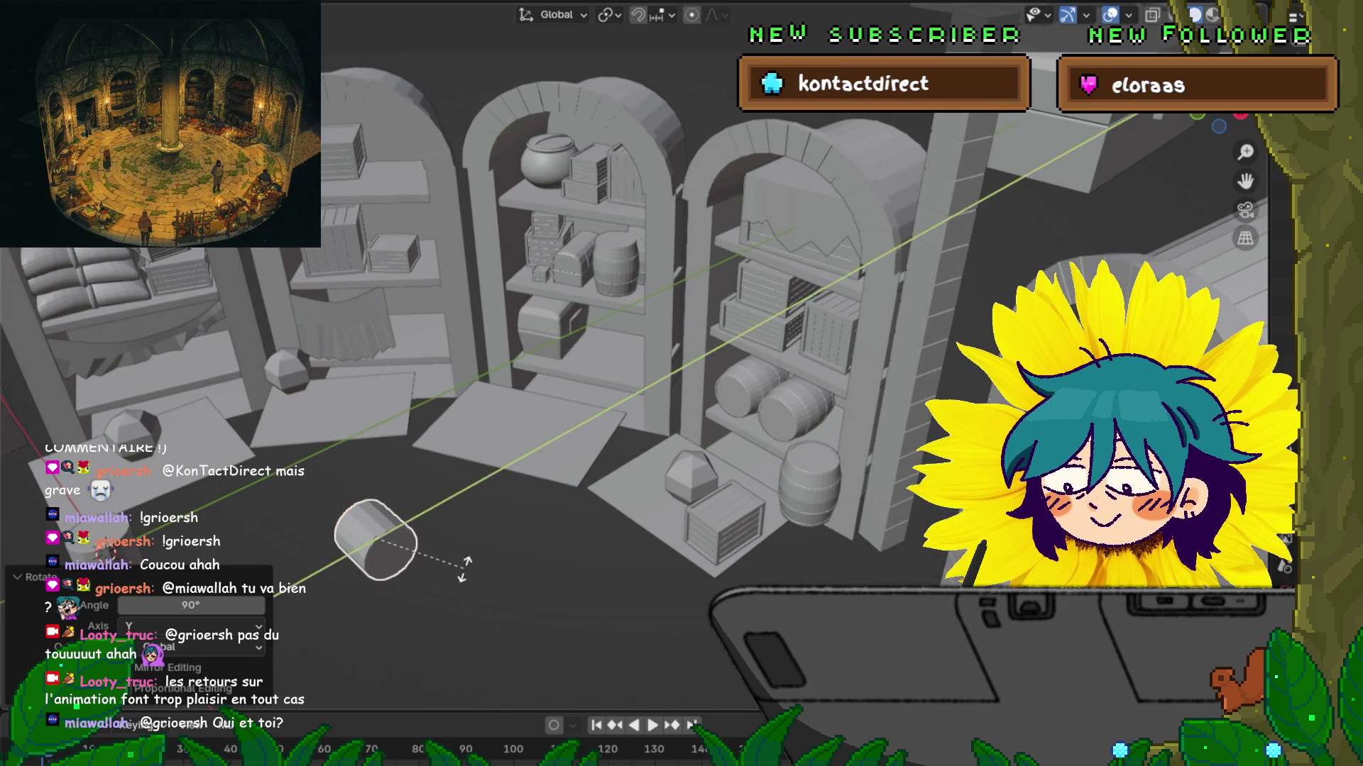
{"action": "key", "text": "x"}
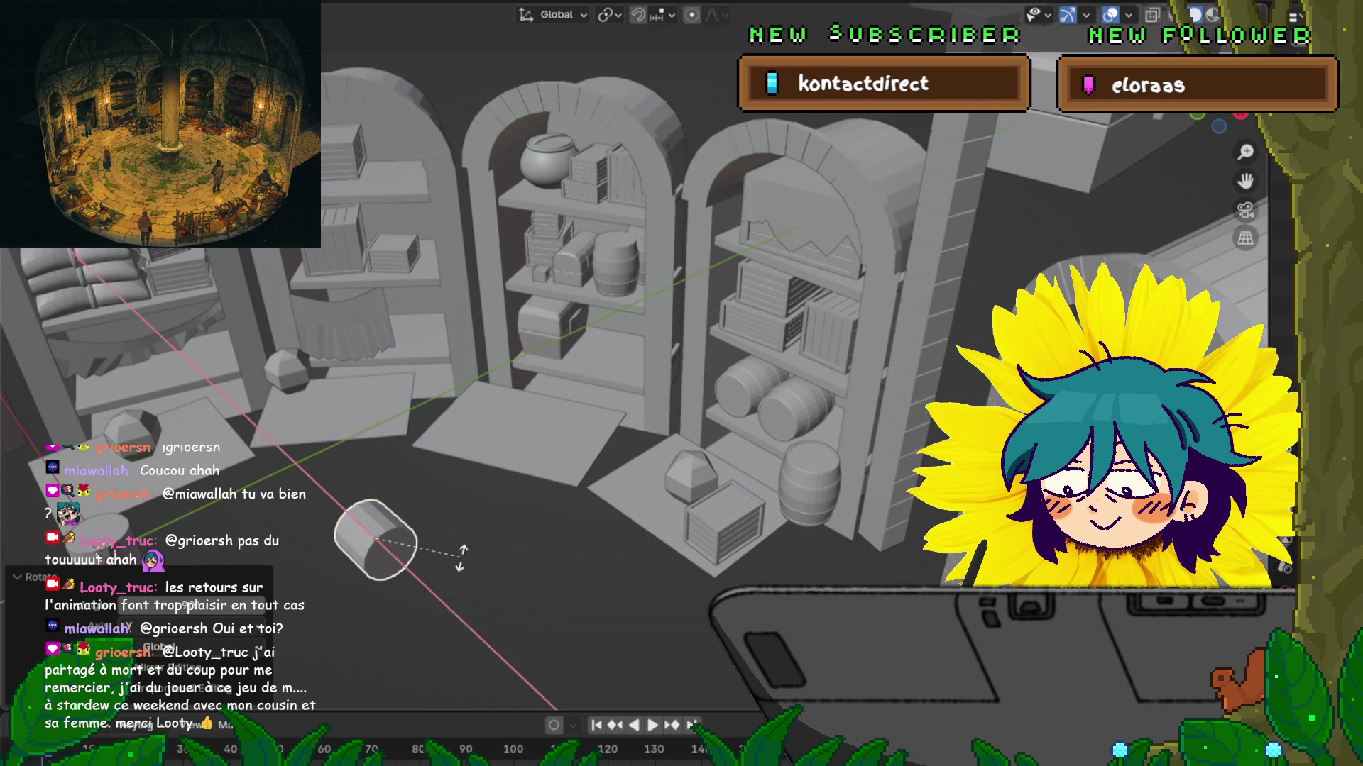
{"action": "key", "text": "x"}
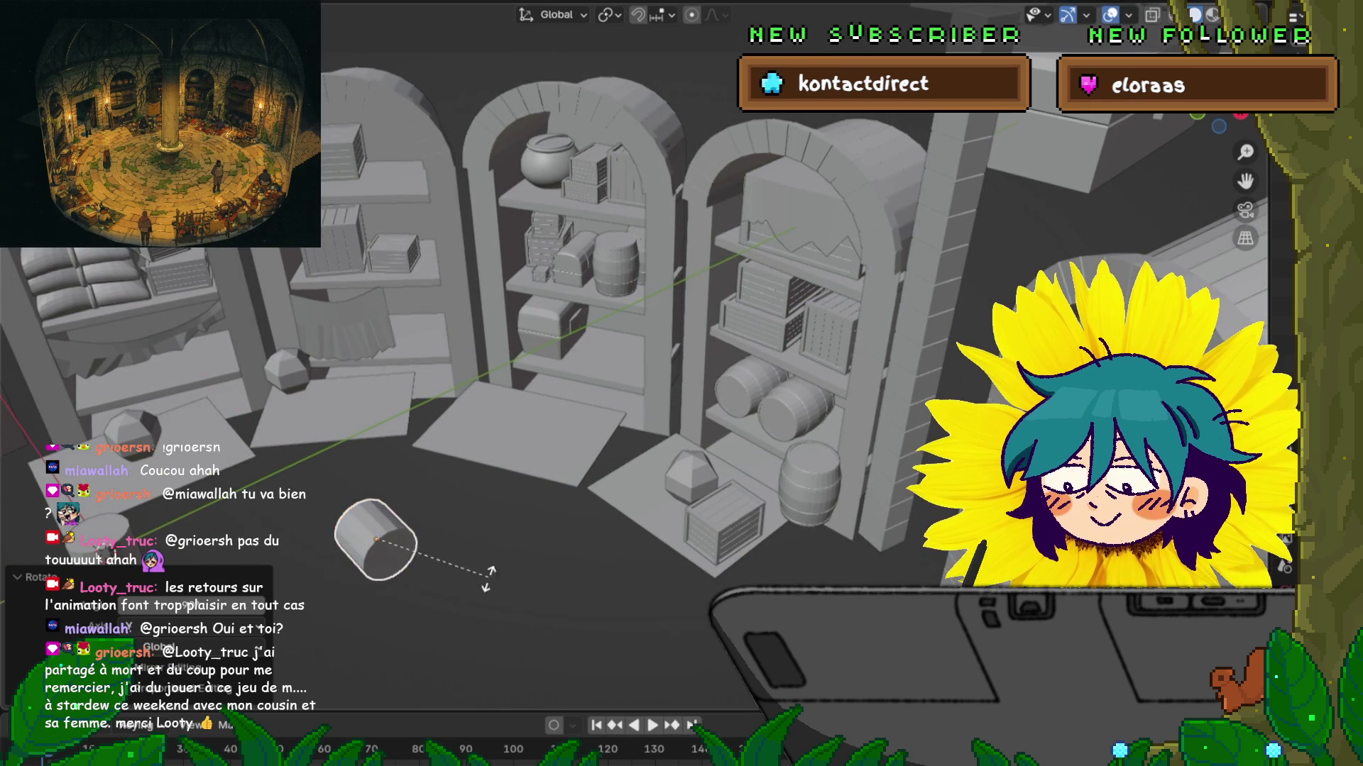
{"action": "key", "text": "Return"}
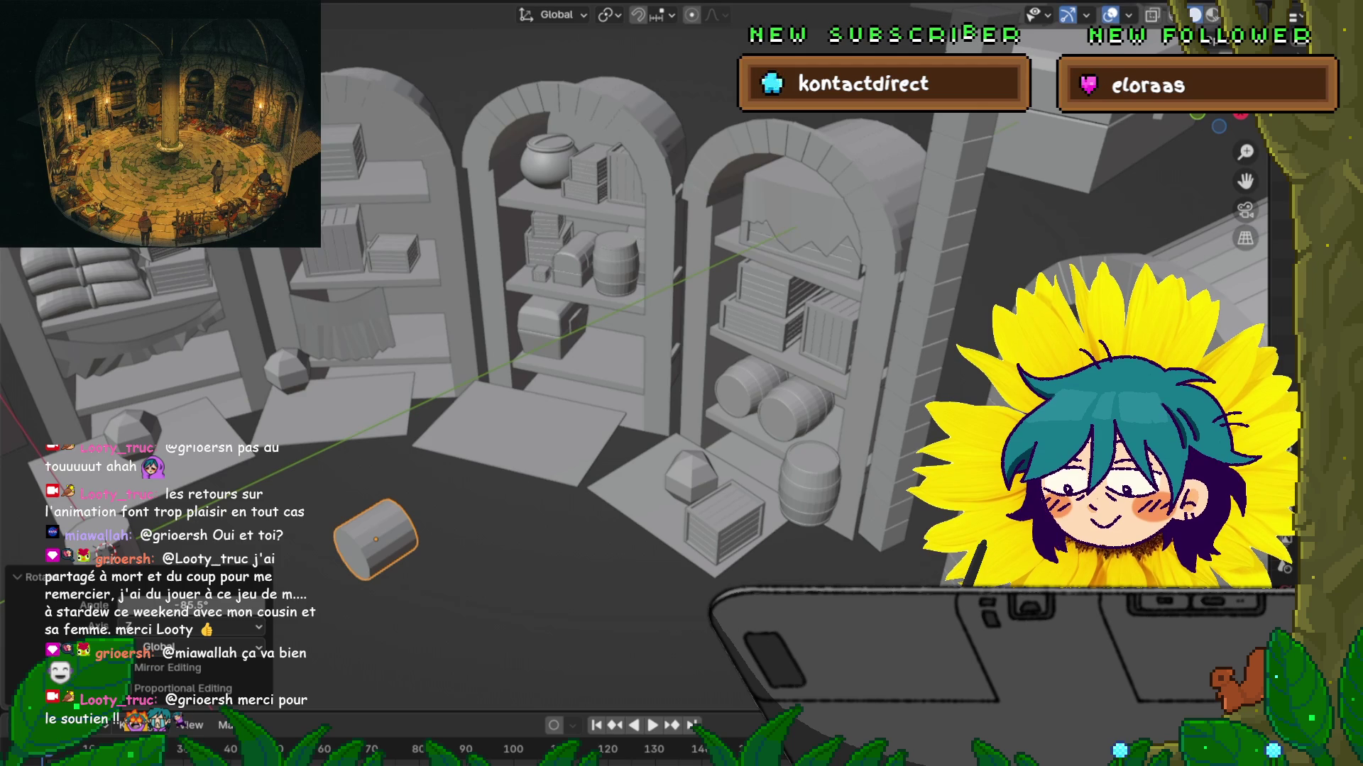
Step: Orbit the view around the shelves to inspect the lying cylinder
{"action": "middle_click_drag", "start_coordinate": [639, 355], "coordinate": [781, 398]}
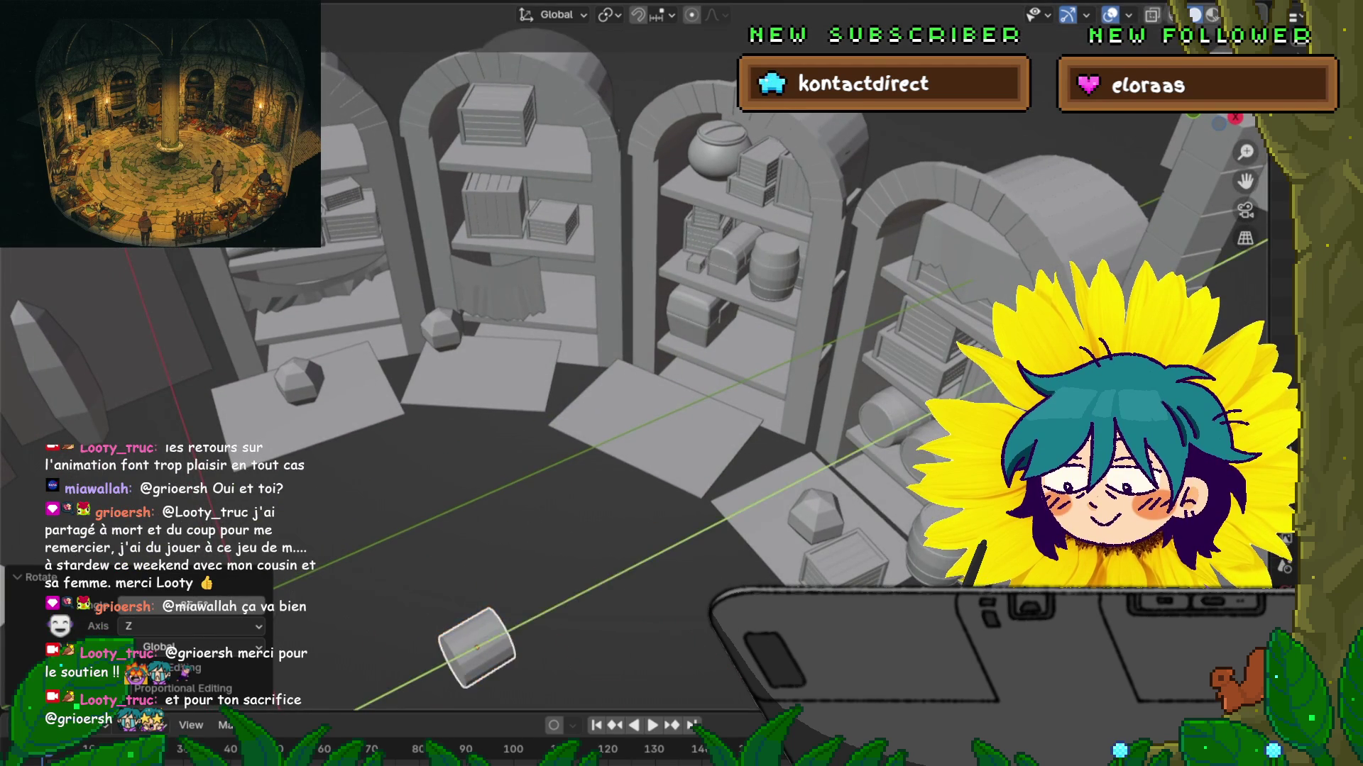
Step: Move the sideways cylinder over to the right bookcase beside the barrels
{"action": "key", "text": "g"}
{"action": "key", "text": "Return"}
{"action": "mouse_move", "coordinate": [639, 355]}
{"action": "middle_mouse_down"}
{"action": "mouse_move", "coordinate": [724, 411]}
{"action": "mouse_move", "coordinate": [667, 376]}
{"action": "middle_mouse_up"}
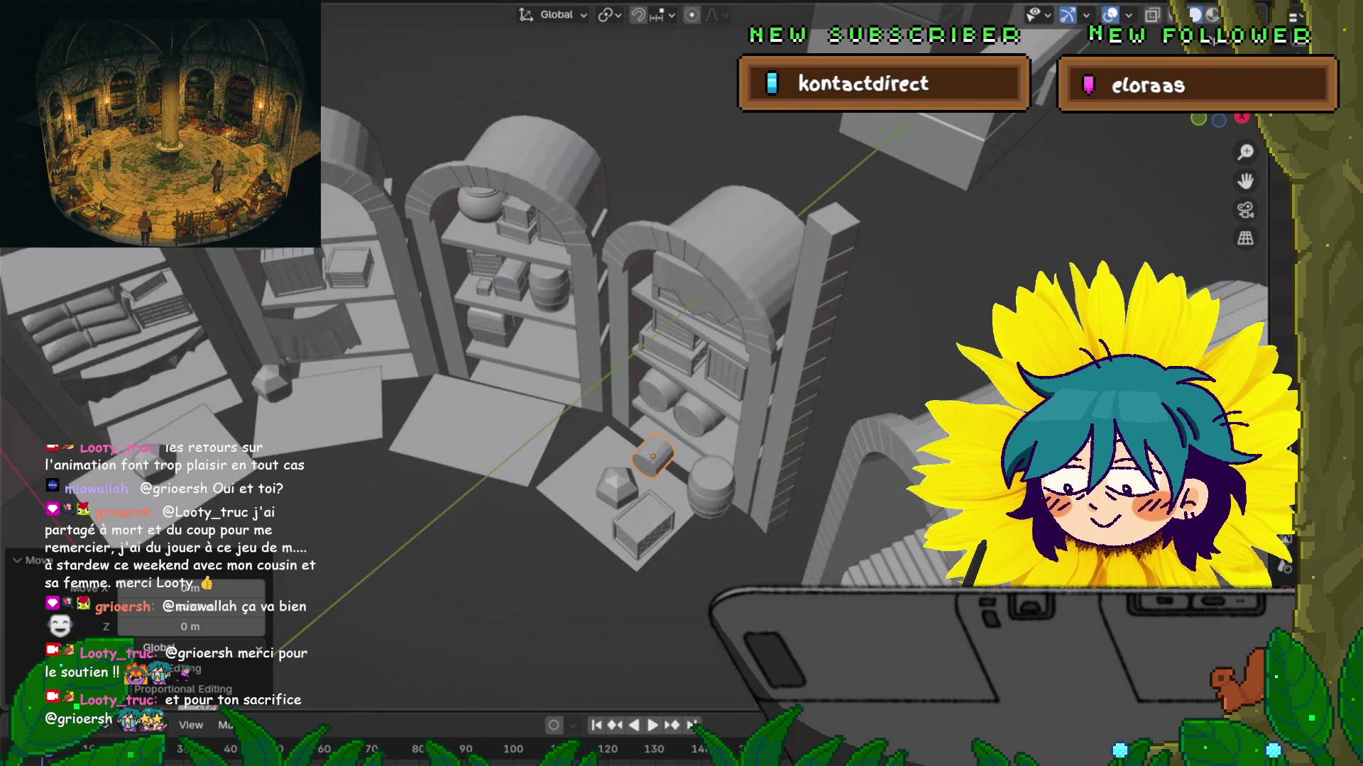
{"action": "mouse_move", "coordinate": [674, 312]}
{"action": "middle_mouse_down"}
{"action": "mouse_move", "coordinate": [689, 255]}
{"action": "mouse_move", "coordinate": [684, 131]}
{"action": "middle_mouse_up"}
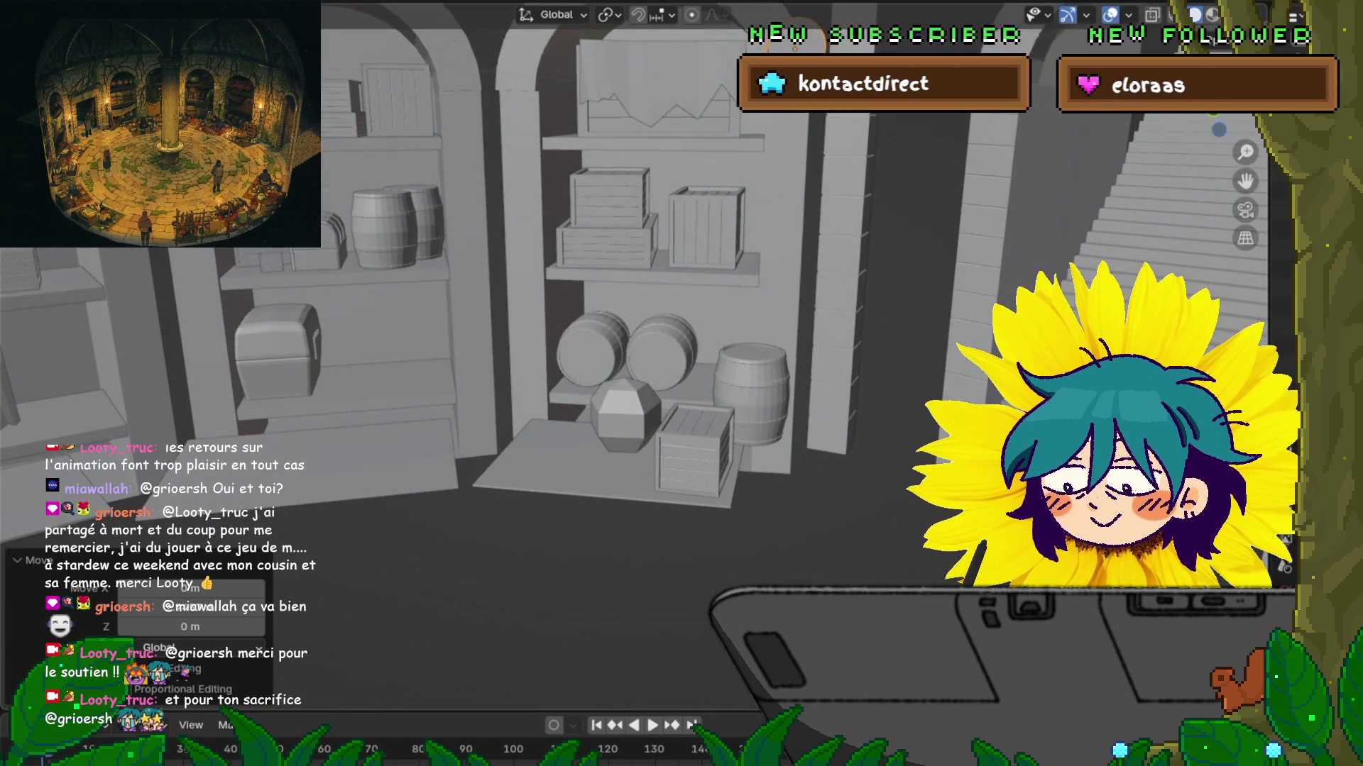
{"action": "key", "text": "c"}
{"action": "left_click_drag", "start_coordinate": [685, 130], "coordinate": [566, 334]}
{"action": "middle_click_drag", "start_coordinate": [566, 334], "coordinate": [511, 269]}
{"action": "mouse_move", "coordinate": [503, 650]}
{"action": "left_mouse_down"}
{"action": "mouse_move", "coordinate": [515, 656]}
{"action": "mouse_move", "coordinate": [692, 410]}
{"action": "left_mouse_up"}
{"action": "mouse_move", "coordinate": [692, 410]}
{"action": "middle_mouse_down"}
{"action": "mouse_move", "coordinate": [728, 449]}
{"action": "mouse_move", "coordinate": [812, 145]}
{"action": "middle_mouse_up"}
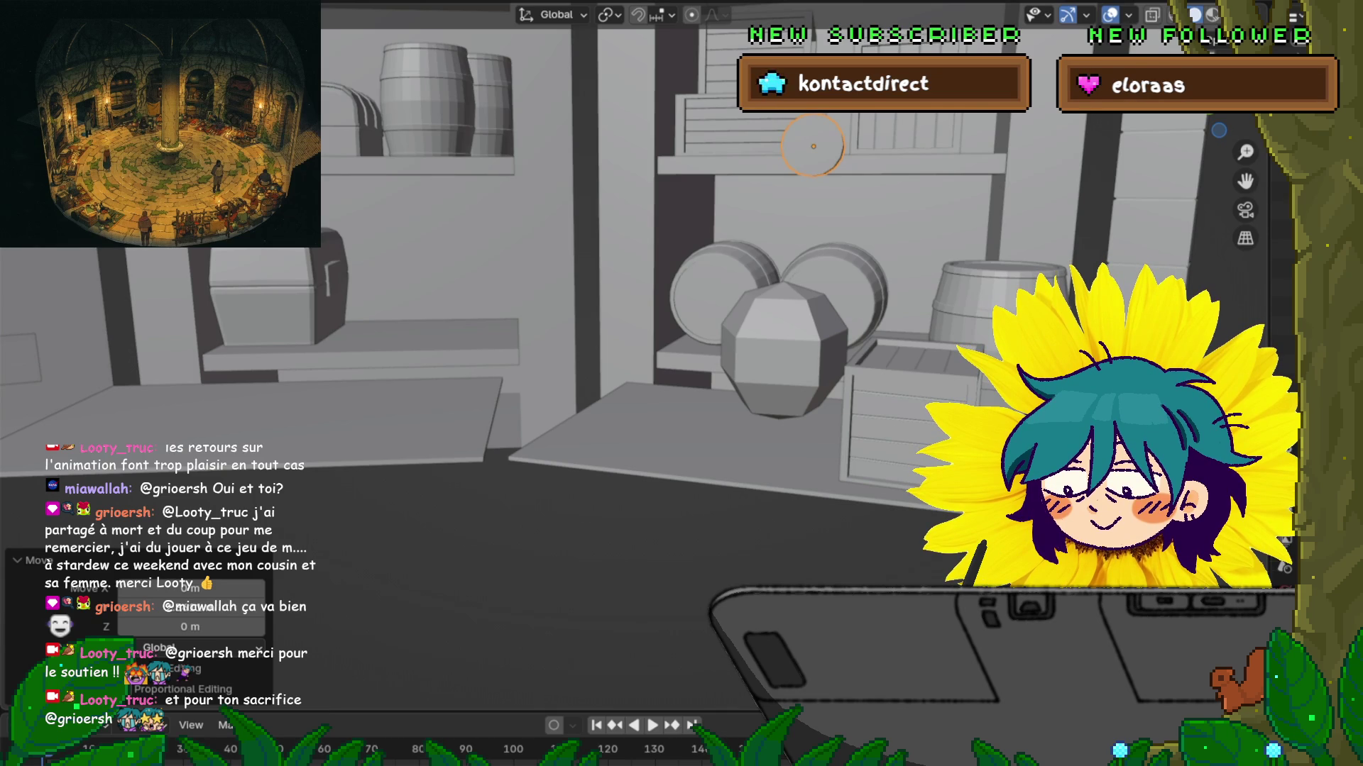
{"action": "scroll", "coordinate": [639, 355], "scroll_direction": "down", "scroll_amount": 2}
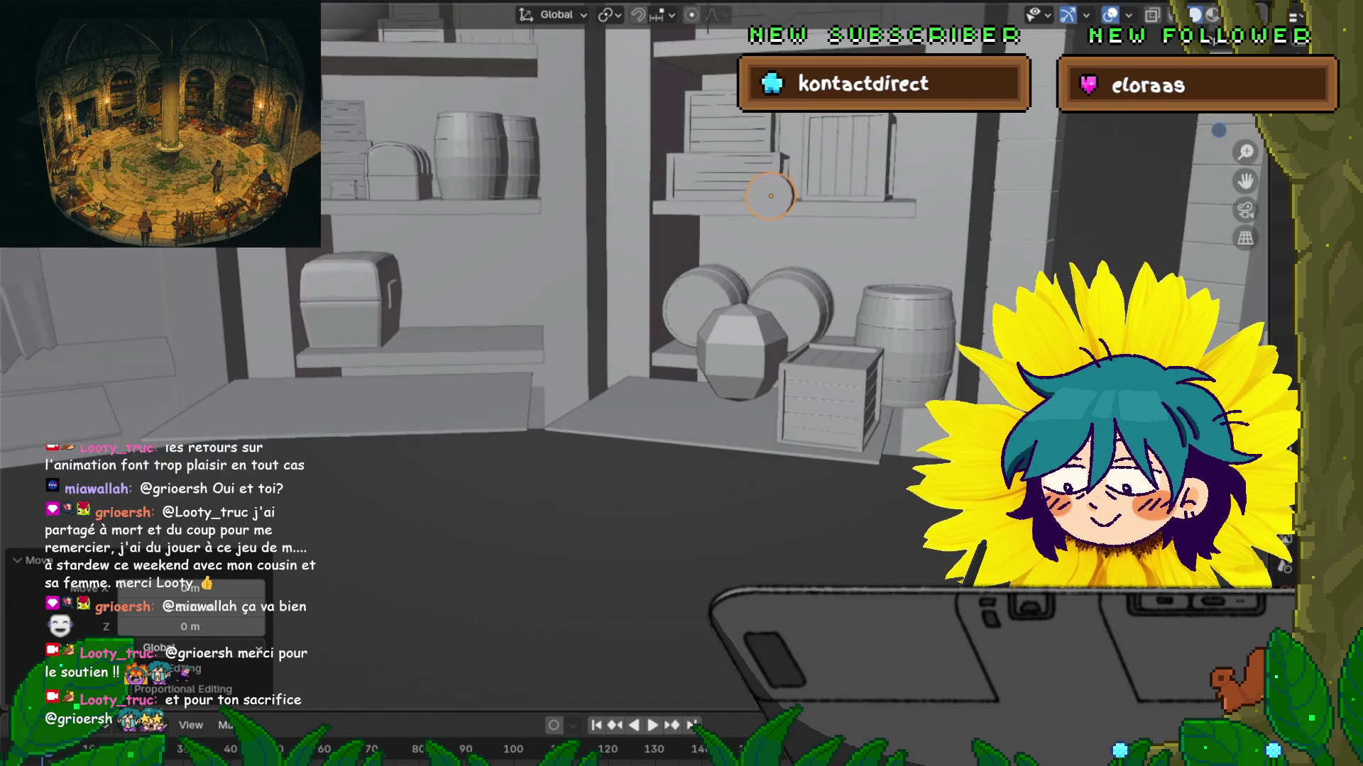
Step: Move the cylinder in front of the left barrel, then slide it along Y back onto the shelf
{"action": "scroll", "coordinate": [639, 355], "scroll_direction": "up", "scroll_amount": 5}
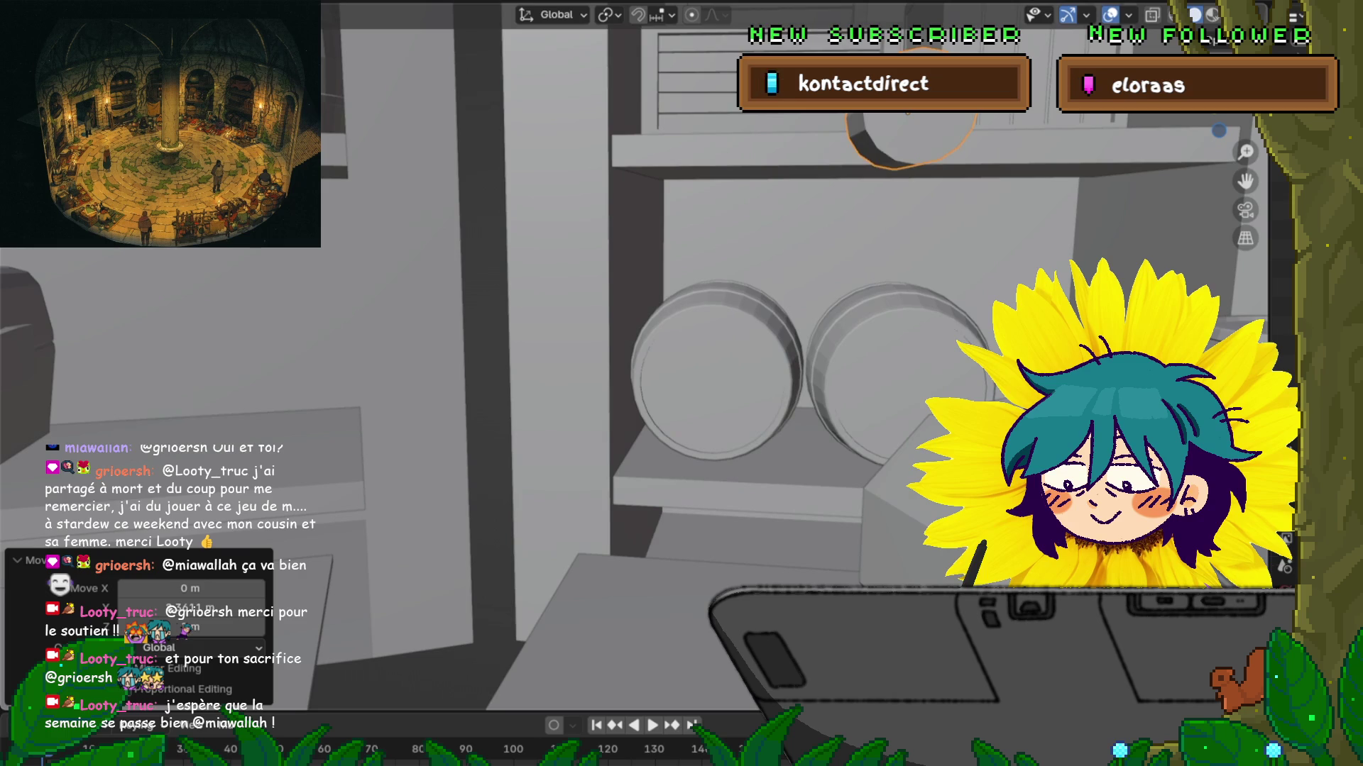
{"action": "key", "text": "g"}
{"action": "key", "text": "Return"}
{"action": "middle_click_drag", "start_coordinate": [681, 383], "coordinate": [738, 340]}
{"action": "key", "text": "g"}
{"action": "key", "text": "y"}
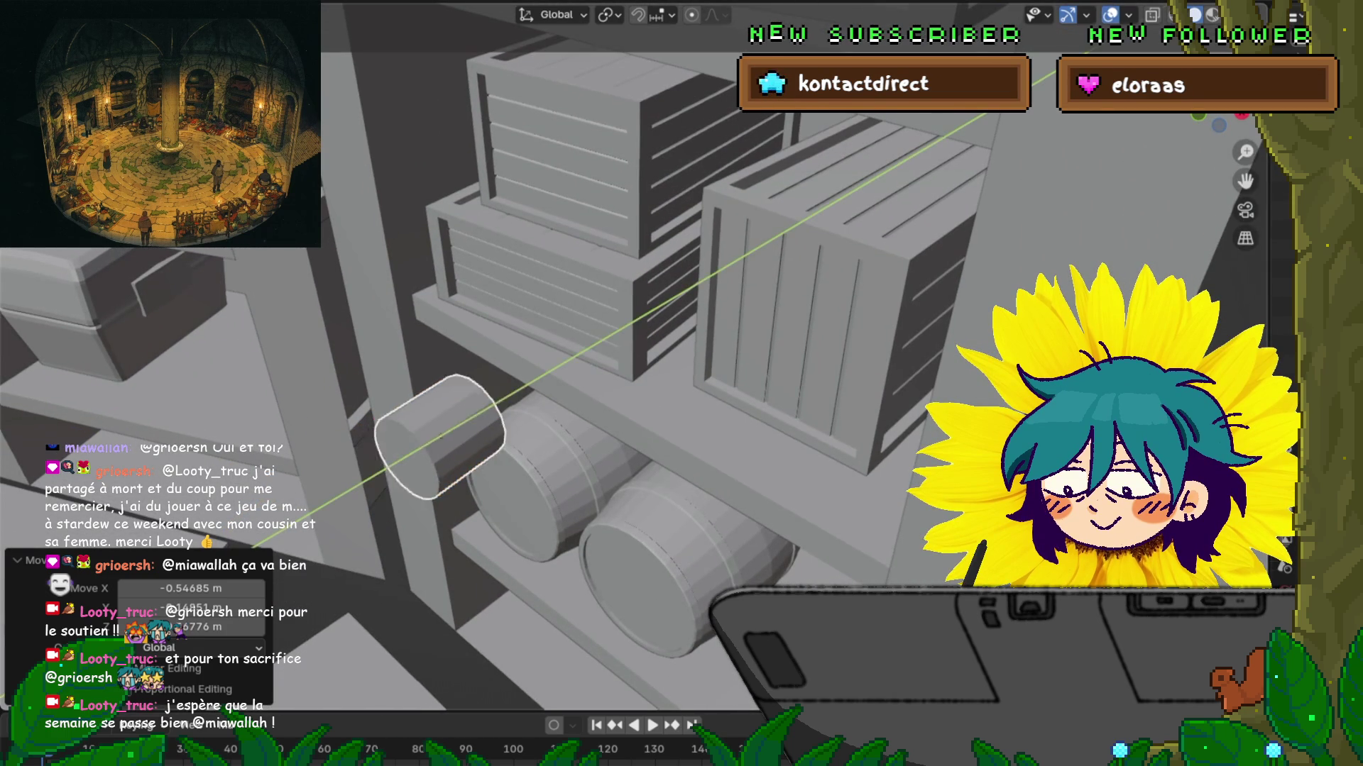
{"action": "key", "text": "Return"}
{"action": "middle_click_drag", "start_coordinate": [681, 384], "coordinate": [682, 312]}
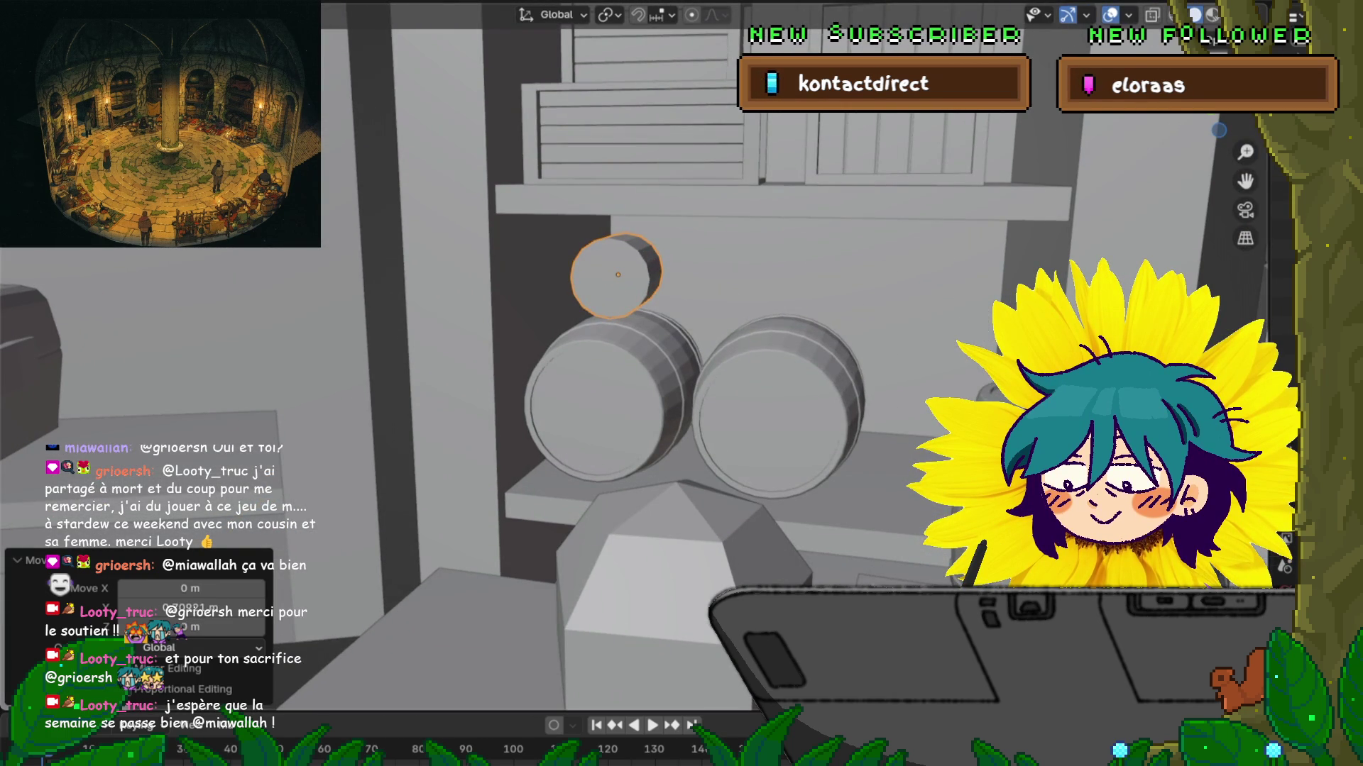
{"action": "middle_click_drag", "start_coordinate": [682, 383], "coordinate": [625, 355]}
Step: Shift the cylinder along Y, enlarge it to 1.292, and nudge it slightly up and left
{"action": "key", "text": "Tab"}
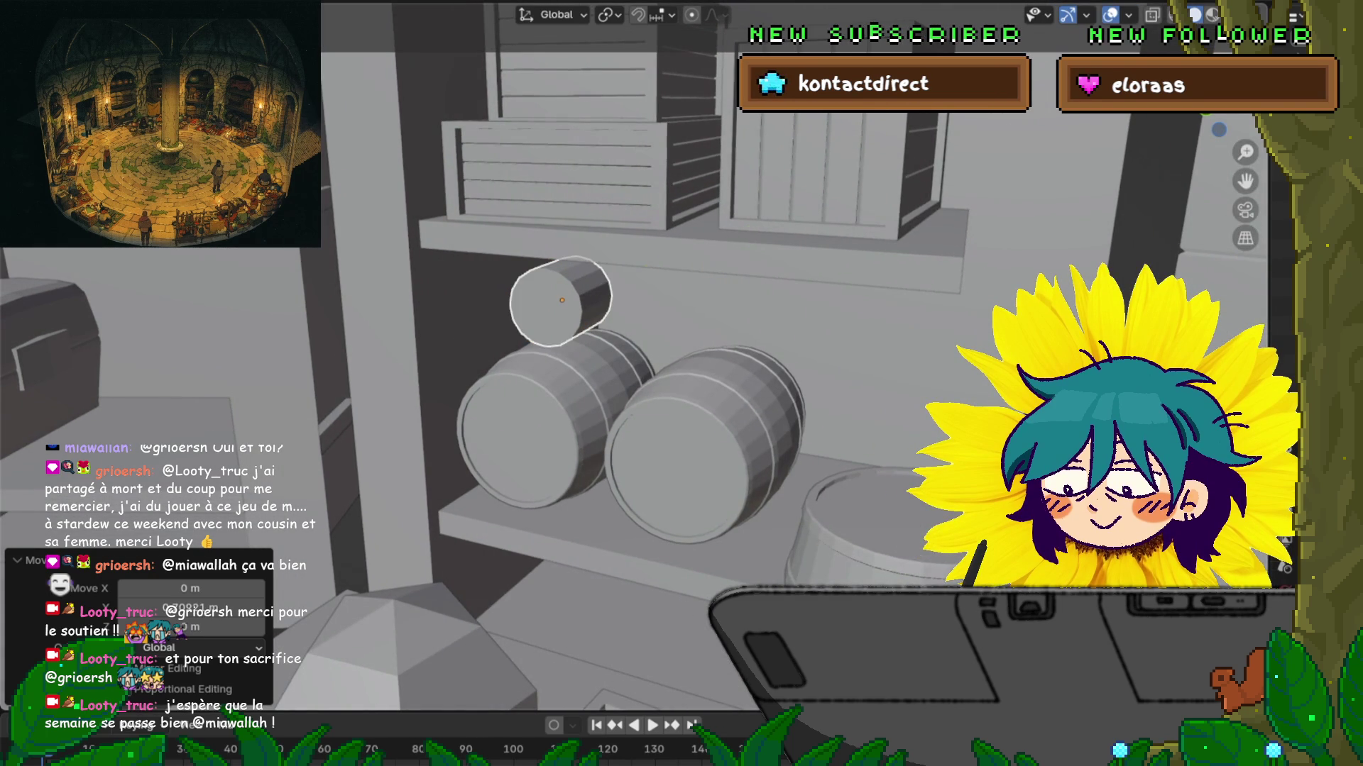
{"action": "key", "text": "g"}
{"action": "key", "text": "y"}
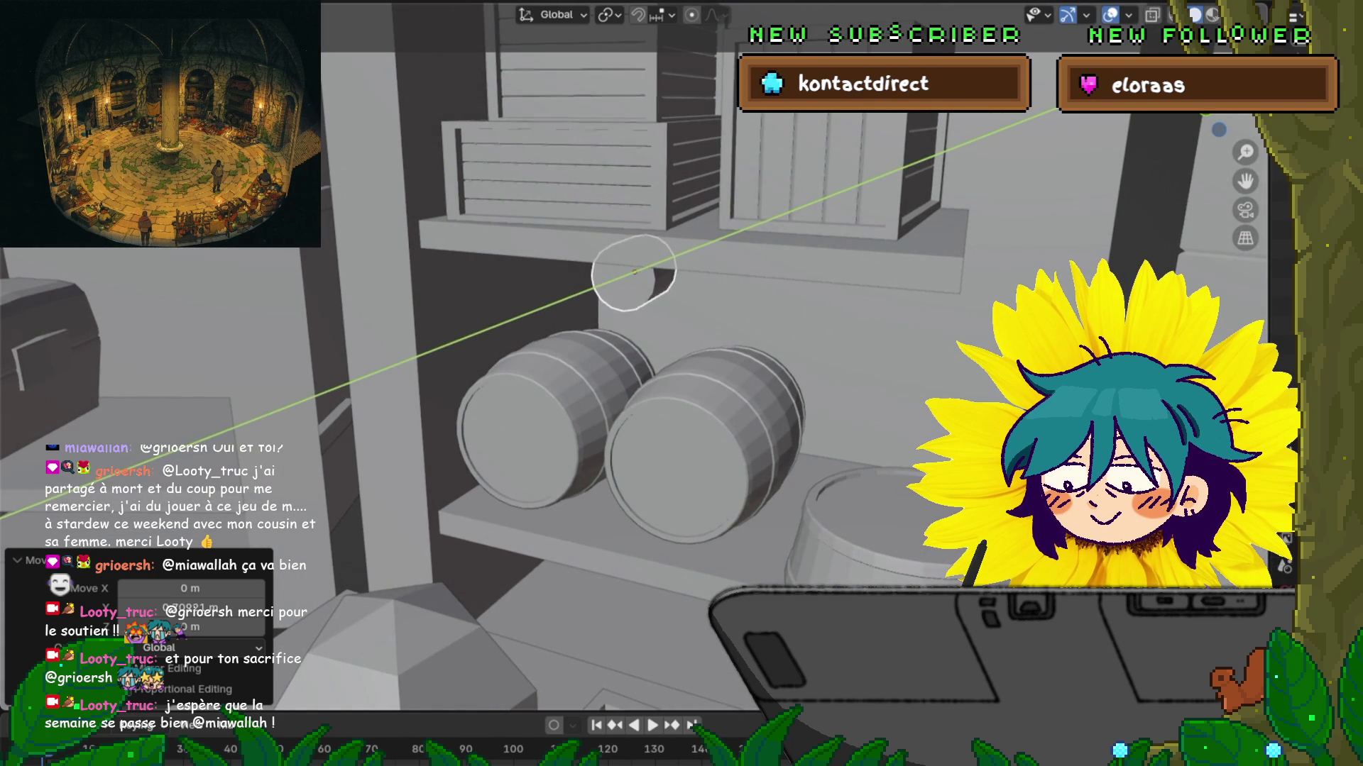
{"action": "key", "text": "Return"}
{"action": "middle_click_drag", "start_coordinate": [710, 425], "coordinate": [762, 422]}
{"action": "key", "text": "s"}
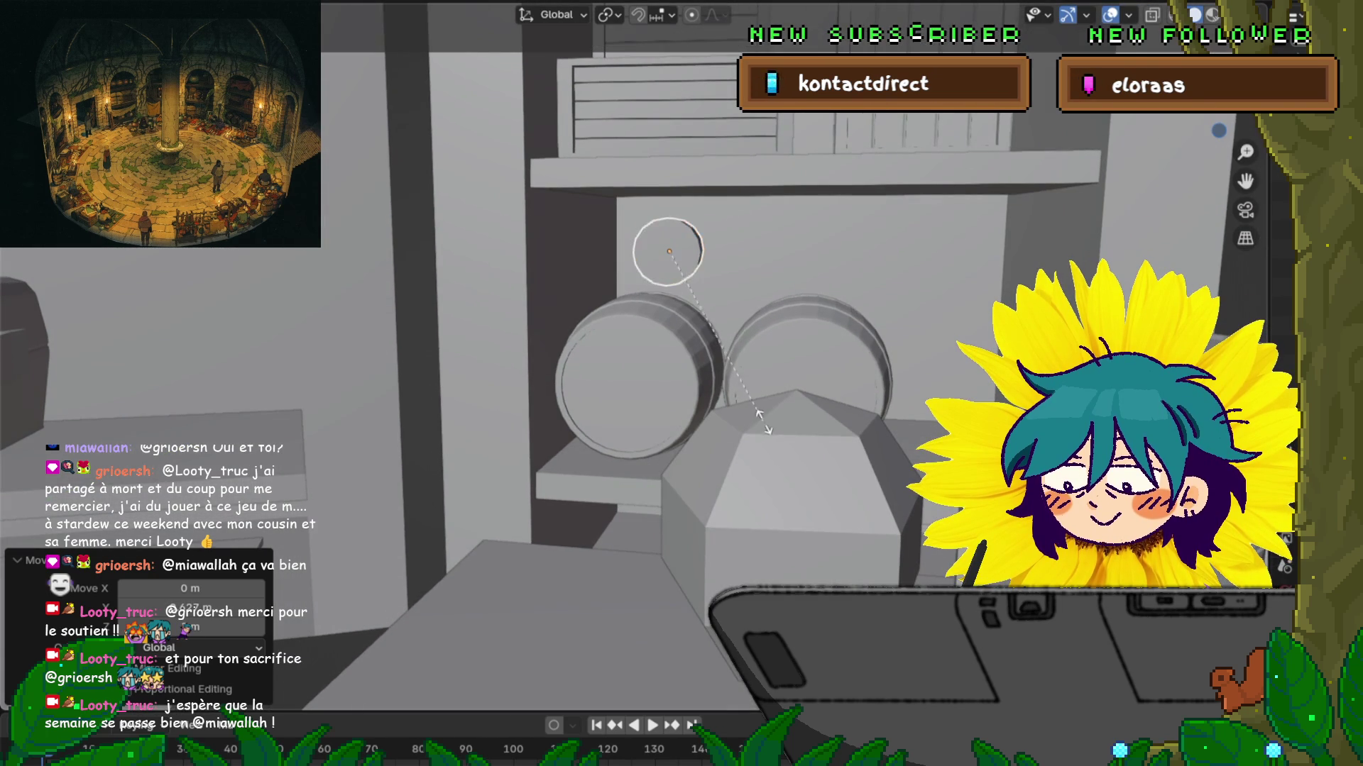
{"action": "left_click", "coordinate": [898, 372]}
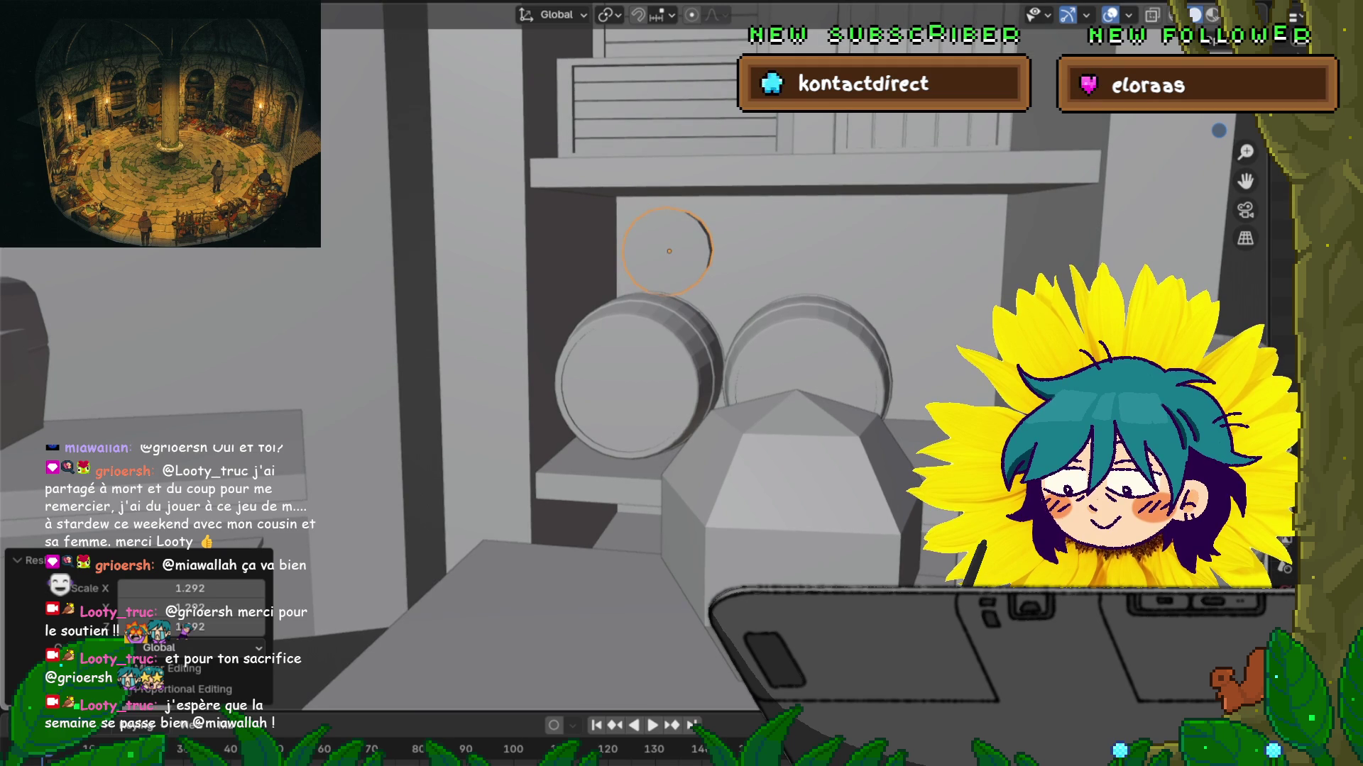
{"action": "key", "text": "g"}
{"action": "key", "text": "Return"}
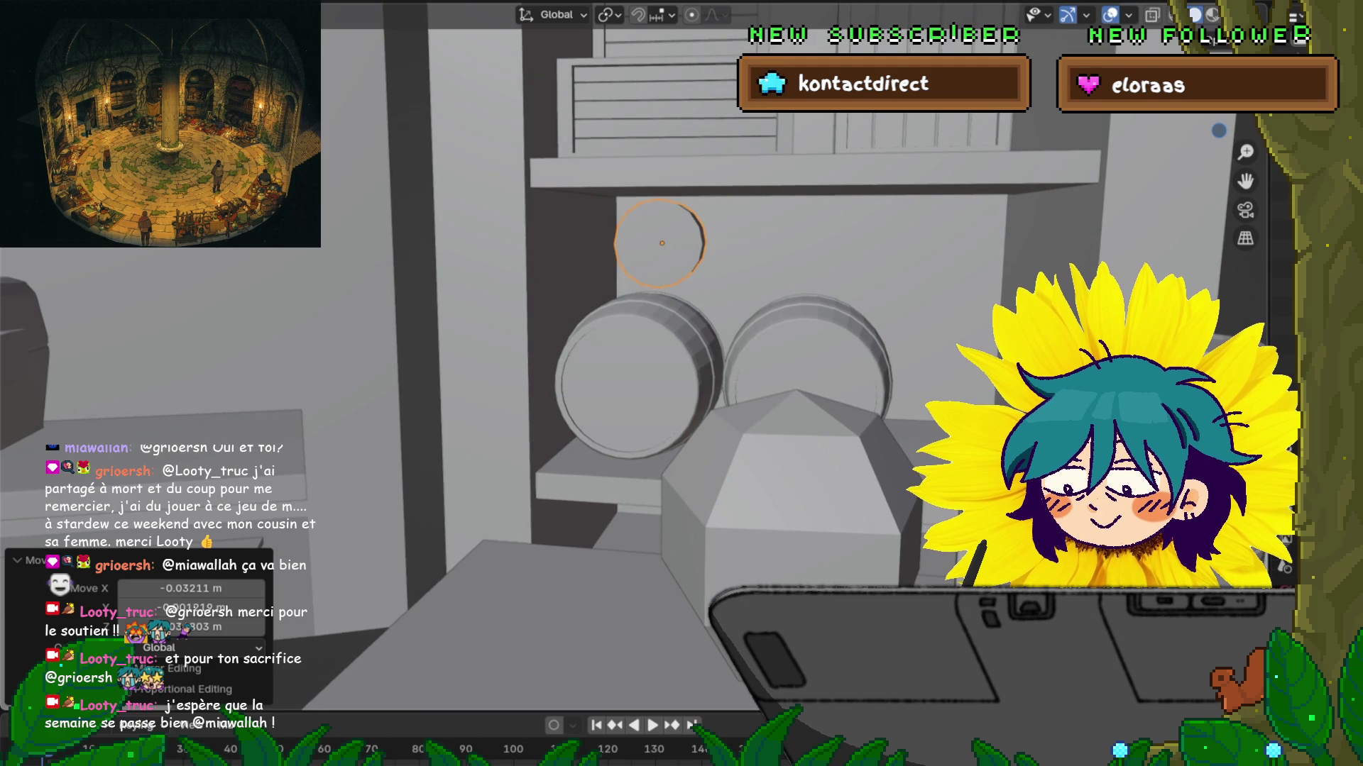
Step: Enter mesh editing on the cylinder and reselect its round end face
{"action": "key", "text": "ctrl+Tab"}
{"action": "left_click", "coordinate": [717, 264]}
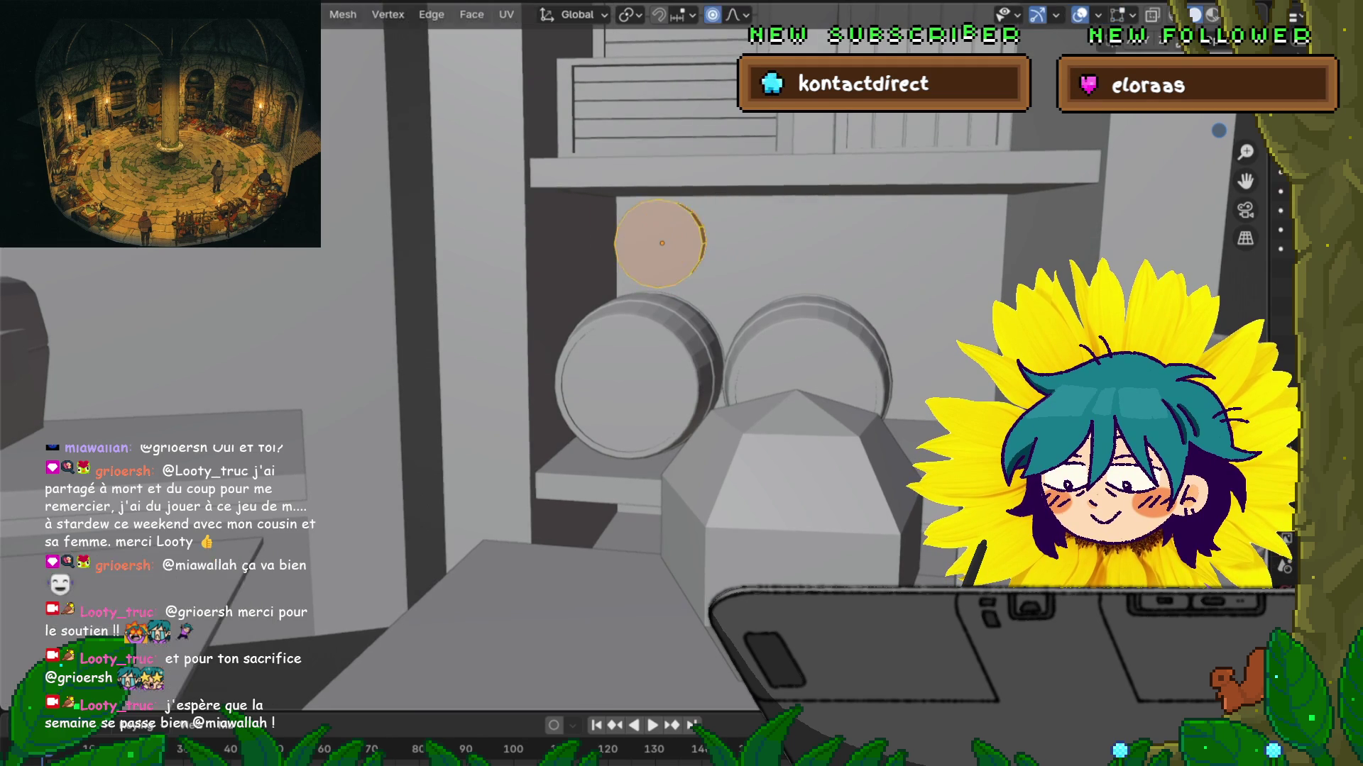
{"action": "key", "text": "alt+a"}
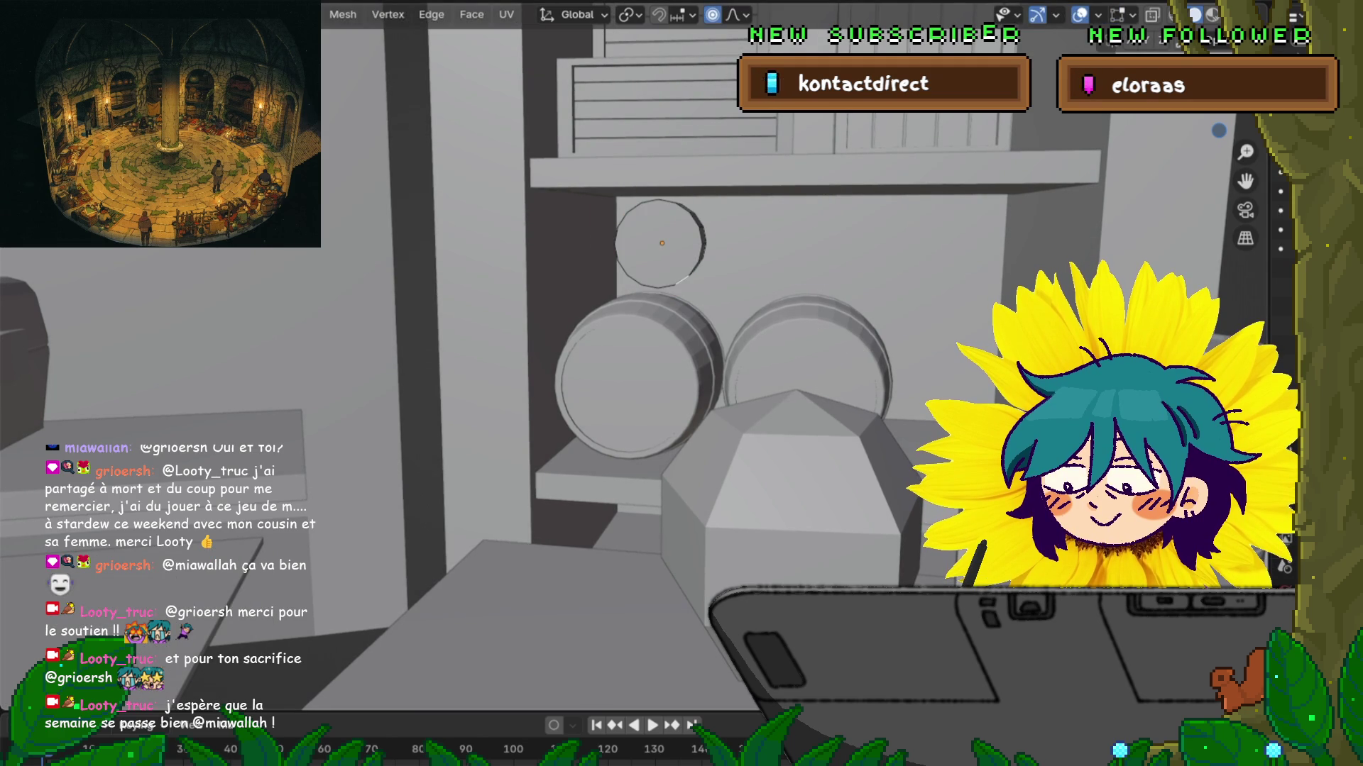
{"action": "key", "text": "a"}
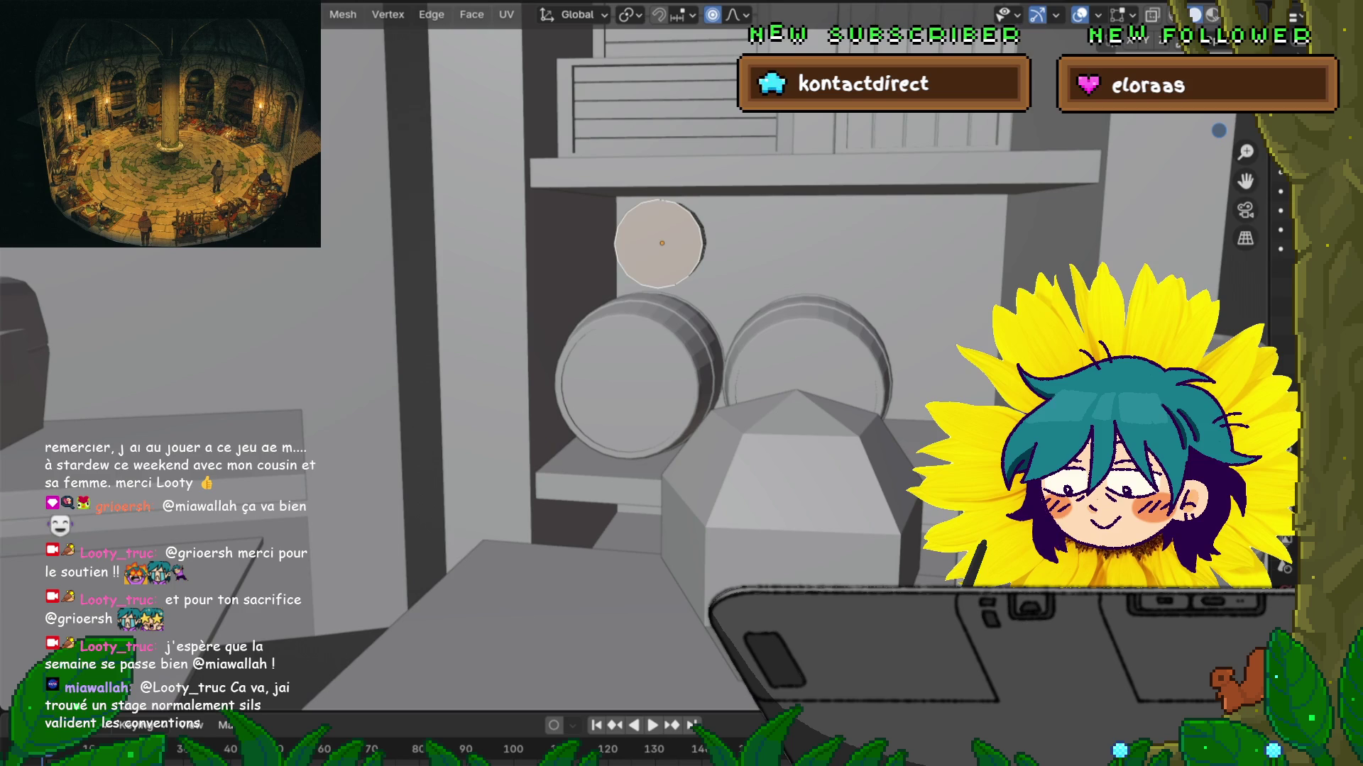
Step: Extrude the cylinder's end face outward and move the new end with soft falloff
{"action": "middle_click_drag", "start_coordinate": [639, 355], "coordinate": [745, 319]}
{"action": "key", "text": "e"}
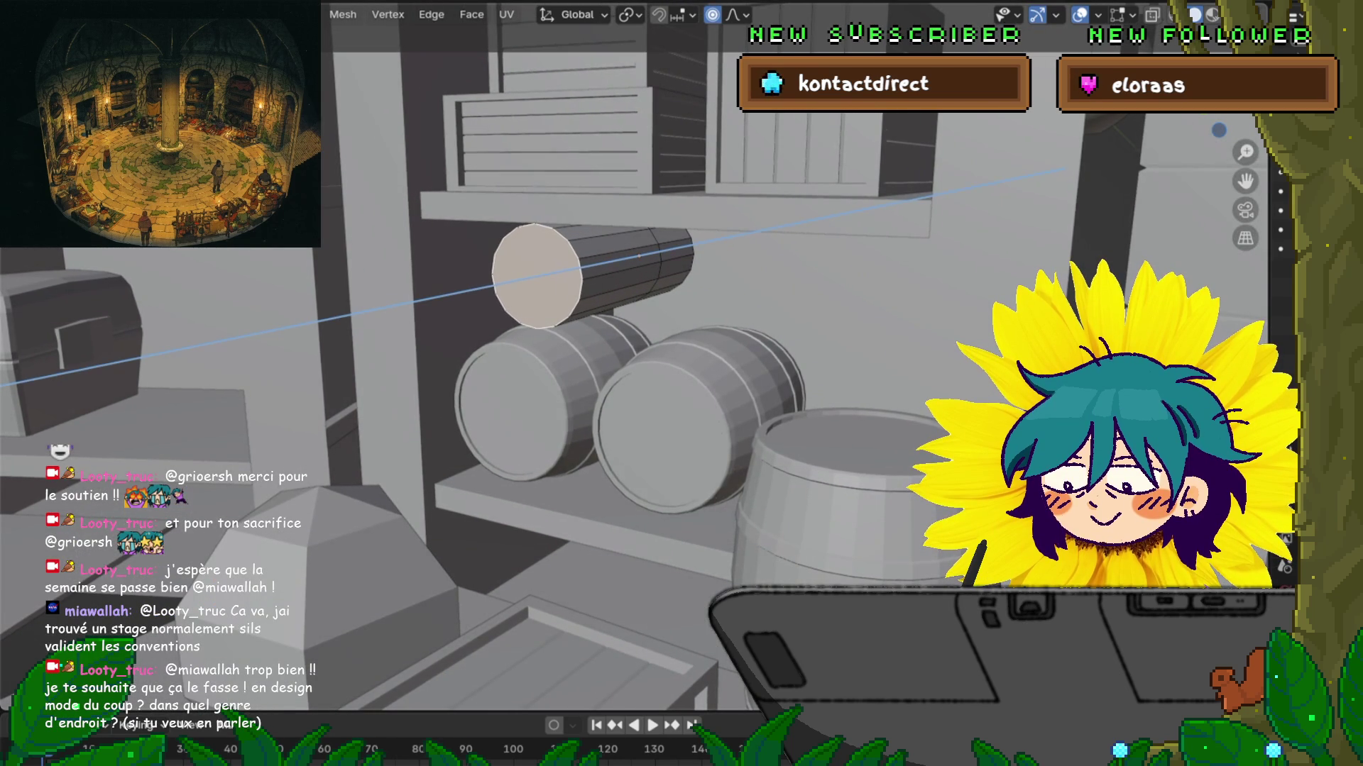
{"action": "key", "text": "Return"}
{"action": "key", "text": "g"}
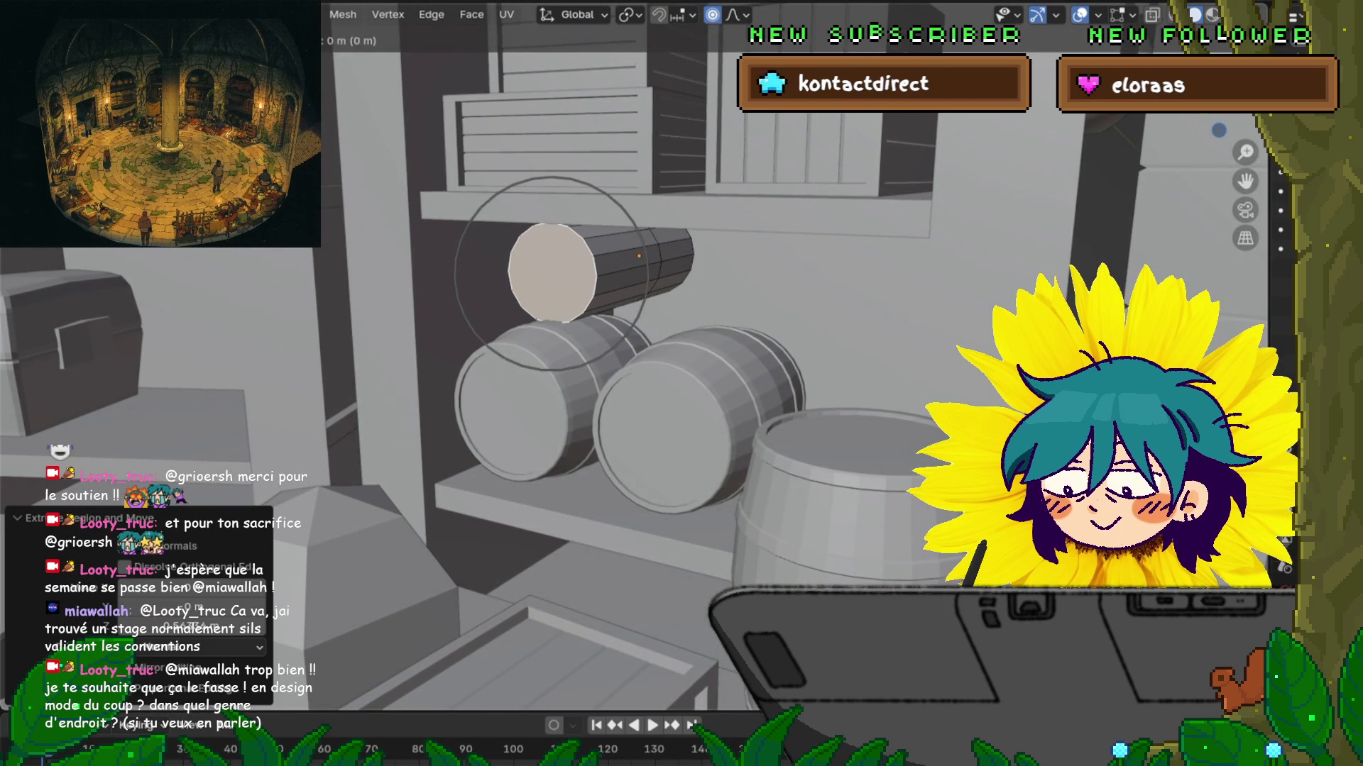
{"action": "key", "text": "Return"}
{"action": "key", "text": "g"}
{"action": "key", "text": "z"}
{"action": "key", "text": "z"}
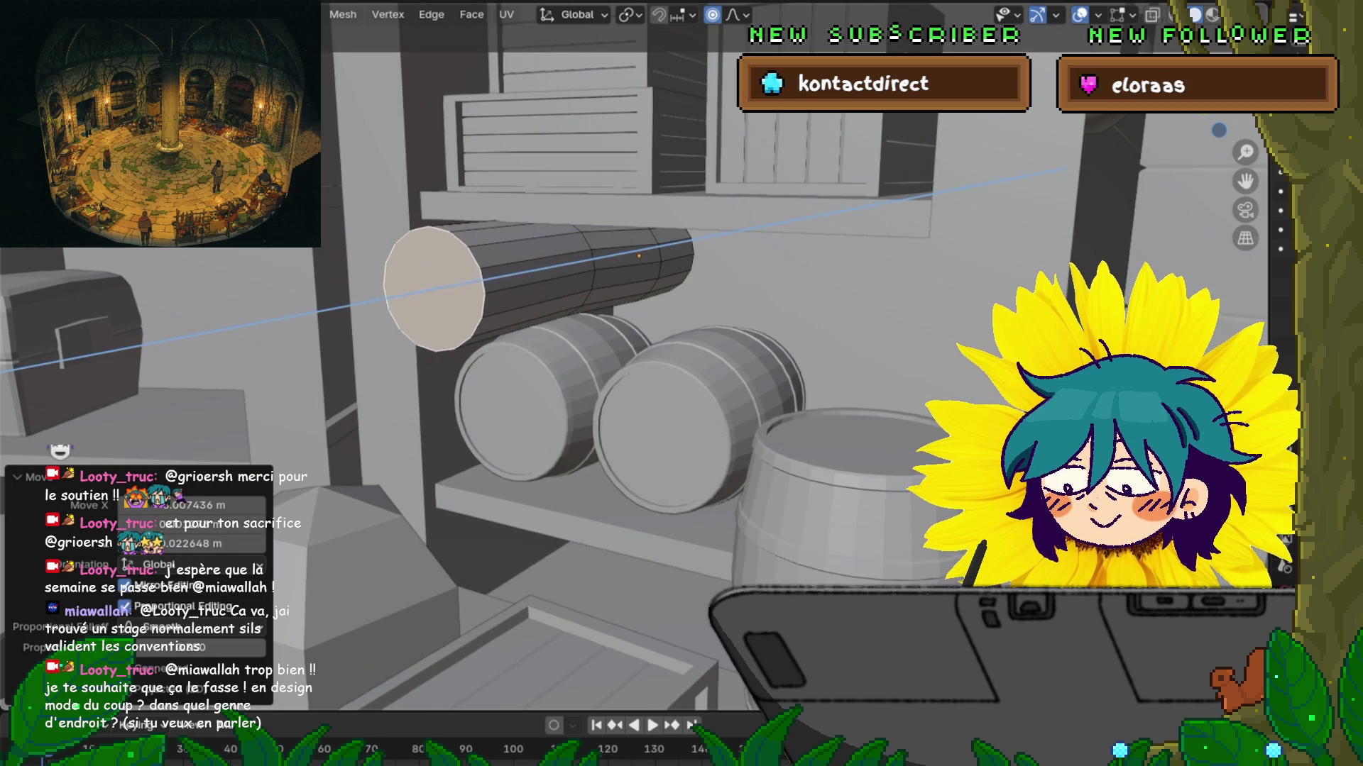
{"action": "key", "text": "Escape"}
{"action": "key", "text": "ctrl+z"}
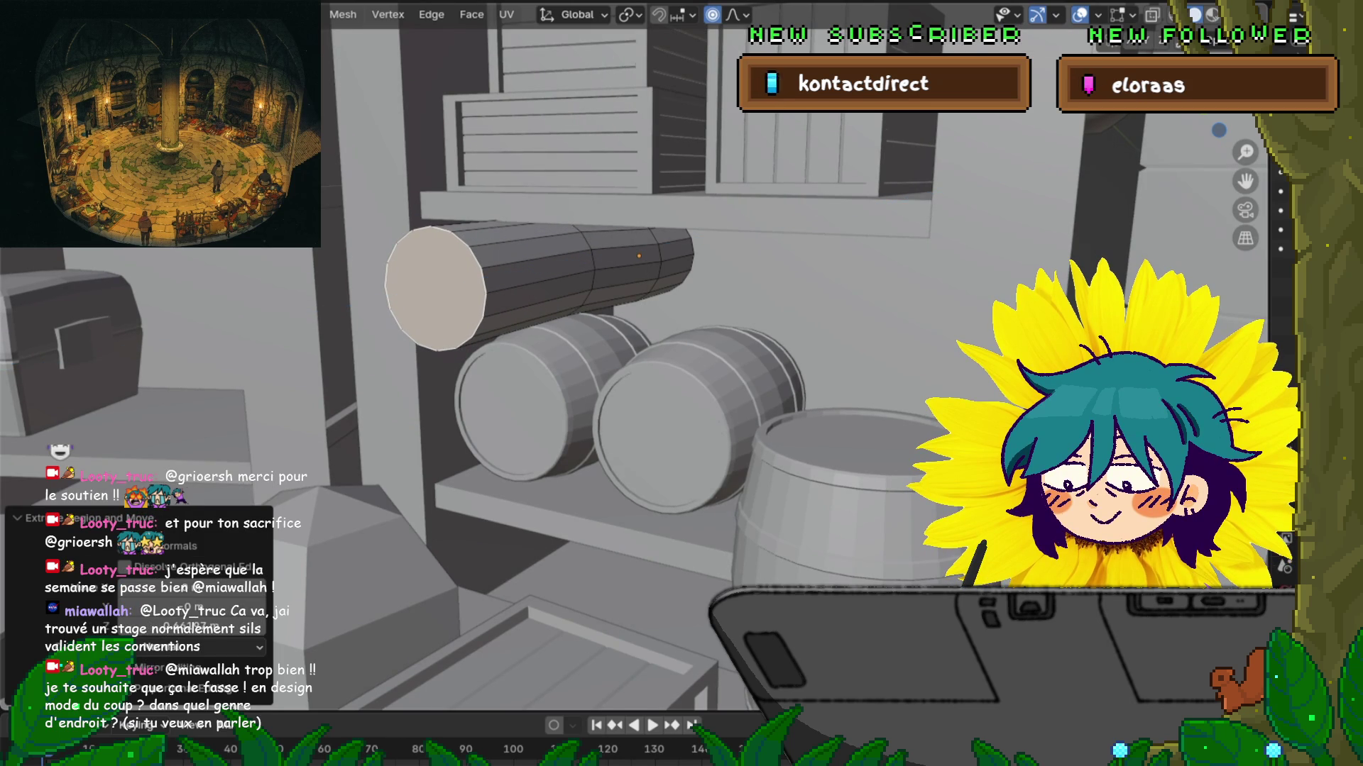
{"action": "key", "text": "s"}
{"action": "key", "text": "y"}
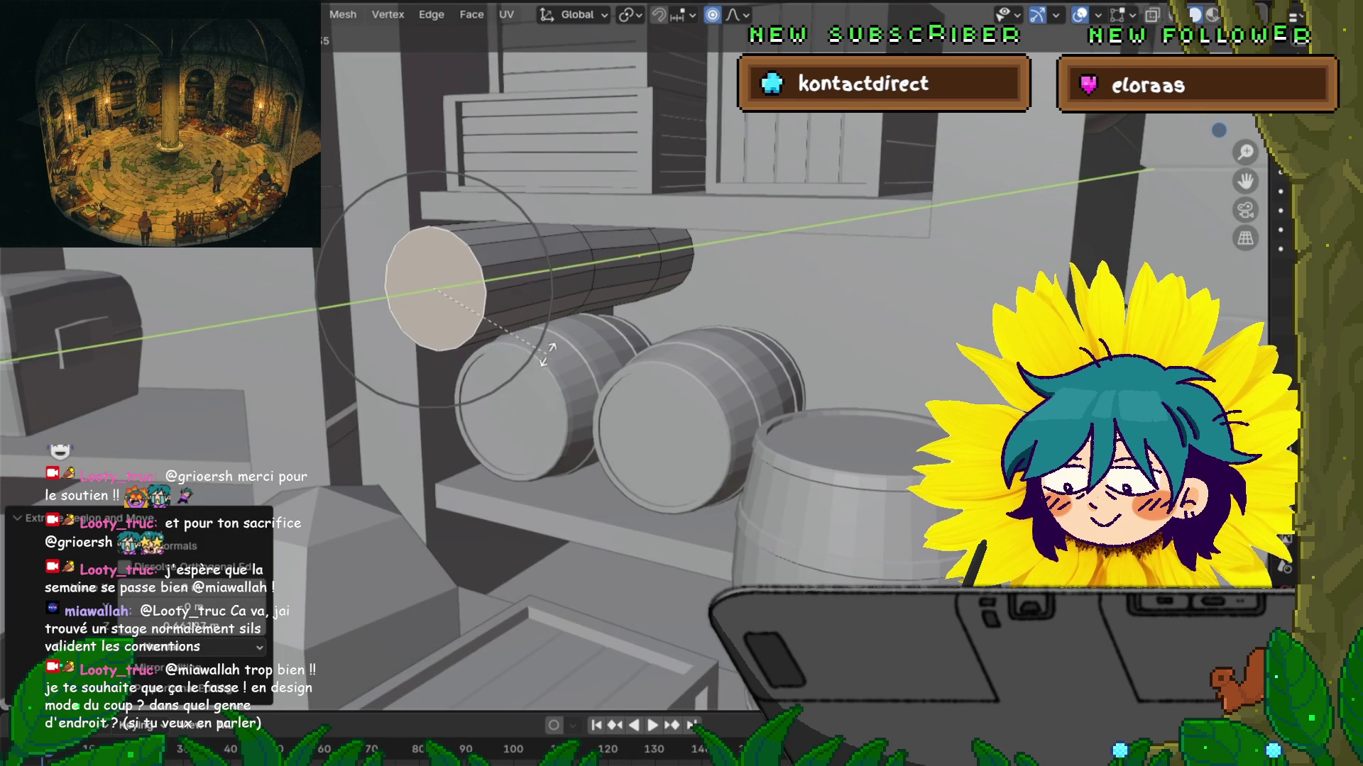
{"action": "key", "text": "Escape"}
Step: Turn the extruded end slightly around Z, tilt it around X, and reposition it
{"action": "key", "text": "r"}
{"action": "key", "text": "z"}
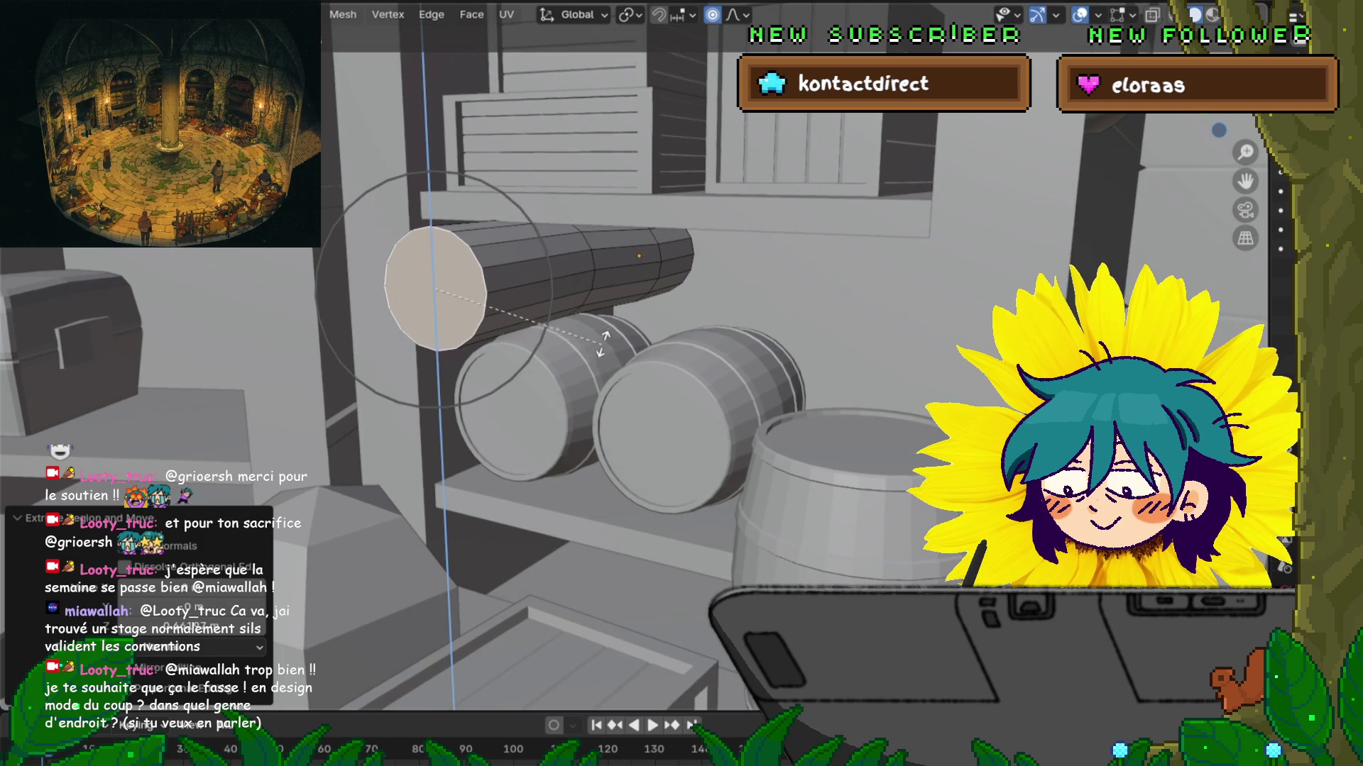
{"action": "key", "text": "Return"}
{"action": "key", "text": "r"}
{"action": "key", "text": "x"}
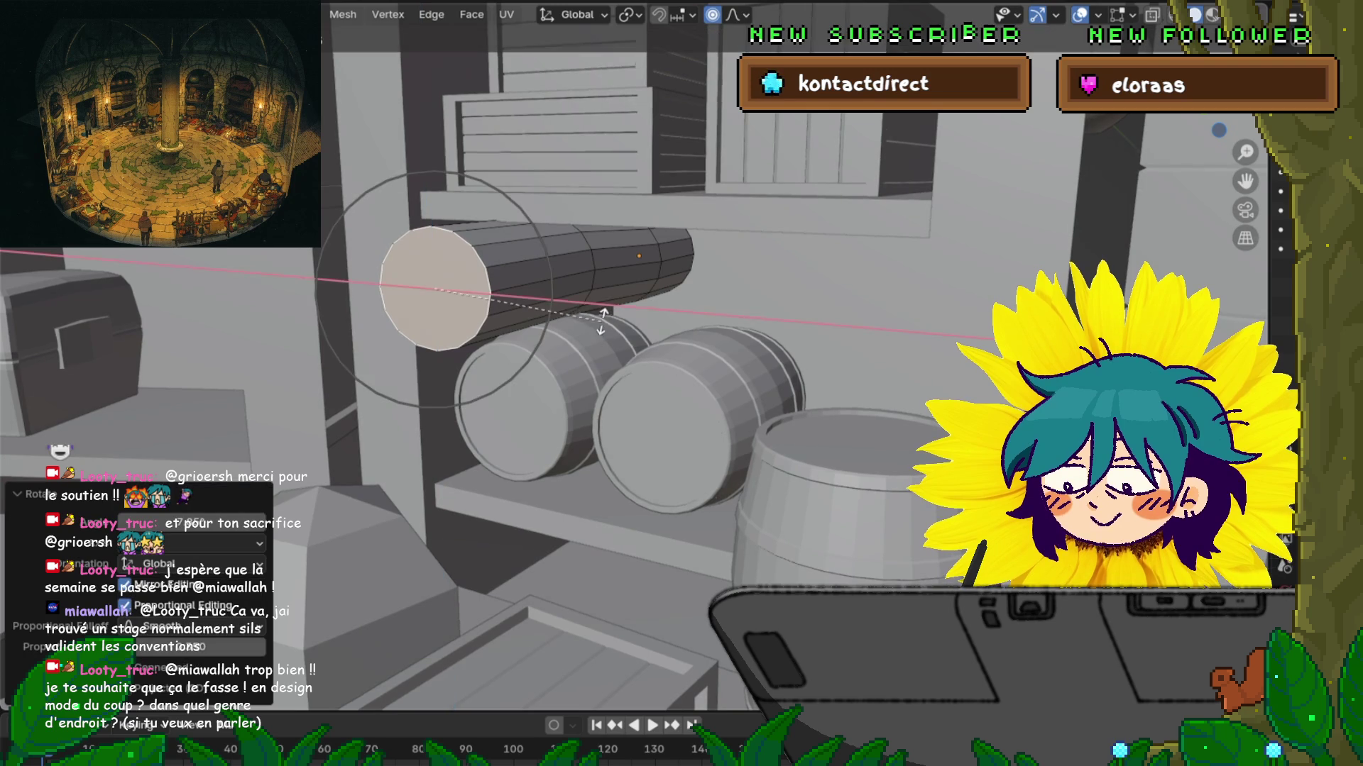
{"action": "key", "text": "Return"}
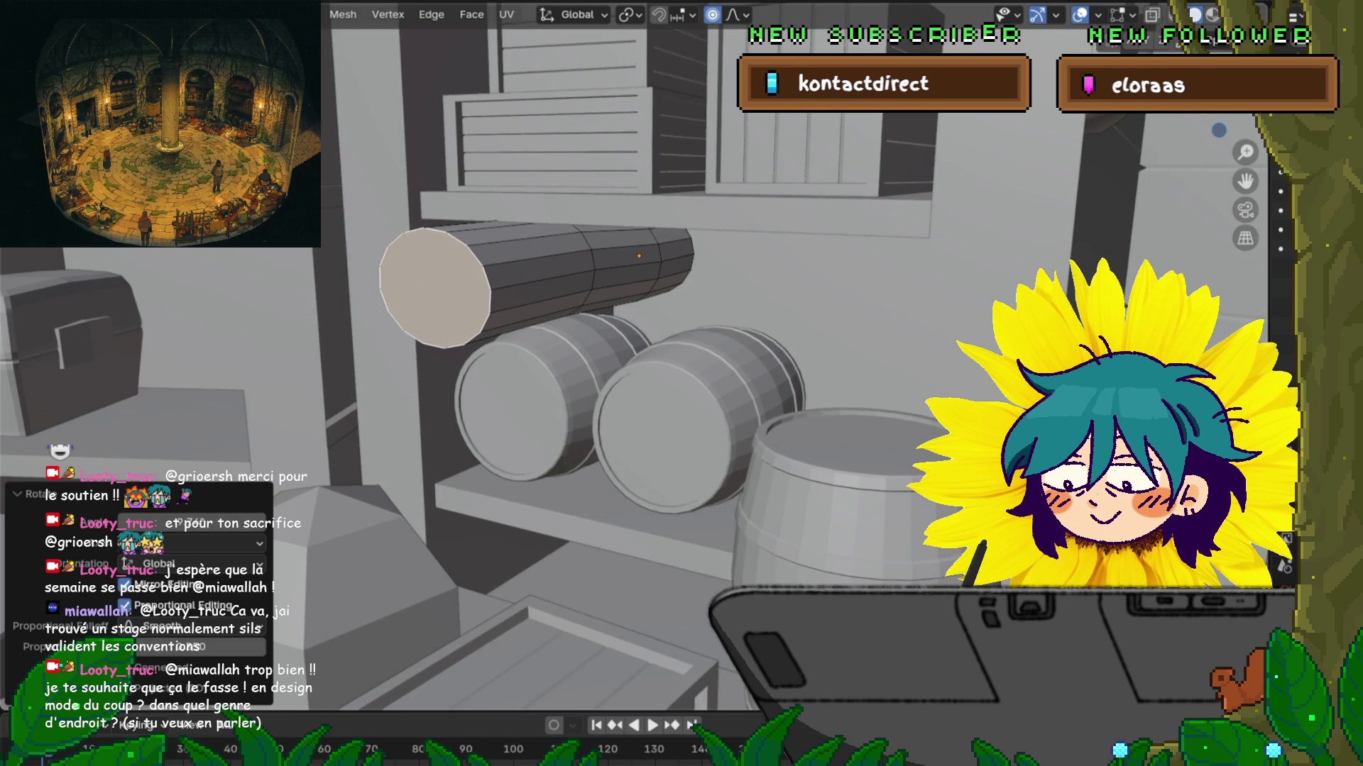
{"action": "key", "text": "g"}
{"action": "key", "text": "Return"}
Step: Shift the extruded end leftward and slide the cap sideways along X
{"action": "middle_click_drag", "start_coordinate": [682, 384], "coordinate": [397, 390]}
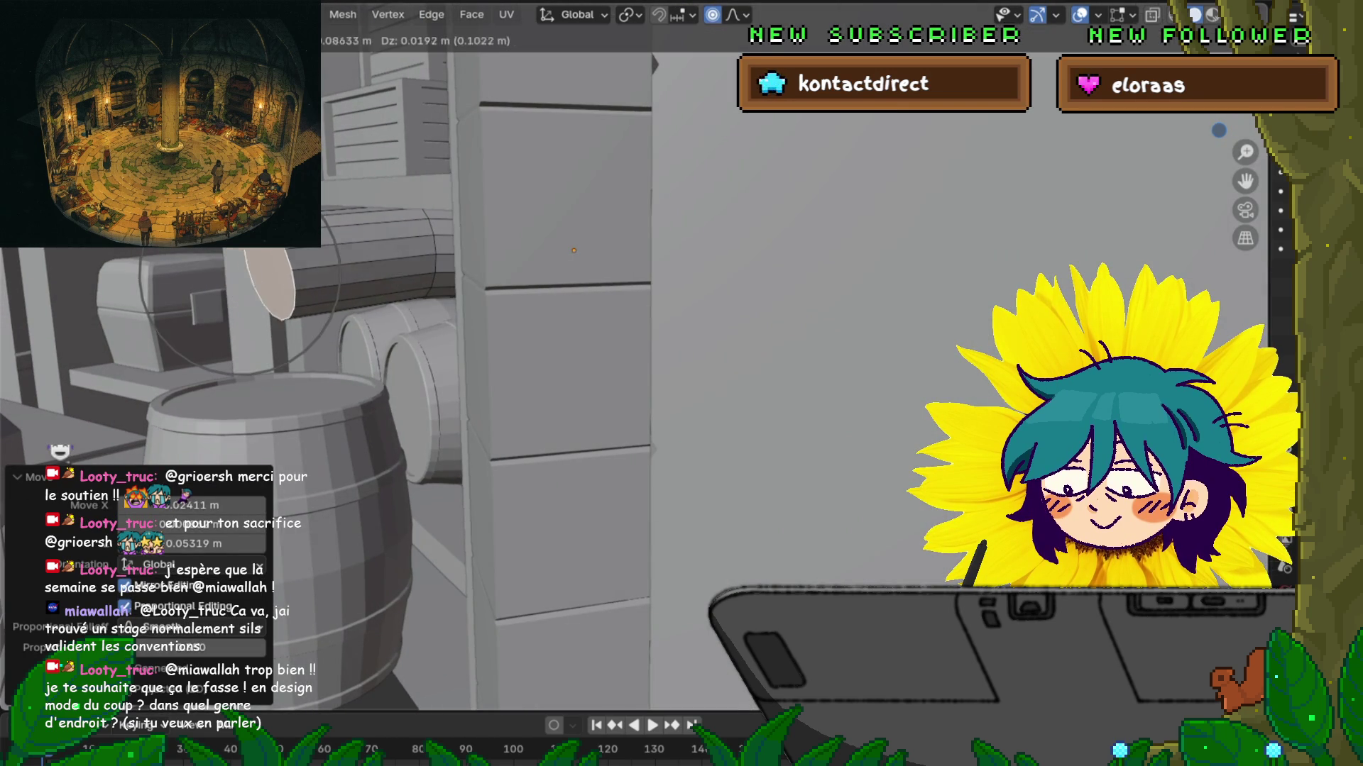
{"action": "middle_click_drag", "start_coordinate": [638, 384], "coordinate": [780, 383]}
{"action": "key", "text": "g"}
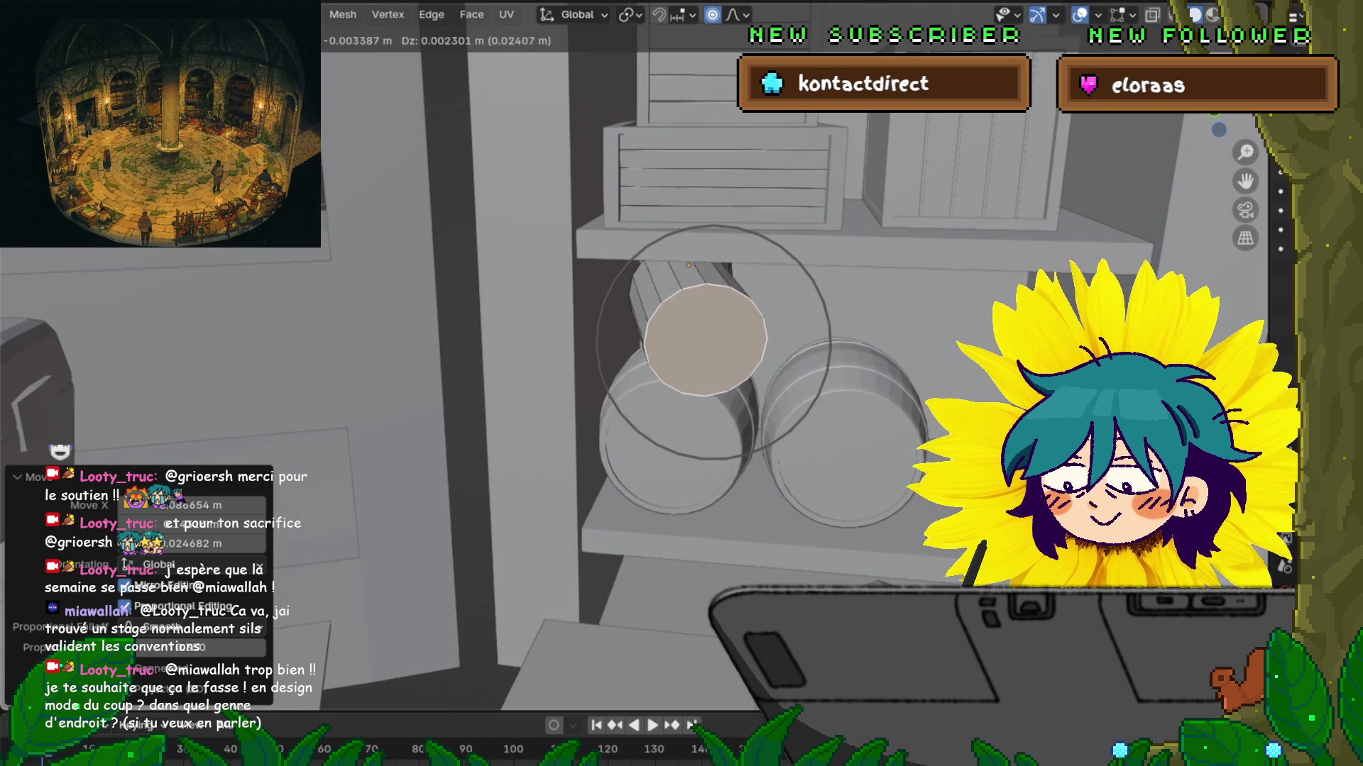
{"action": "key", "text": "Return"}
{"action": "middle_click_drag", "start_coordinate": [681, 384], "coordinate": [653, 454]}
{"action": "key", "text": "g"}
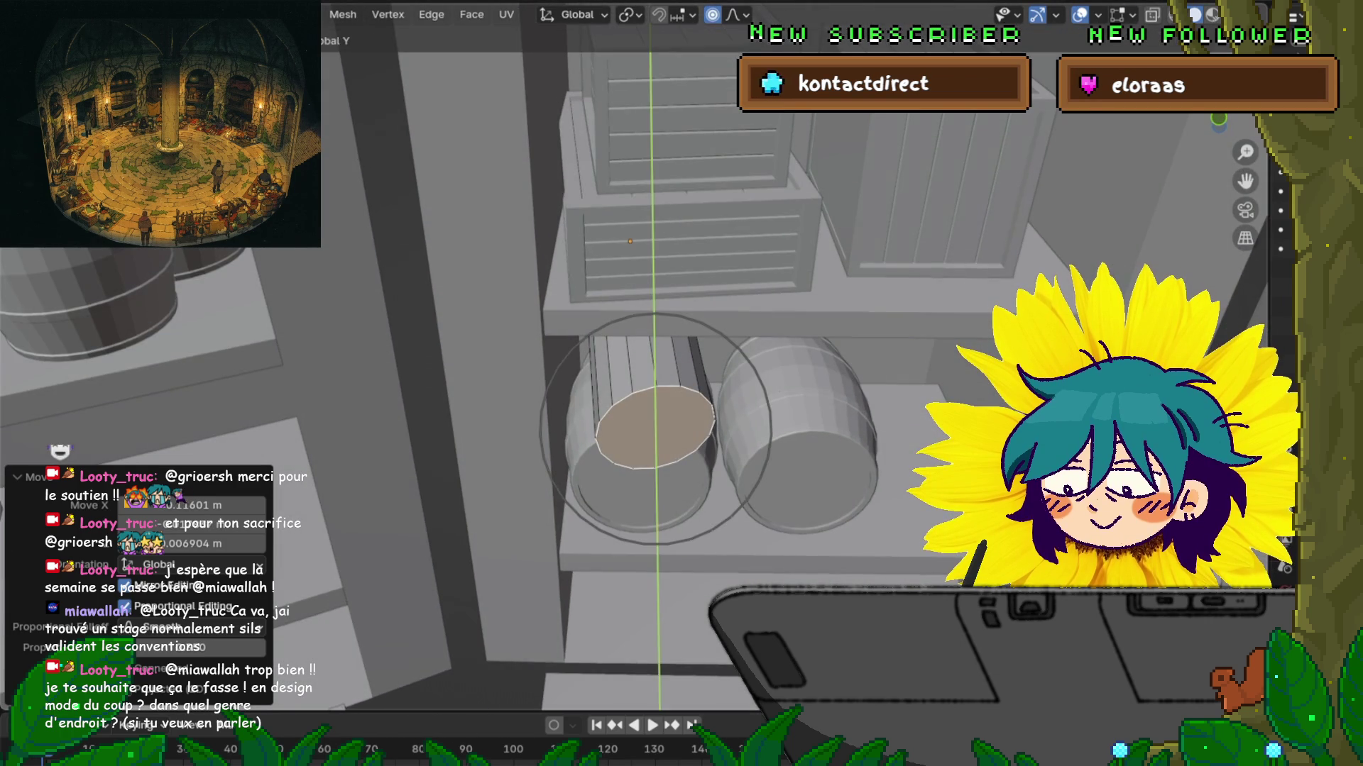
{"action": "key", "text": "z"}
{"action": "key", "text": "Escape"}
{"action": "key", "text": "g"}
{"action": "key", "text": "z"}
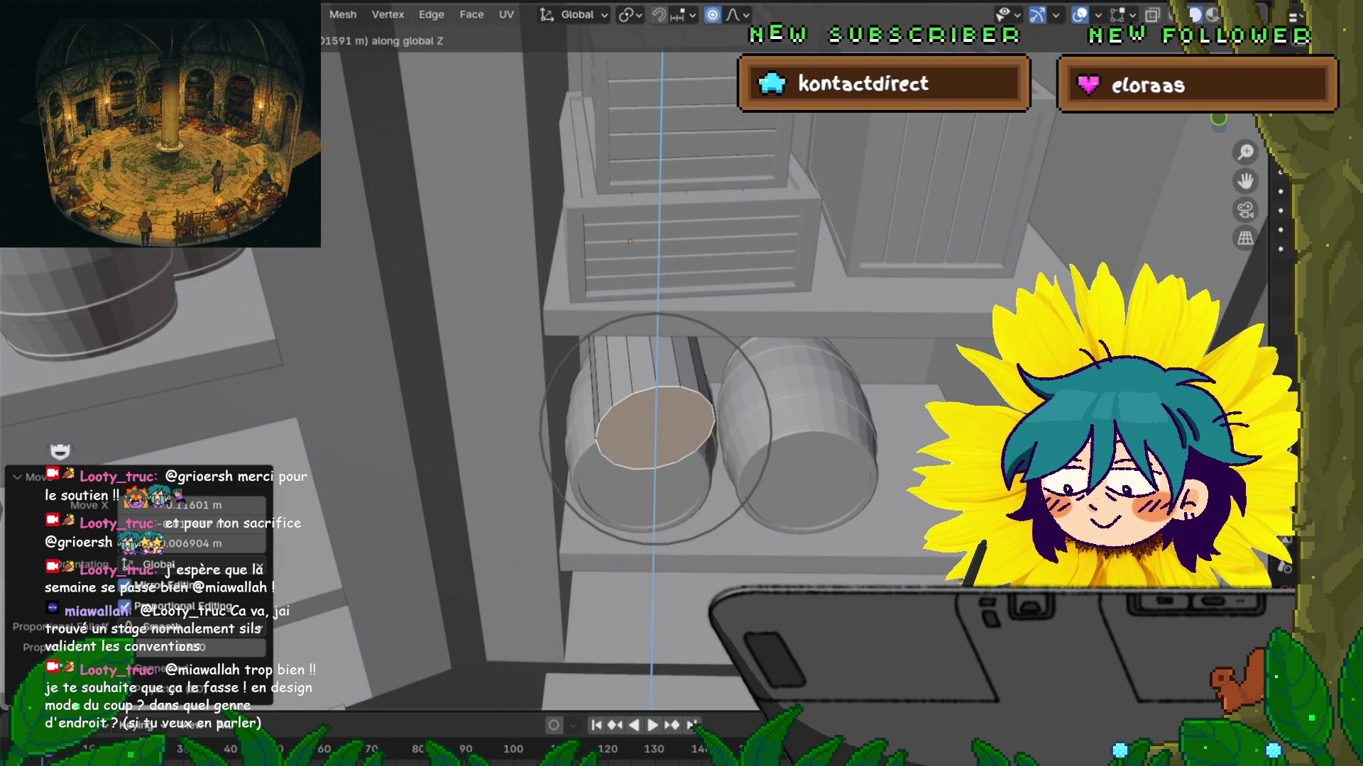
{"action": "key", "text": "Escape"}
{"action": "key", "text": "g"}
{"action": "key", "text": "x"}
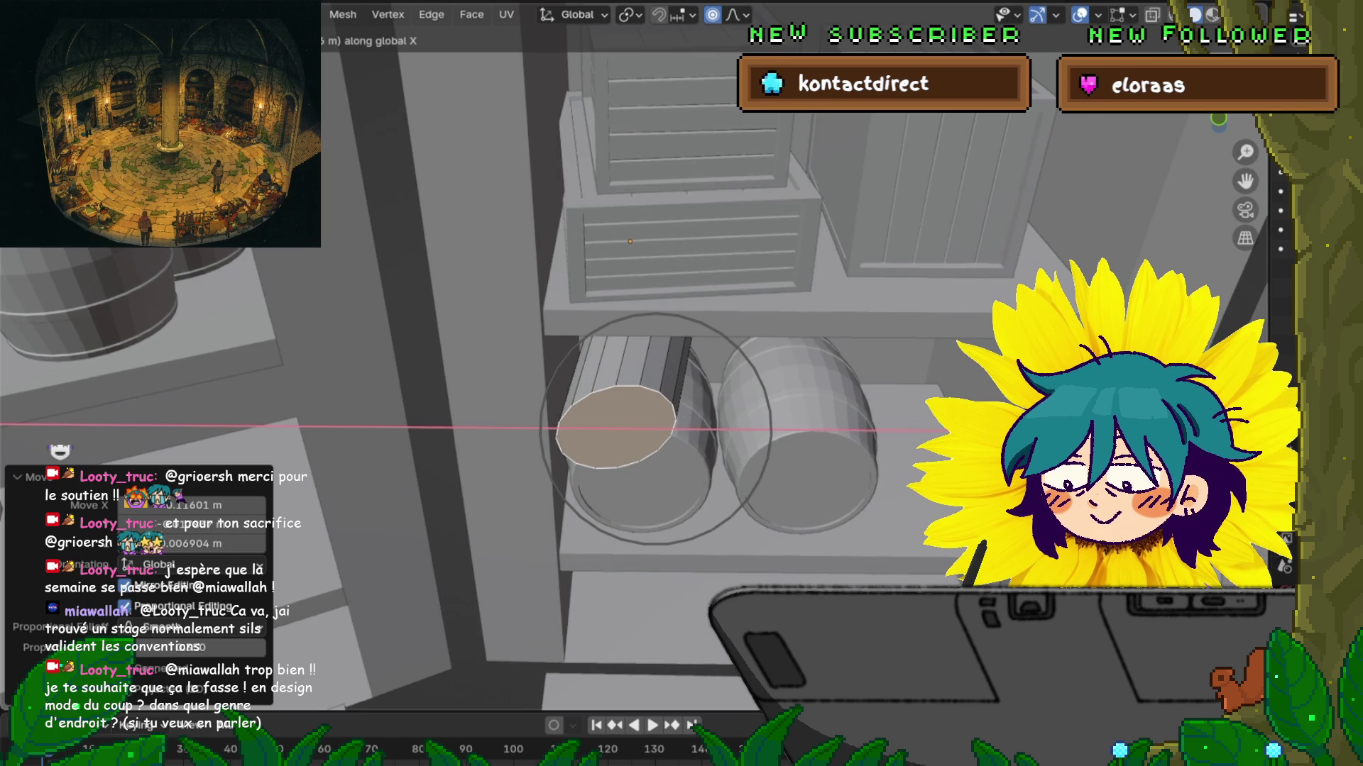
{"action": "key", "text": "Return"}
Step: Adjust the cap twice along Z over the barrels, then select a face strip along the roll
{"action": "middle_click_drag", "start_coordinate": [653, 454], "coordinate": [639, 397]}
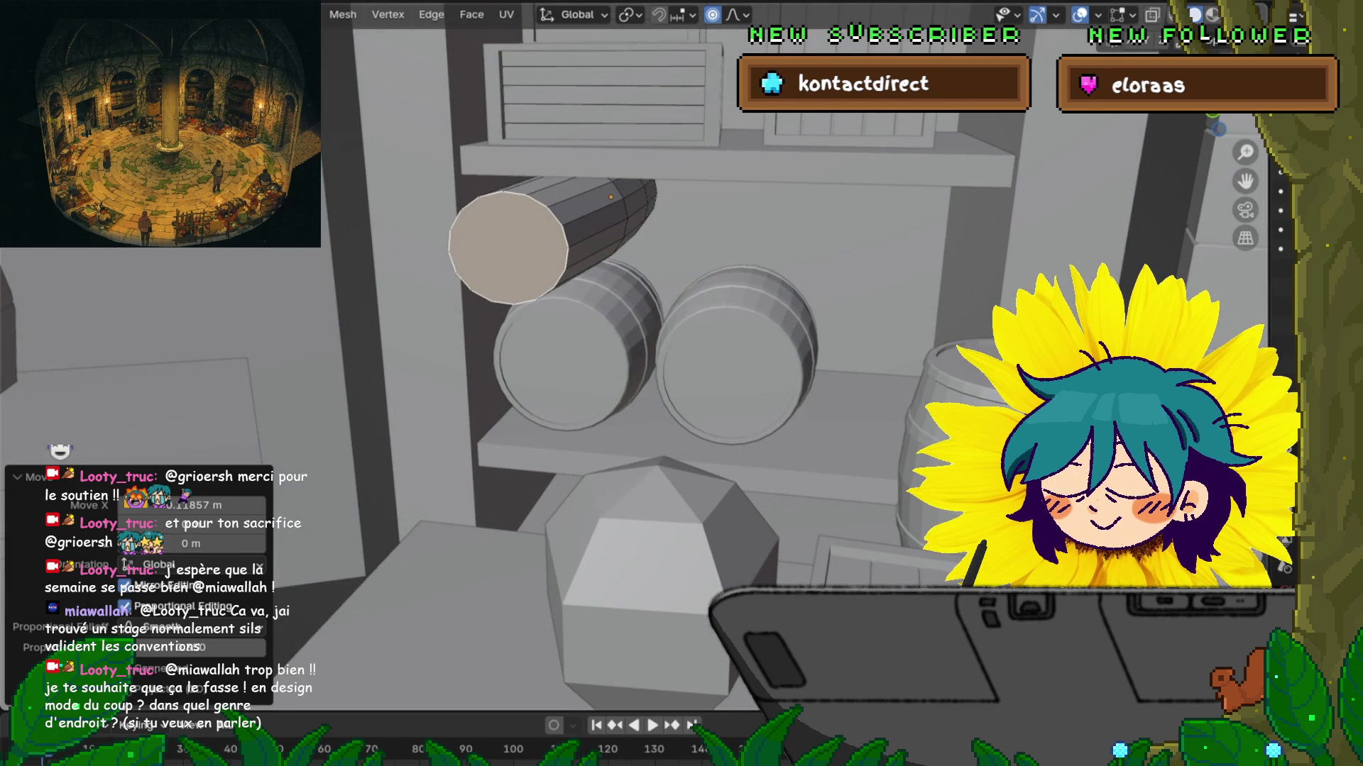
{"action": "middle_click_drag", "start_coordinate": [638, 397], "coordinate": [582, 404]}
{"action": "key", "text": "g"}
{"action": "key", "text": "z"}
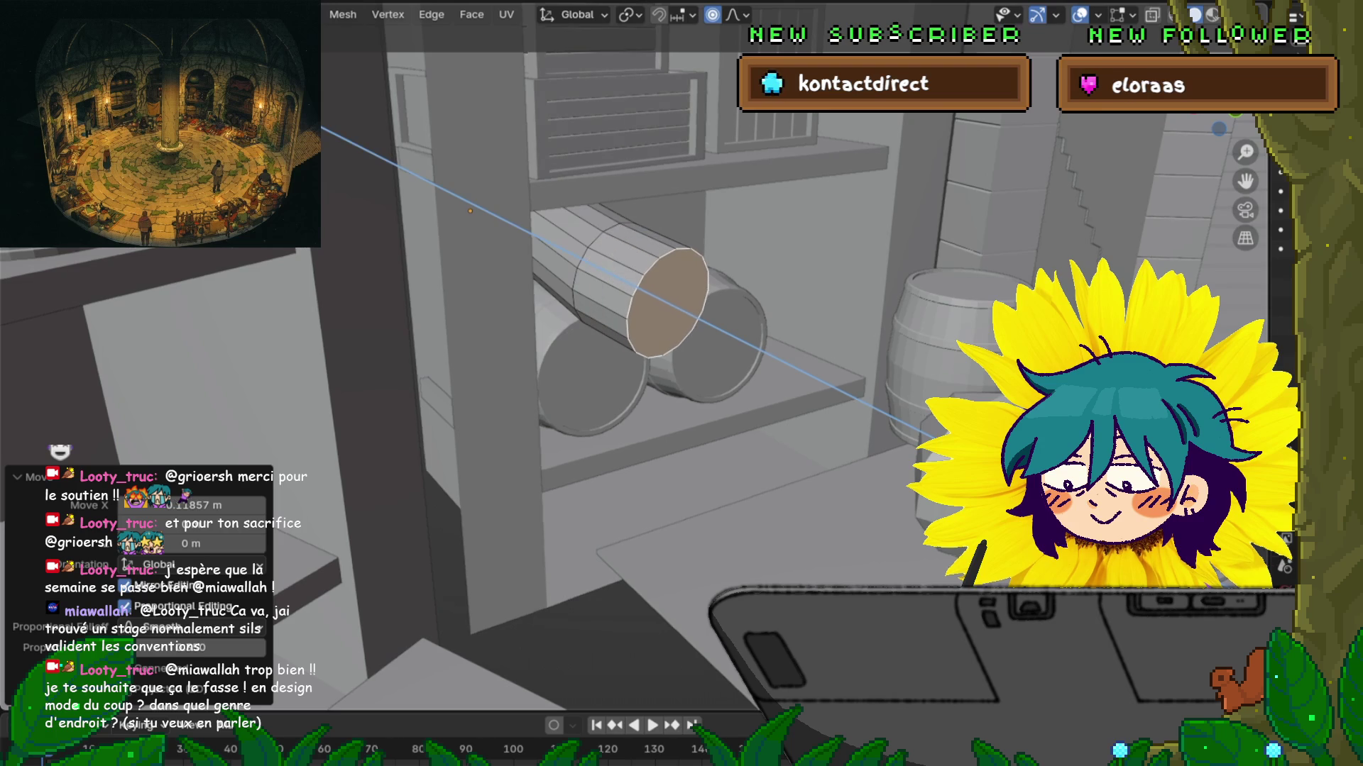
{"action": "key", "text": "Return"}
{"action": "middle_click_drag", "start_coordinate": [639, 397], "coordinate": [709, 376]}
{"action": "key", "text": "g"}
{"action": "key", "text": "z"}
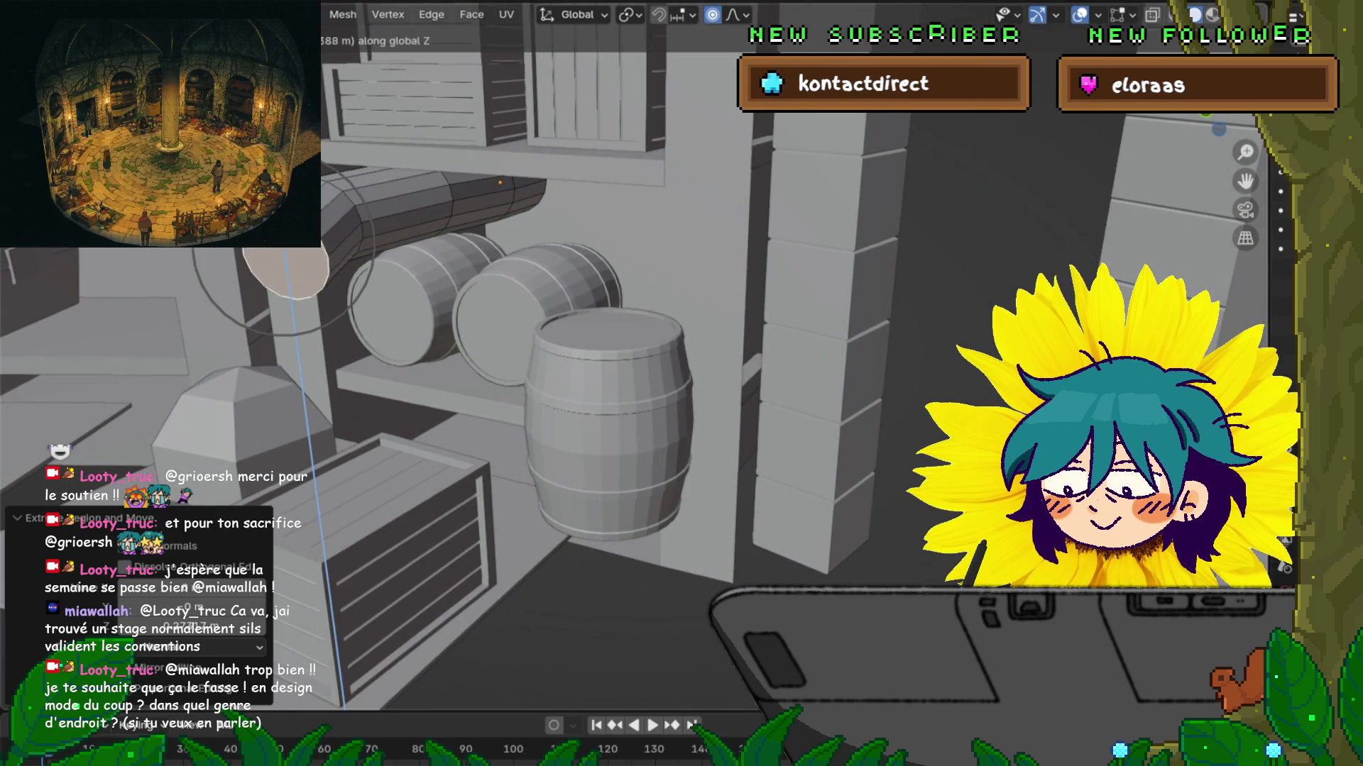
{"action": "key", "text": "Return"}
{"action": "middle_click_drag", "start_coordinate": [639, 355], "coordinate": [809, 411]}
{"action": "left_click", "coordinate": [500, 259]}
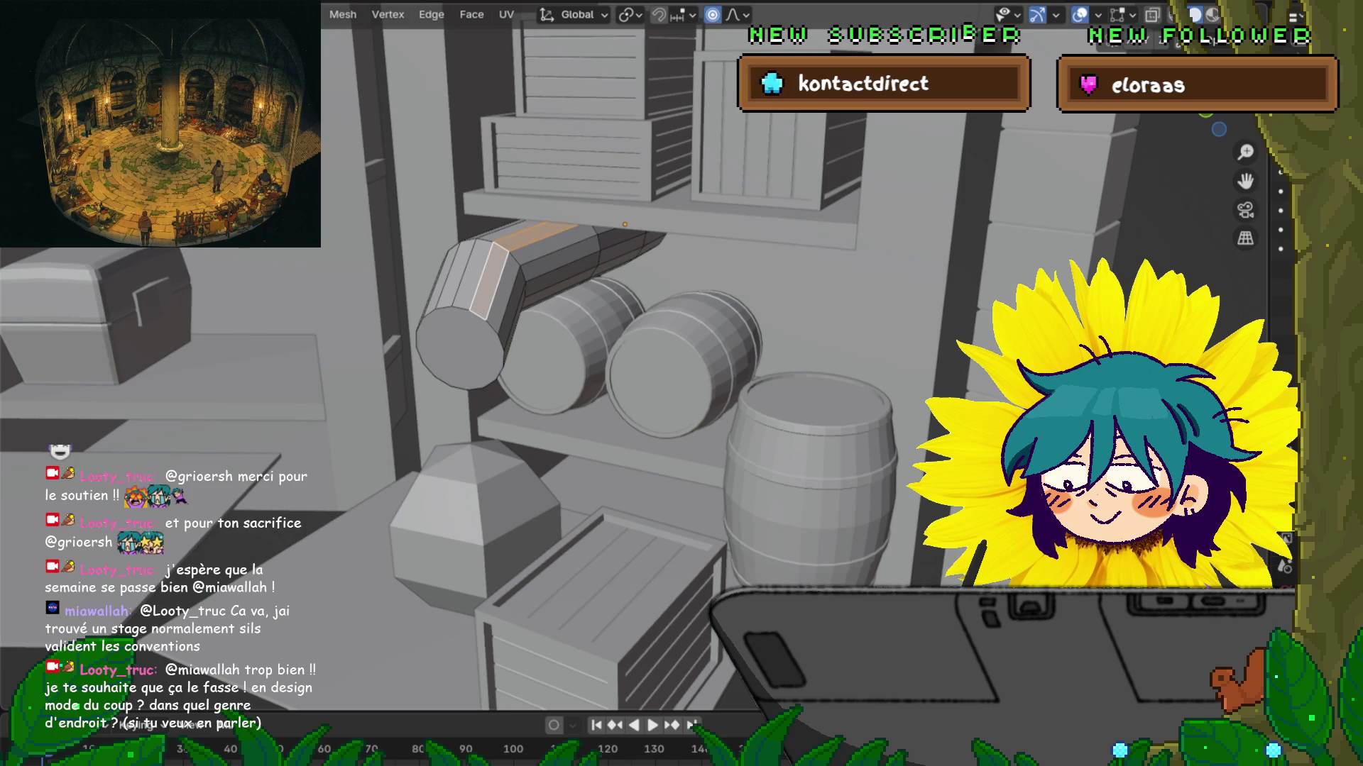
Step: Reorient the roll's end face with axis-constrained transforms and shrink it slightly
{"action": "middle_click_drag", "start_coordinate": [639, 355], "coordinate": [582, 298]}
{"action": "mouse_move", "coordinate": [779, 427]}
{"action": "middle_mouse_down"}
{"action": "mouse_move", "coordinate": [756, 419]}
{"action": "mouse_move", "coordinate": [778, 428]}
{"action": "middle_mouse_up"}
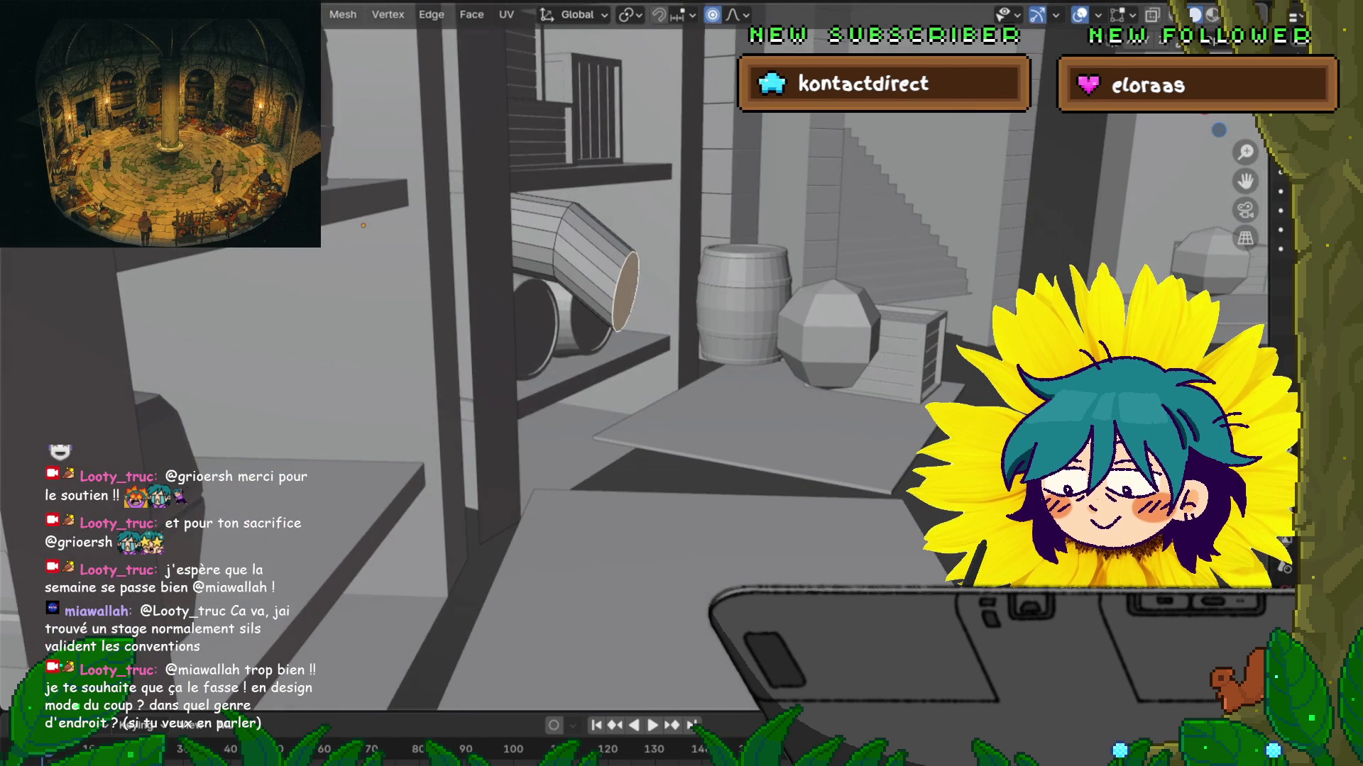
{"action": "key", "text": "s"}
{"action": "key", "text": "y"}
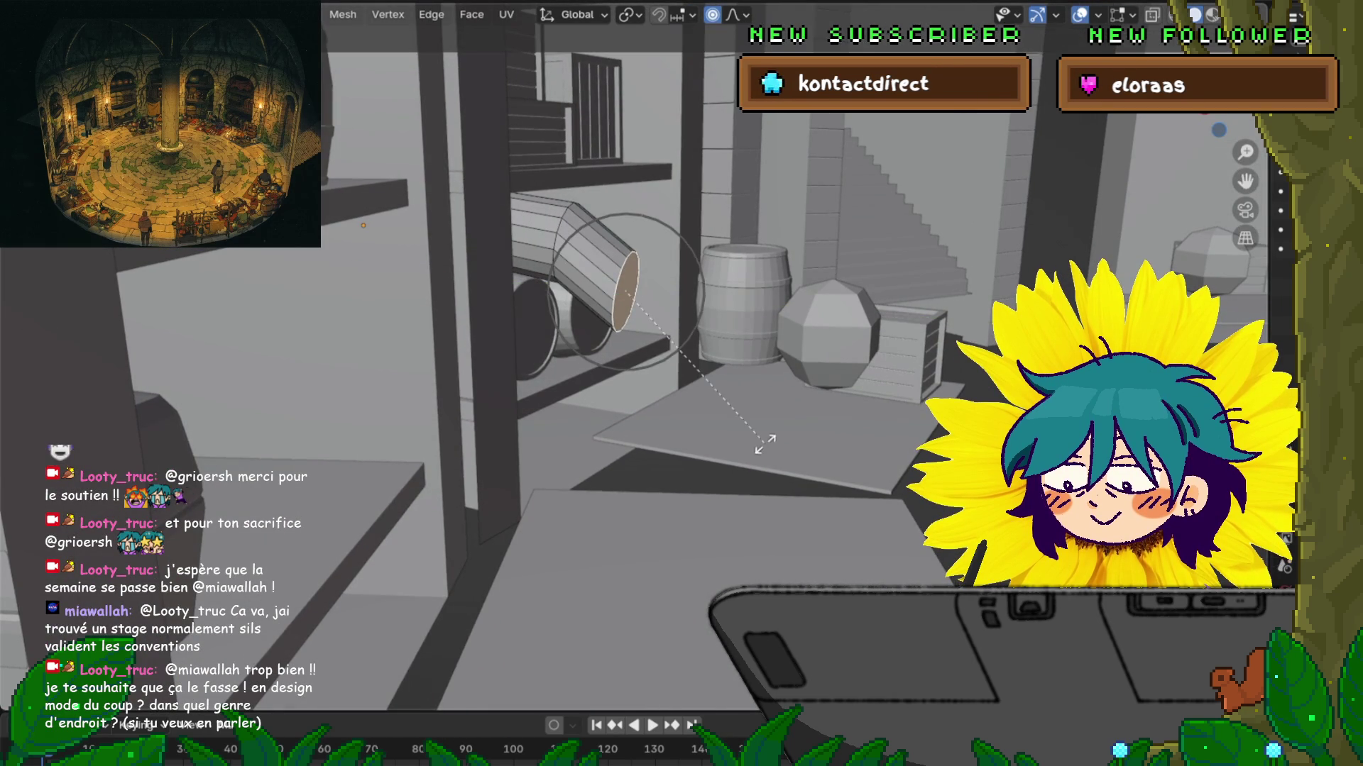
{"action": "key", "text": "z"}
{"action": "key", "text": "x"}
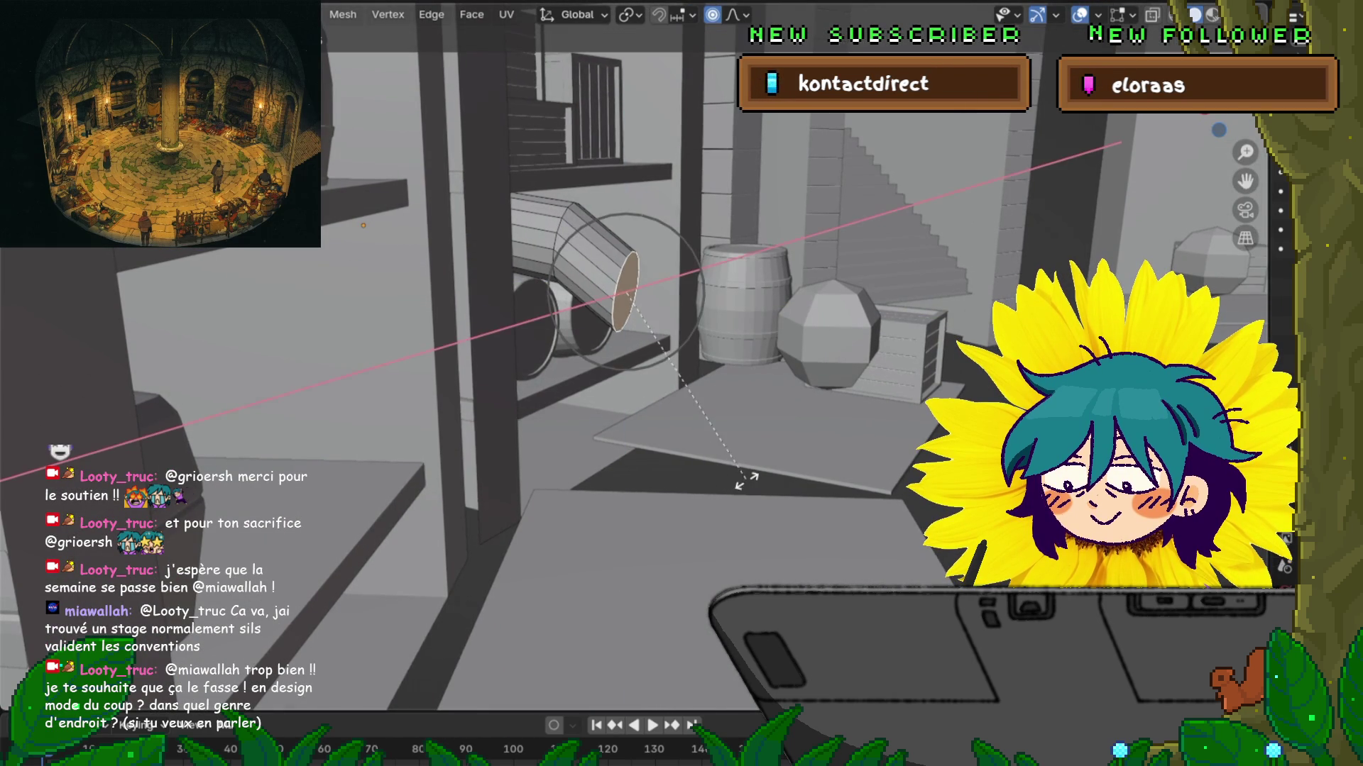
{"action": "left_click", "coordinate": [659, 472]}
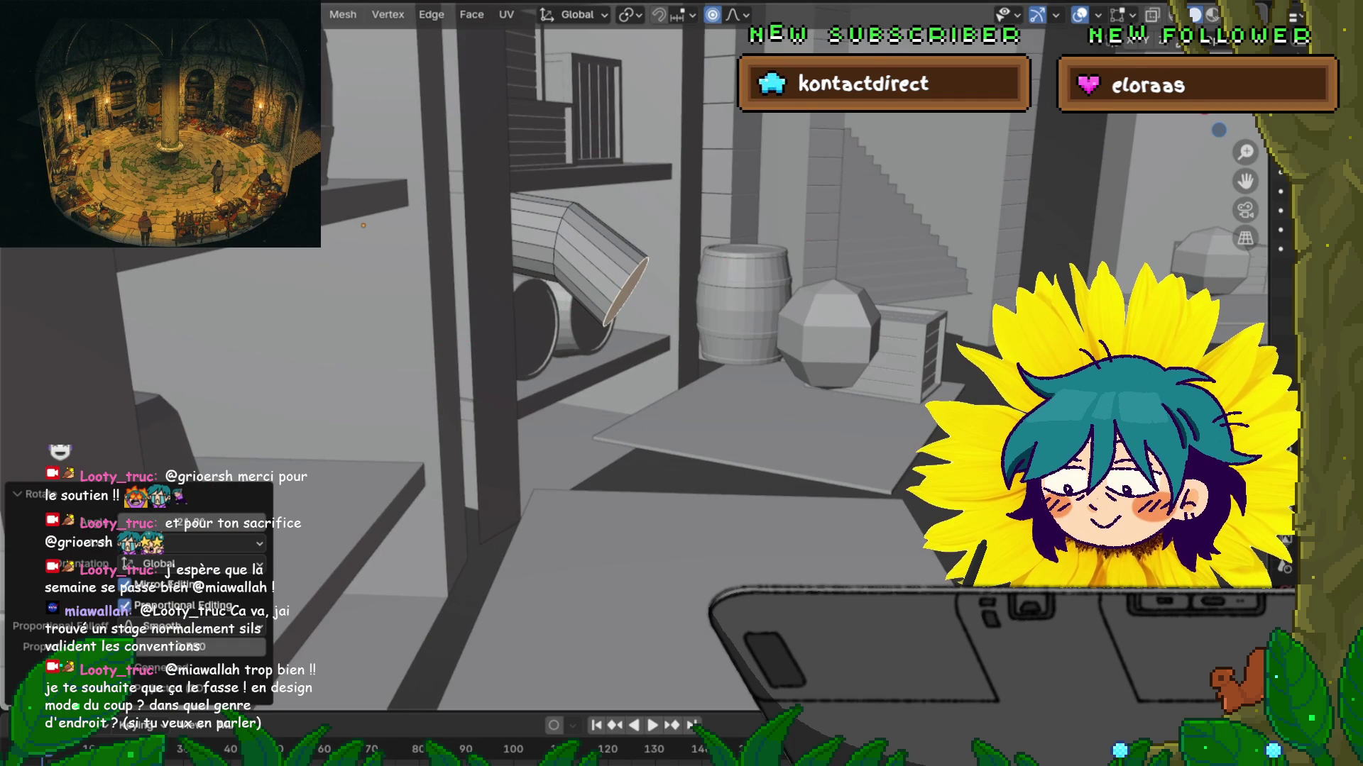
{"action": "key", "text": "s"}
{"action": "left_click", "coordinate": [703, 455]}
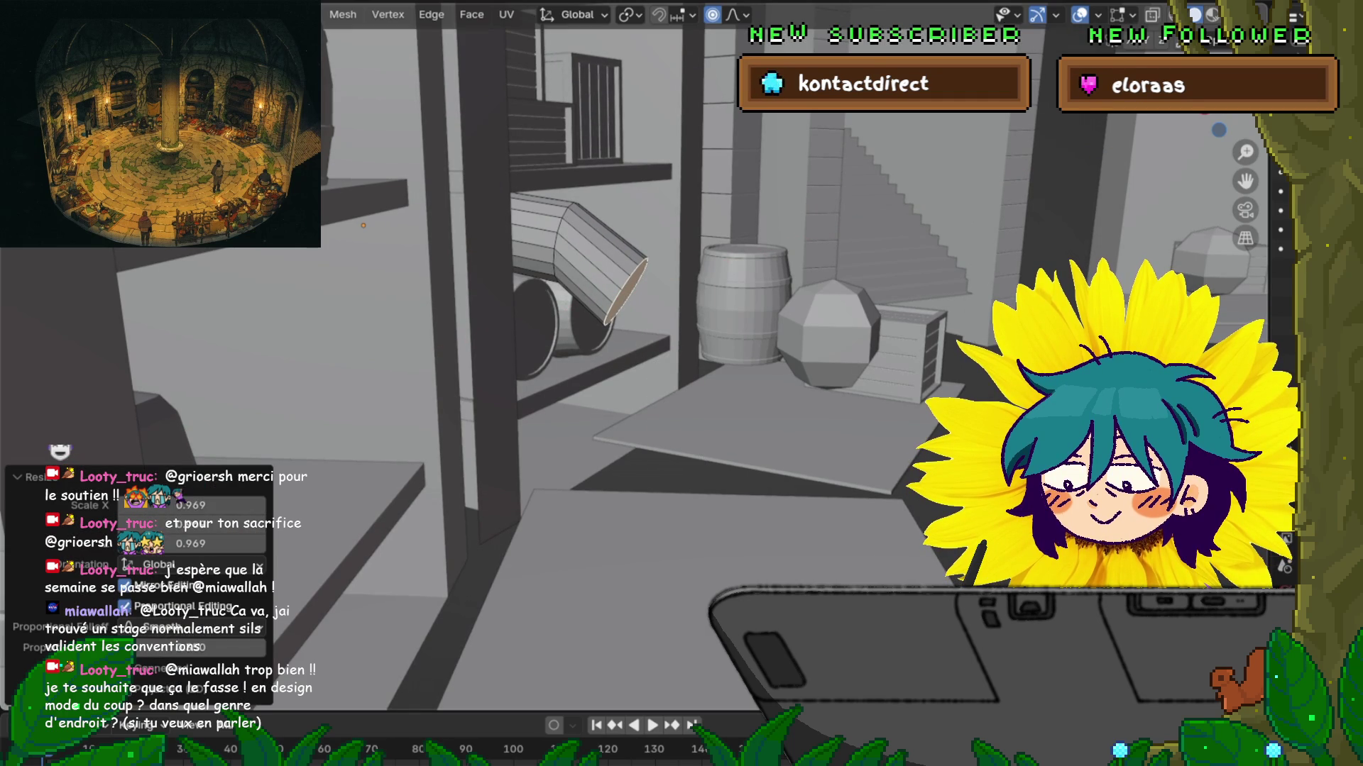
Step: Extrude a new segment from the roll's end, continuing the bend down toward the barrels
{"action": "key", "text": "g"}
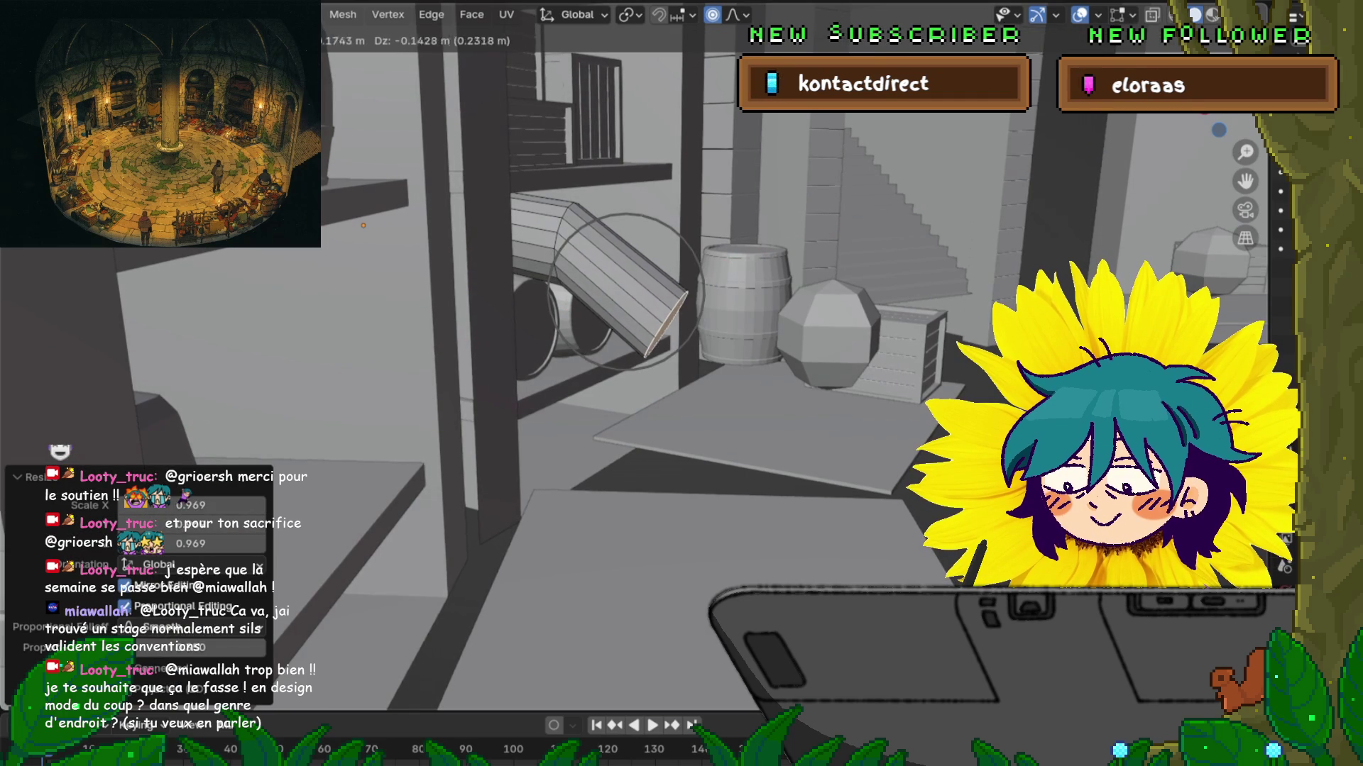
{"action": "key", "text": "Escape"}
{"action": "key", "text": "e"}
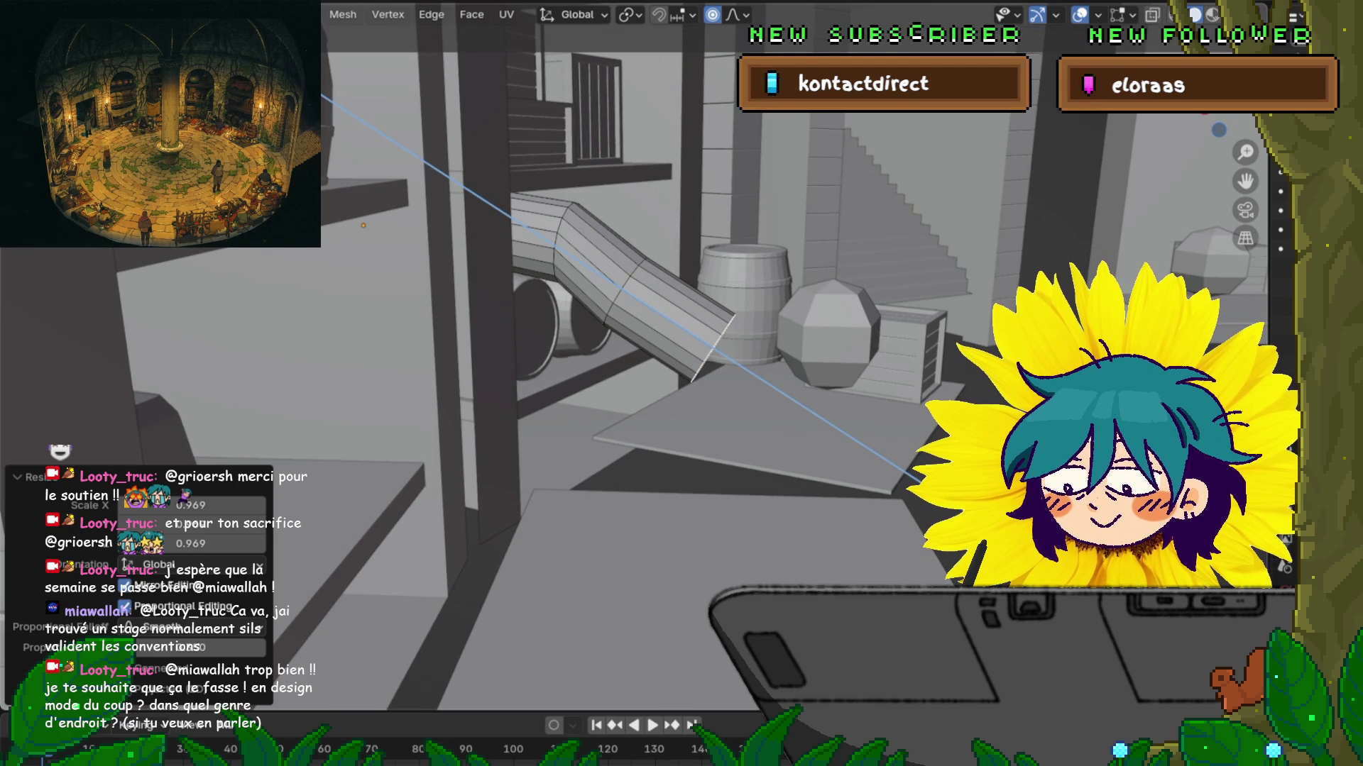
{"action": "key", "text": "Return"}
{"action": "middle_click_drag", "start_coordinate": [681, 355], "coordinate": [716, 291]}
{"action": "scroll", "coordinate": [681, 355], "scroll_direction": "up", "scroll_amount": 2}
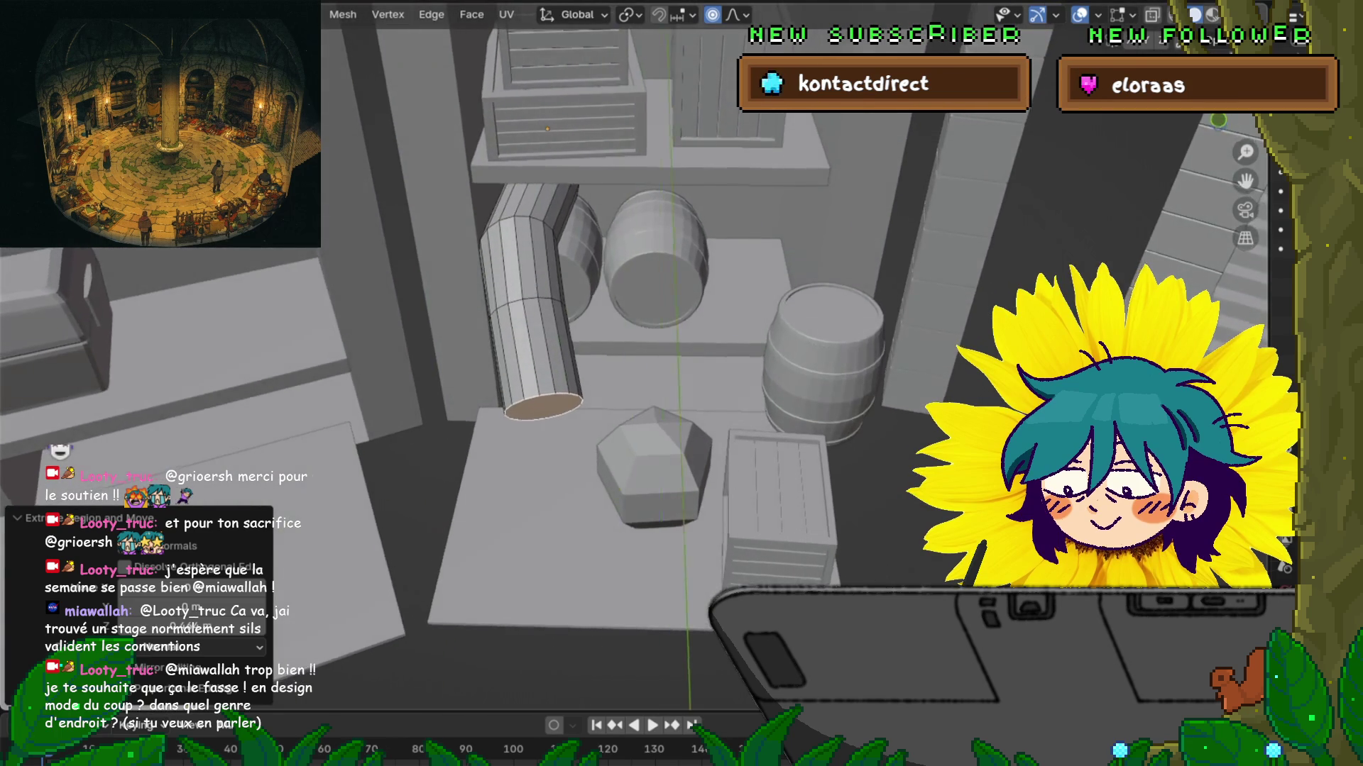
Step: Select the bent roll's end face, grow the selection to the whole roll, and shrink it
{"action": "scroll", "coordinate": [682, 355], "scroll_direction": "up", "scroll_amount": 3}
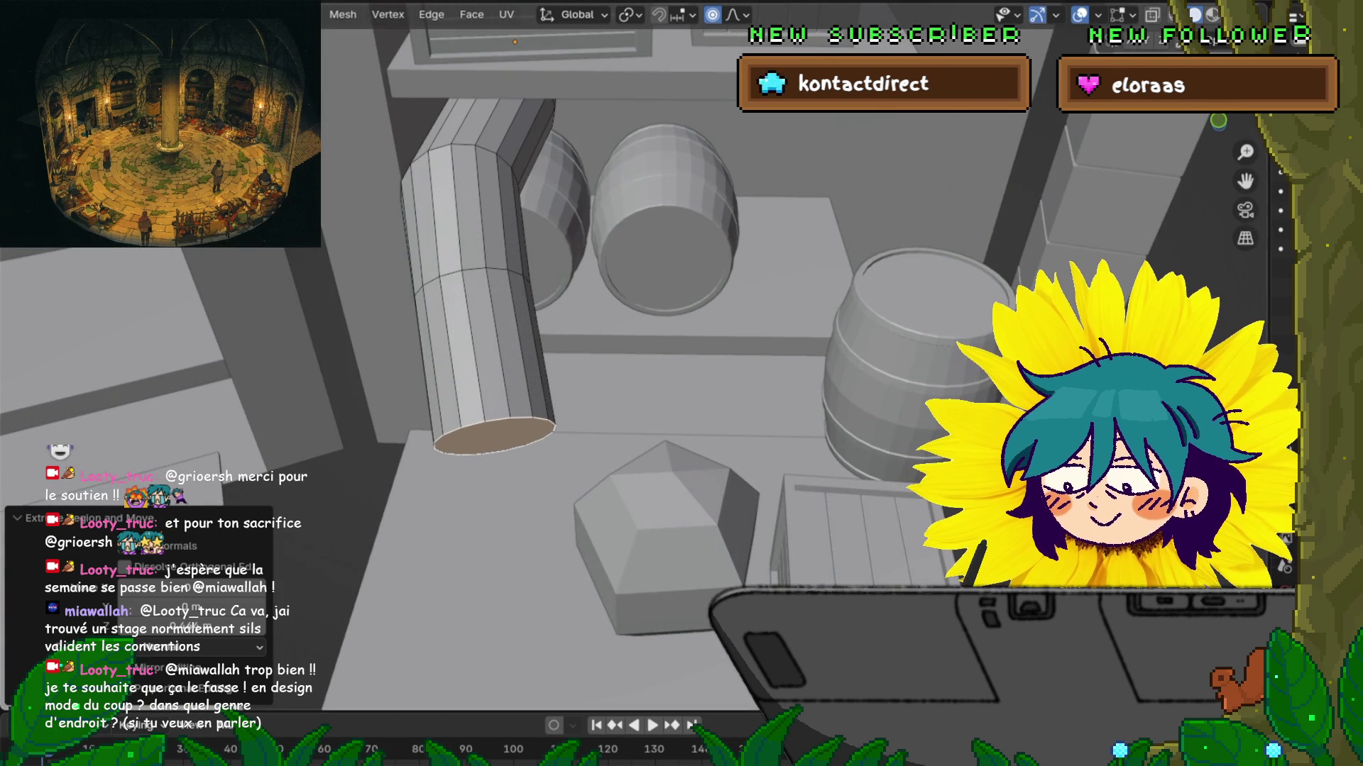
{"action": "left_click", "coordinate": [493, 435]}
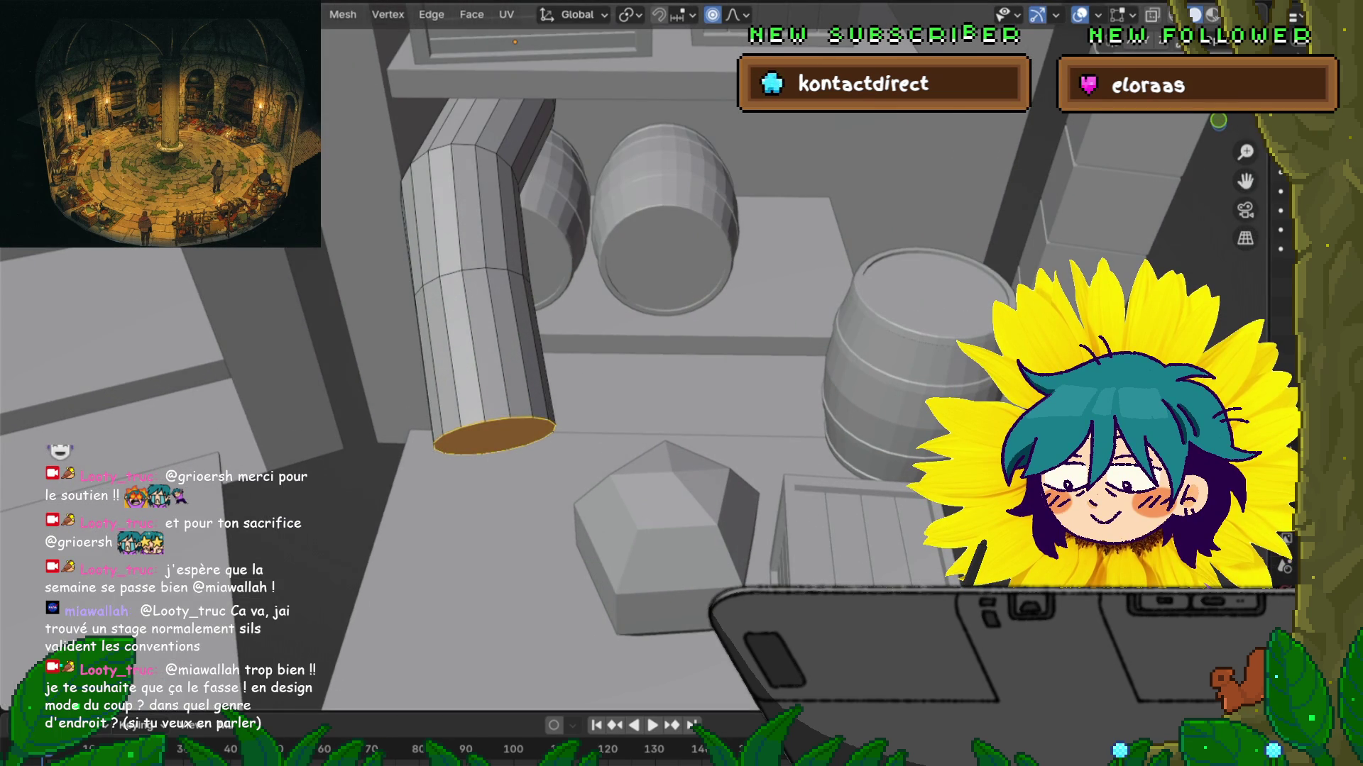
{"action": "key", "text": "ctrl+KP_Add"}
{"action": "key", "text": "ctrl+KP_Add"}
{"action": "key", "text": "s"}
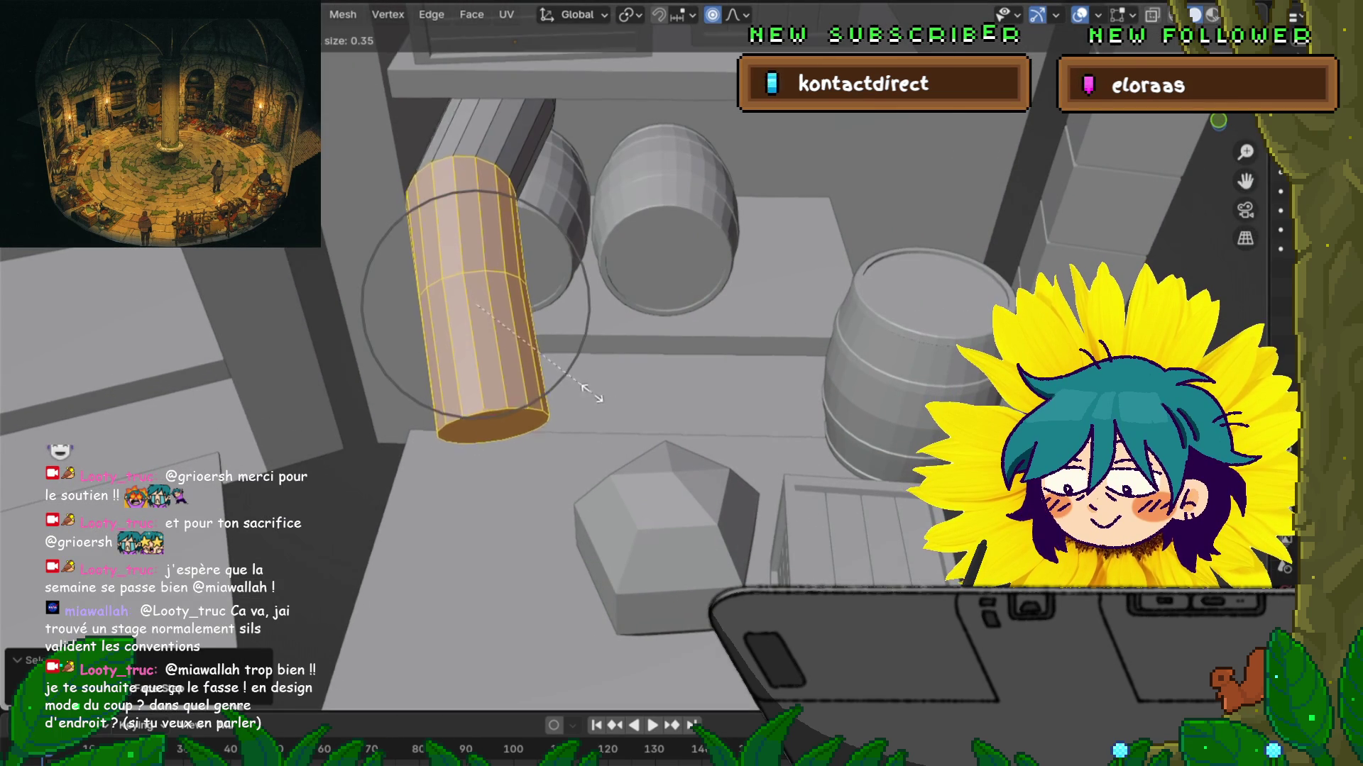
{"action": "left_click", "coordinate": [565, 394]}
Step: Narrow the roll's end to 0.754 and pinch its middle ring to 0.967 with soft falloff
{"action": "key", "text": "alt+a"}
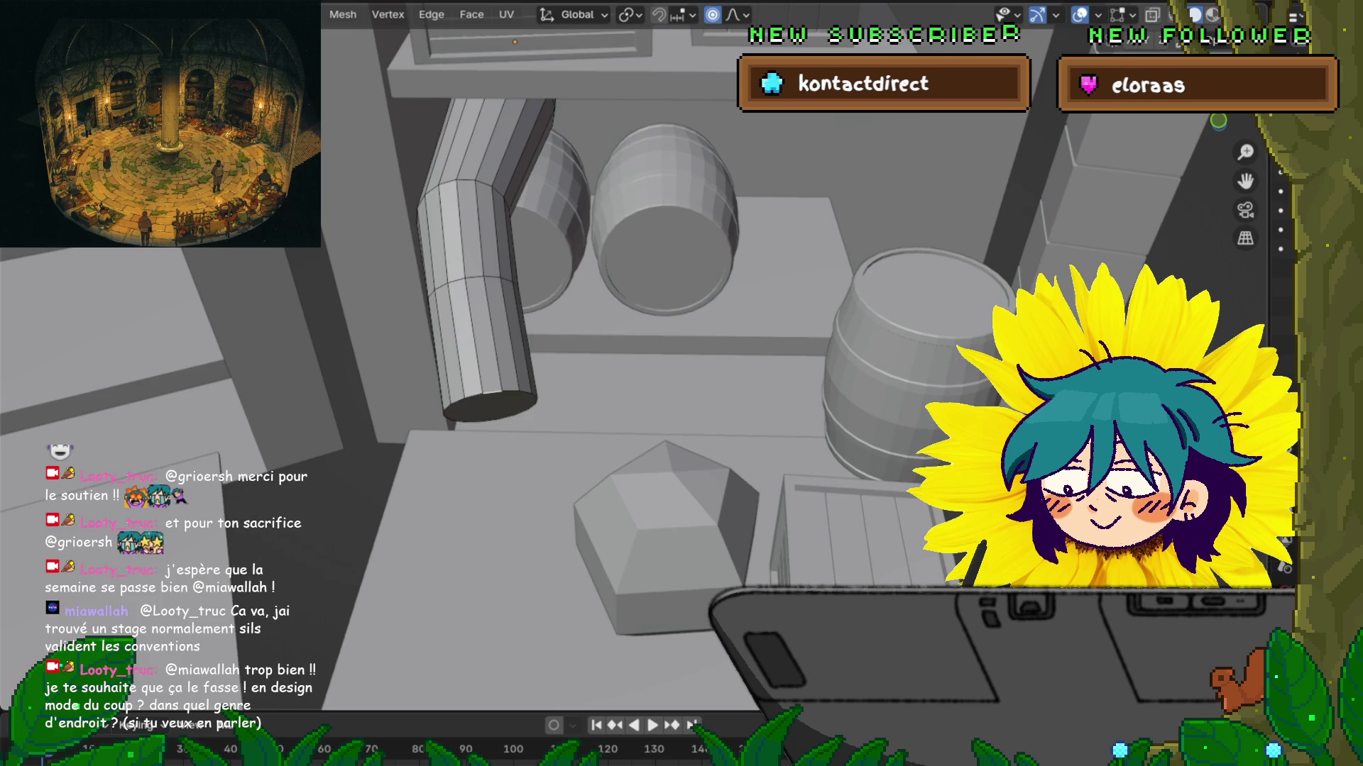
{"action": "left_click", "coordinate": [490, 406]}
{"action": "key", "text": "s"}
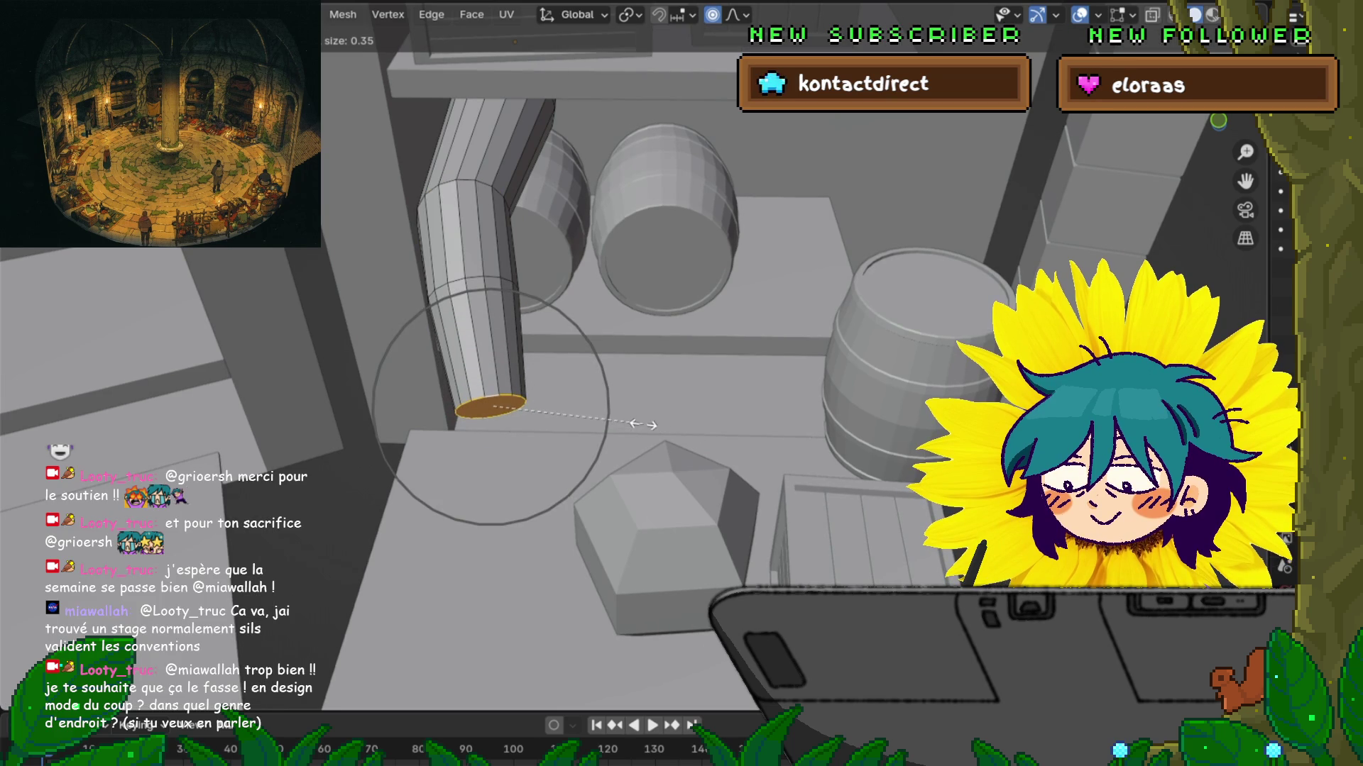
{"action": "left_click", "coordinate": [642, 424]}
{"action": "left_click", "coordinate": [483, 281], "text": "alt"}
{"action": "key", "text": "s"}
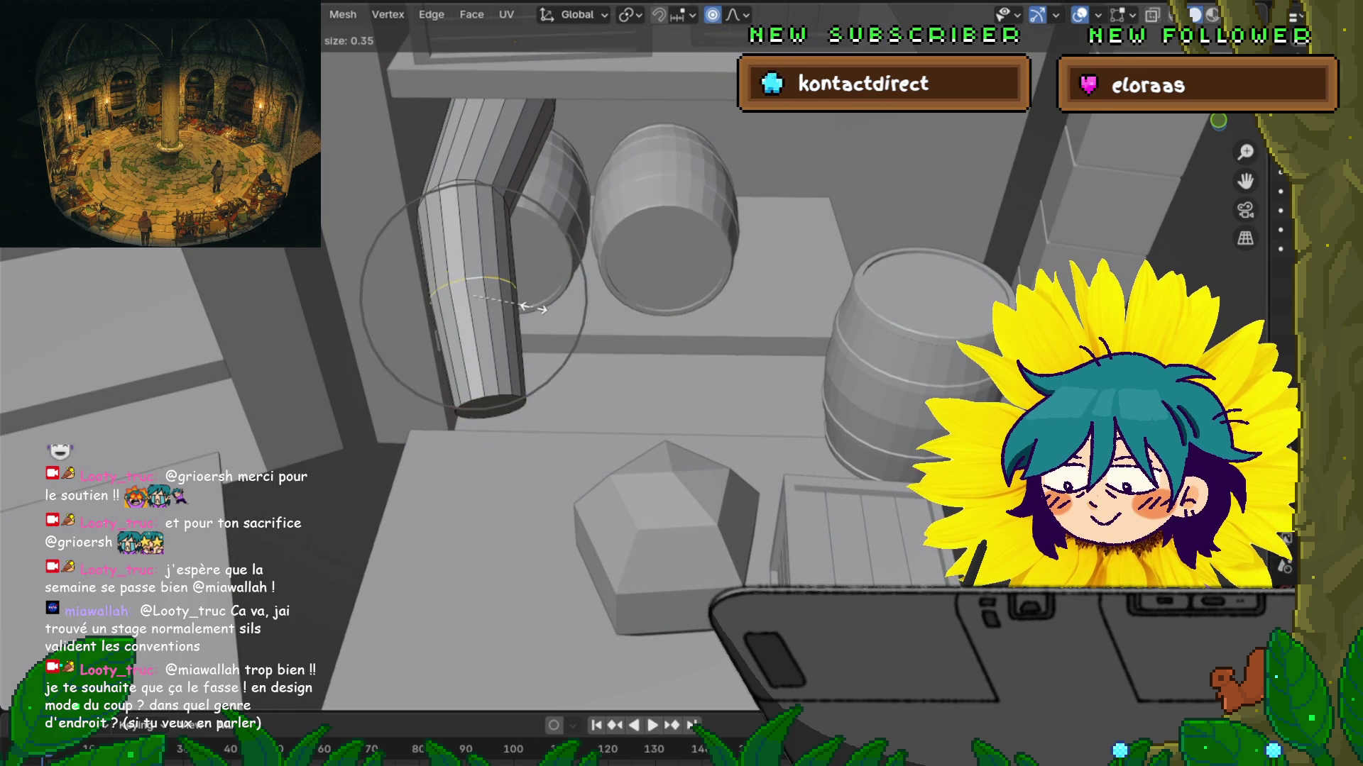
{"action": "left_click", "coordinate": [531, 302]}
{"action": "mouse_move", "coordinate": [531, 301]}
{"action": "middle_mouse_down"}
{"action": "mouse_move", "coordinate": [475, 252]}
{"action": "mouse_move", "coordinate": [472, 296]}
{"action": "middle_mouse_up"}
Step: Rotate the cylinder's bottom end face so the prop bends
{"action": "left_click", "coordinate": [457, 345]}
{"action": "key", "text": "r"}
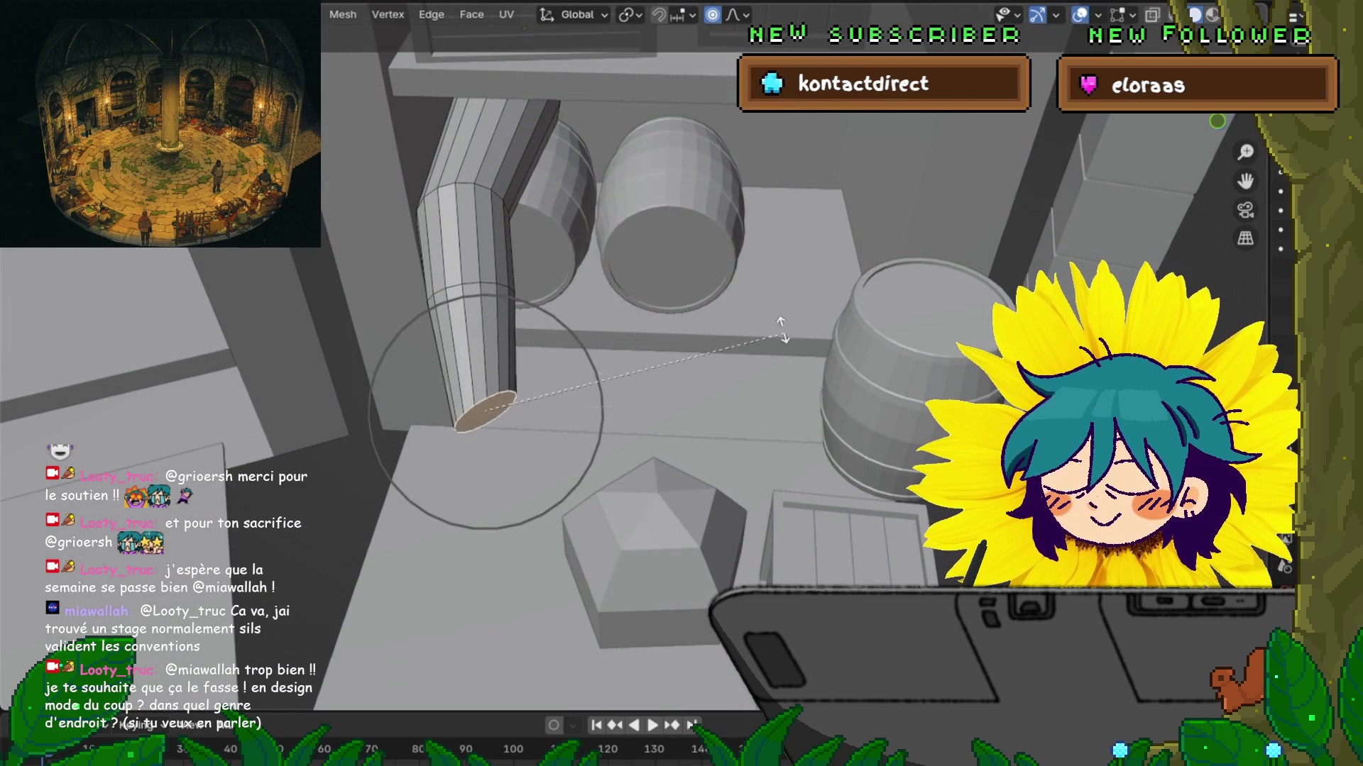
{"action": "left_click", "coordinate": [696, 341]}
{"action": "middle_click_drag", "start_coordinate": [695, 341], "coordinate": [696, 341]}
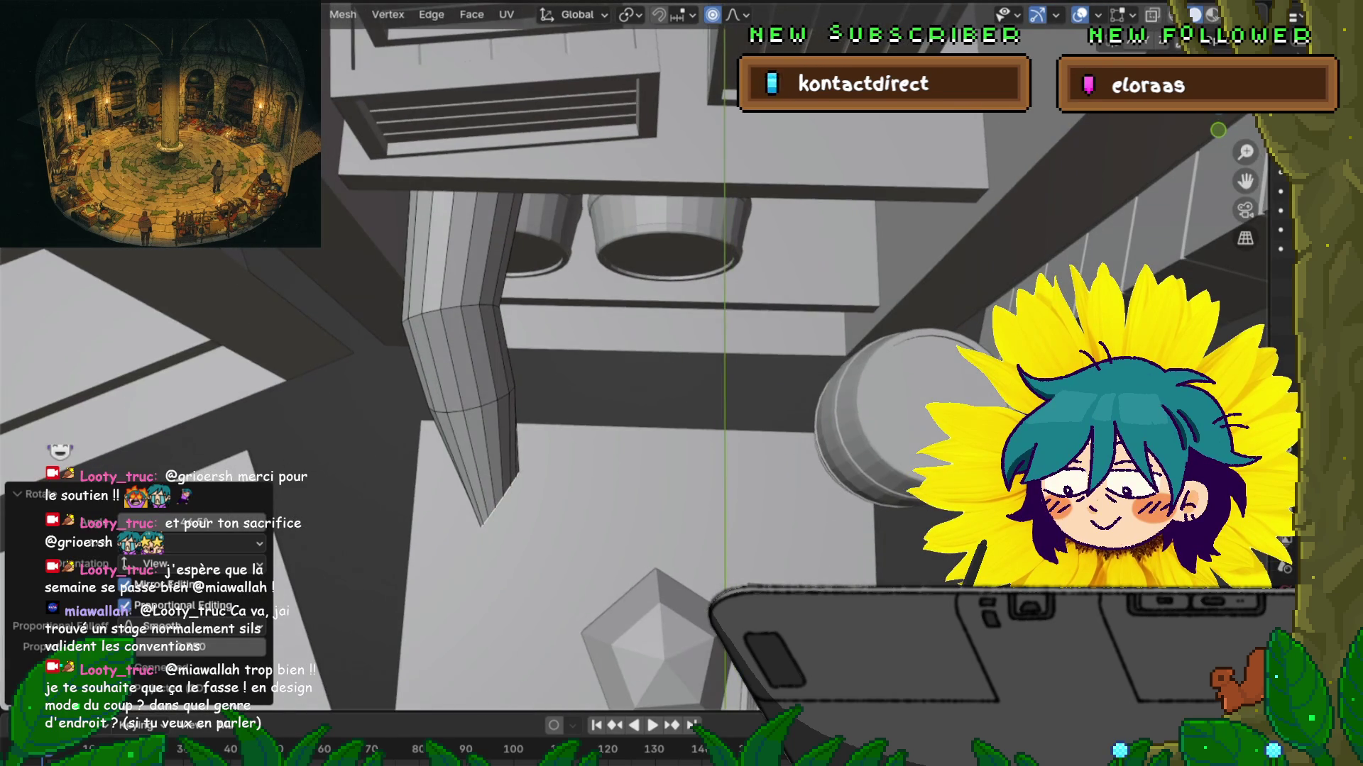
Step: Raise the pipe's end ring with proportional falloff after undoing a sideways move
{"action": "key", "text": "g"}
{"action": "key", "text": "Return"}
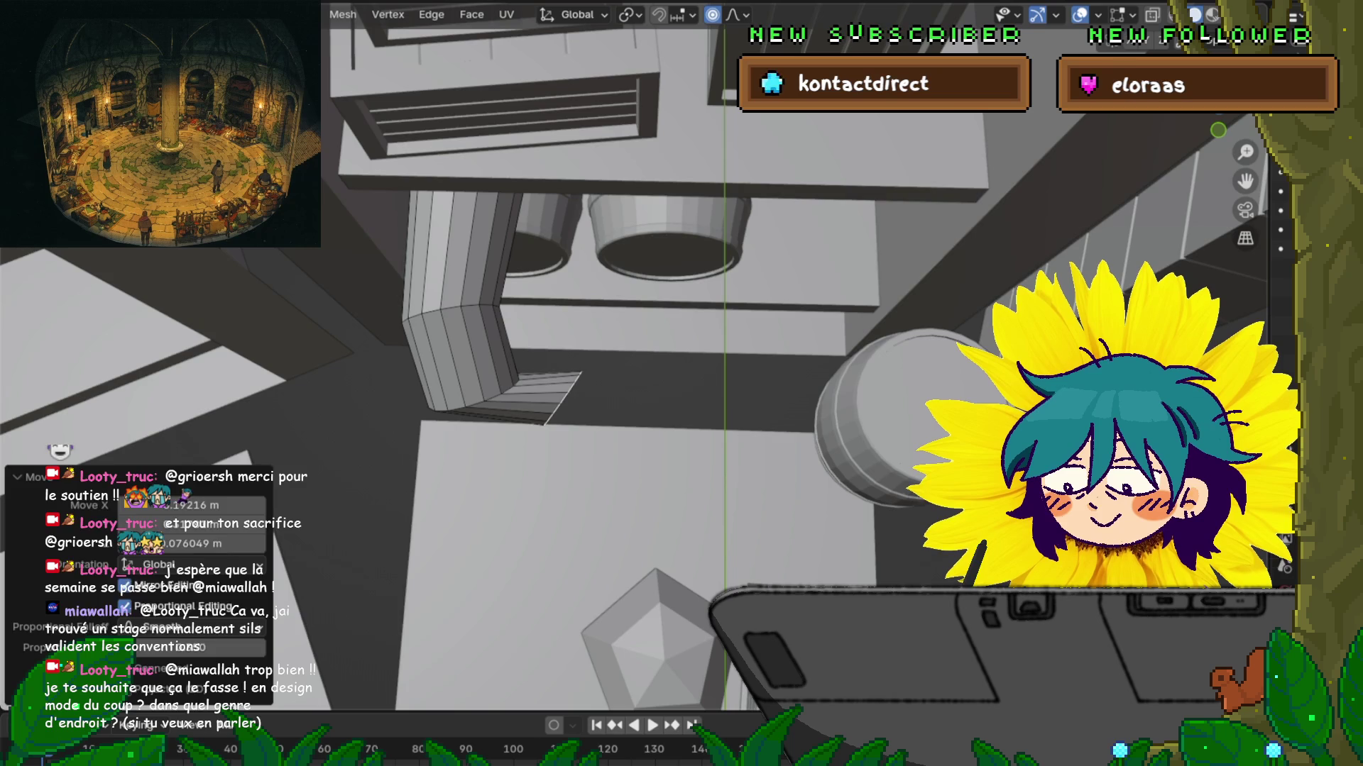
{"action": "key", "text": "ctrl+z"}
{"action": "key", "text": "ctrl+z"}
{"action": "key", "text": "g"}
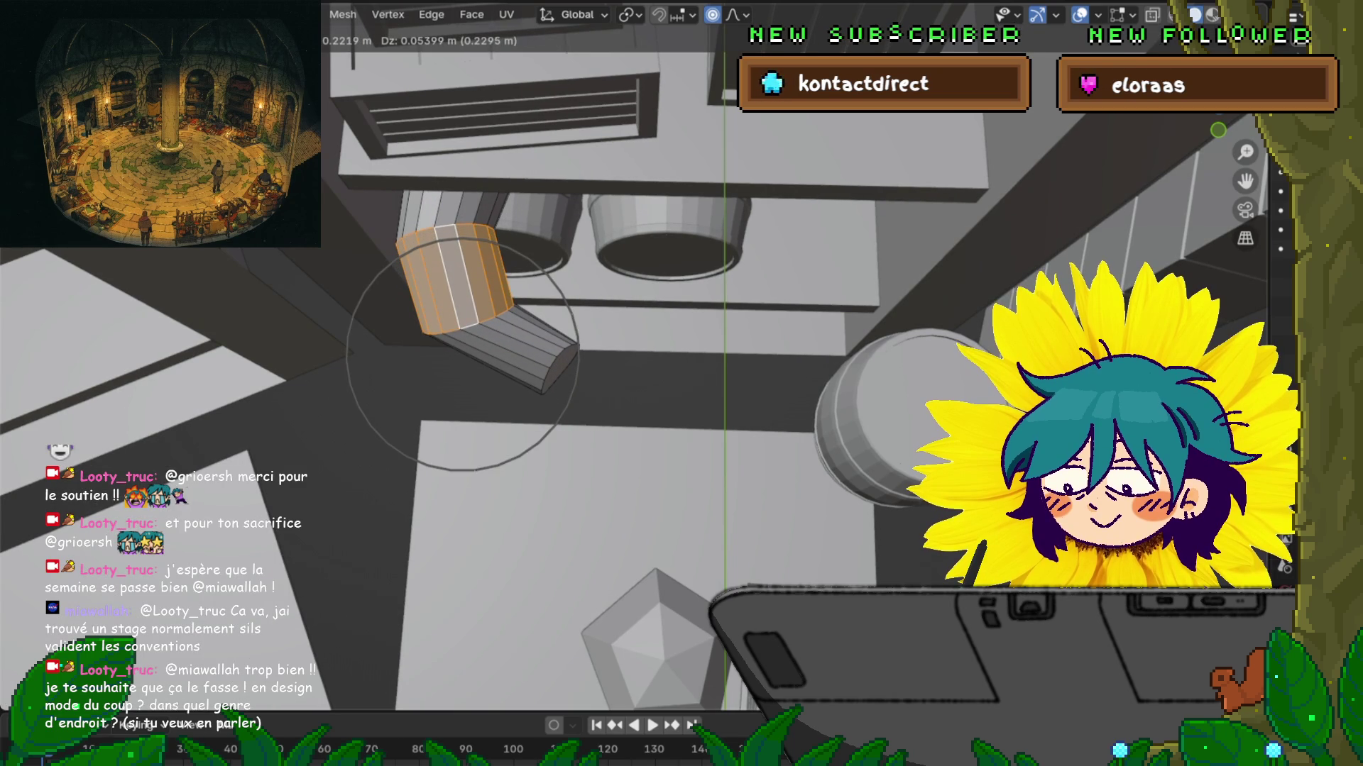
{"action": "key", "text": "Return"}
Step: Move the cylinder's end cap down and to the left
{"action": "middle_click_drag", "start_coordinate": [681, 425], "coordinate": [664, 291]}
{"action": "left_click", "coordinate": [564, 266]}
{"action": "middle_click_drag", "start_coordinate": [682, 383], "coordinate": [752, 355]}
{"action": "key", "text": "g"}
{"action": "key", "text": "Return"}
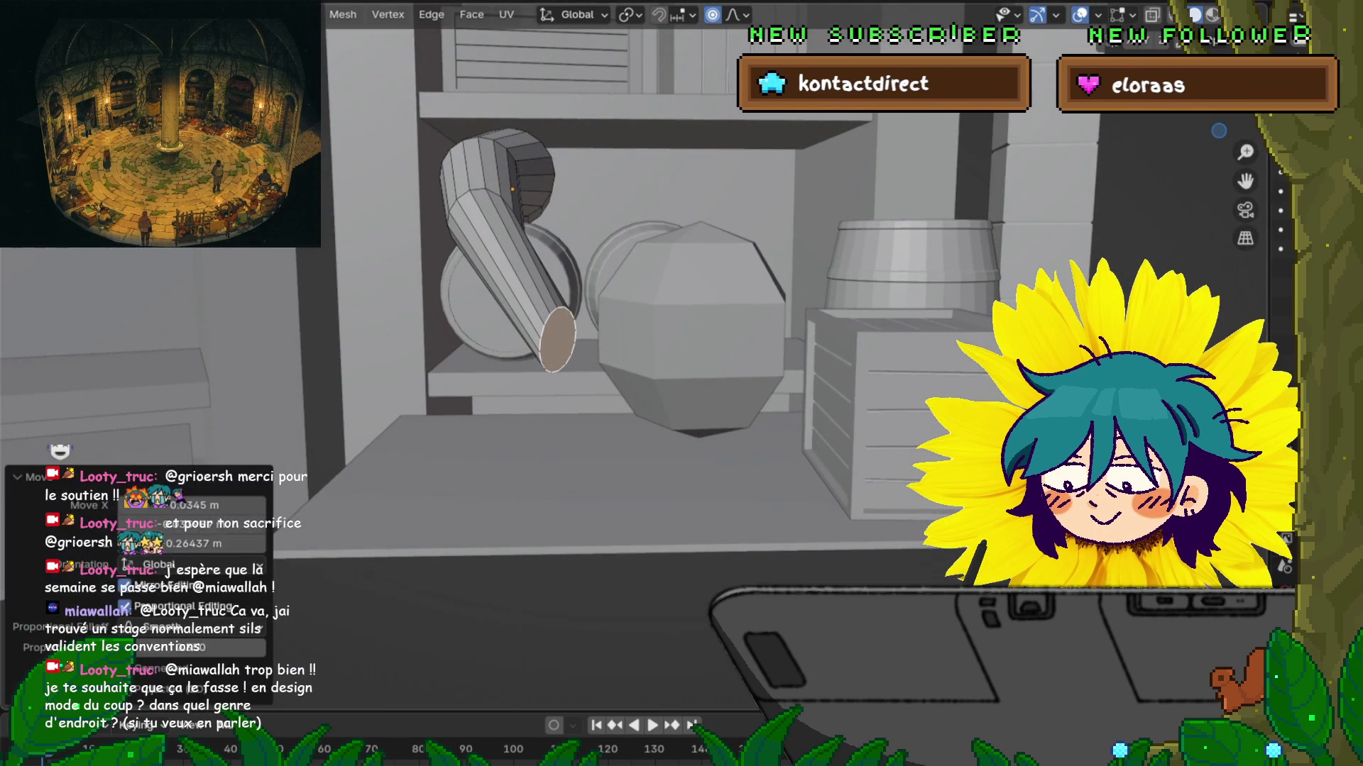
Step: Bend the cylinder by moving a ring partway up its length
{"action": "left_click", "coordinate": [468, 227], "text": "alt"}
{"action": "key", "text": "g"}
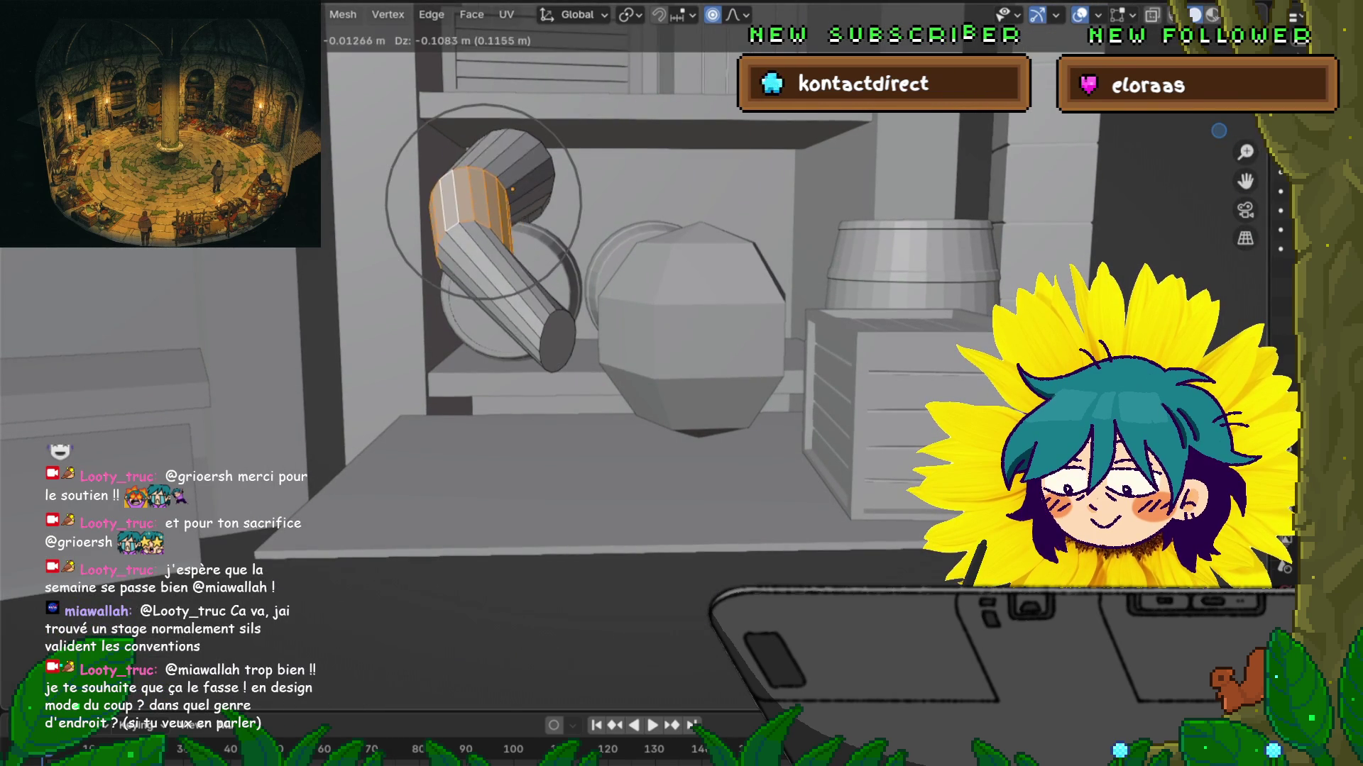
{"action": "key", "text": "Return"}
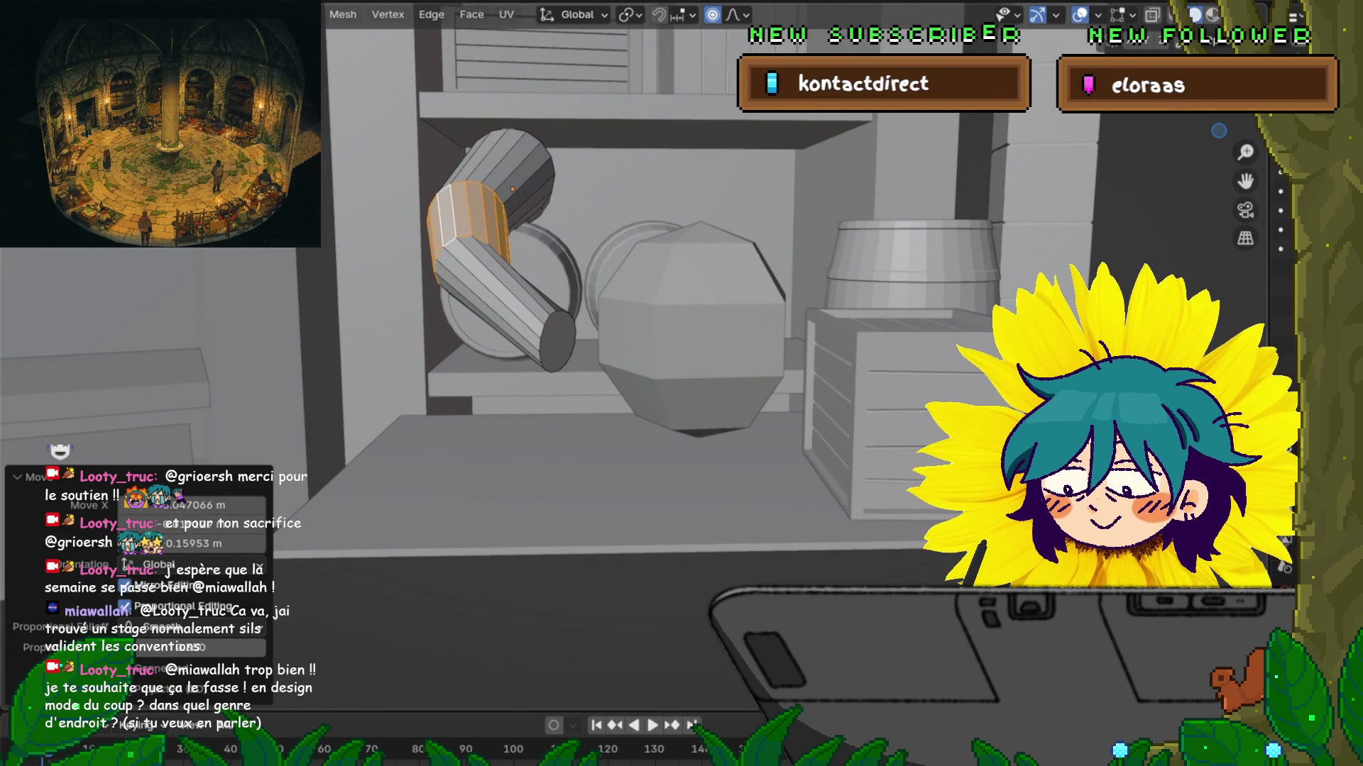
{"action": "middle_click_drag", "start_coordinate": [752, 355], "coordinate": [752, 426]}
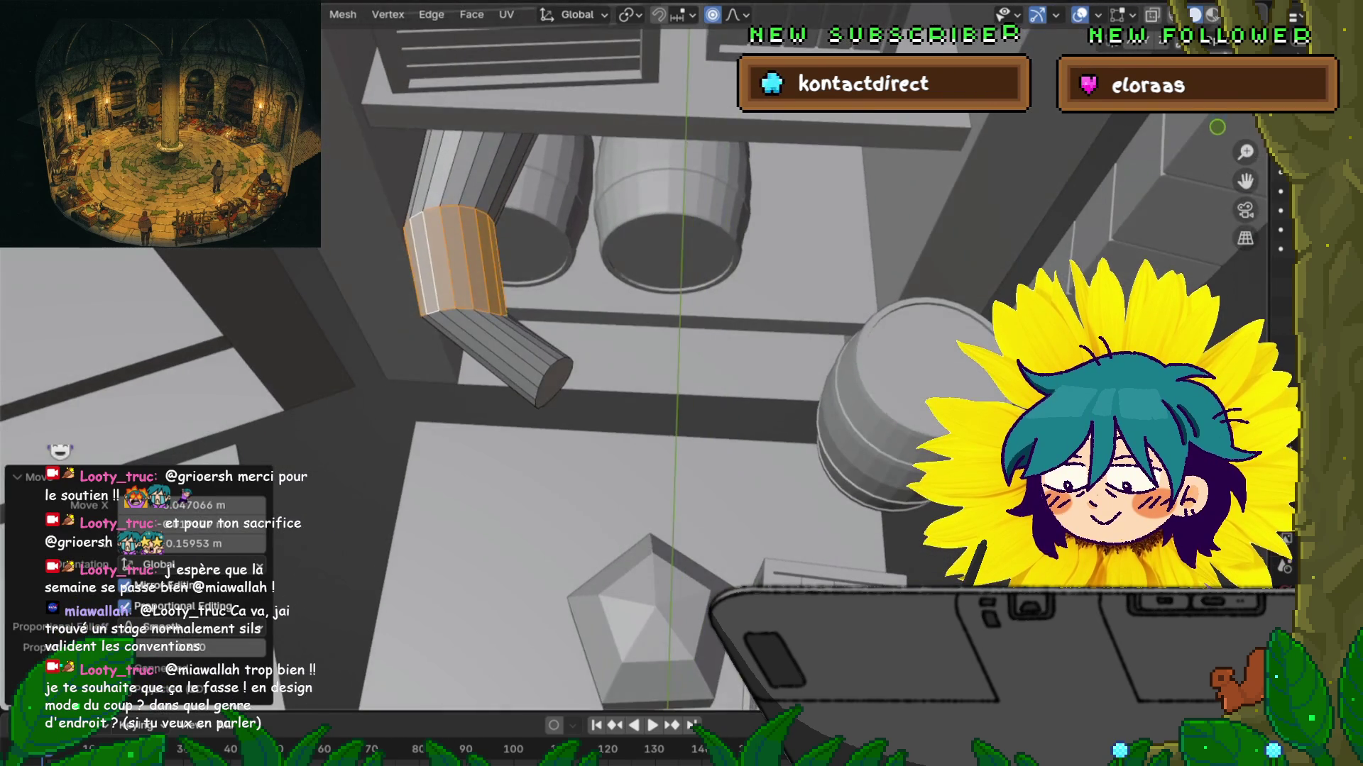
{"action": "left_click", "coordinate": [554, 383]}
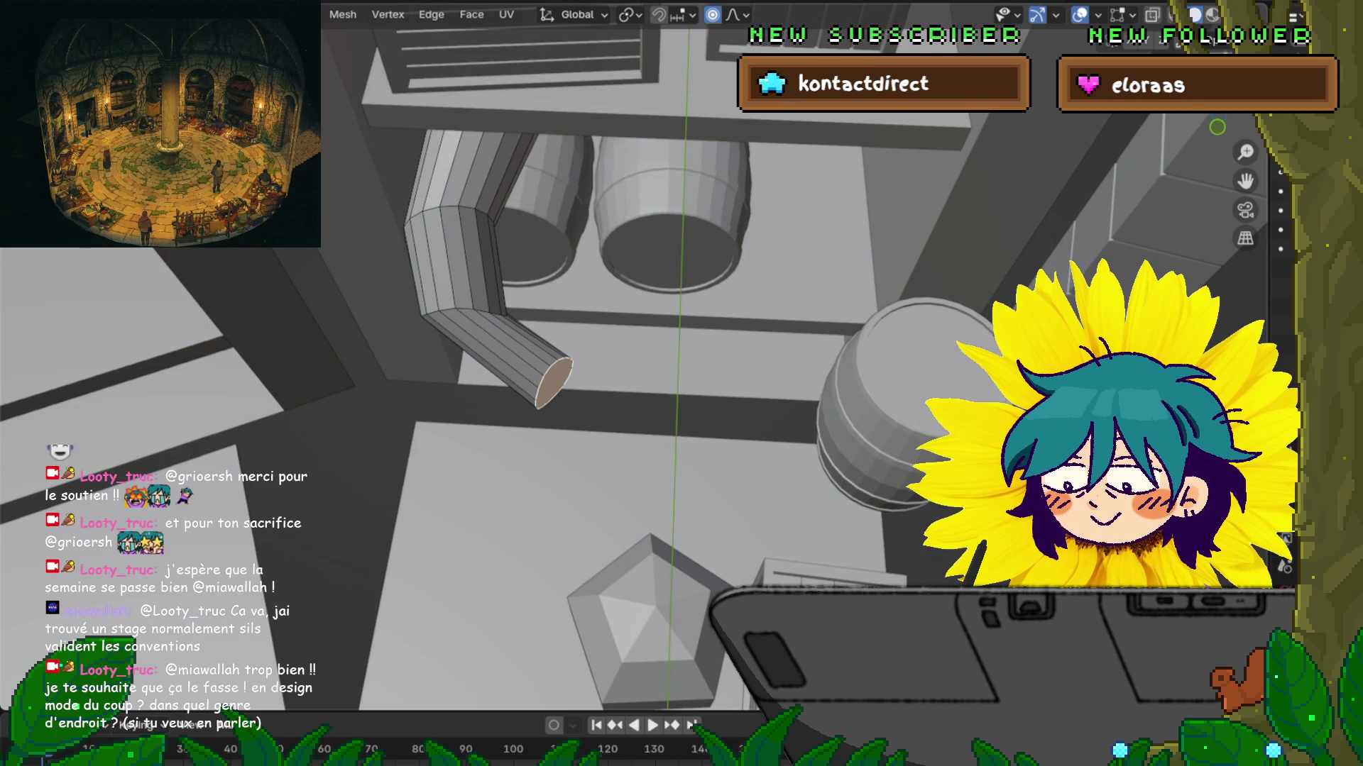
{"action": "key", "text": "KP_8"}
{"action": "key", "text": "KP_8"}
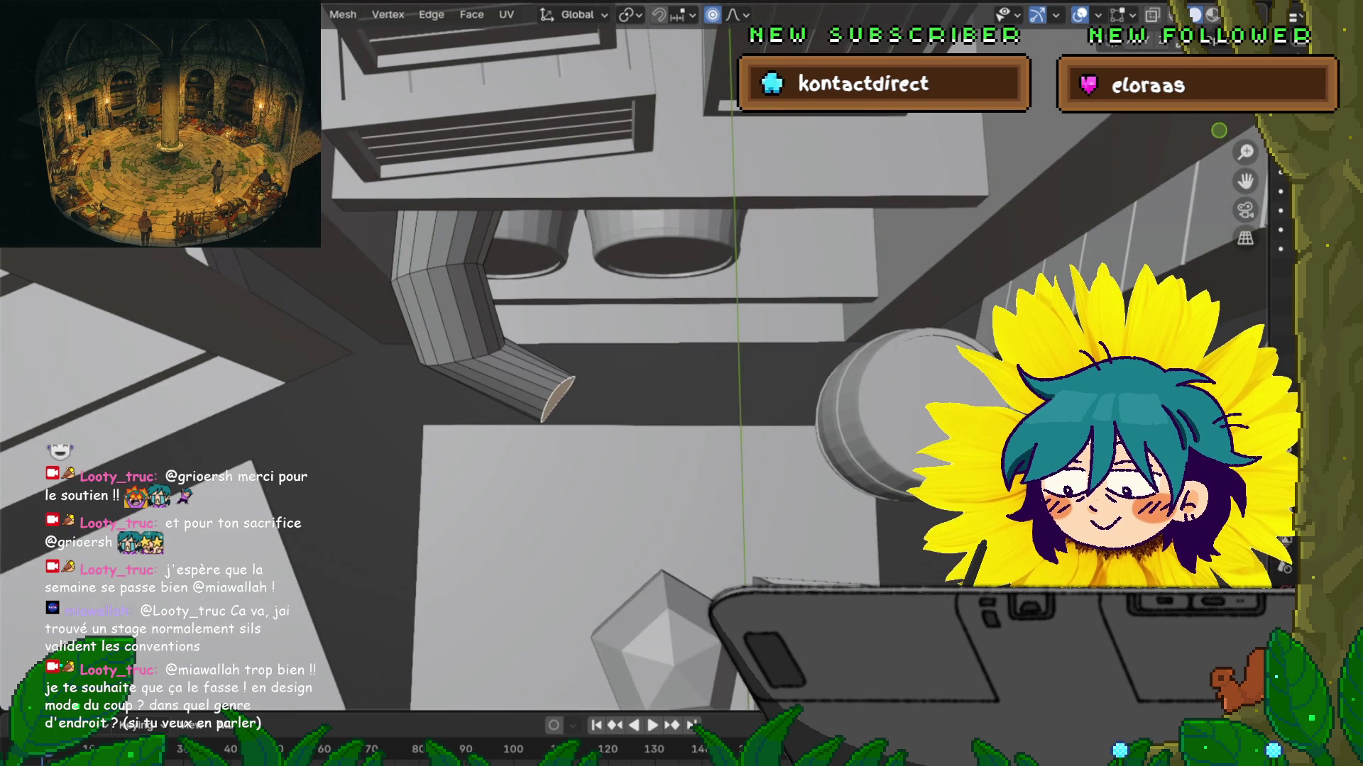
Step: Reshape the bend by rotating a face loop, then raise the end cap
{"action": "left_click", "coordinate": [447, 312], "text": "alt"}
{"action": "key", "text": "r"}
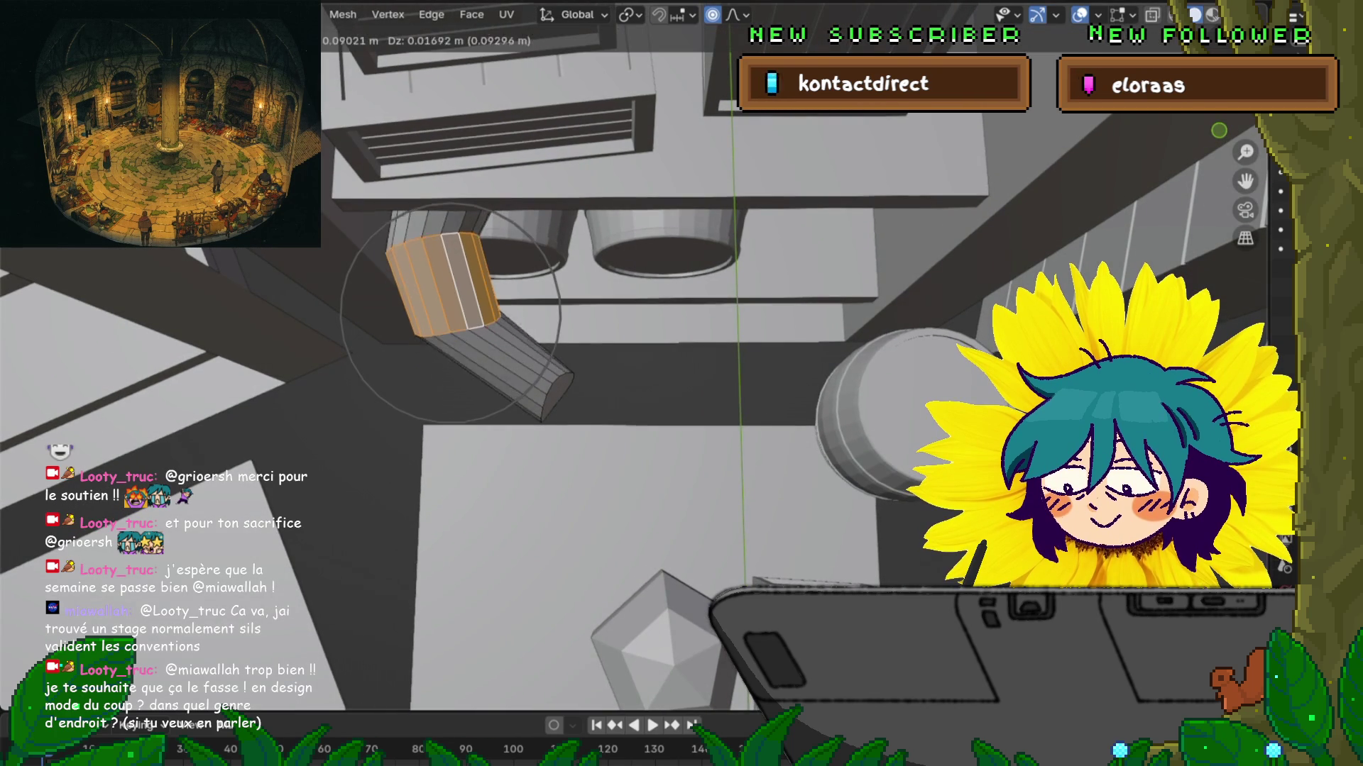
{"action": "key", "text": "Return"}
{"action": "key", "text": "alt+a"}
{"action": "left_click", "coordinate": [557, 394]}
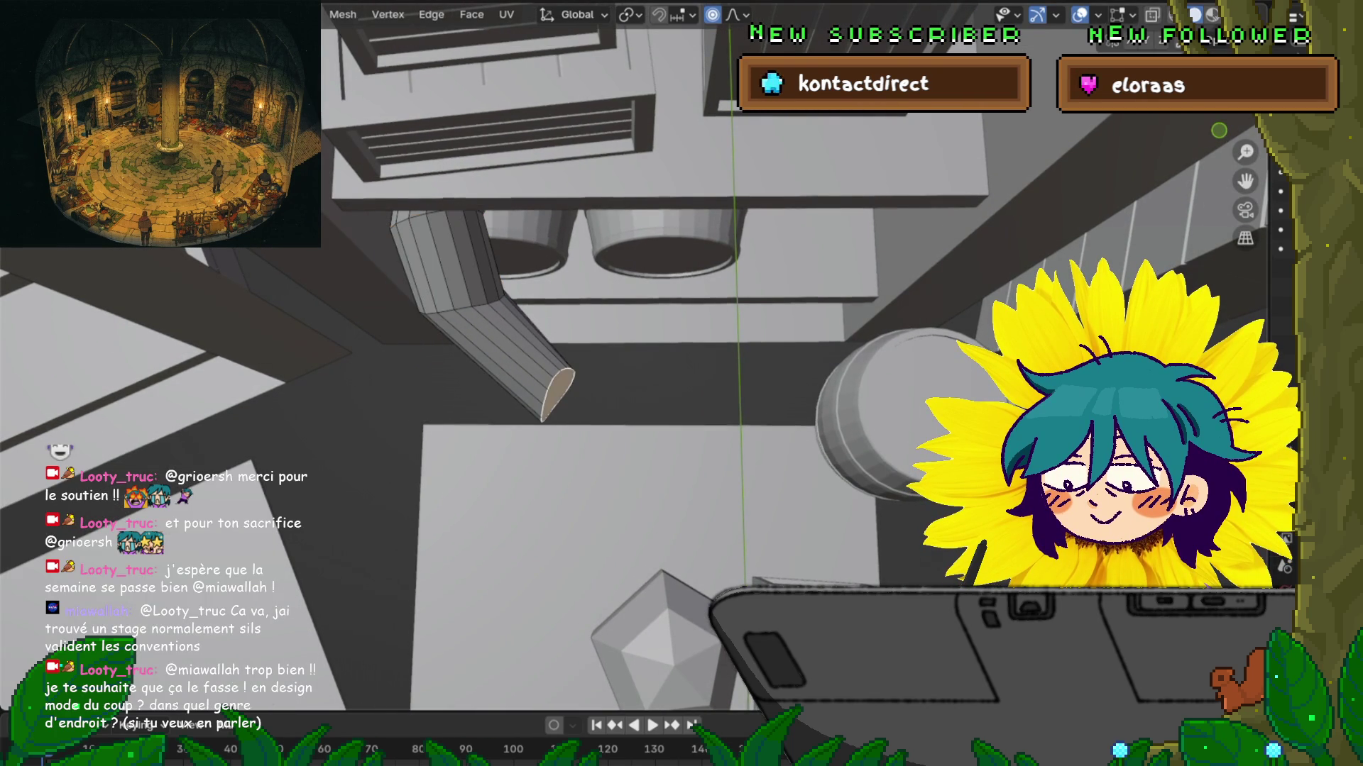
{"action": "key", "text": "g"}
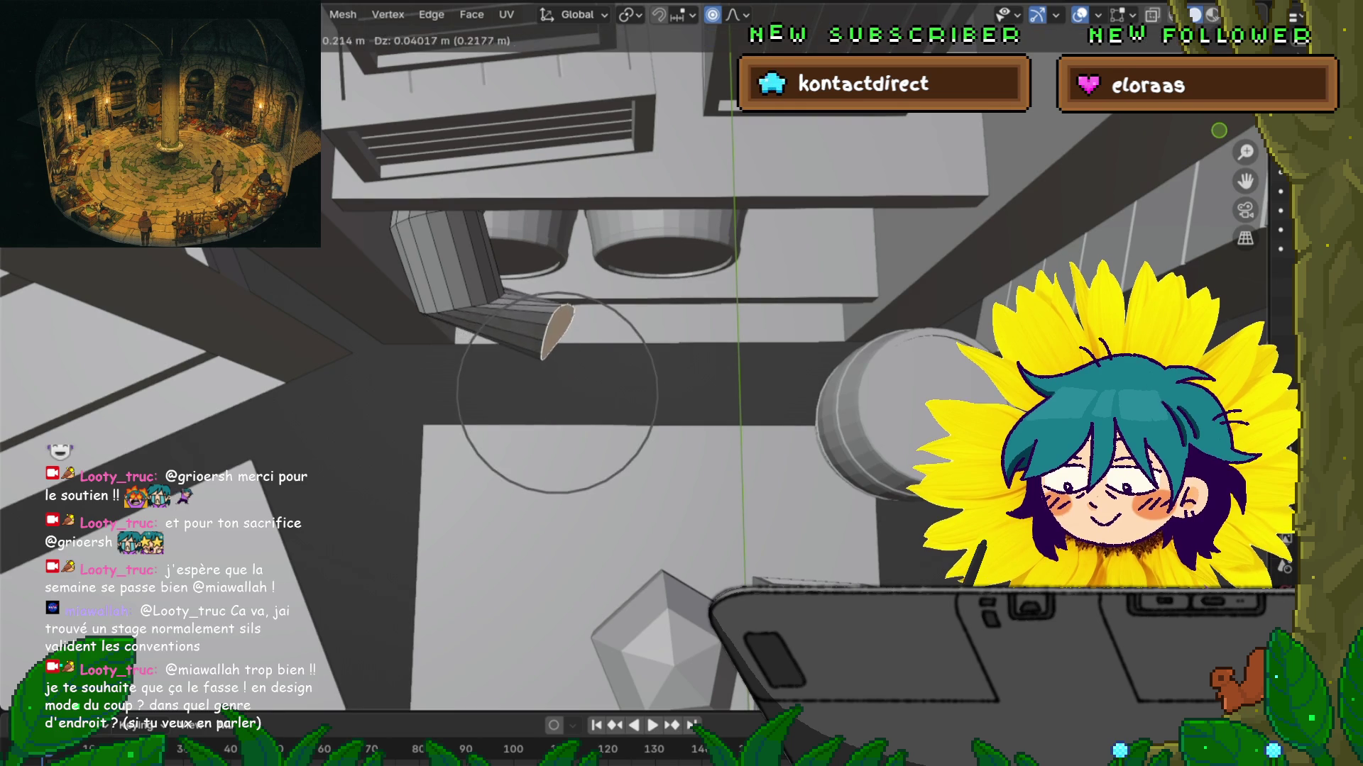
{"action": "key", "text": "Return"}
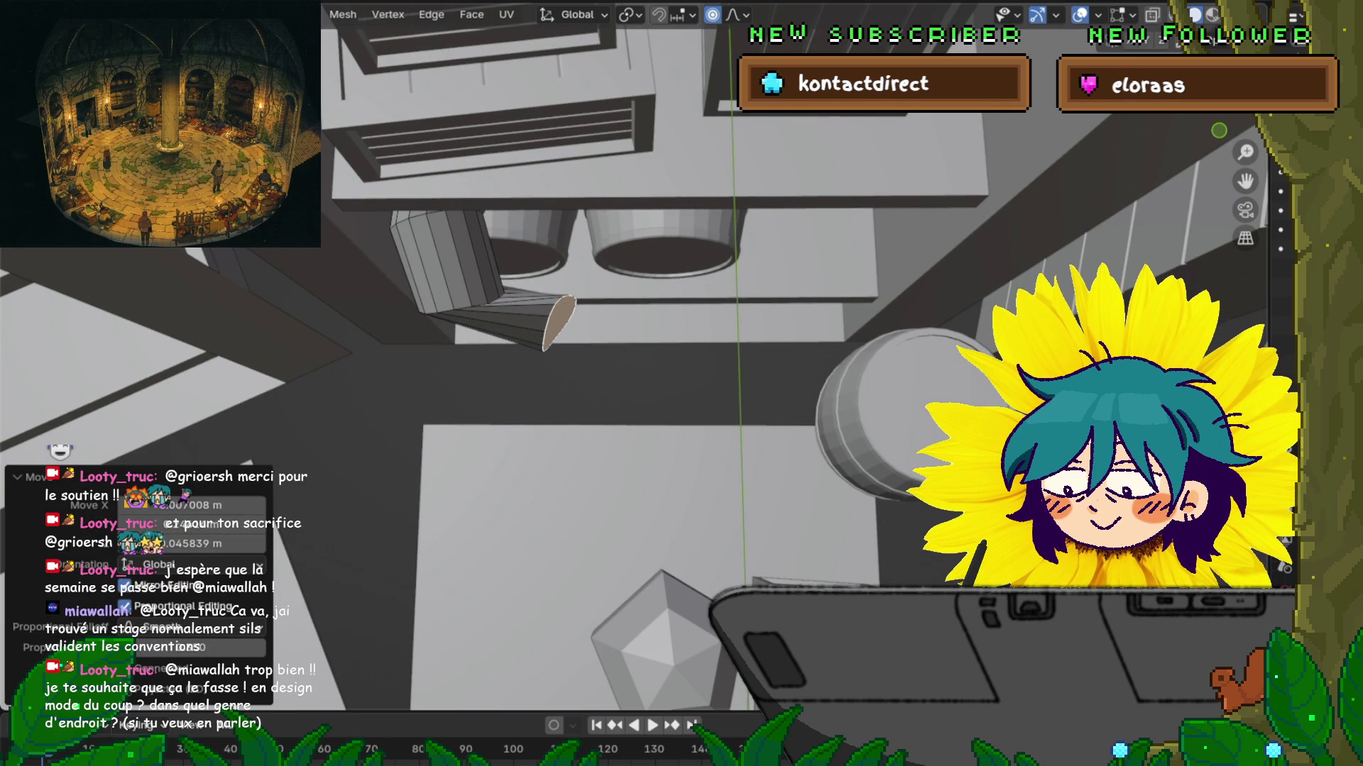
Step: Try rotating the joint loop, undo it, and turn proportional editing off
{"action": "left_click", "coordinate": [461, 310], "text": "alt"}
{"action": "key", "text": "r"}
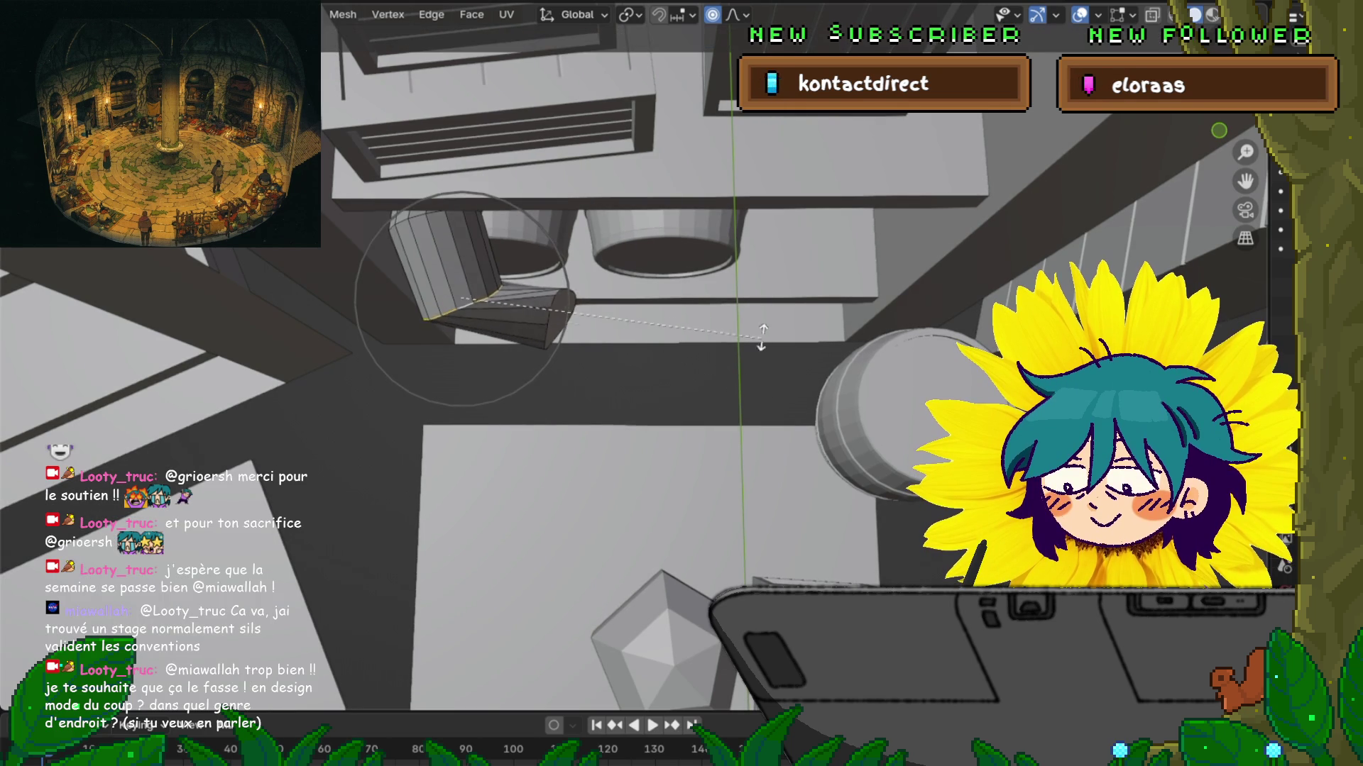
{"action": "key", "text": "Return"}
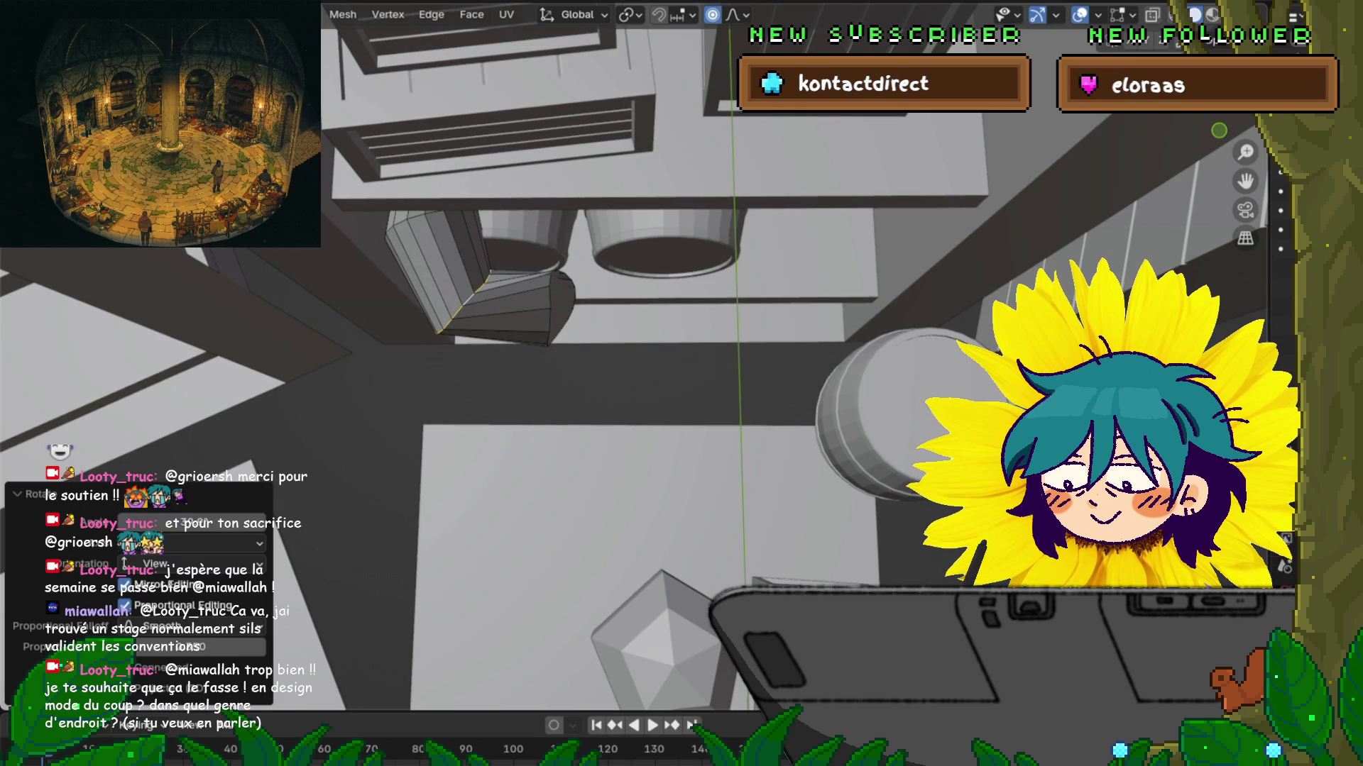
{"action": "key", "text": "ctrl+z"}
{"action": "key", "text": "o"}
Step: Rotate the cylinder's lower segment to about -9° on the X axis
{"action": "mouse_move", "coordinate": [639, 354]}
{"action": "middle_mouse_down"}
{"action": "mouse_move", "coordinate": [638, 269]}
{"action": "mouse_move", "coordinate": [660, 249]}
{"action": "mouse_move", "coordinate": [660, 319]}
{"action": "mouse_move", "coordinate": [667, 284]}
{"action": "mouse_move", "coordinate": [689, 280]}
{"action": "middle_mouse_up"}
{"action": "left_click", "coordinate": [497, 261]}
{"action": "key", "text": "s"}
{"action": "left_click", "coordinate": [689, 280]}
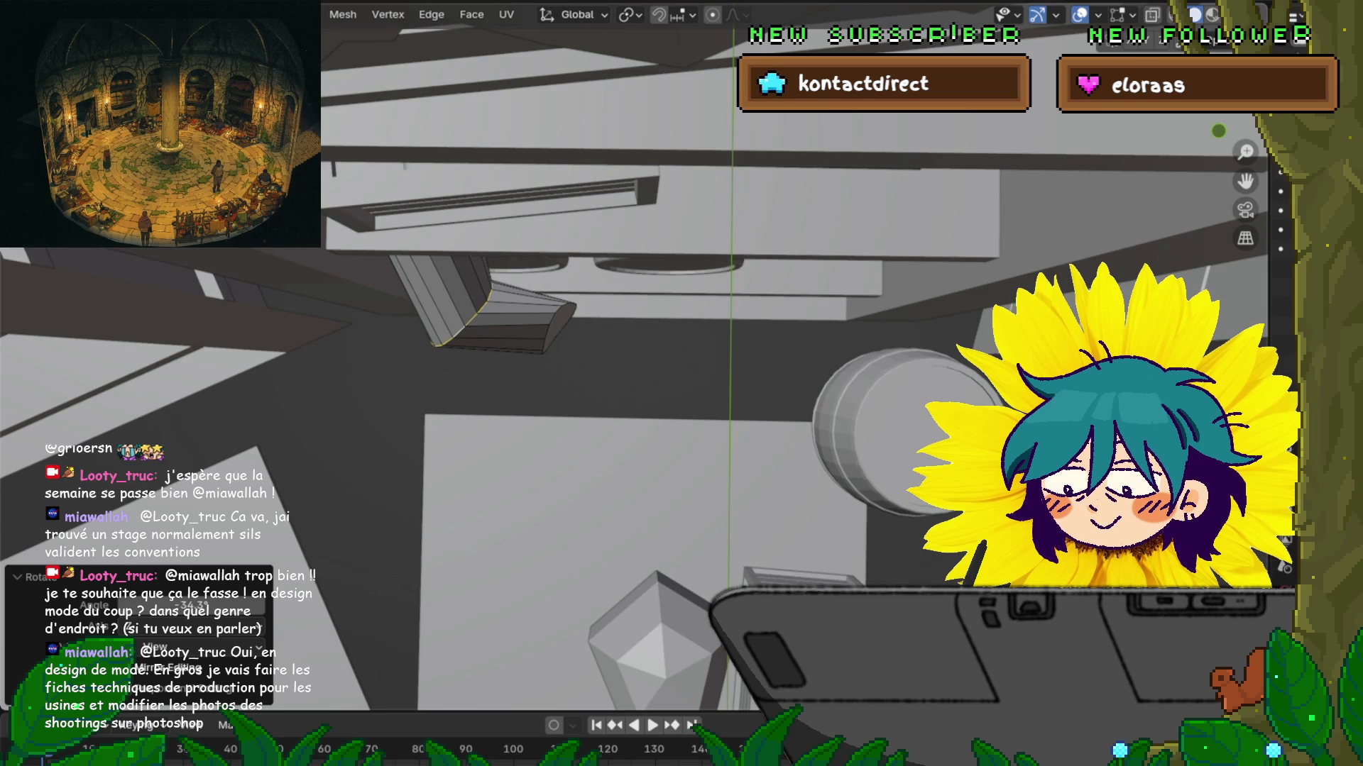
{"action": "key", "text": "r"}
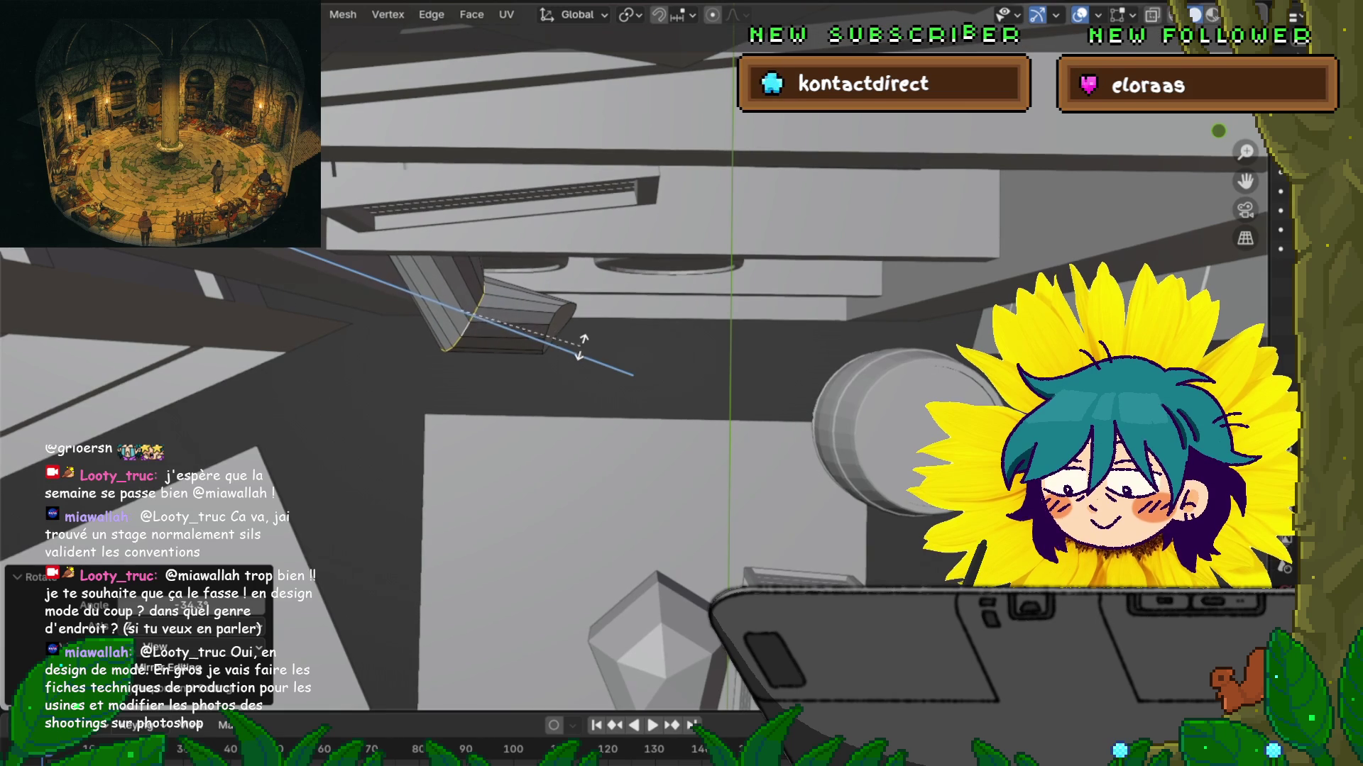
{"action": "left_click", "coordinate": [577, 334]}
{"action": "key", "text": "r"}
{"action": "key", "text": "y"}
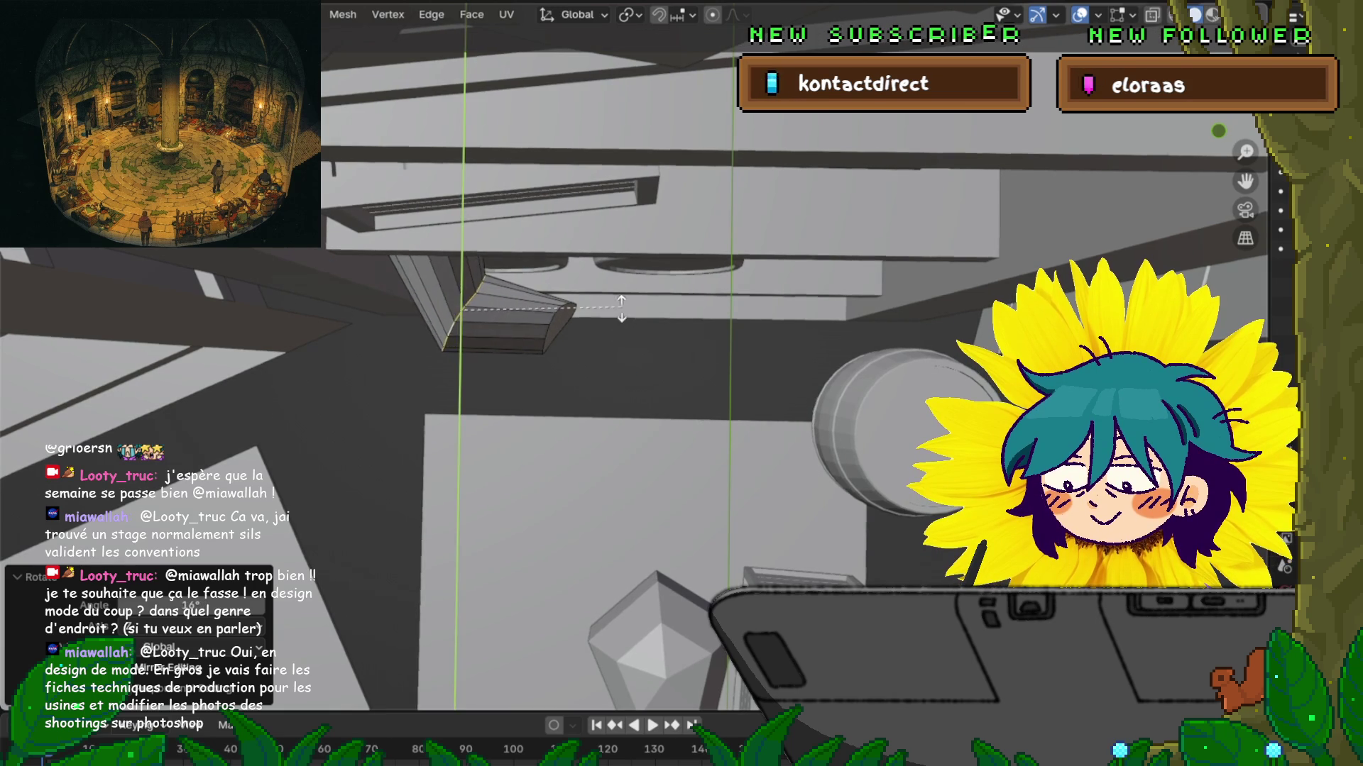
{"action": "key", "text": "x"}
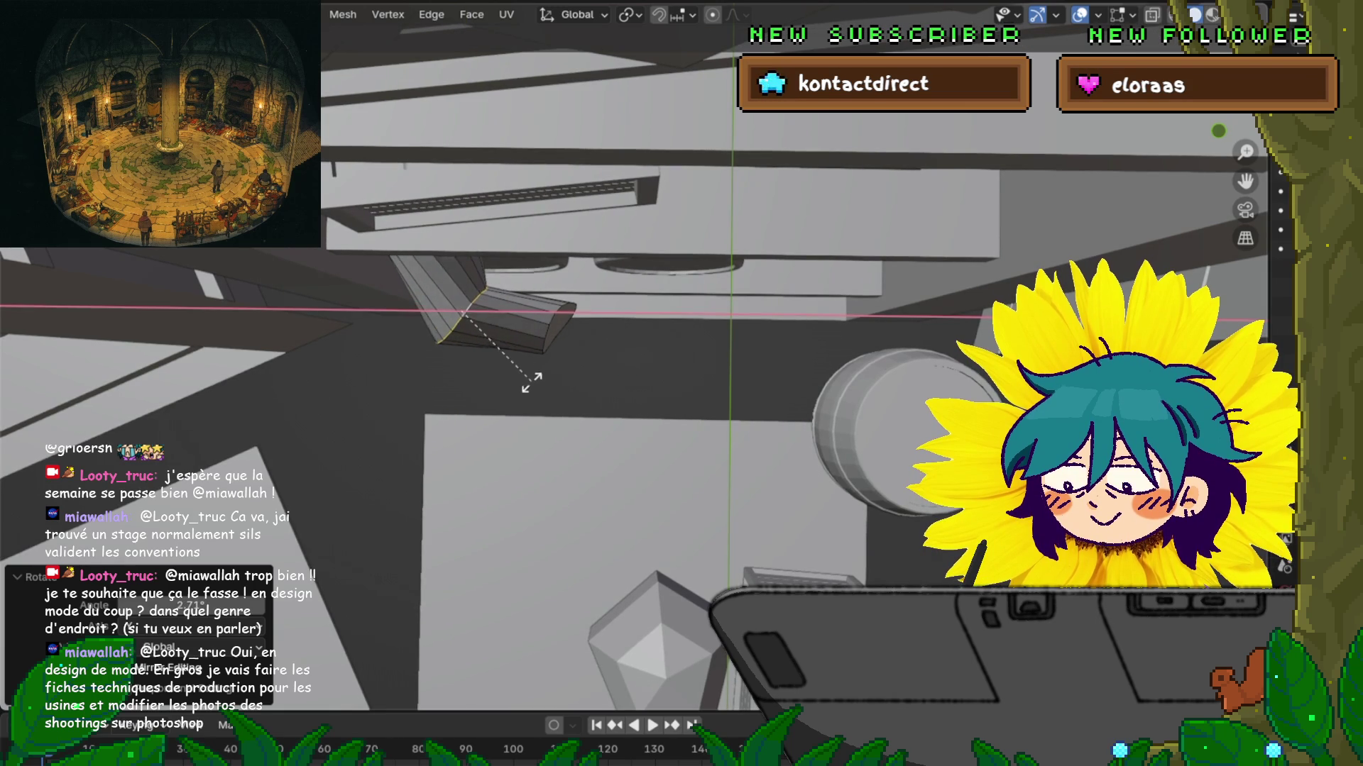
{"action": "left_click", "coordinate": [554, 359]}
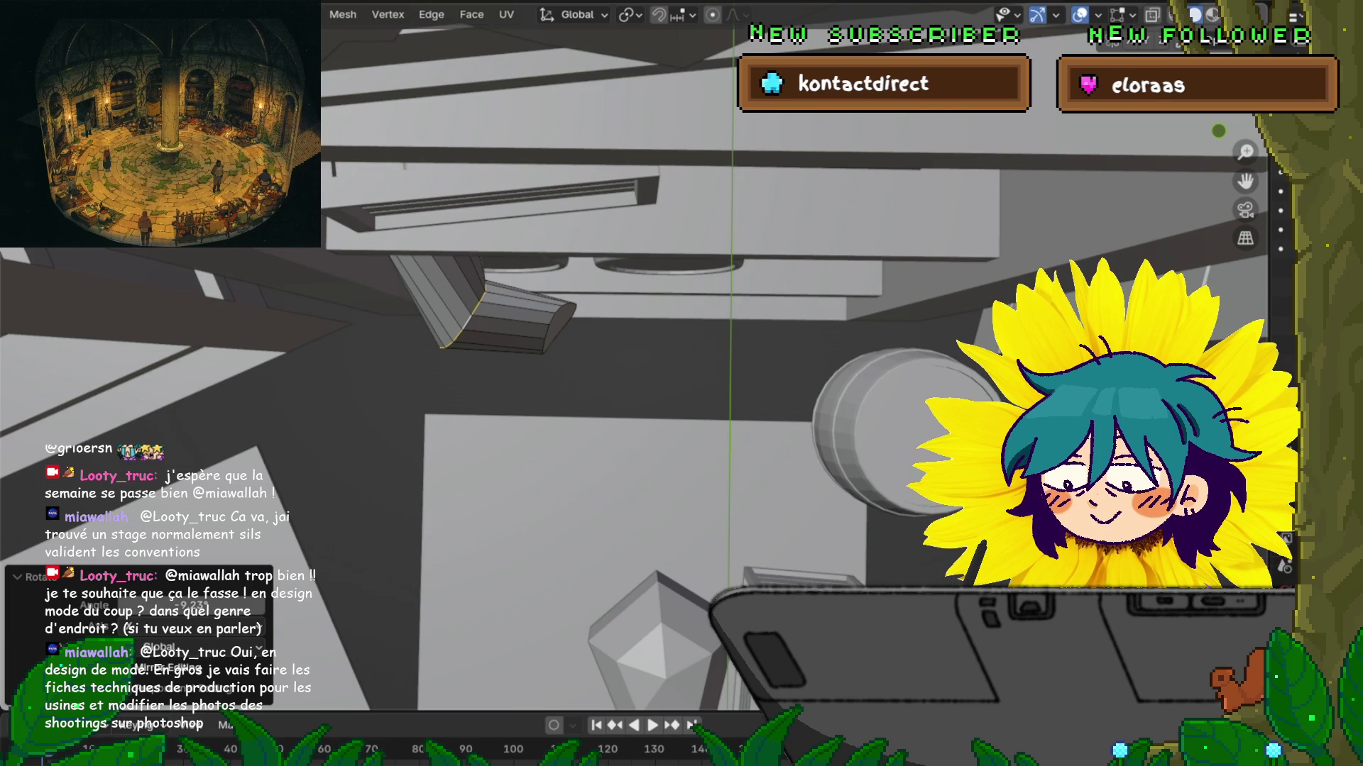
Step: Tilt the cylinder's end face on the Y axis and 15.5° on Z
{"action": "scroll", "coordinate": [682, 384], "scroll_direction": "down", "scroll_amount": 3}
{"action": "middle_click_drag", "start_coordinate": [682, 383], "coordinate": [759, 366]}
{"action": "left_click", "coordinate": [616, 287]}
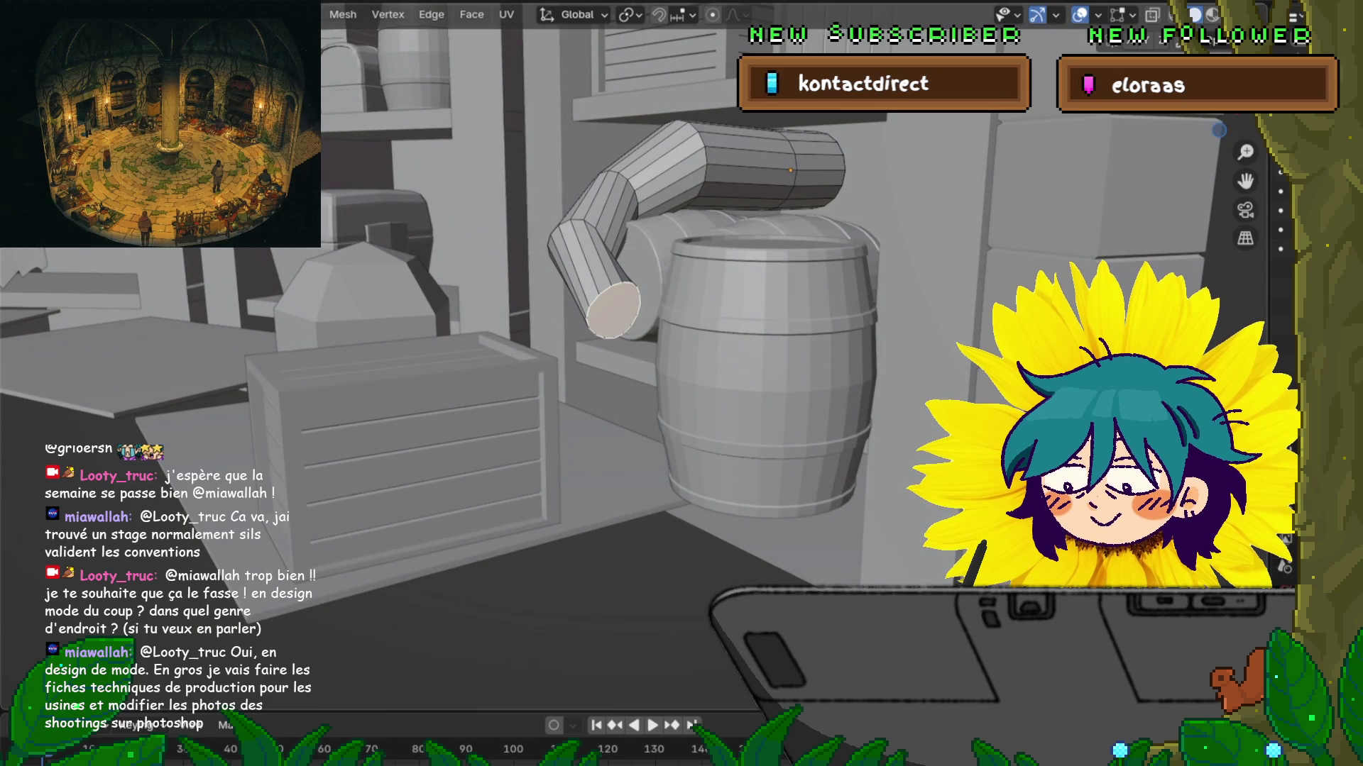
{"action": "key", "text": "r"}
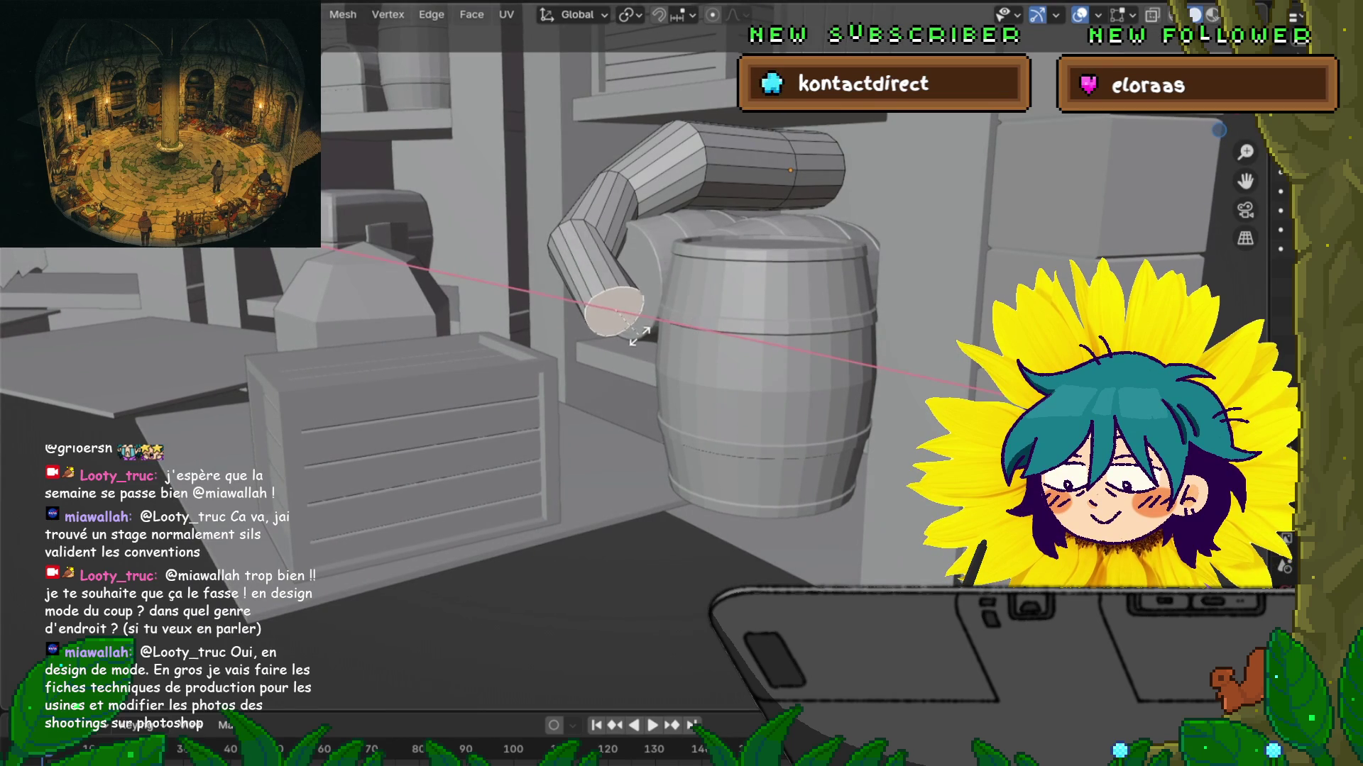
{"action": "key", "text": "Escape"}
{"action": "key", "text": "r"}
{"action": "key", "text": "y"}
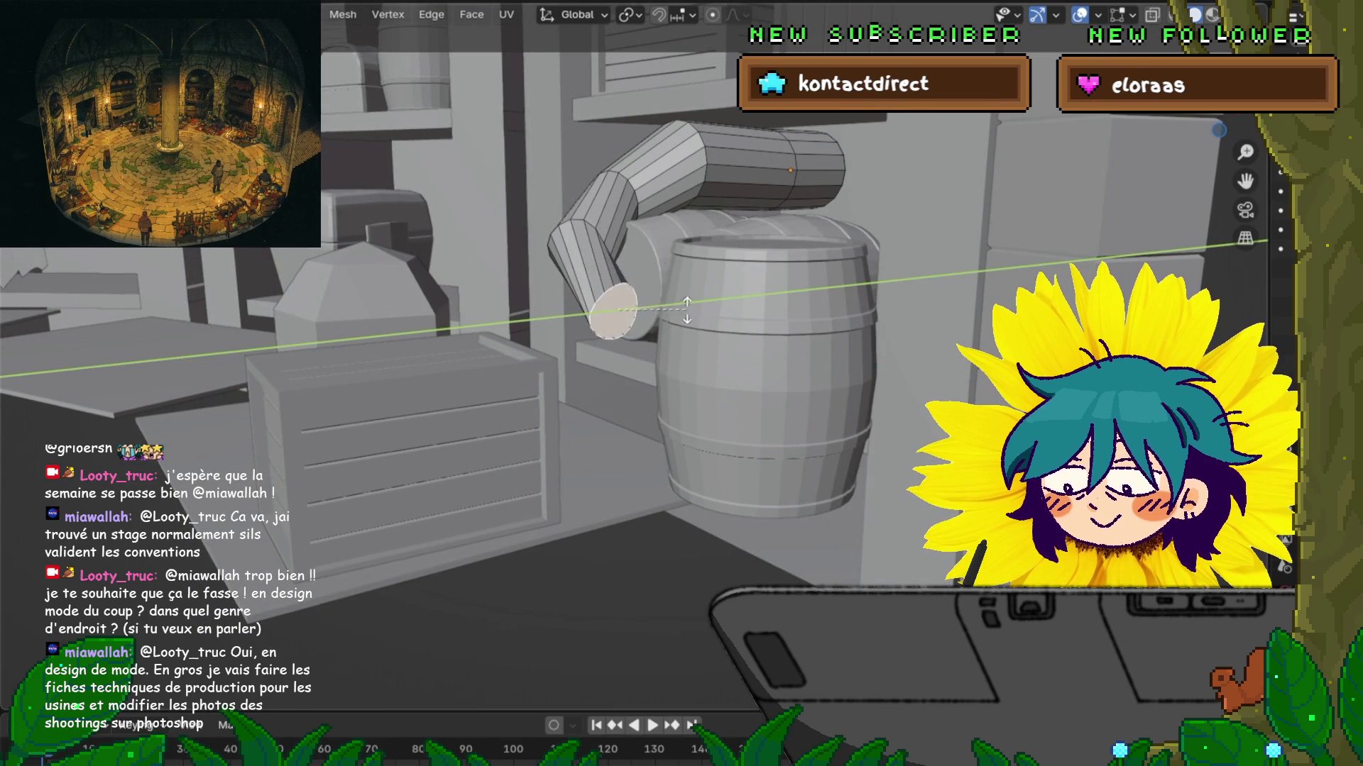
{"action": "left_click", "coordinate": [635, 336]}
{"action": "key", "text": "r"}
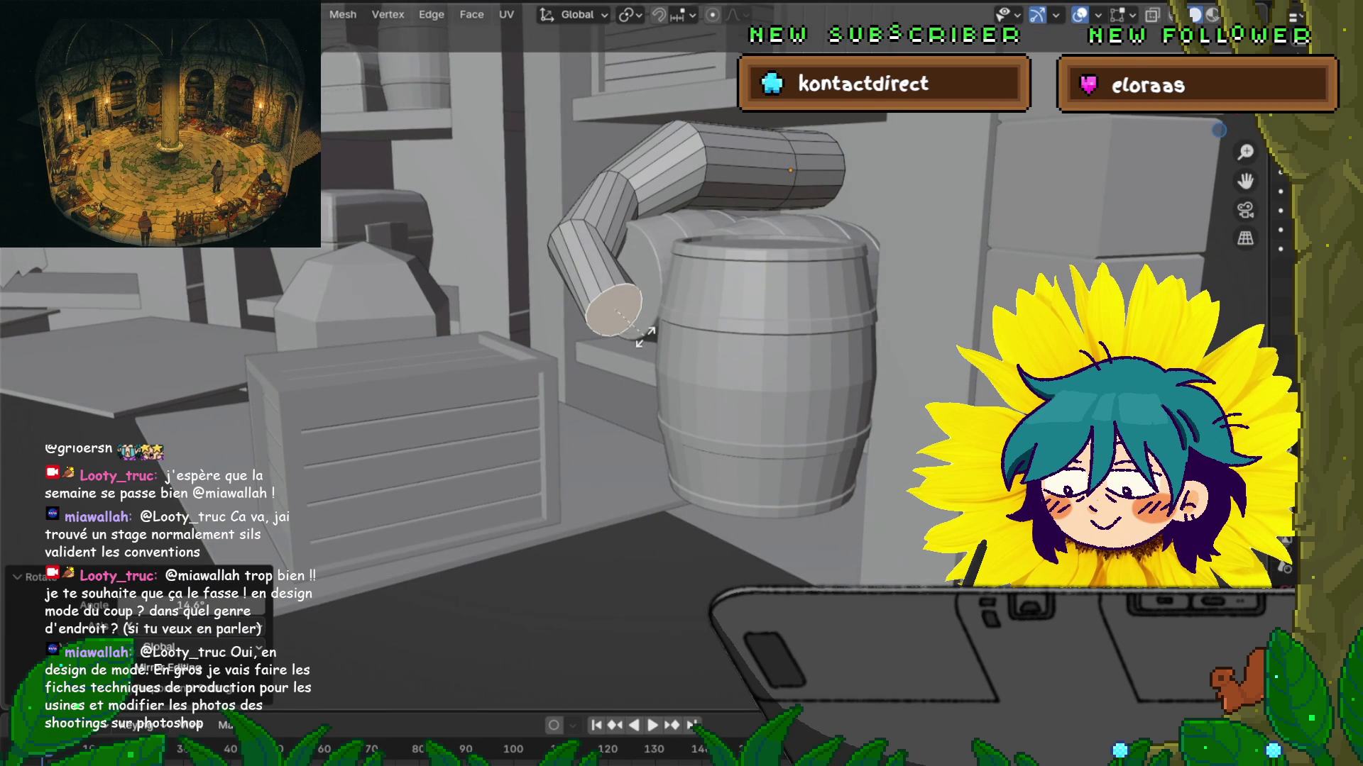
{"action": "key", "text": "z"}
{"action": "key", "text": "Return"}
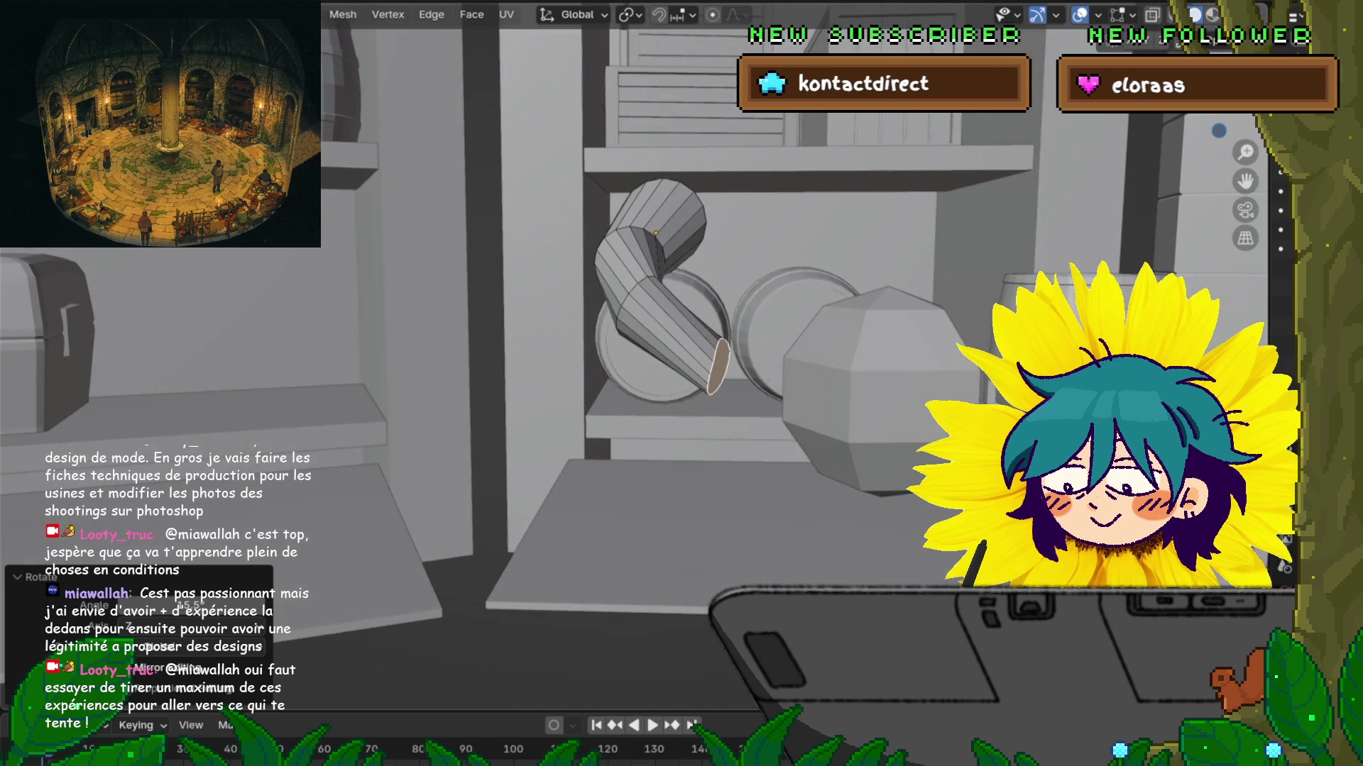
Step: Lower the tube's bottom segment with soft proportional falloff
{"action": "key", "text": "r"}
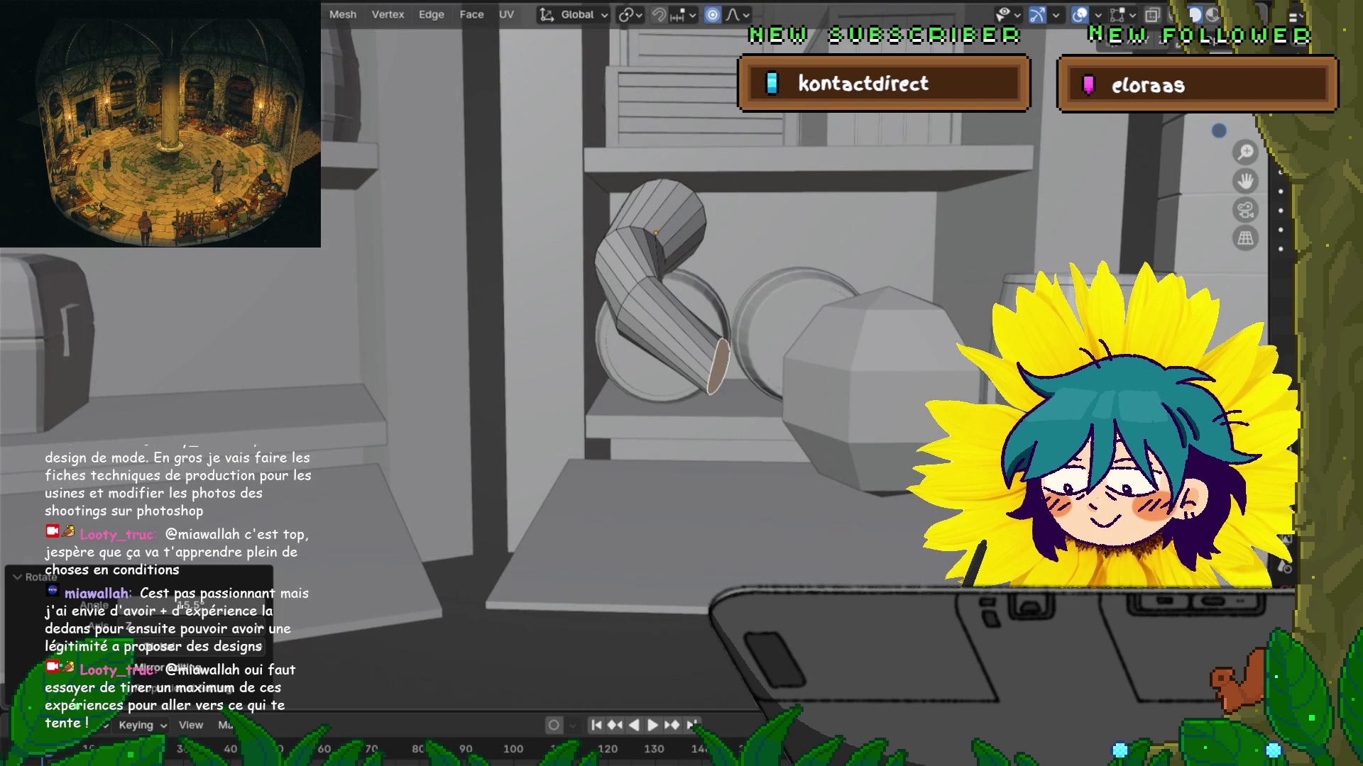
{"action": "key", "text": "g"}
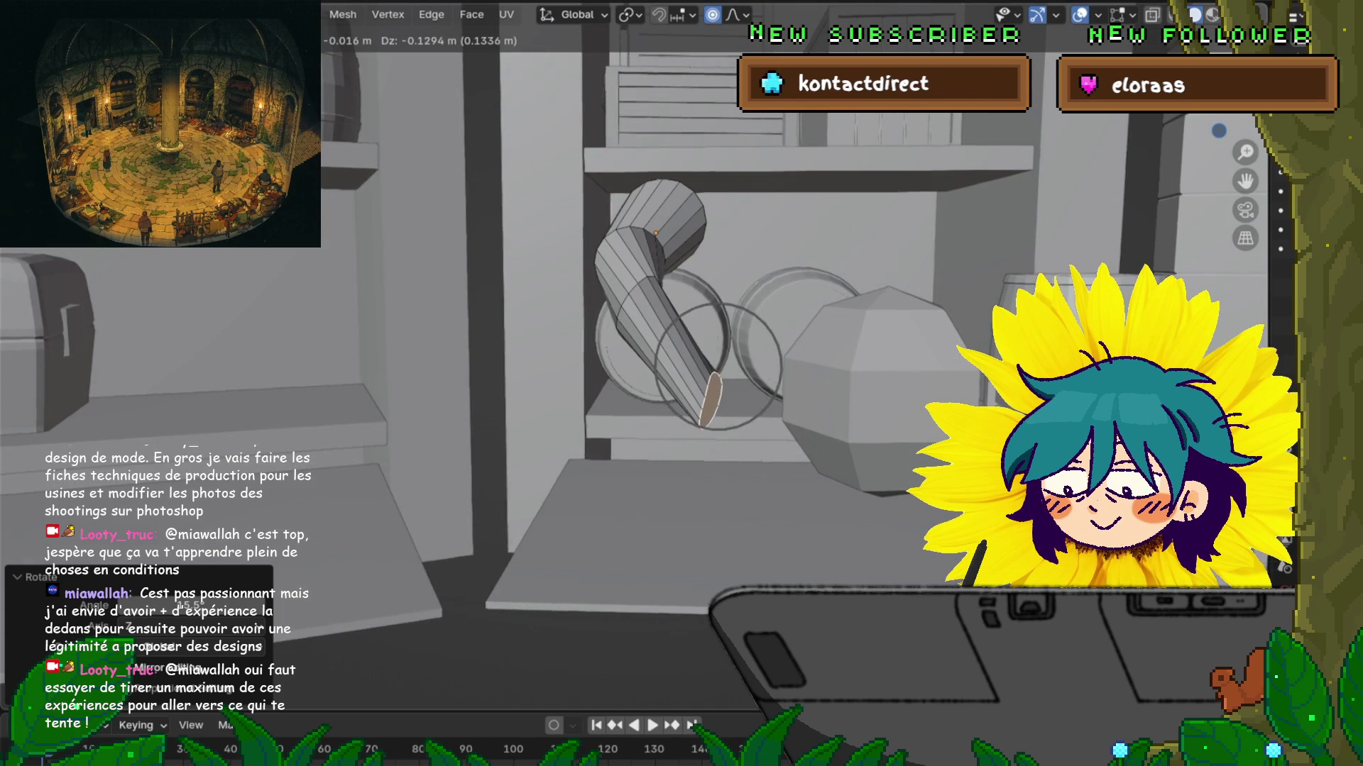
{"action": "scroll", "coordinate": [716, 365], "scroll_direction": "down", "scroll_amount": 5}
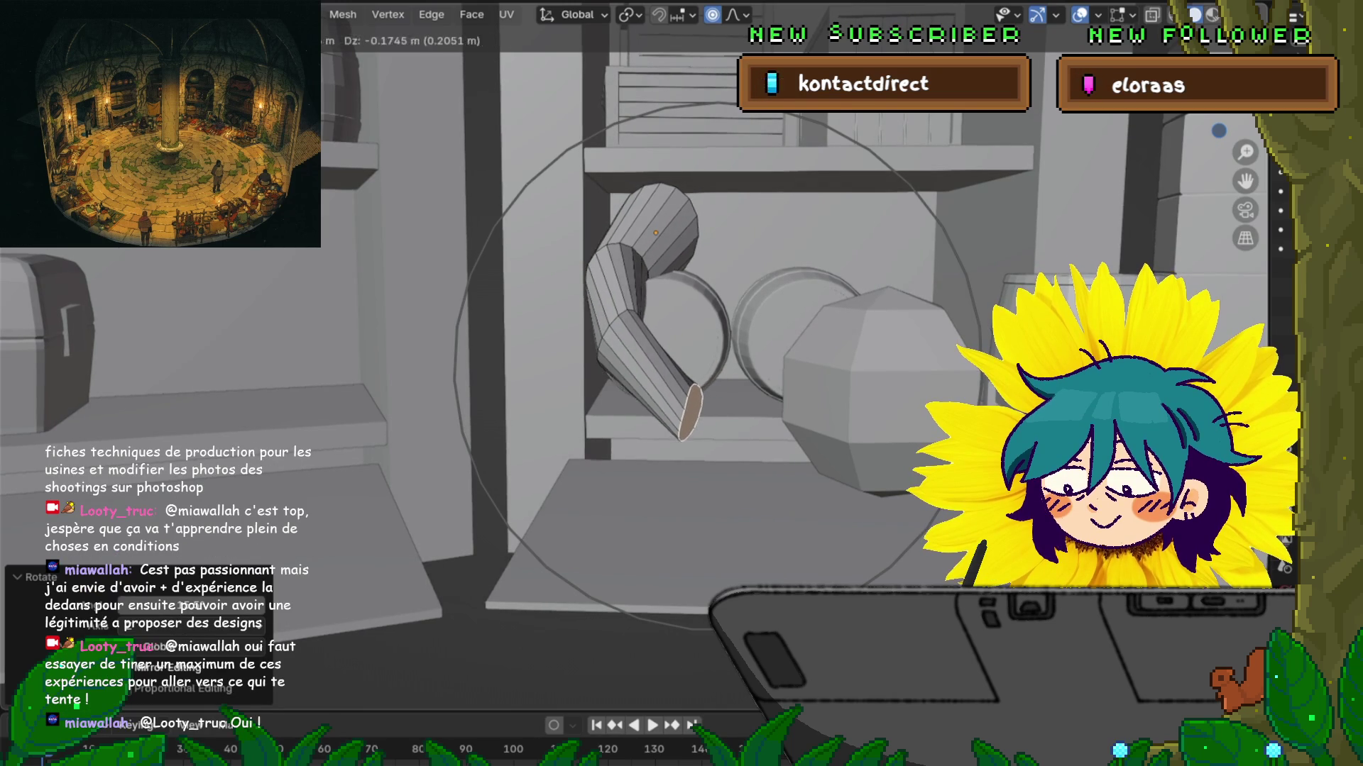
{"action": "key", "text": "Return"}
Step: Softly move the tube's end face to reshape the lower segment
{"action": "mouse_move", "coordinate": [682, 383]}
{"action": "middle_mouse_down"}
{"action": "mouse_move", "coordinate": [667, 383]}
{"action": "mouse_move", "coordinate": [660, 440]}
{"action": "middle_mouse_up"}
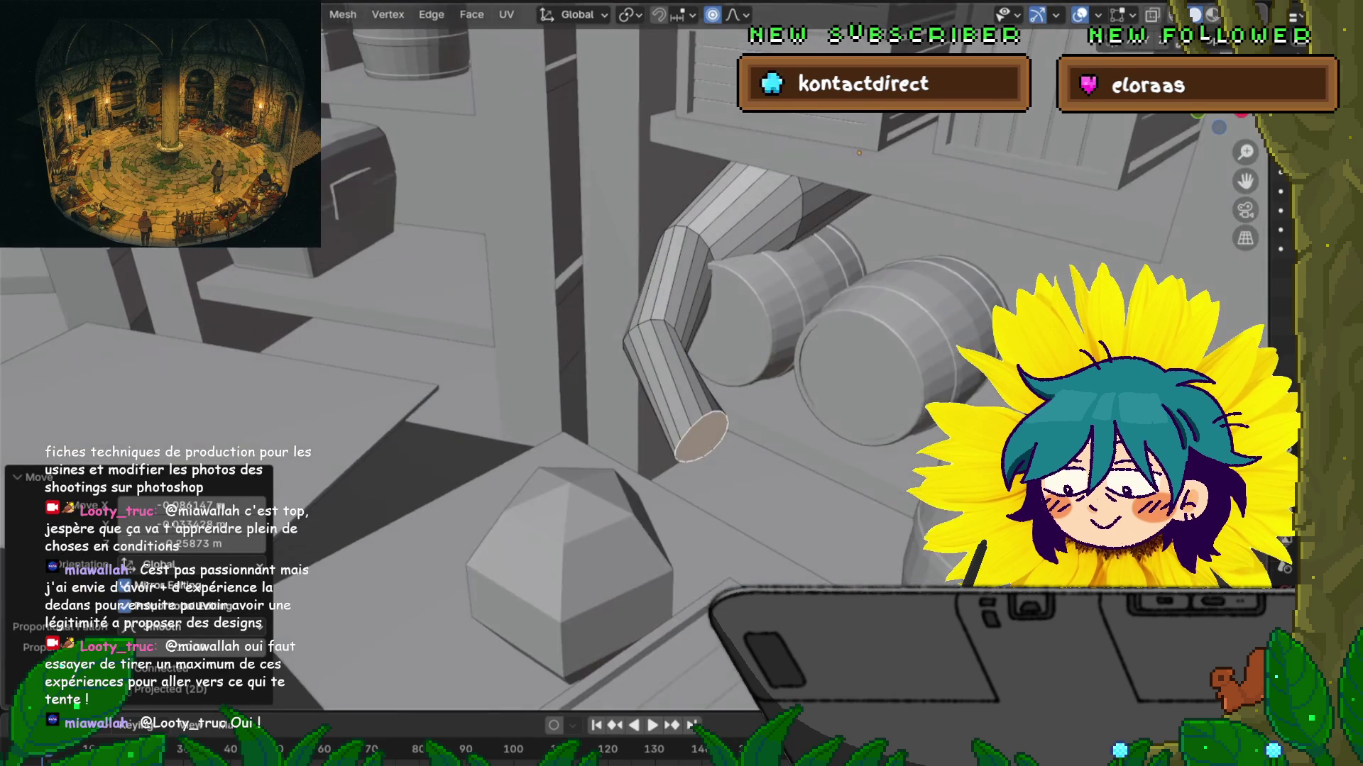
{"action": "left_click", "coordinate": [701, 436]}
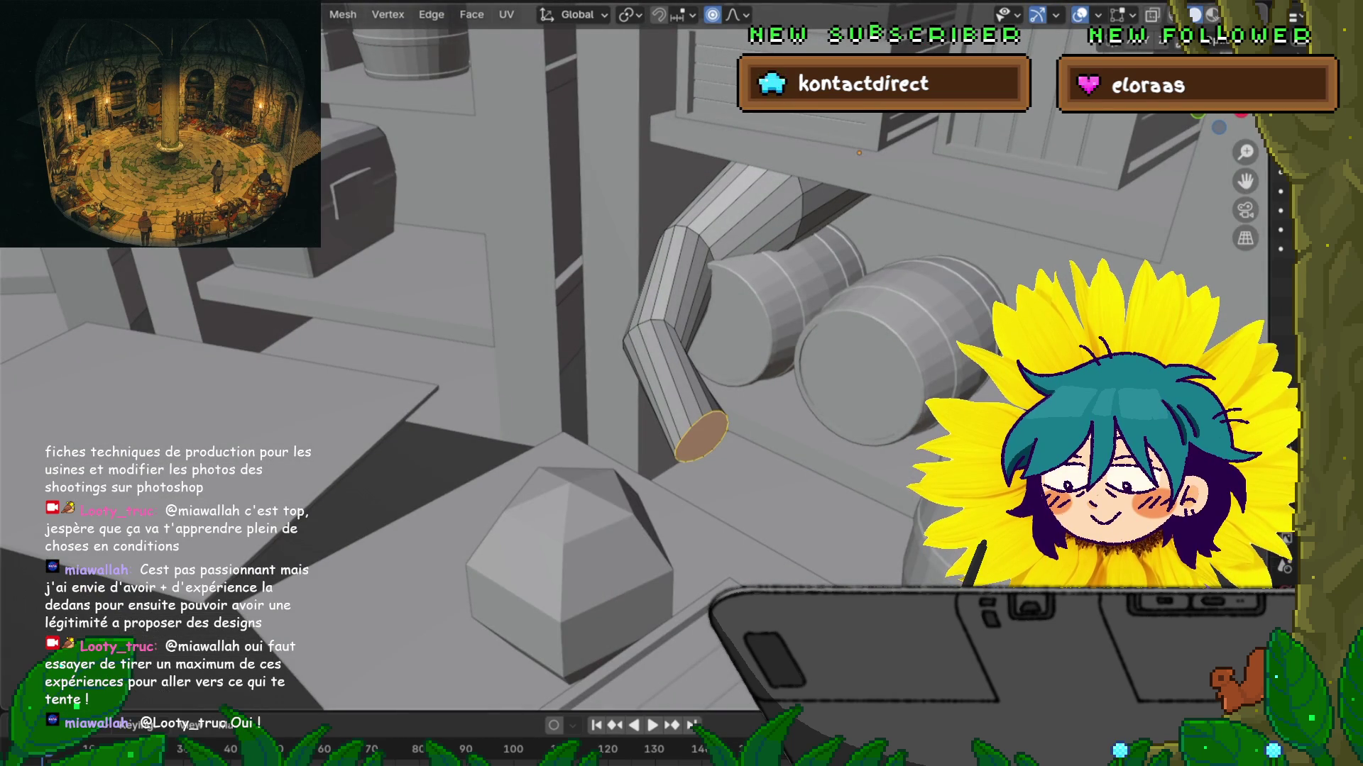
{"action": "middle_click_drag", "start_coordinate": [660, 440], "coordinate": [618, 355]}
{"action": "key", "text": "g"}
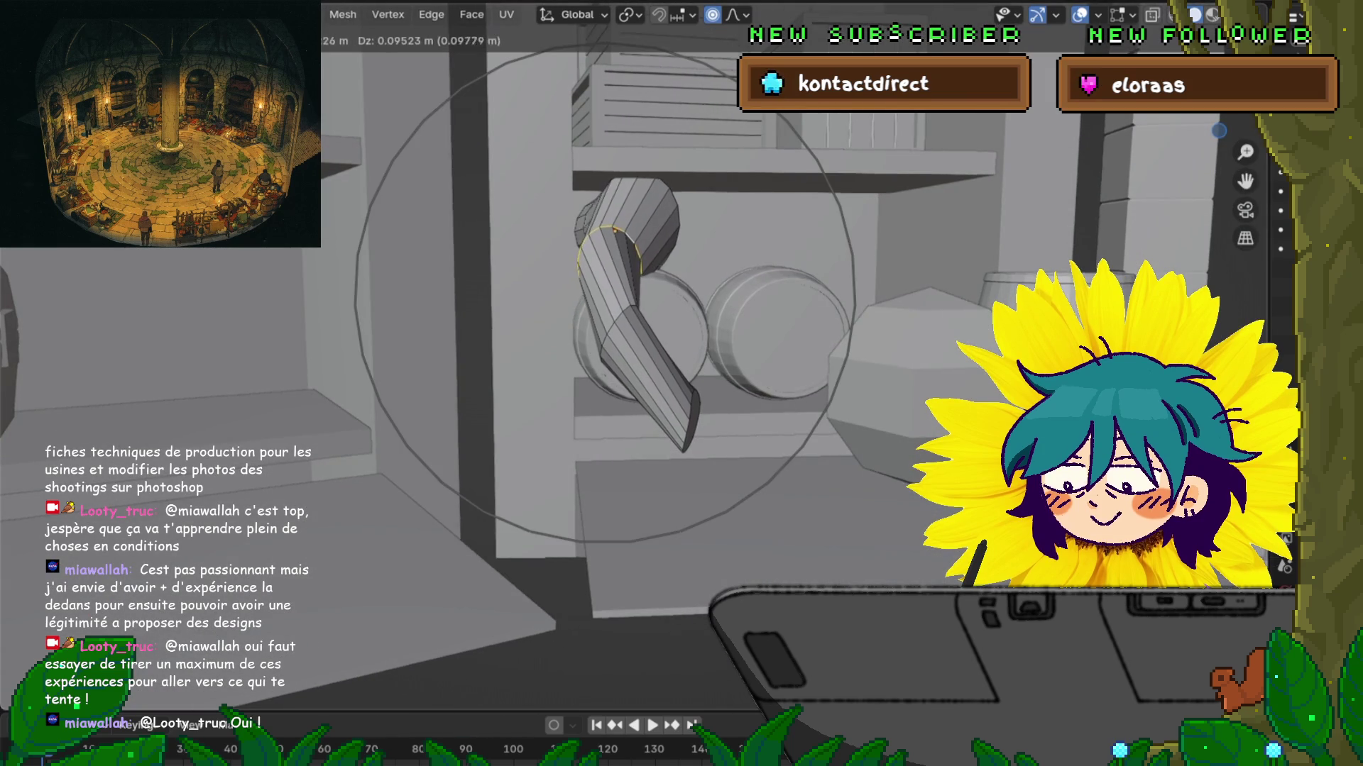
{"action": "scroll", "coordinate": [605, 292], "scroll_direction": "up", "scroll_amount": 9}
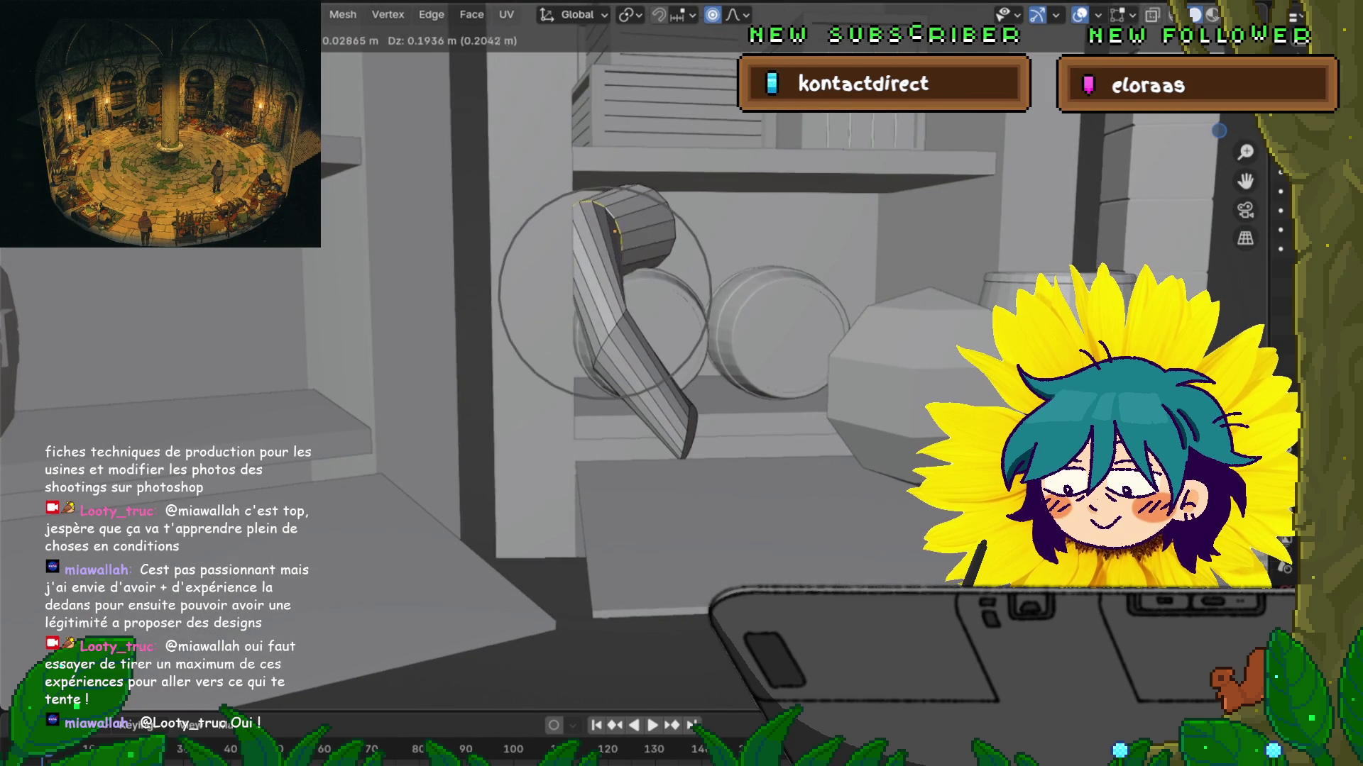
{"action": "key", "text": "Return"}
{"action": "mouse_move", "coordinate": [610, 355]}
{"action": "middle_mouse_down"}
{"action": "mouse_move", "coordinate": [653, 334]}
{"action": "mouse_move", "coordinate": [625, 305]}
{"action": "middle_mouse_up"}
{"action": "key", "text": "g"}
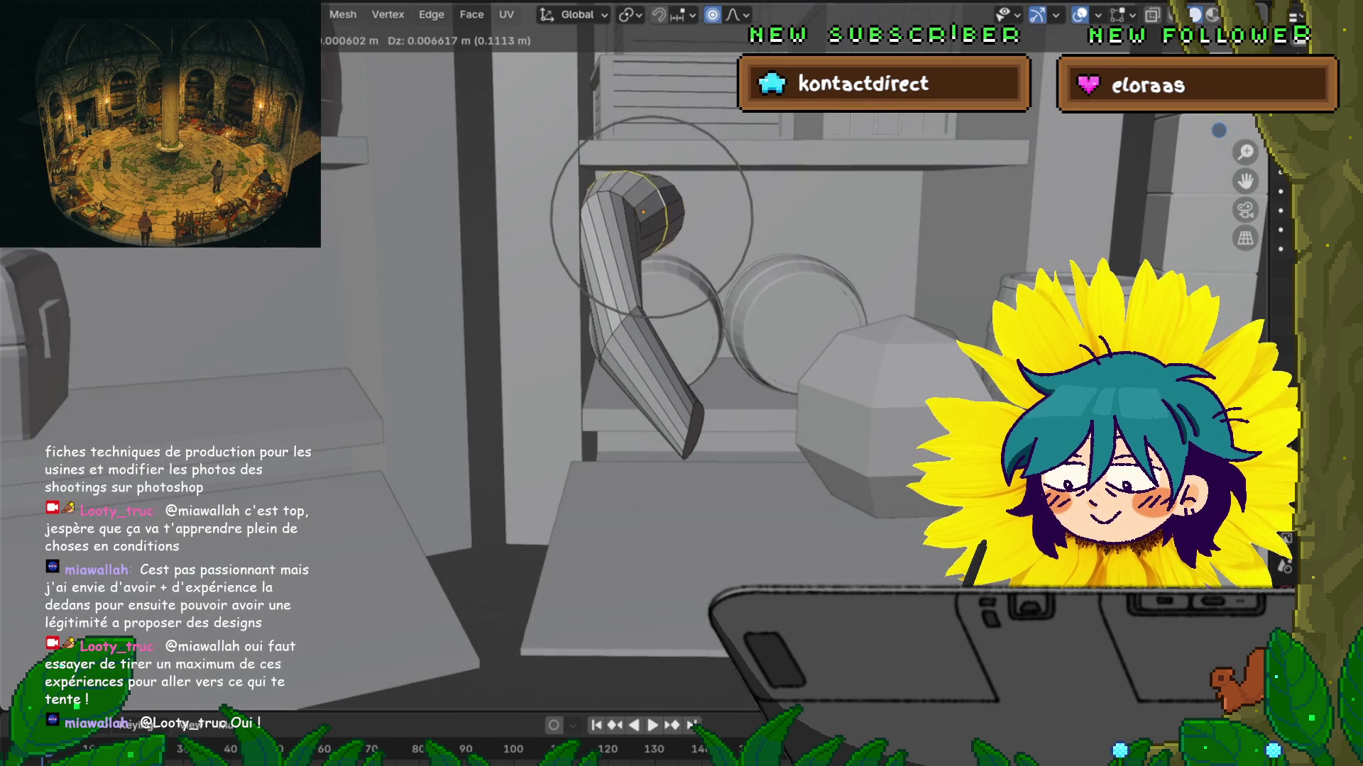
{"action": "key", "text": "Return"}
Step: Move the tube's top edge loop to reshape the upper bend; elbow rotation cancelled
{"action": "left_click", "coordinate": [616, 183]}
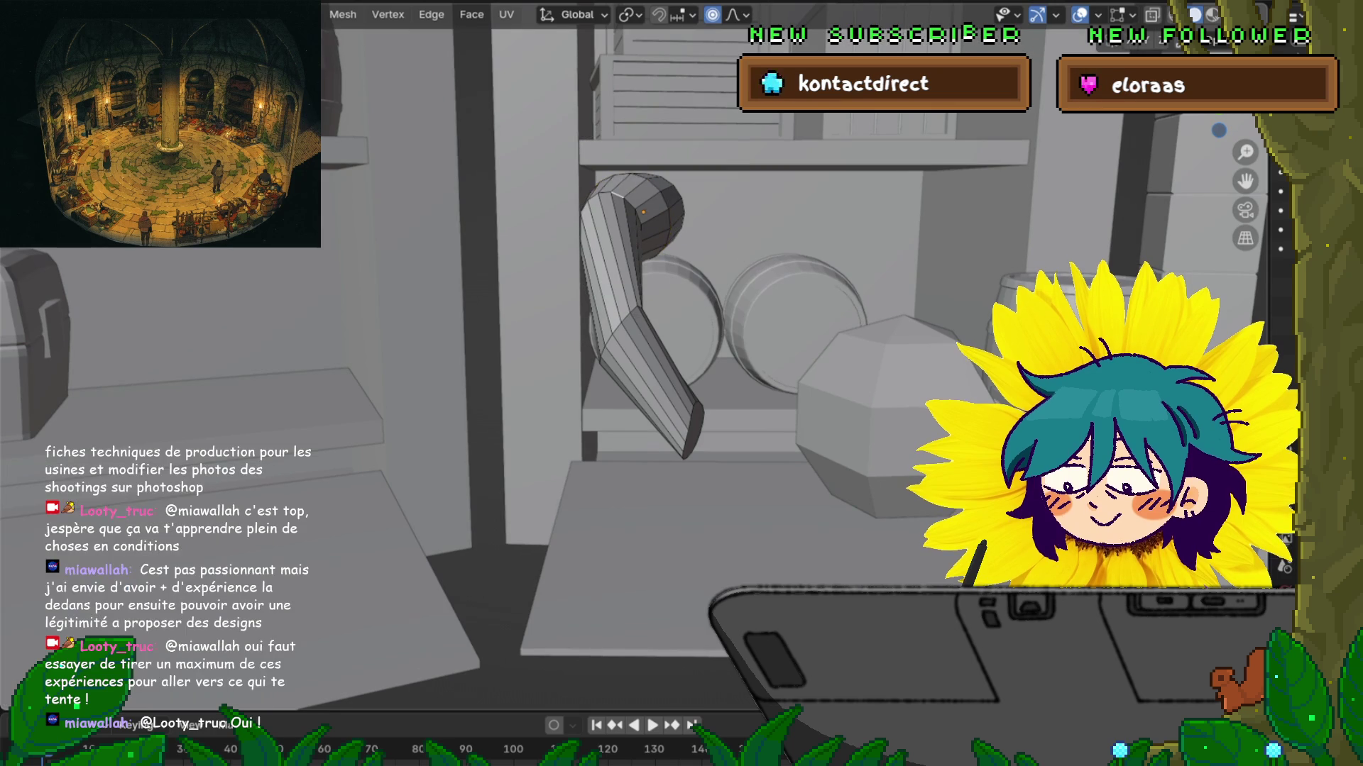
{"action": "key", "text": "g"}
{"action": "key", "text": "Return"}
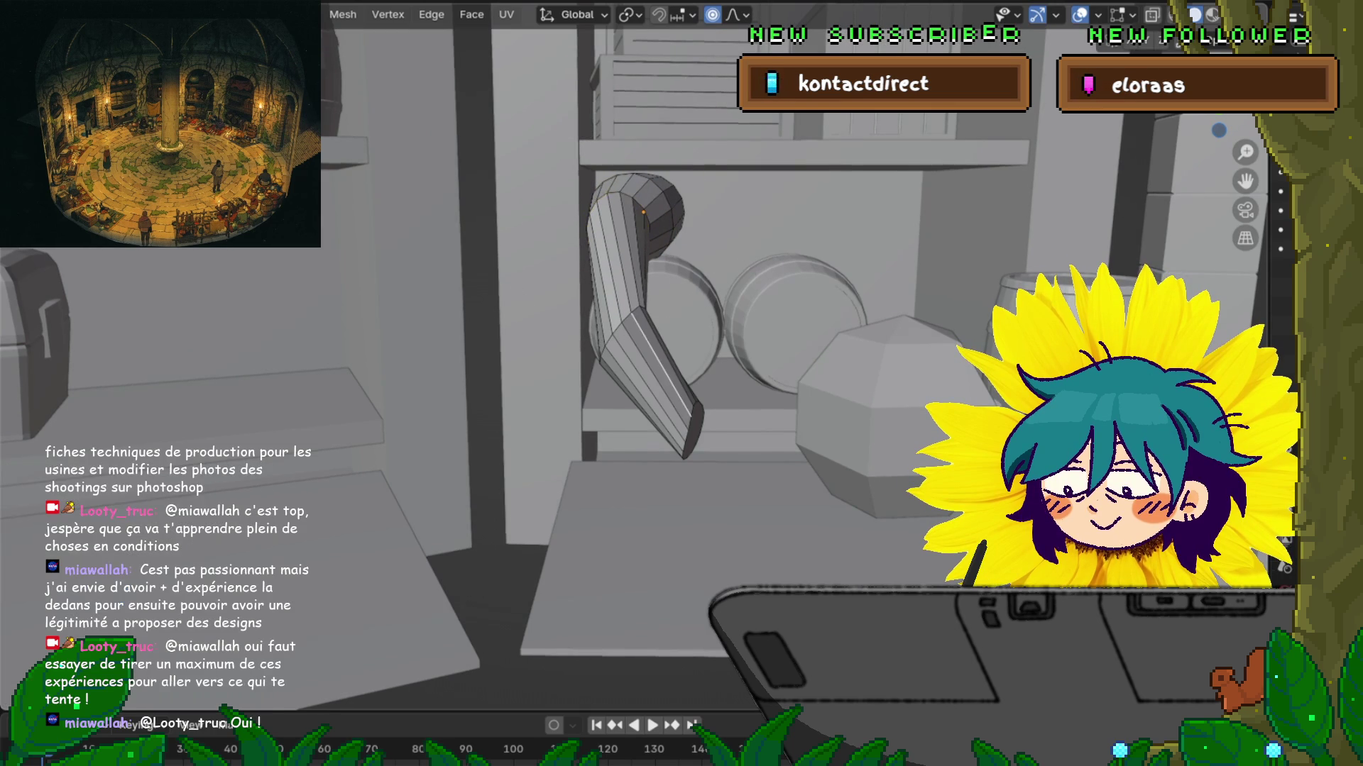
{"action": "left_click", "coordinate": [621, 323], "text": "alt"}
{"action": "middle_click_drag", "start_coordinate": [709, 355], "coordinate": [724, 352]}
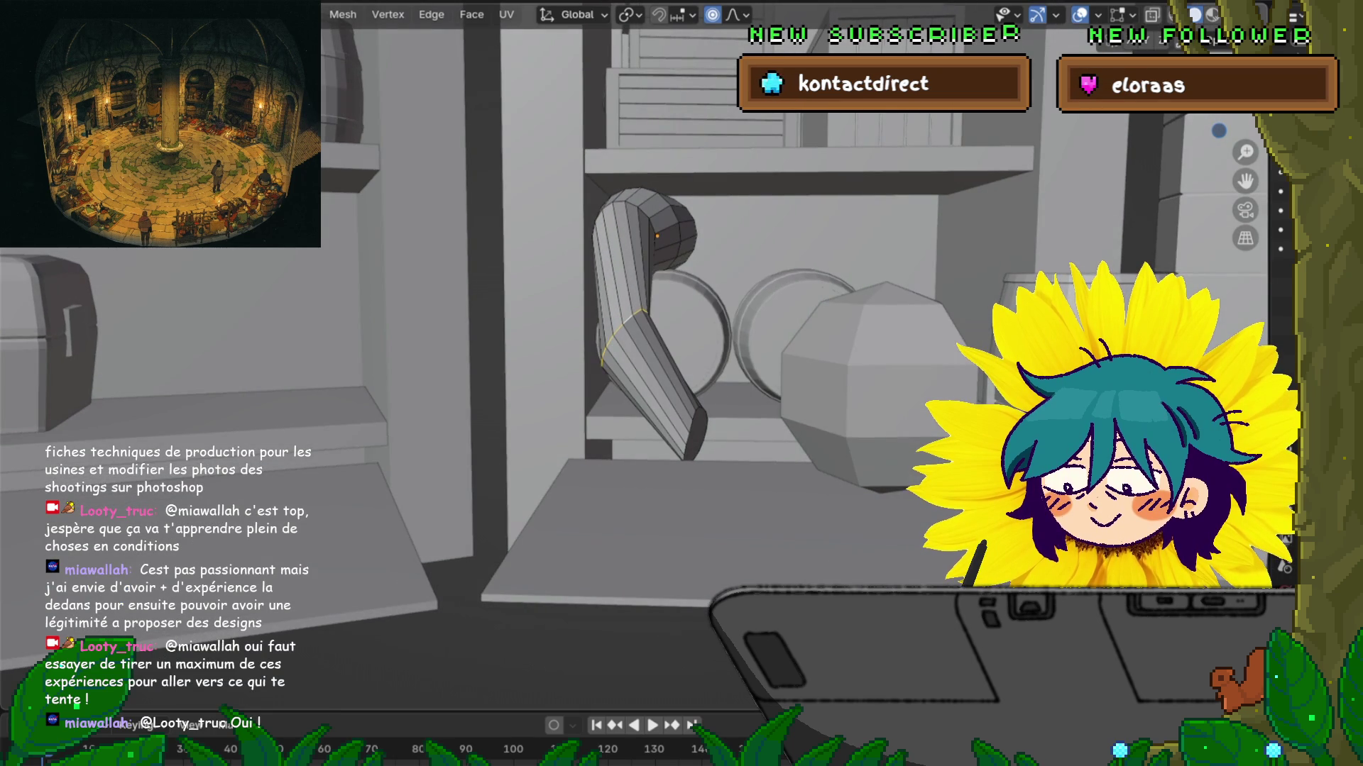
{"action": "key", "text": "ctrl+KP_Add"}
{"action": "key", "text": "ctrl+KP_Add"}
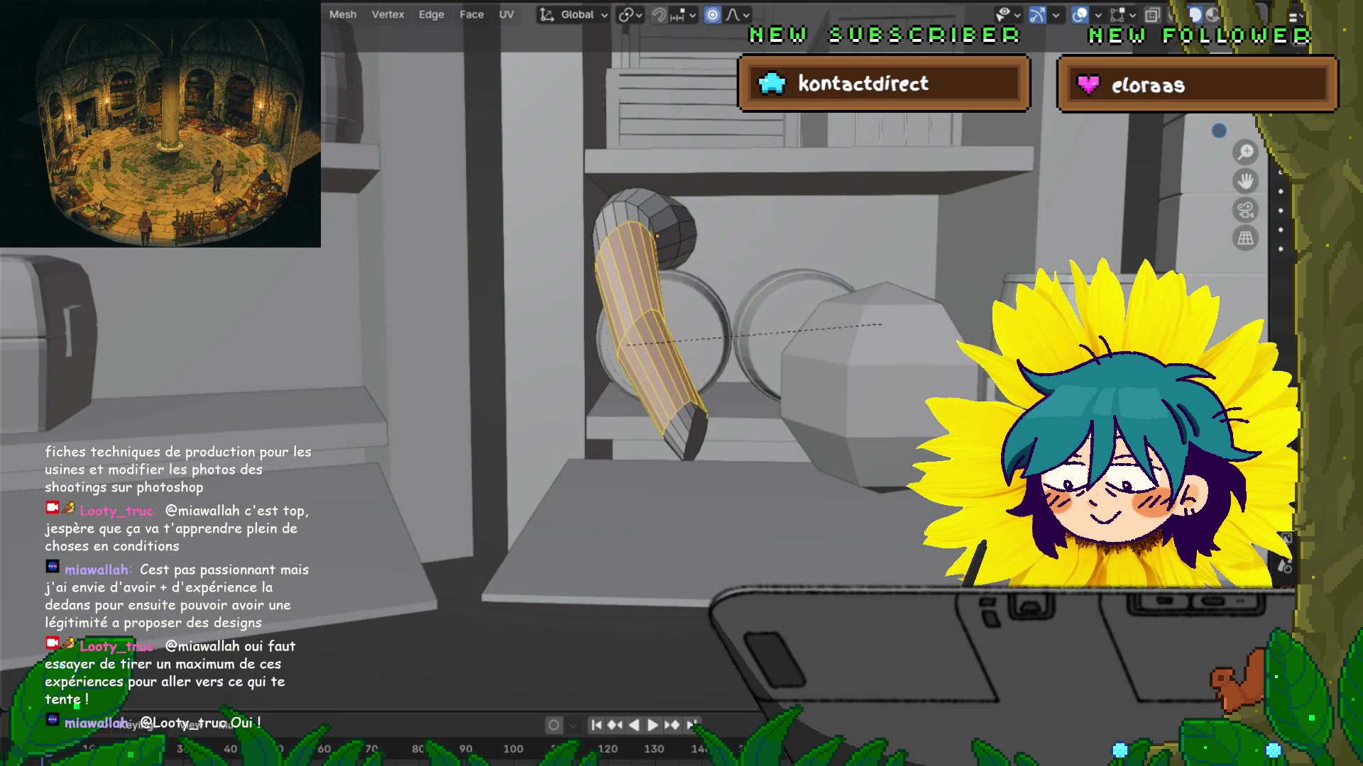
{"action": "key", "text": "r"}
{"action": "key", "text": "Escape"}
{"action": "key", "text": "ctrl+KP_Subtract"}
{"action": "key", "text": "ctrl+KP_Subtract"}
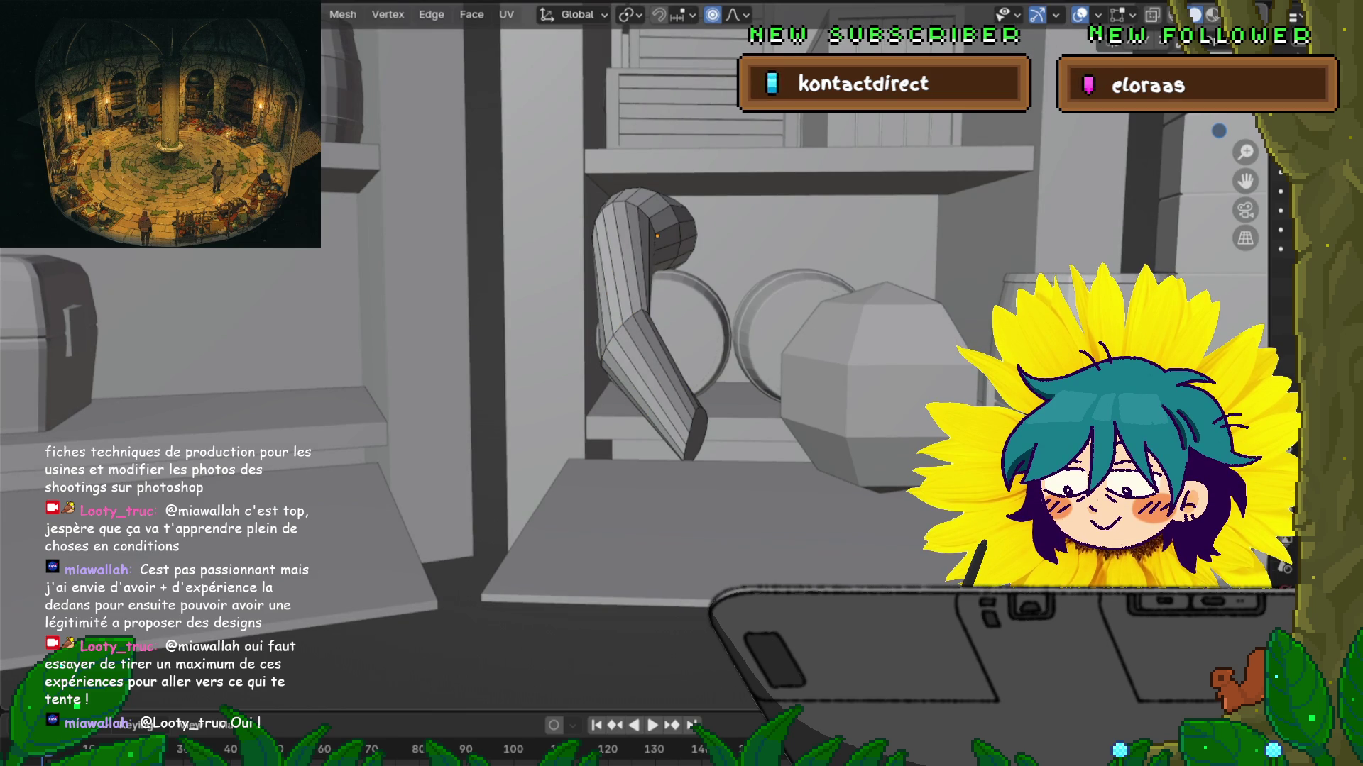
Step: Shift the lower-tip end cap about 0.12 m with soft falloff
{"action": "left_click", "coordinate": [695, 435]}
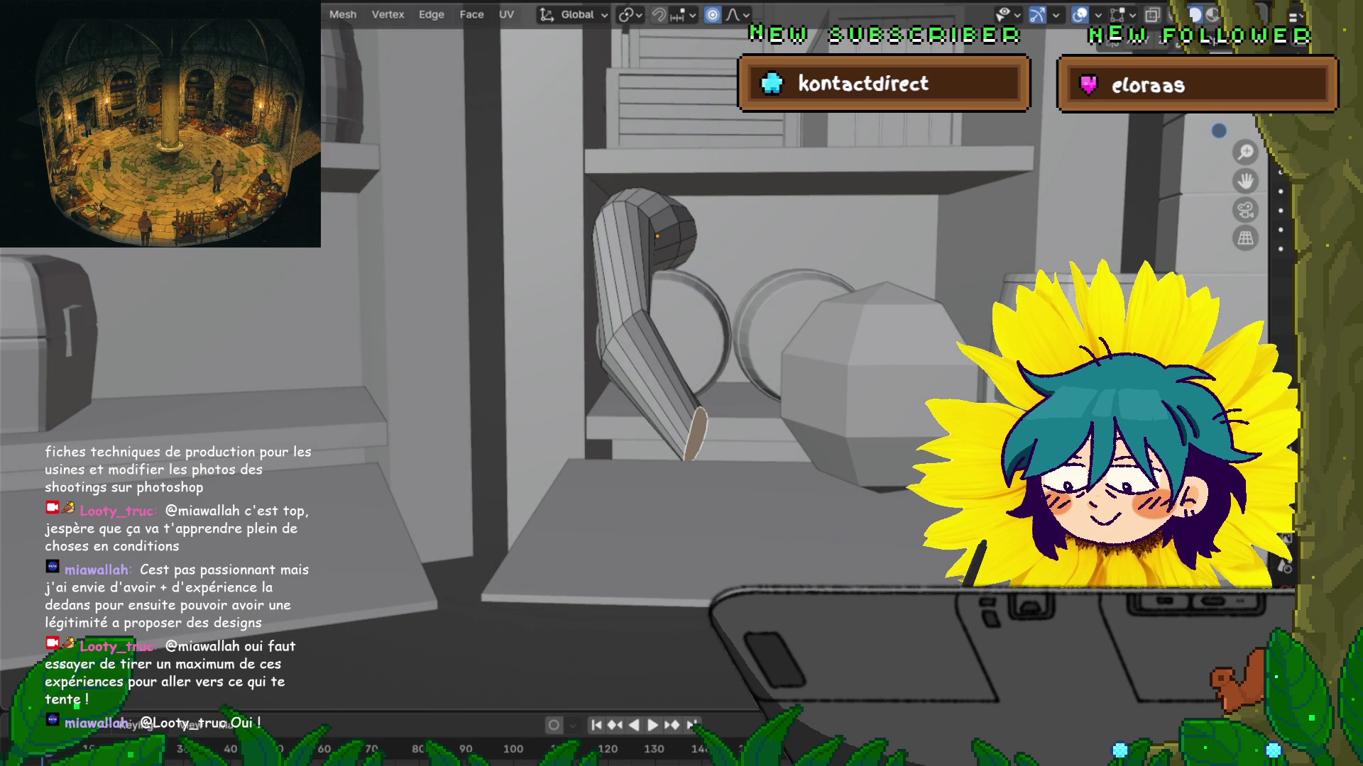
{"action": "middle_click_drag", "start_coordinate": [682, 383], "coordinate": [682, 397]}
{"action": "key", "text": "g"}
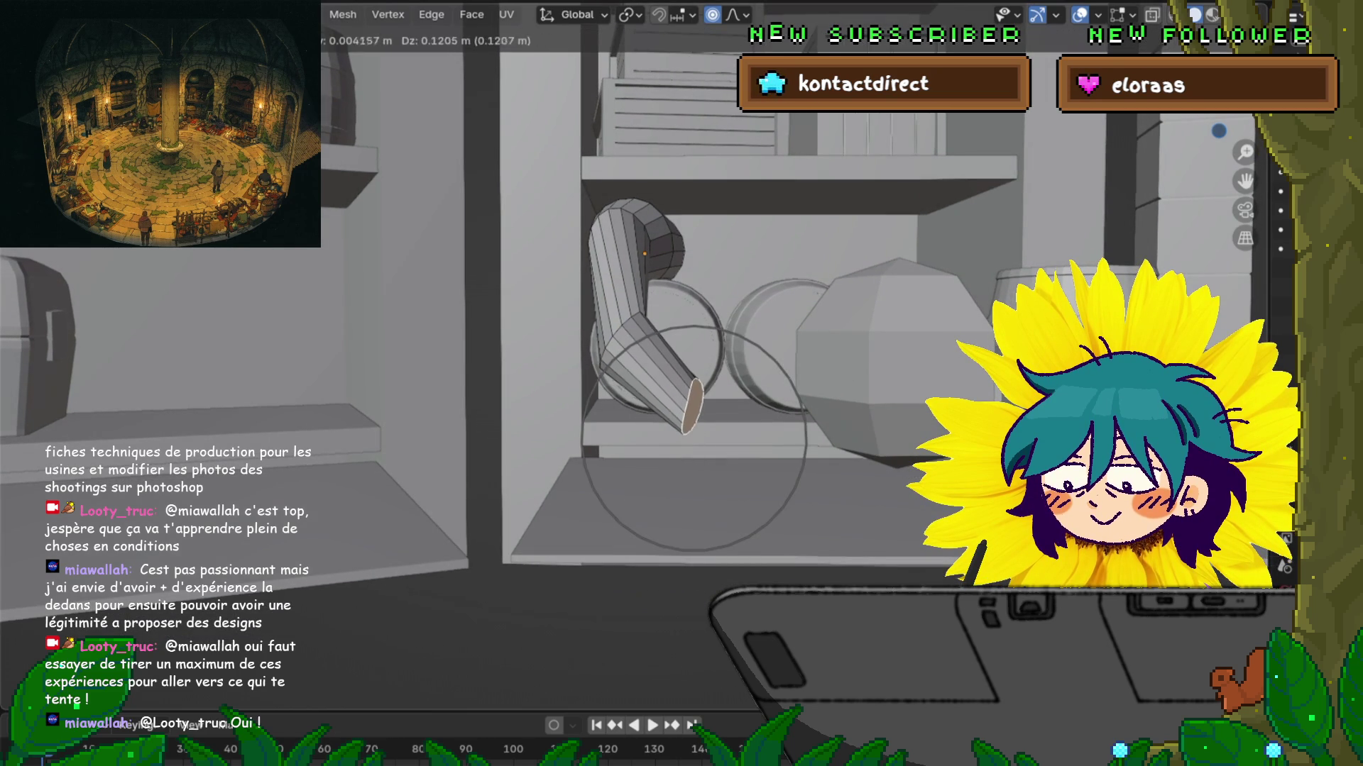
{"action": "key", "text": "Return"}
{"action": "middle_click_drag", "start_coordinate": [681, 383], "coordinate": [699, 511]}
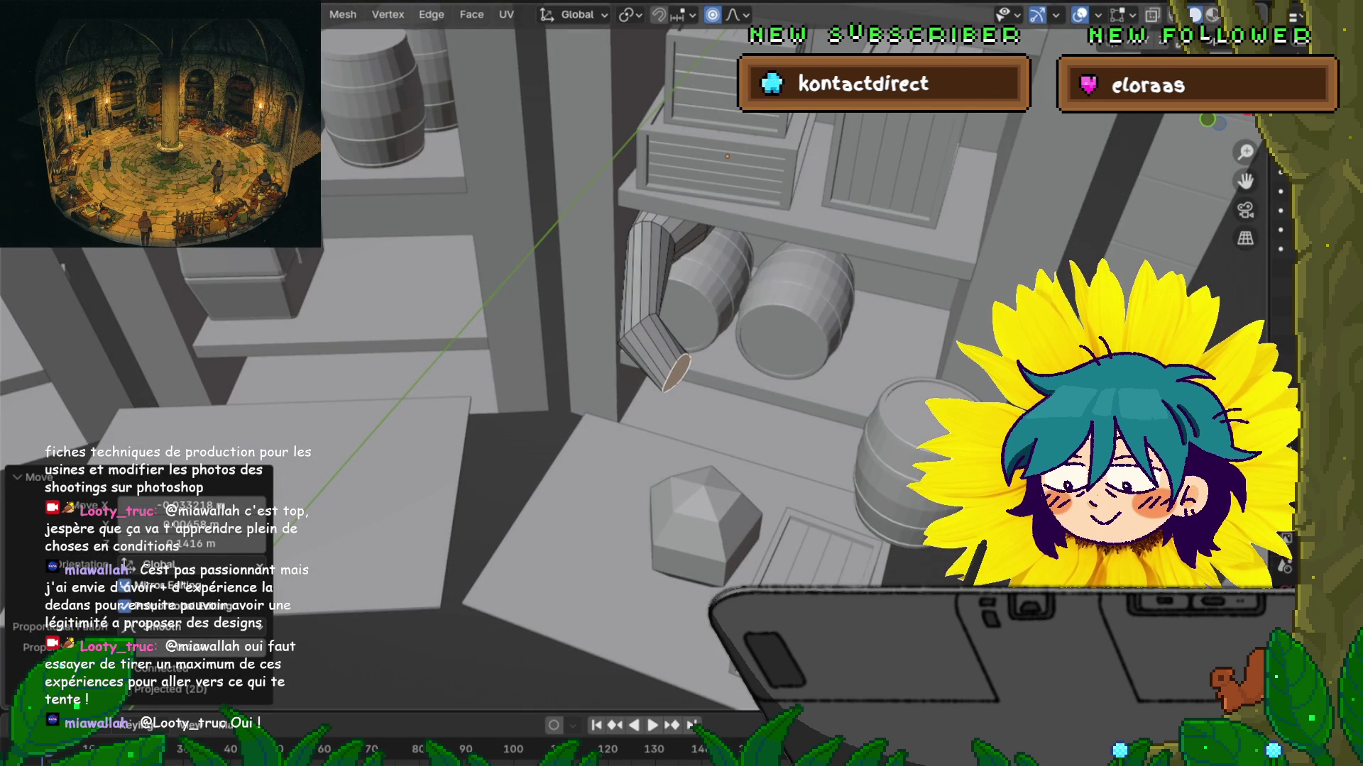
Step: Scale down the tube's lower end with adjusted falloff so it tapers
{"action": "scroll", "coordinate": [660, 366], "scroll_direction": "down", "scroll_amount": 3}
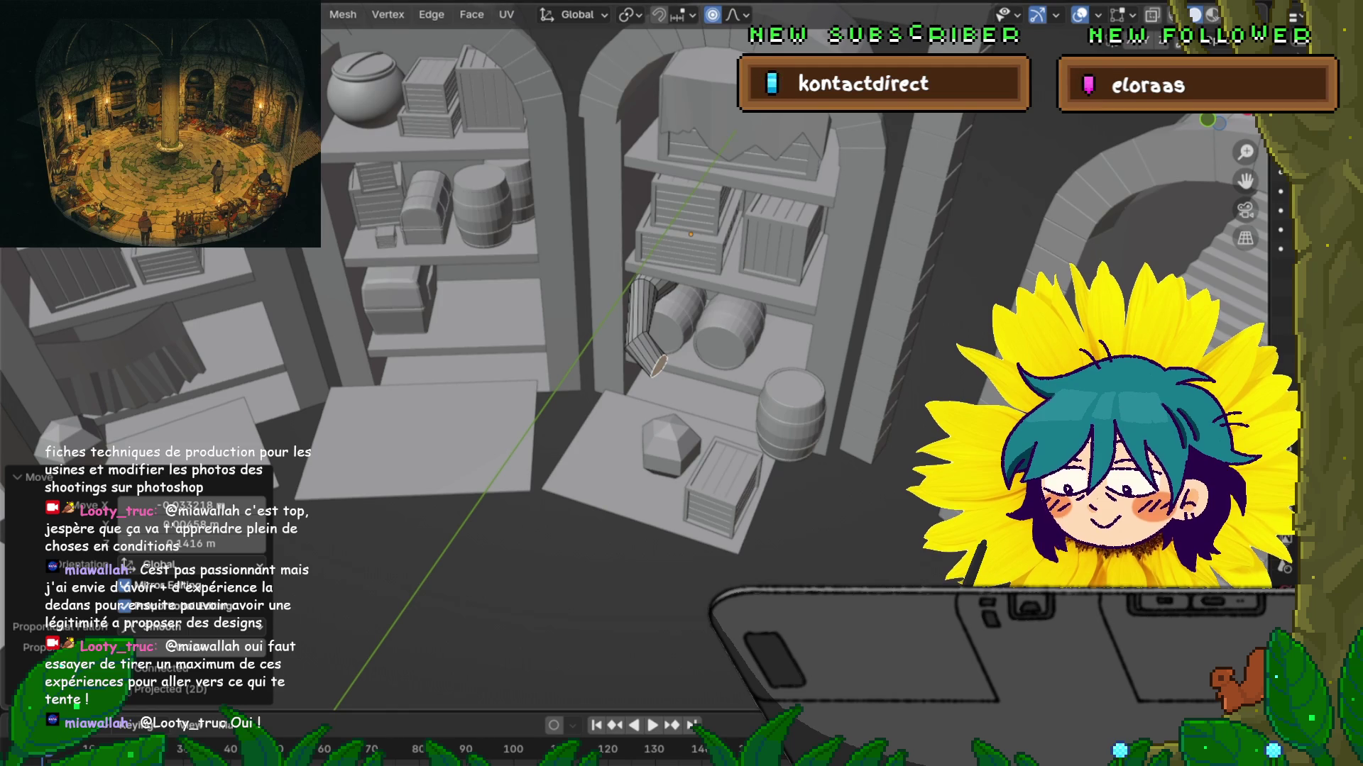
{"action": "mouse_move", "coordinate": [660, 366]}
{"action": "middle_mouse_down", "text": "shift"}
{"action": "mouse_move", "coordinate": [715, 339]}
{"action": "mouse_move", "coordinate": [710, 291]}
{"action": "mouse_move", "coordinate": [752, 298]}
{"action": "middle_mouse_up", "text": "shift"}
{"action": "scroll", "coordinate": [710, 337], "scroll_direction": "up", "scroll_amount": 5}
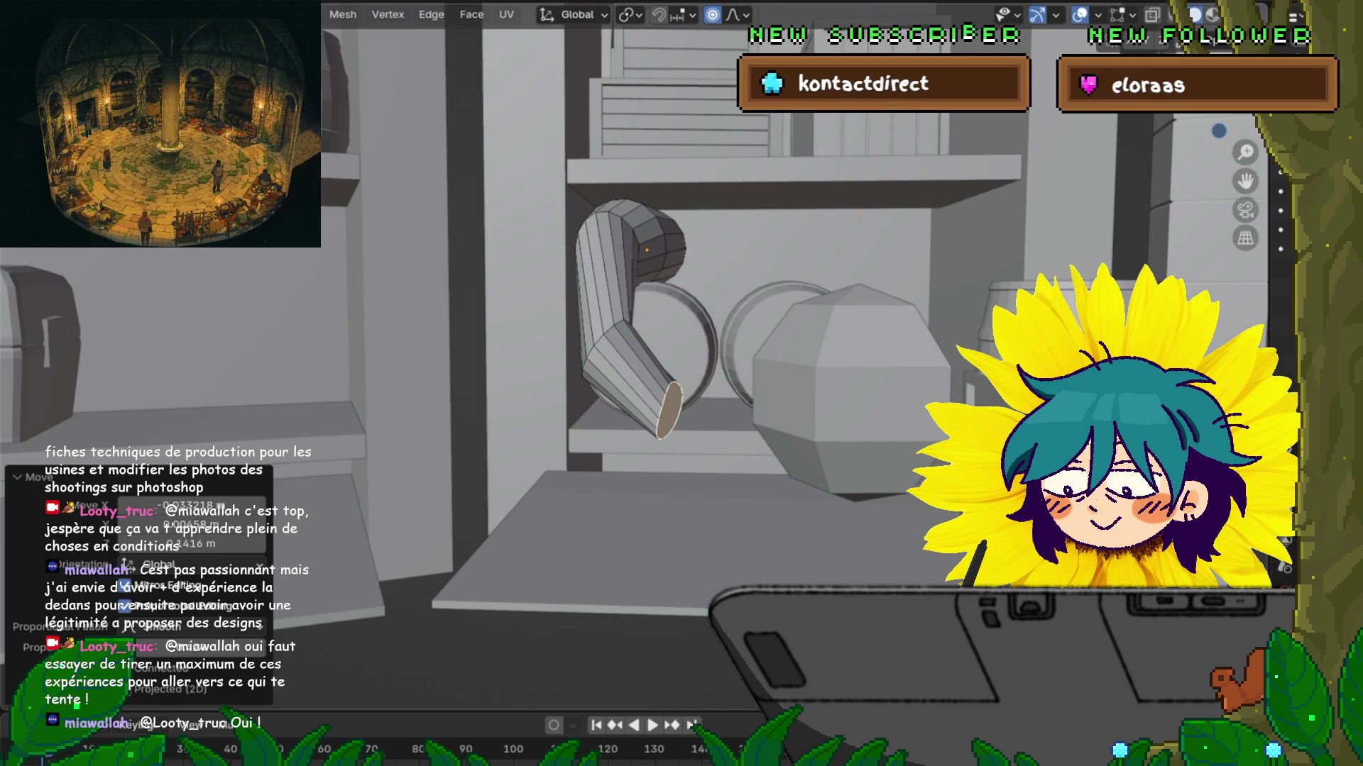
{"action": "scroll", "coordinate": [722, 332], "scroll_direction": "up", "scroll_amount": 3}
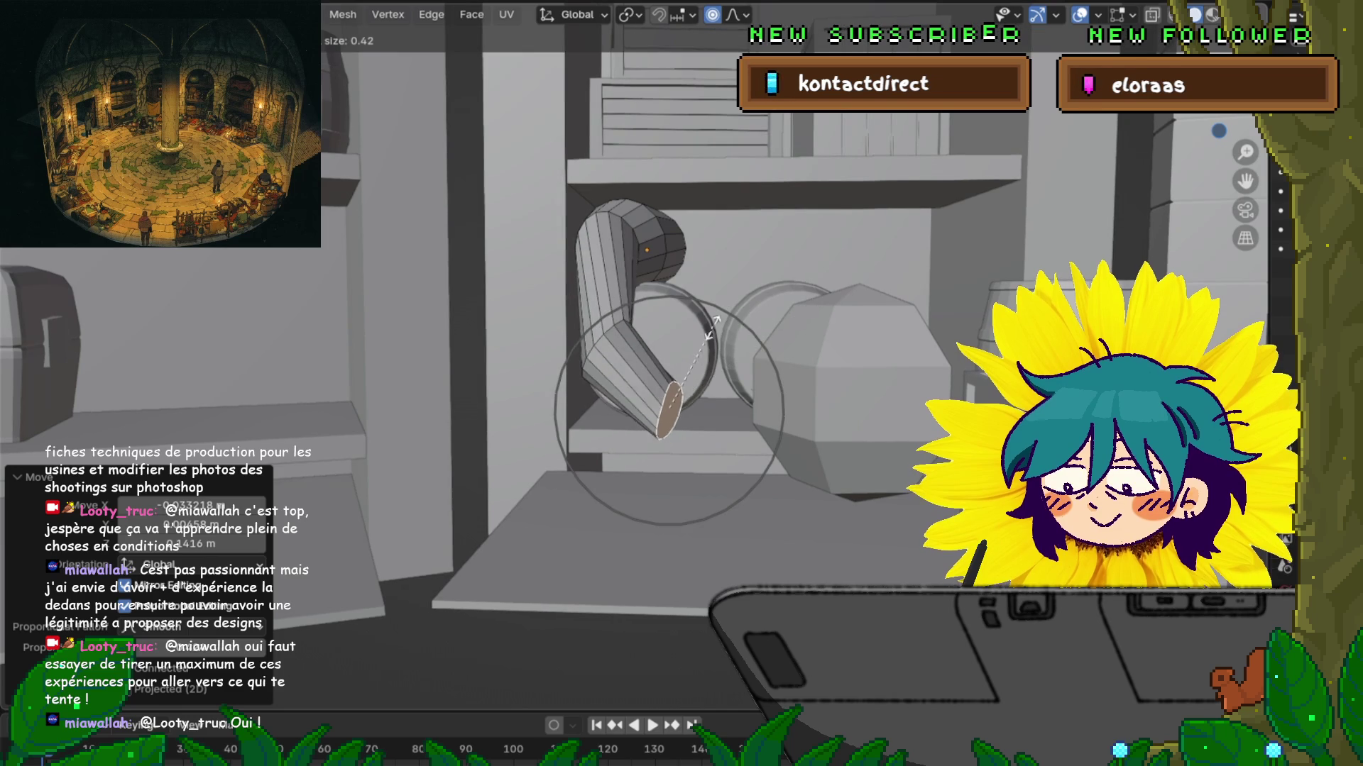
{"action": "scroll", "coordinate": [697, 332], "scroll_direction": "down", "scroll_amount": 15}
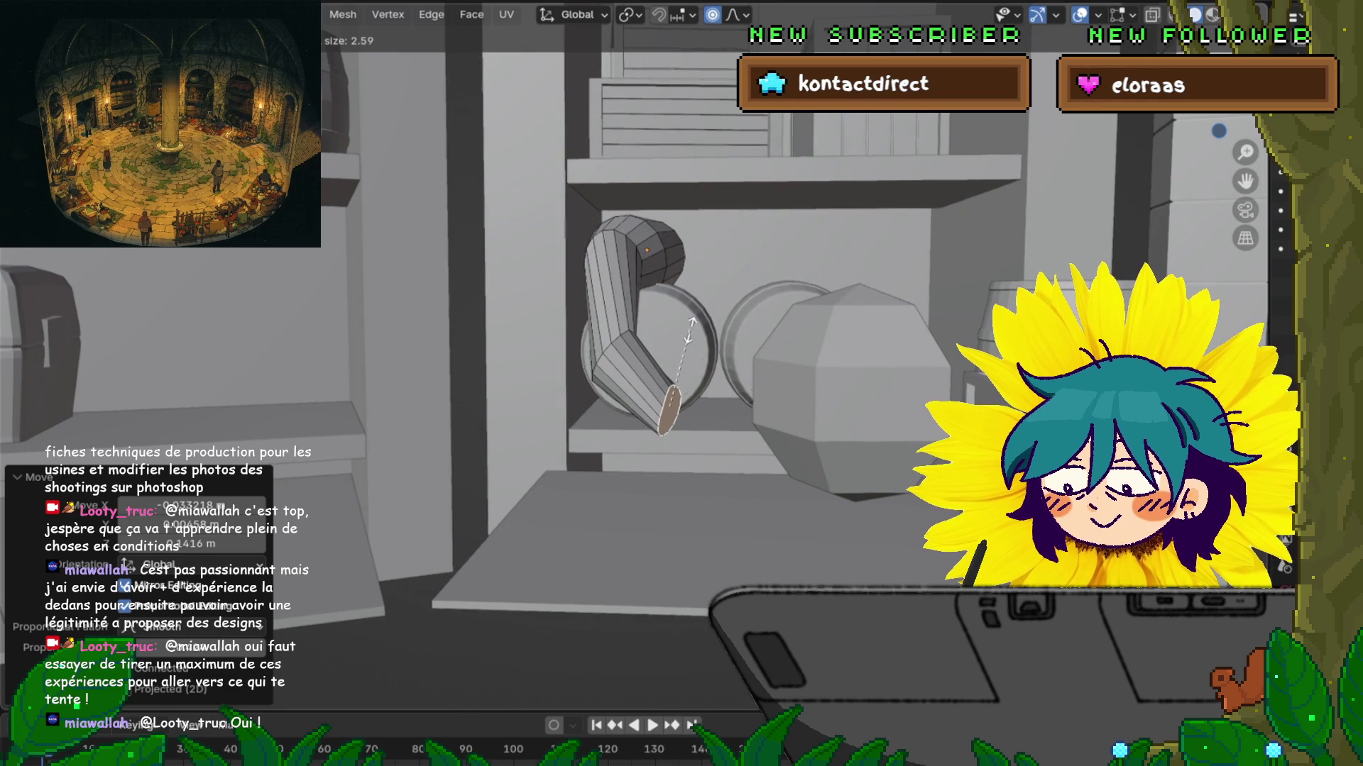
{"action": "left_click", "coordinate": [694, 337]}
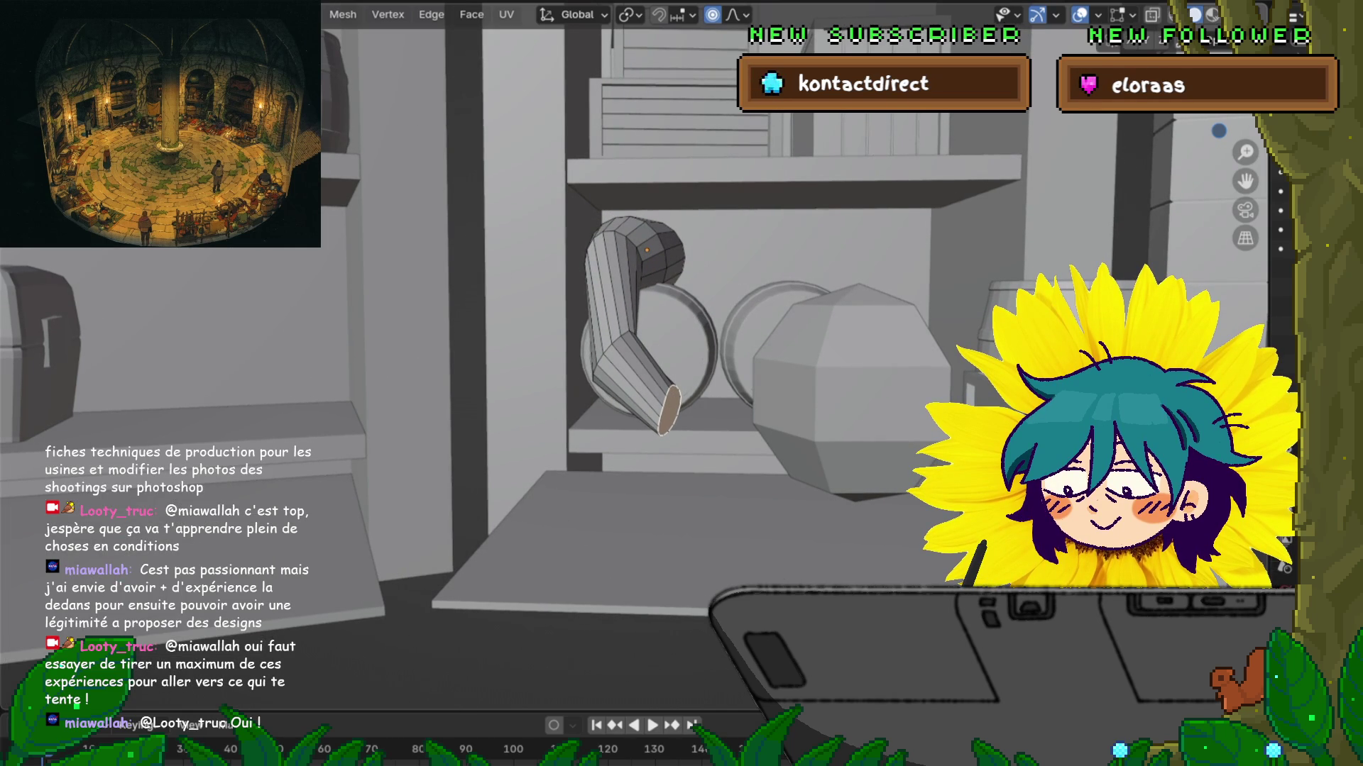
Step: Try a further scale of the end face, then cancel it
{"action": "middle_click_drag", "start_coordinate": [681, 355], "coordinate": [656, 291]}
{"action": "key", "text": "s"}
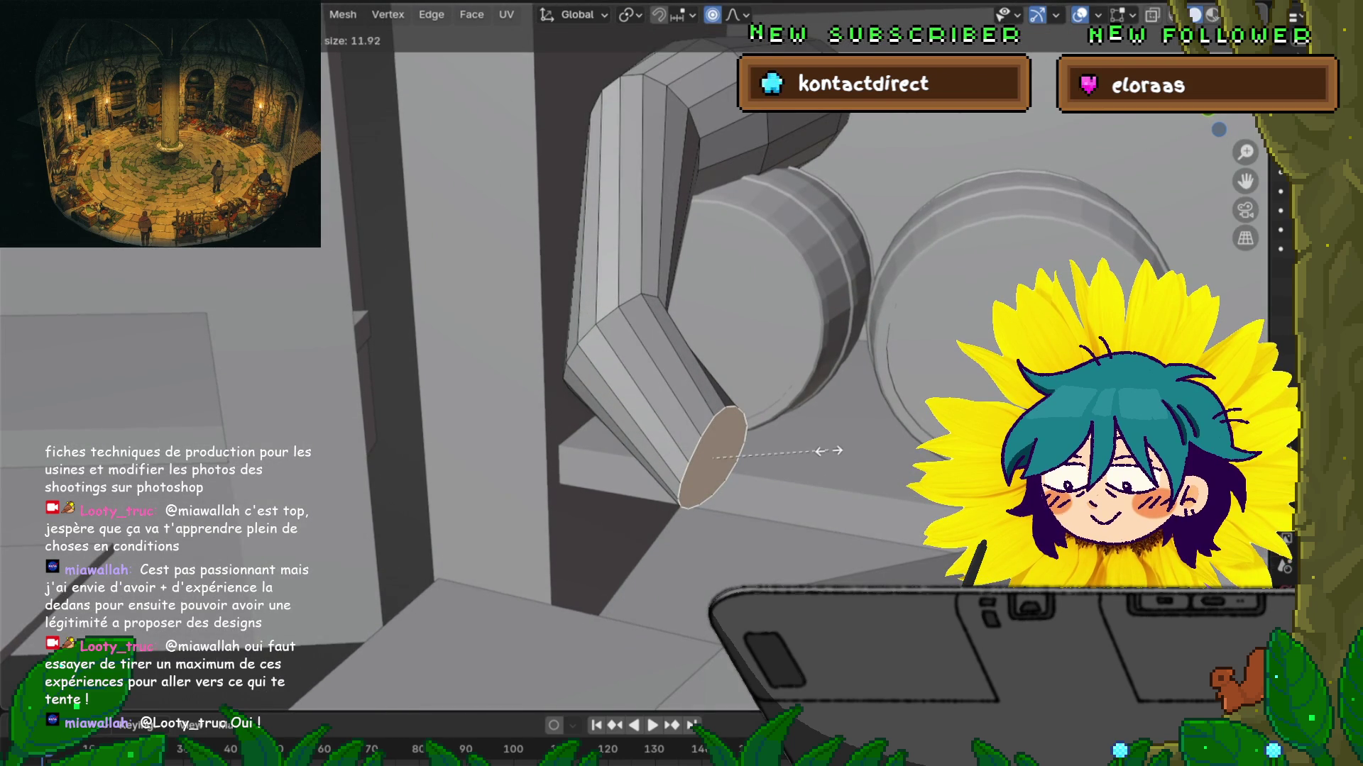
{"action": "scroll", "coordinate": [828, 450], "scroll_direction": "up", "scroll_amount": 20}
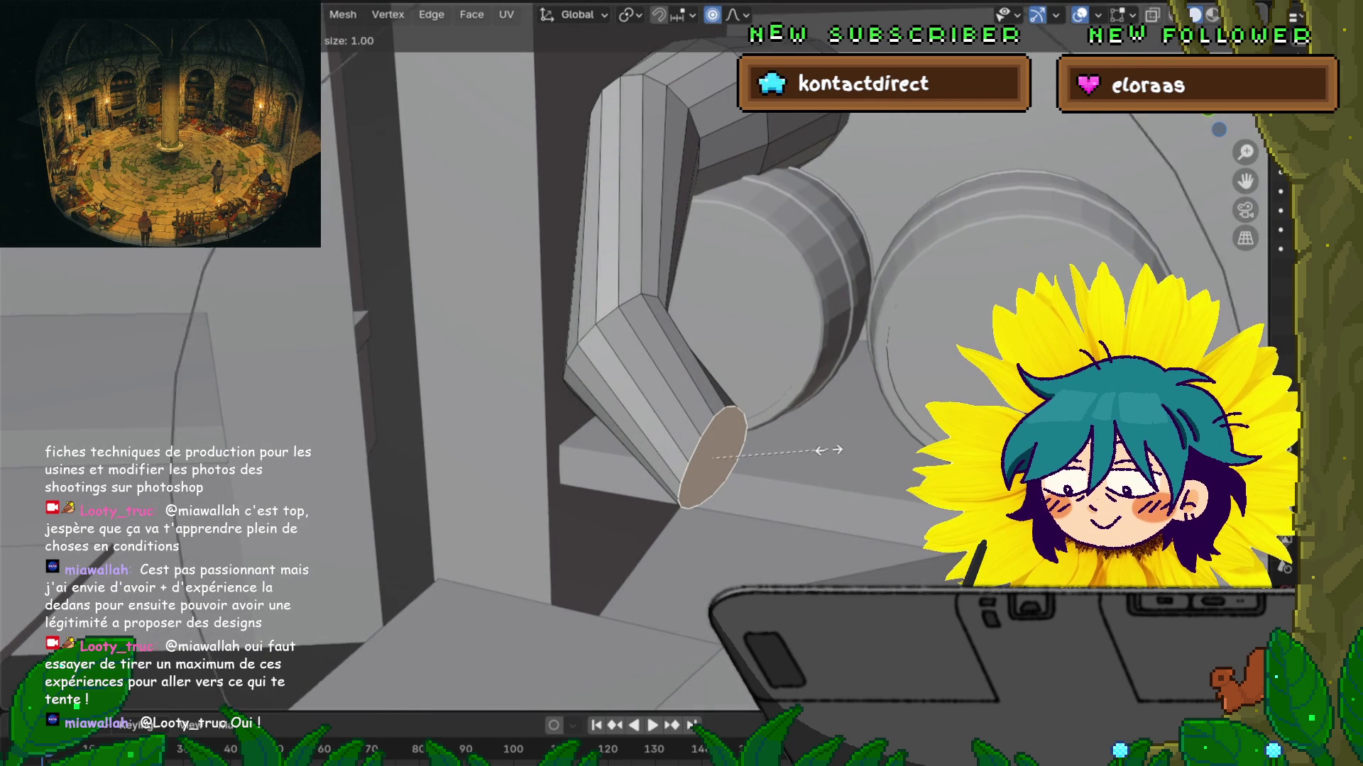
{"action": "scroll", "coordinate": [823, 450], "scroll_direction": "down", "scroll_amount": 10}
{"action": "scroll", "coordinate": [823, 450], "scroll_direction": "up", "scroll_amount": 6}
{"action": "key", "text": "Escape"}
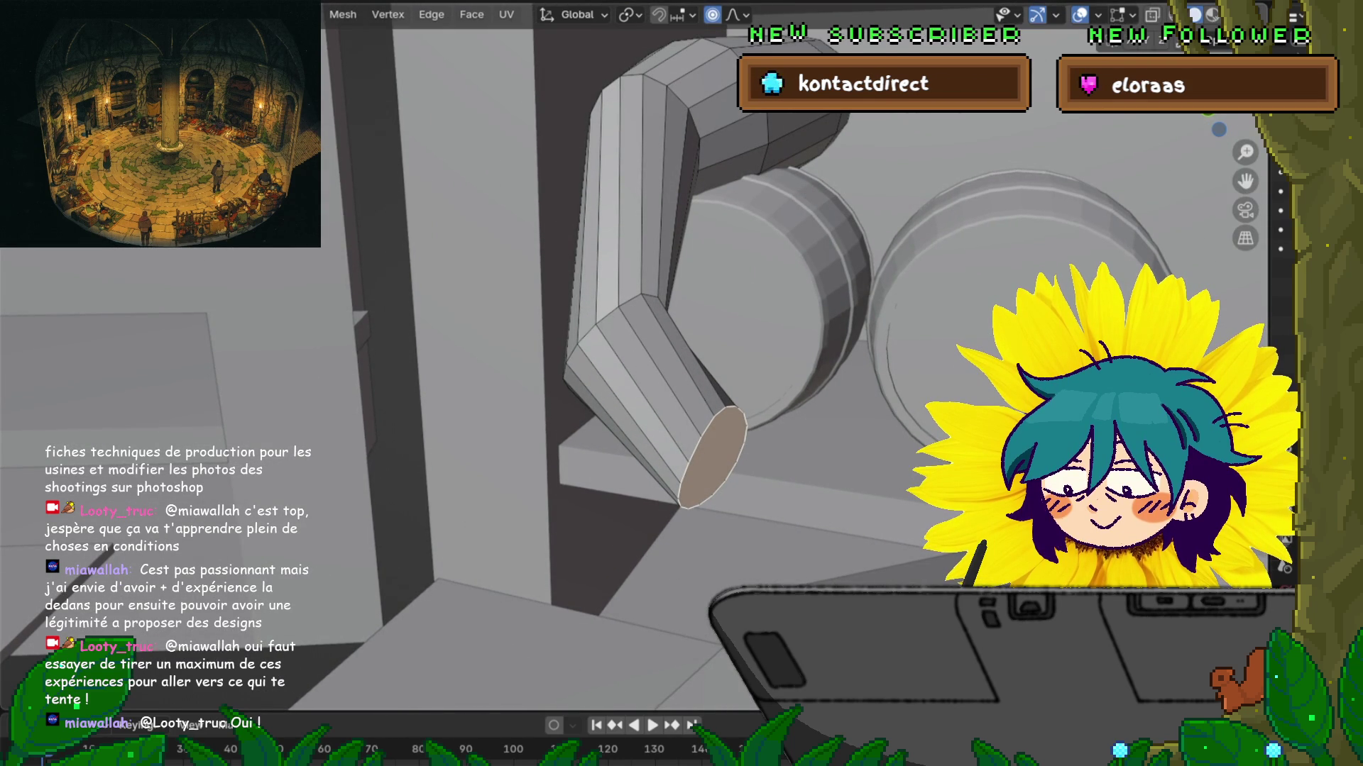
{"action": "middle_click_drag", "start_coordinate": [709, 319], "coordinate": [717, 383]}
Step: Extrude a smaller, tilted new segment from the tube's end face
{"action": "key", "text": "e"}
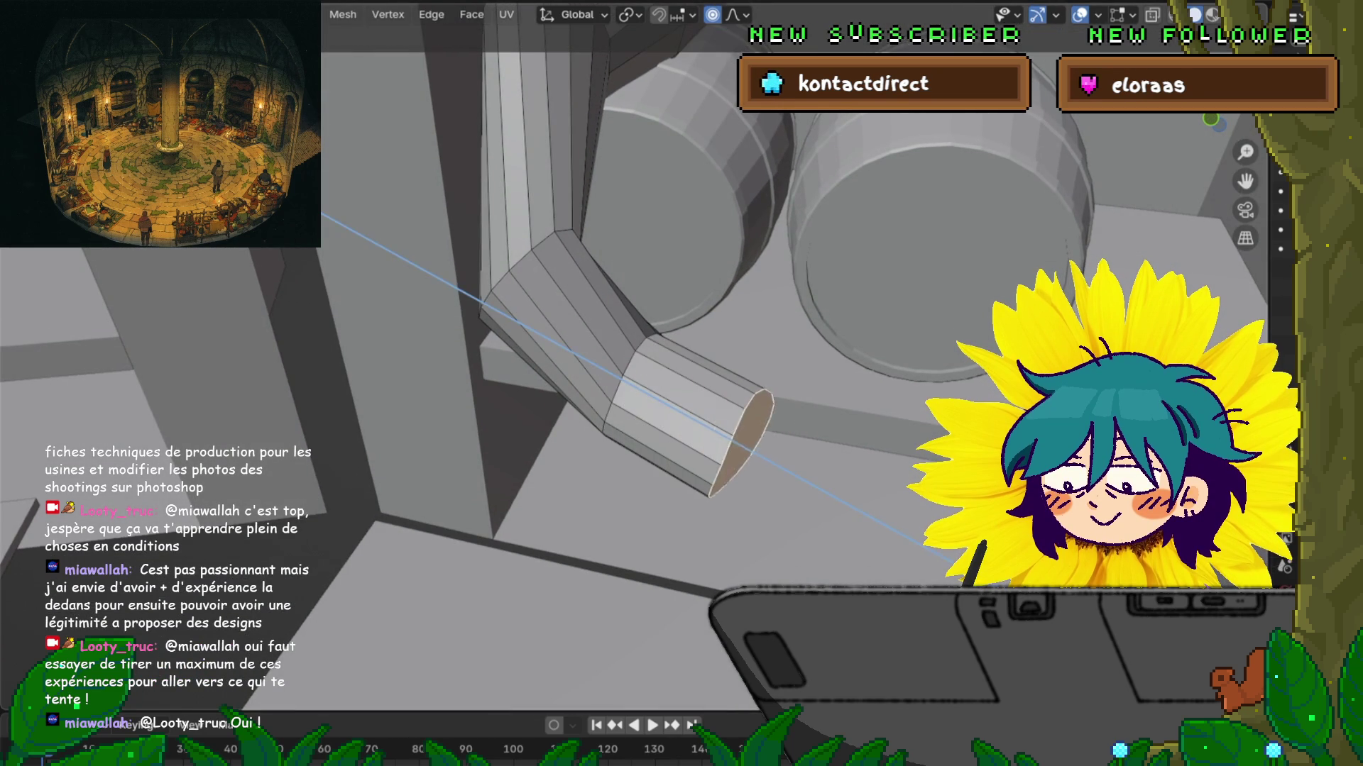
{"action": "key", "text": "Return"}
{"action": "key", "text": "s"}
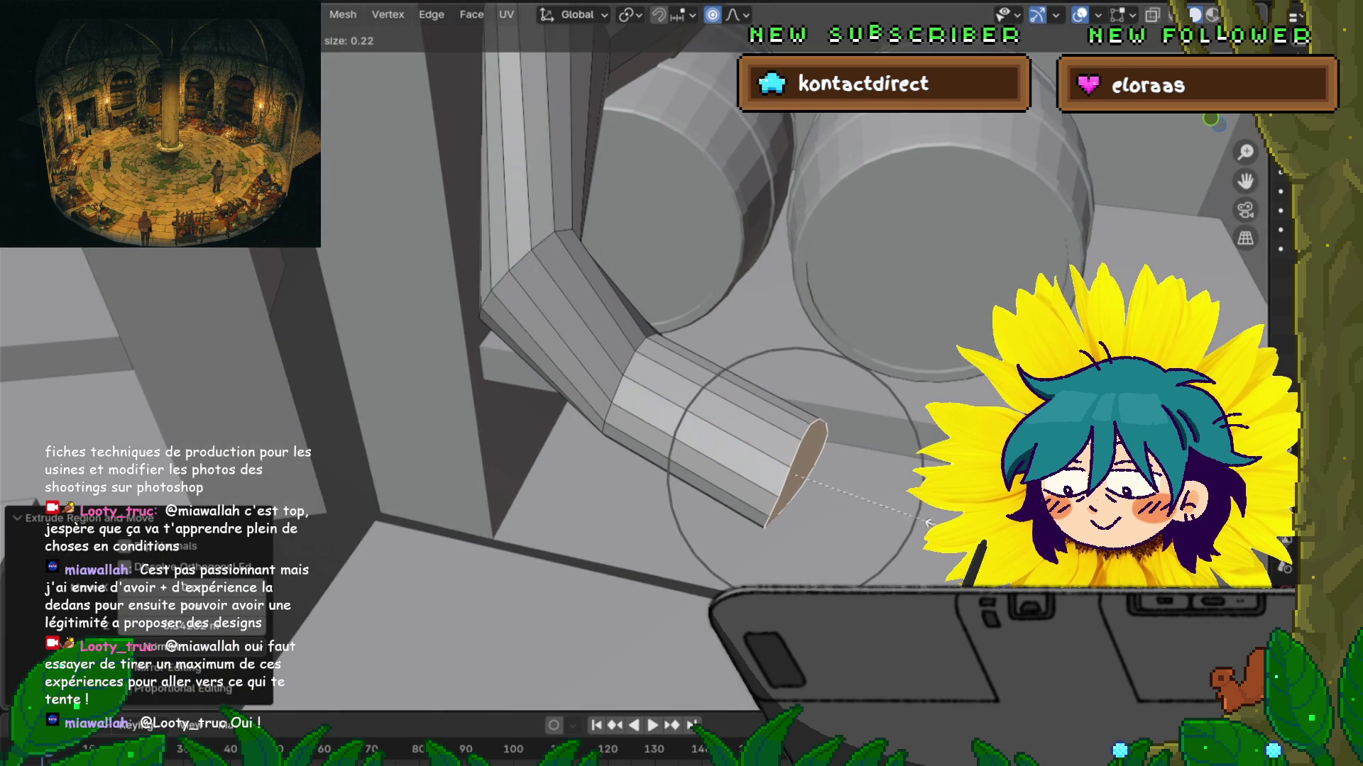
{"action": "key", "text": "Return"}
{"action": "middle_click_drag", "start_coordinate": [710, 355], "coordinate": [709, 426]}
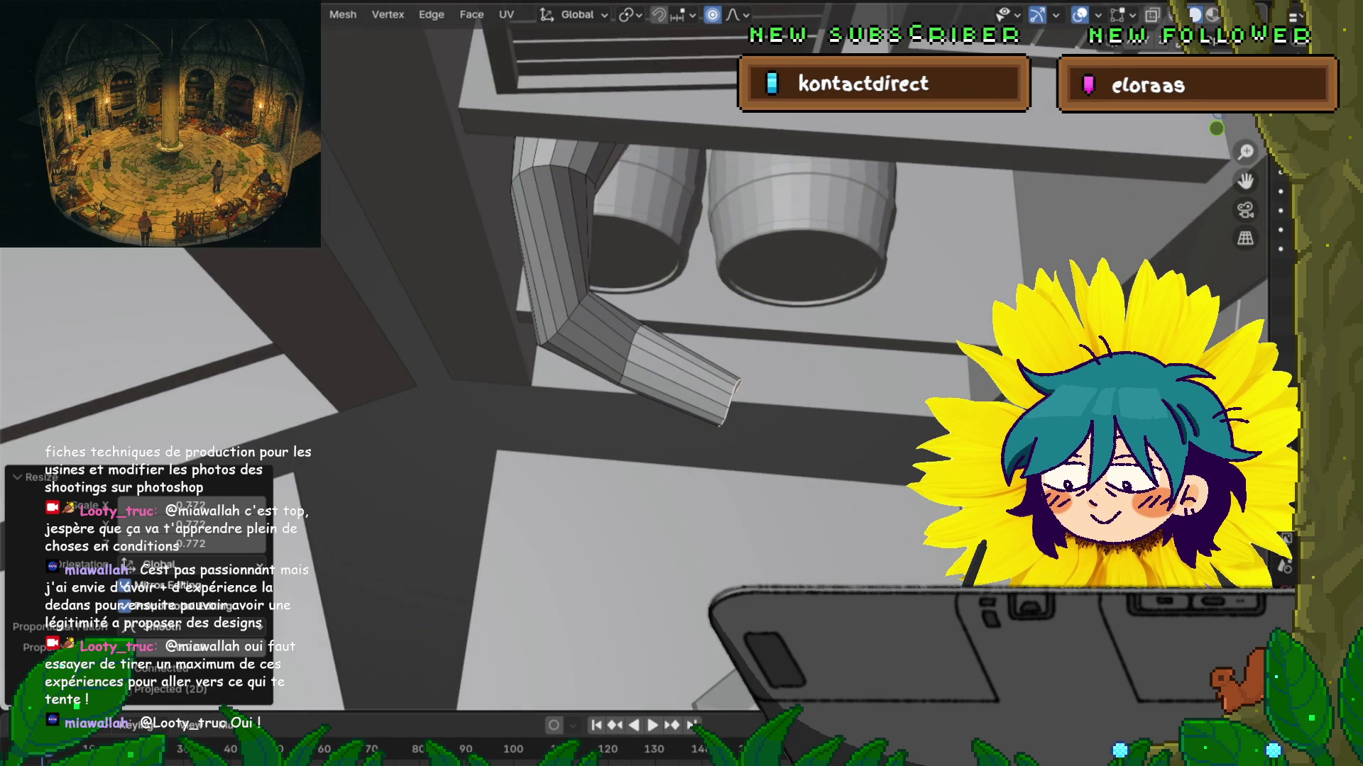
{"action": "key", "text": "r"}
{"action": "key", "text": "Return"}
{"action": "key", "text": "g"}
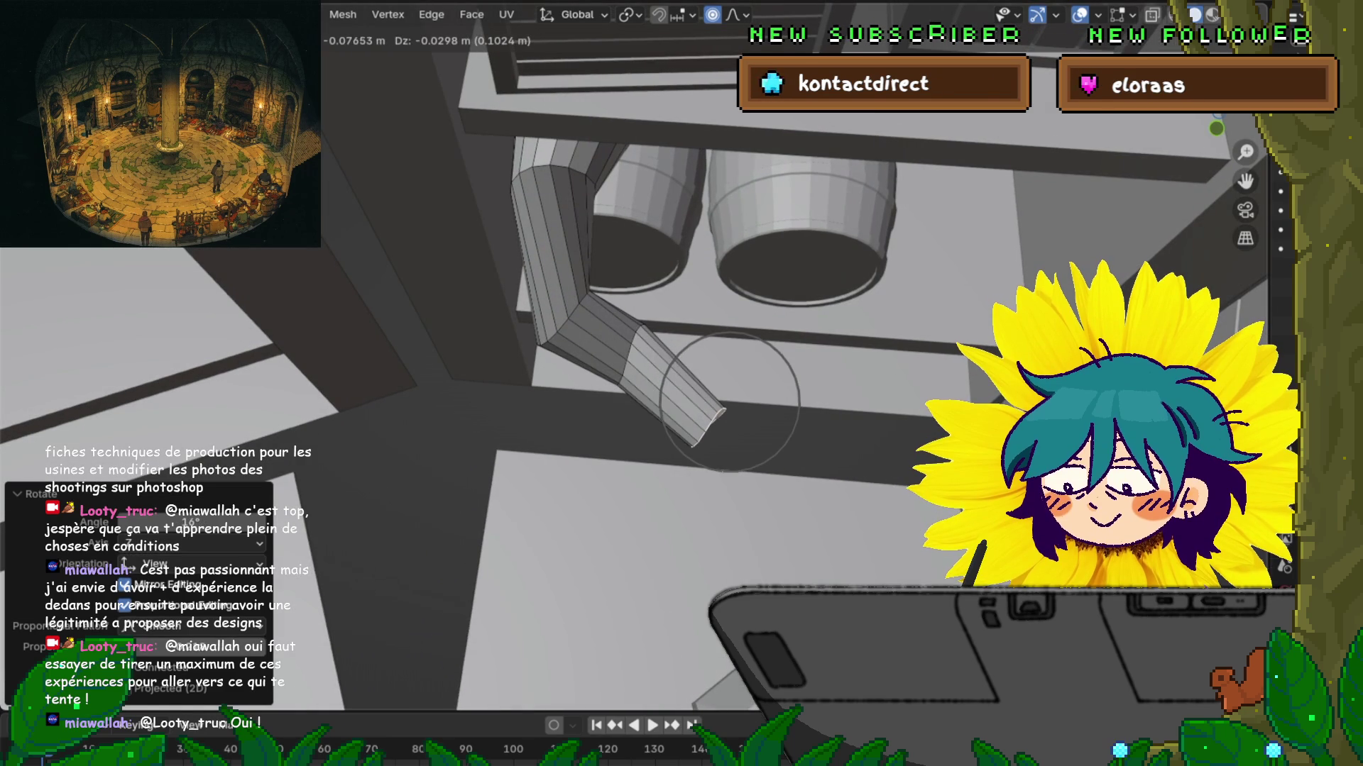
{"action": "key", "text": "Return"}
Step: Move the tip along Z, then extrude another smaller, rotated tip segment
{"action": "mouse_move", "coordinate": [709, 397]}
{"action": "middle_mouse_down"}
{"action": "mouse_move", "coordinate": [709, 355]}
{"action": "mouse_move", "coordinate": [675, 334]}
{"action": "middle_mouse_up"}
{"action": "key", "text": "g"}
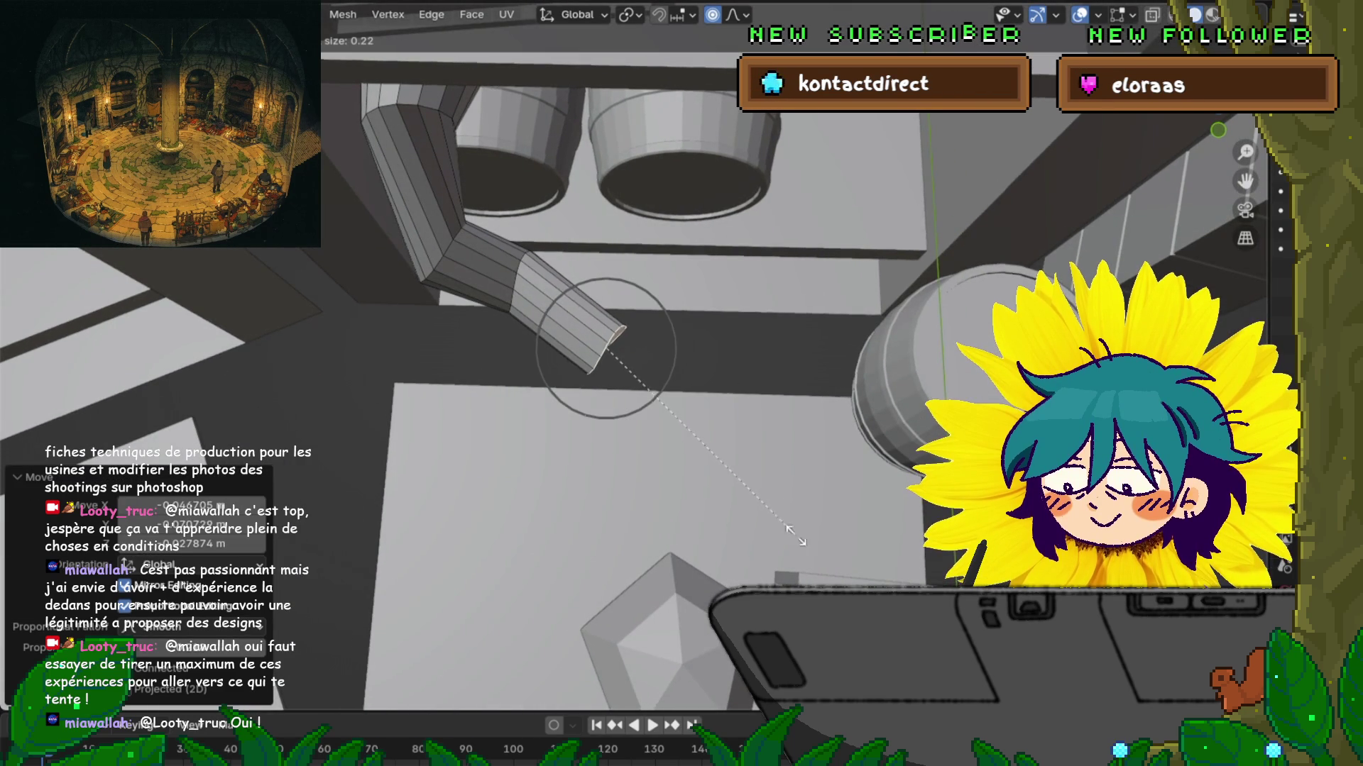
{"action": "key", "text": "z"}
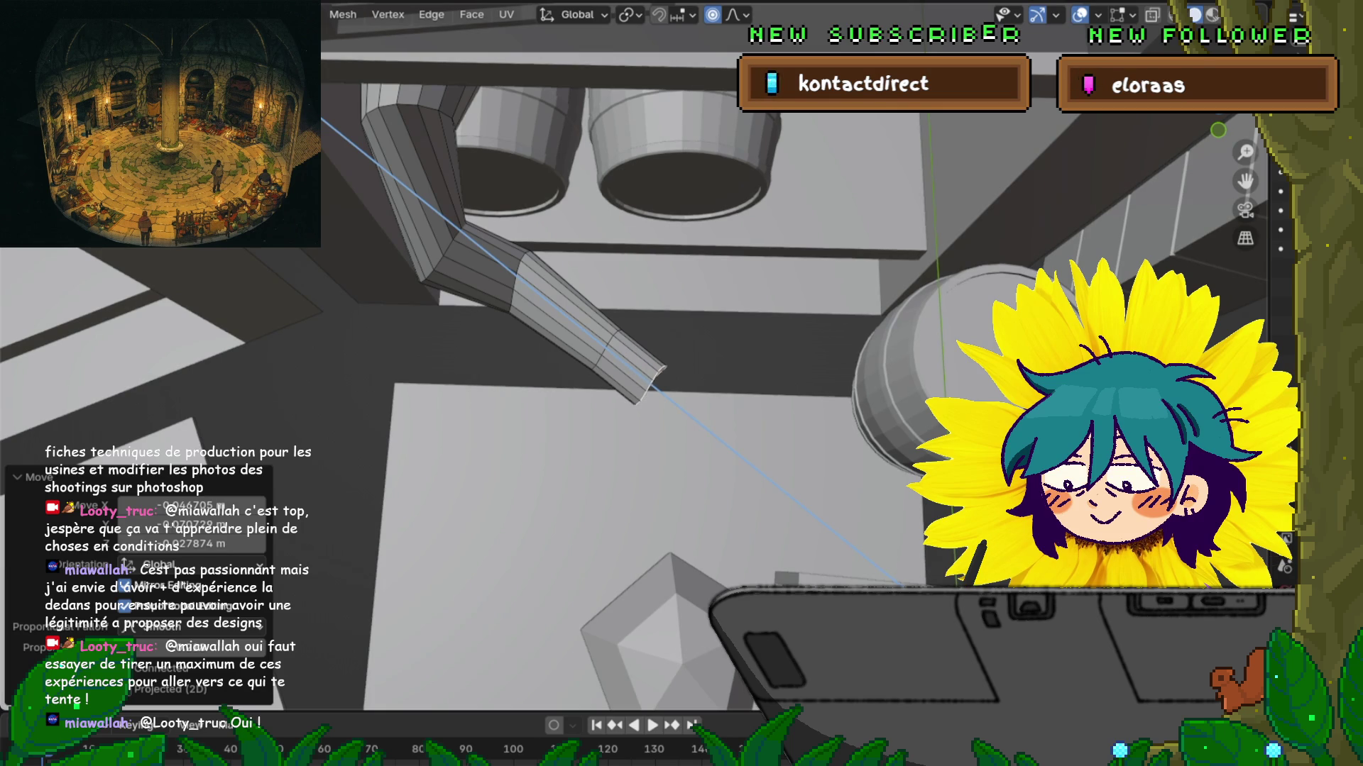
{"action": "key", "text": "Return"}
{"action": "key", "text": "e"}
{"action": "key", "text": "r"}
{"action": "key", "text": "Return"}
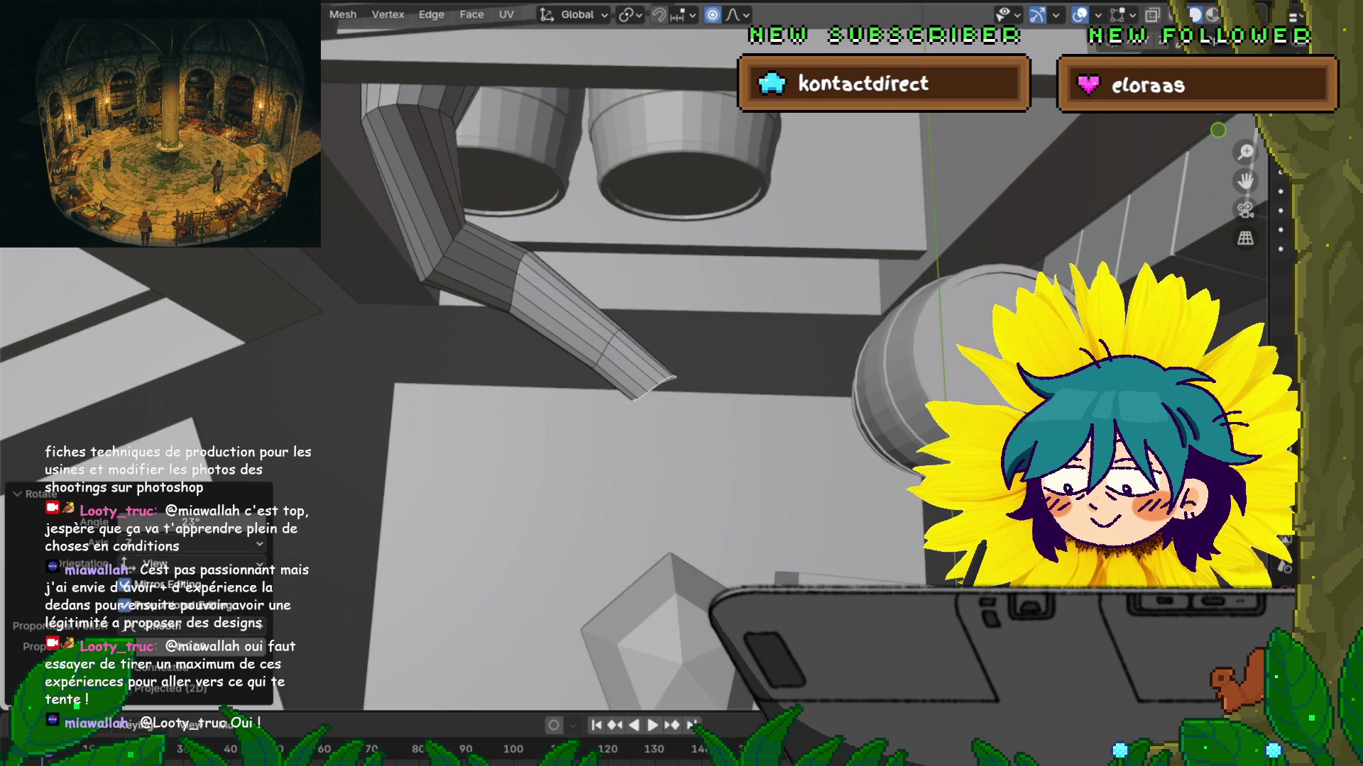
{"action": "key", "text": "s"}
{"action": "key", "text": "Return"}
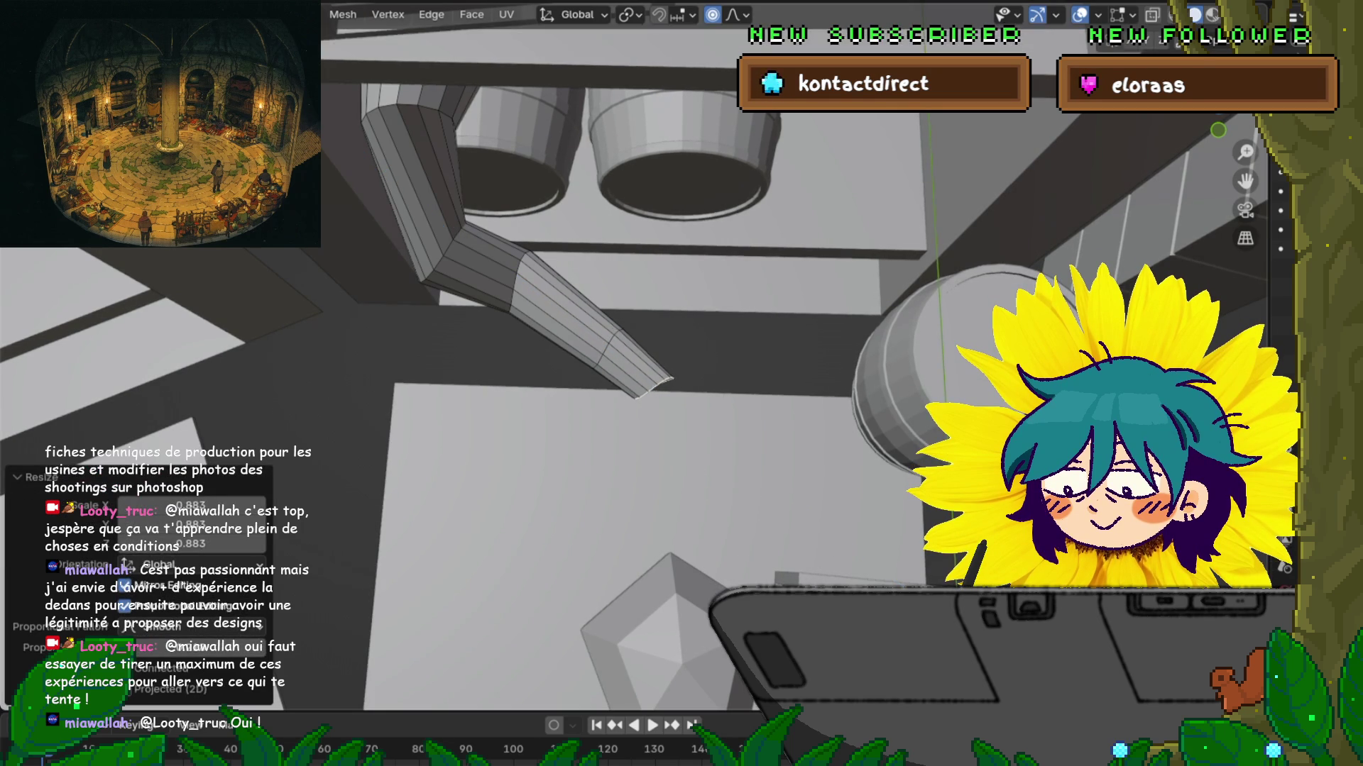
{"action": "key", "text": "g"}
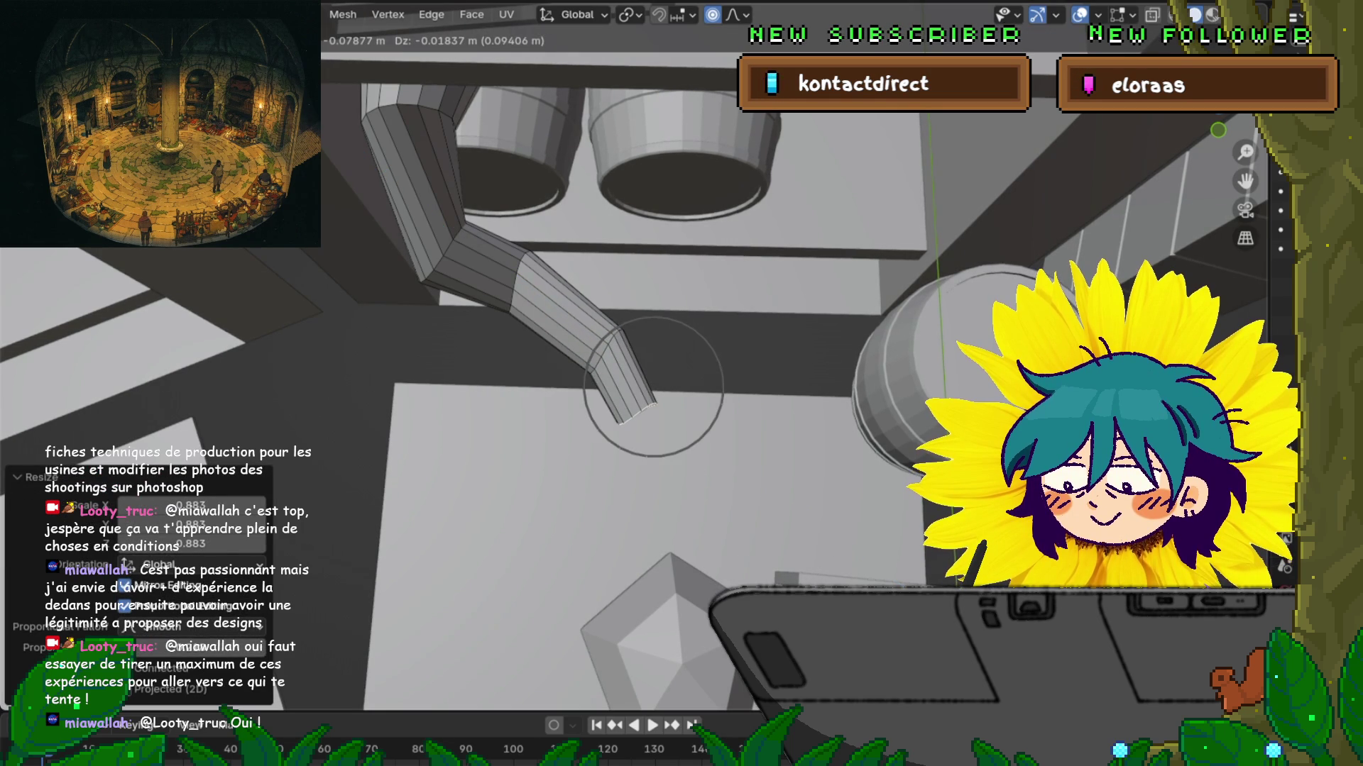
{"action": "key", "text": "Return"}
Step: Select and grow a loop around the bend, try a bevel, then undo it
{"action": "middle_click_drag", "start_coordinate": [709, 355], "coordinate": [639, 319]}
{"action": "scroll", "coordinate": [639, 319], "scroll_direction": "up", "scroll_amount": 3}
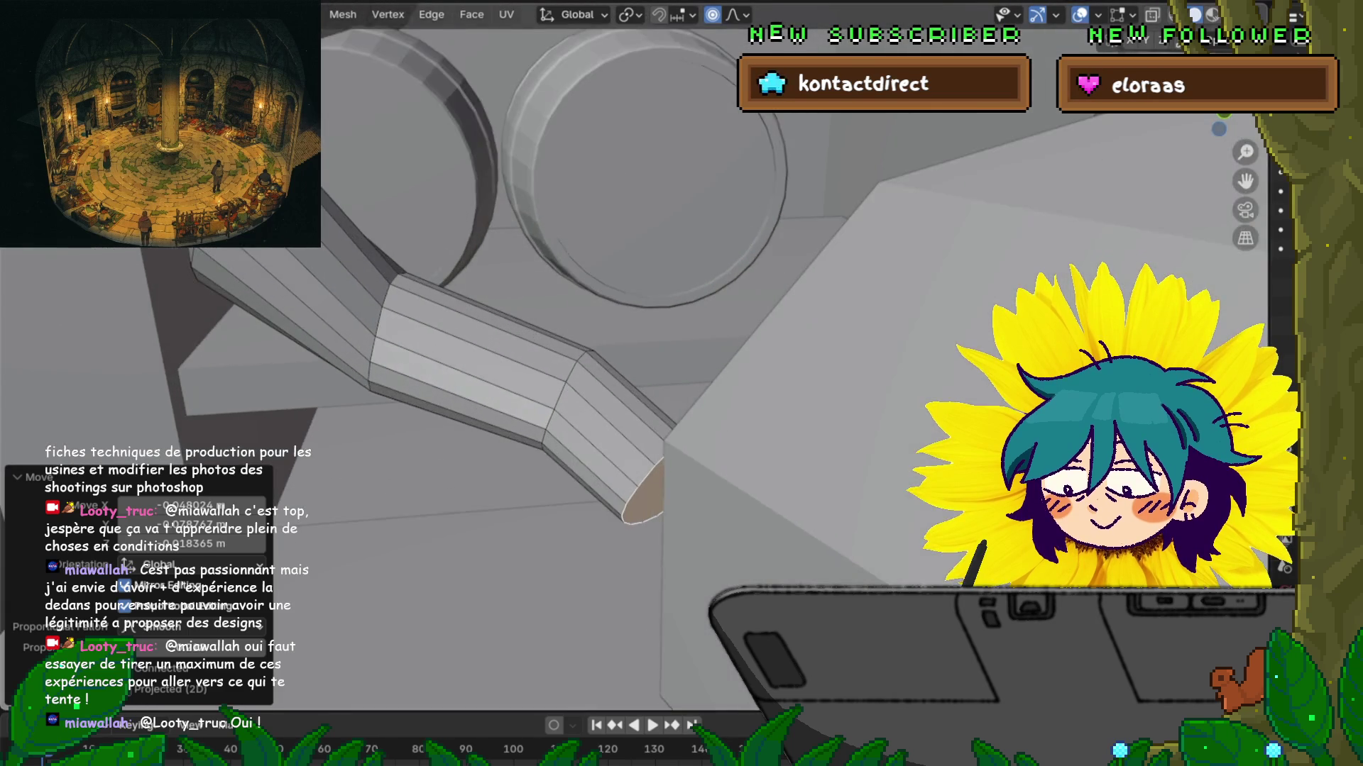
{"action": "scroll", "coordinate": [781, 369], "scroll_direction": "down", "scroll_amount": 4}
{"action": "left_click", "coordinate": [430, 205], "text": "alt"}
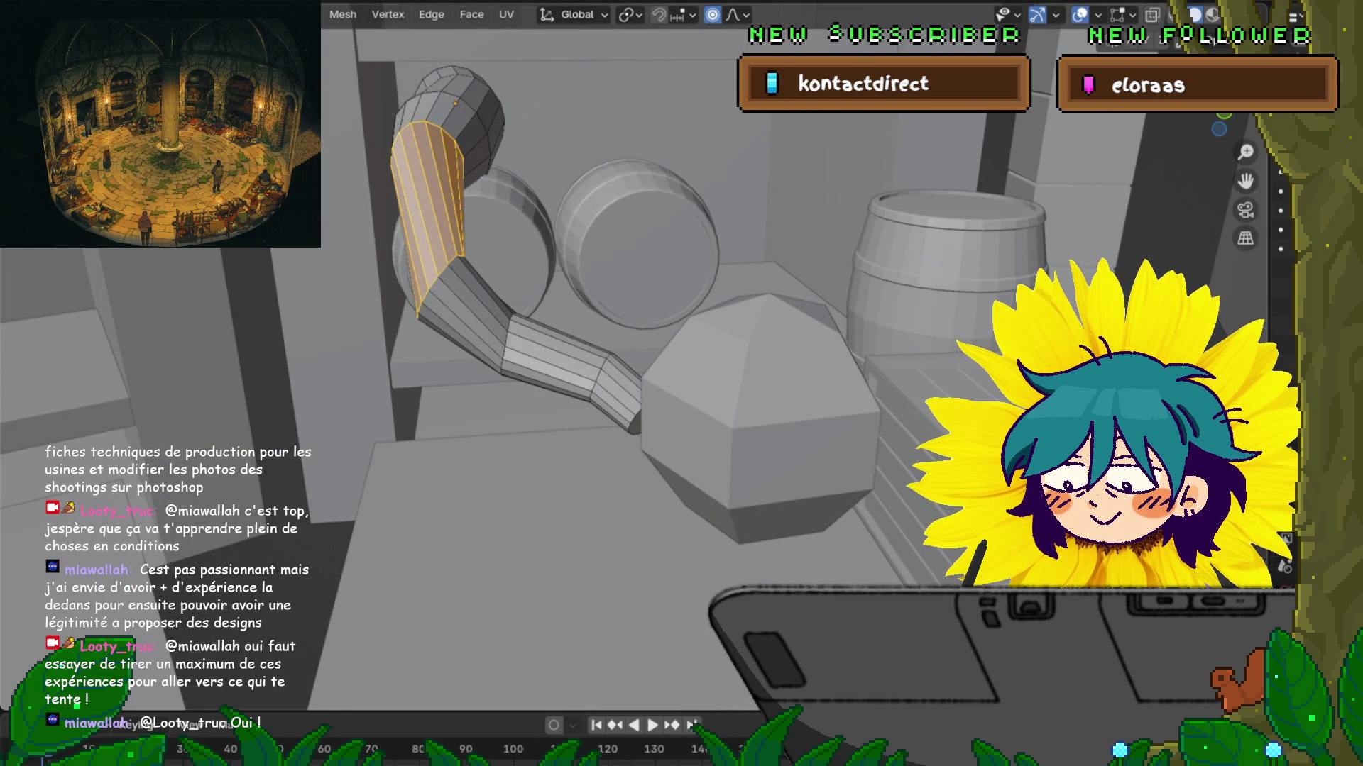
{"action": "key", "text": "alt+a"}
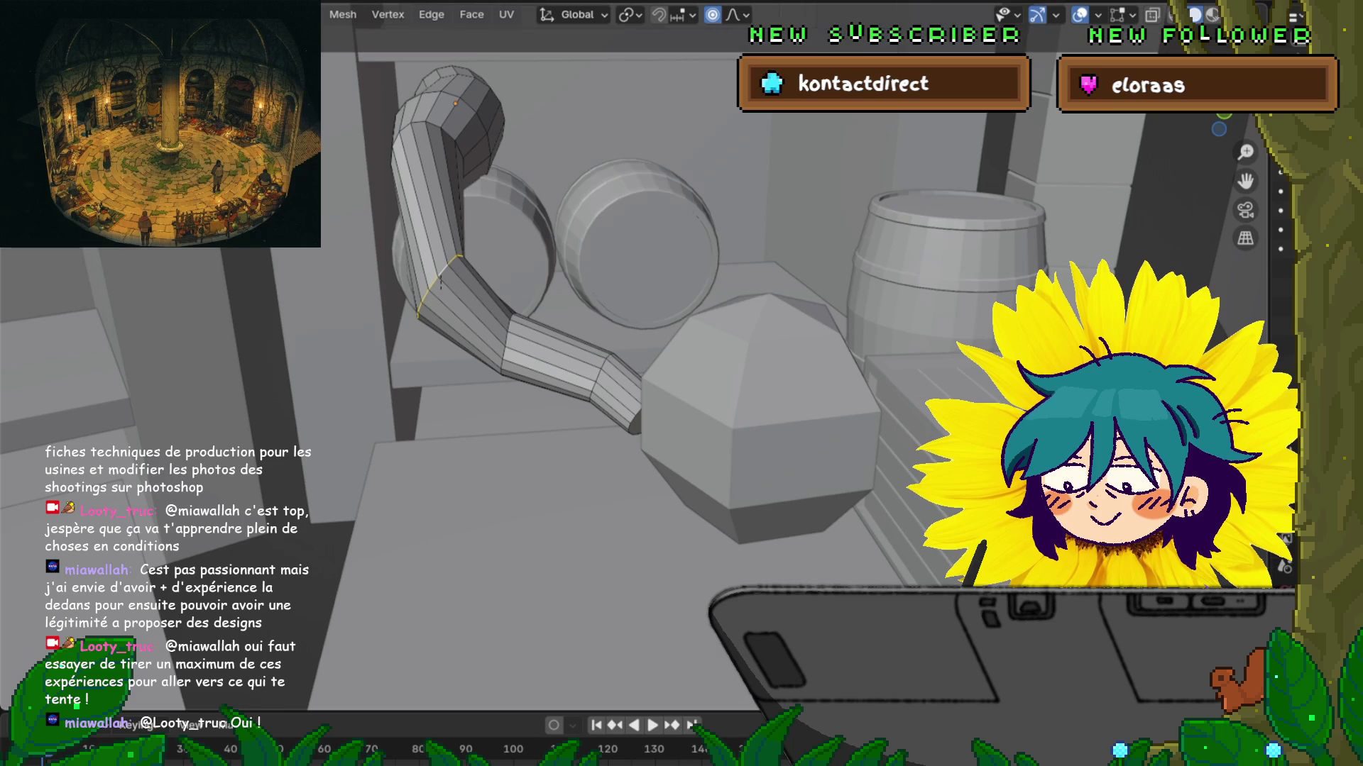
{"action": "key", "text": "ctrl+KP_Add"}
{"action": "key", "text": "ctrl+KP_Add"}
{"action": "key", "text": "s"}
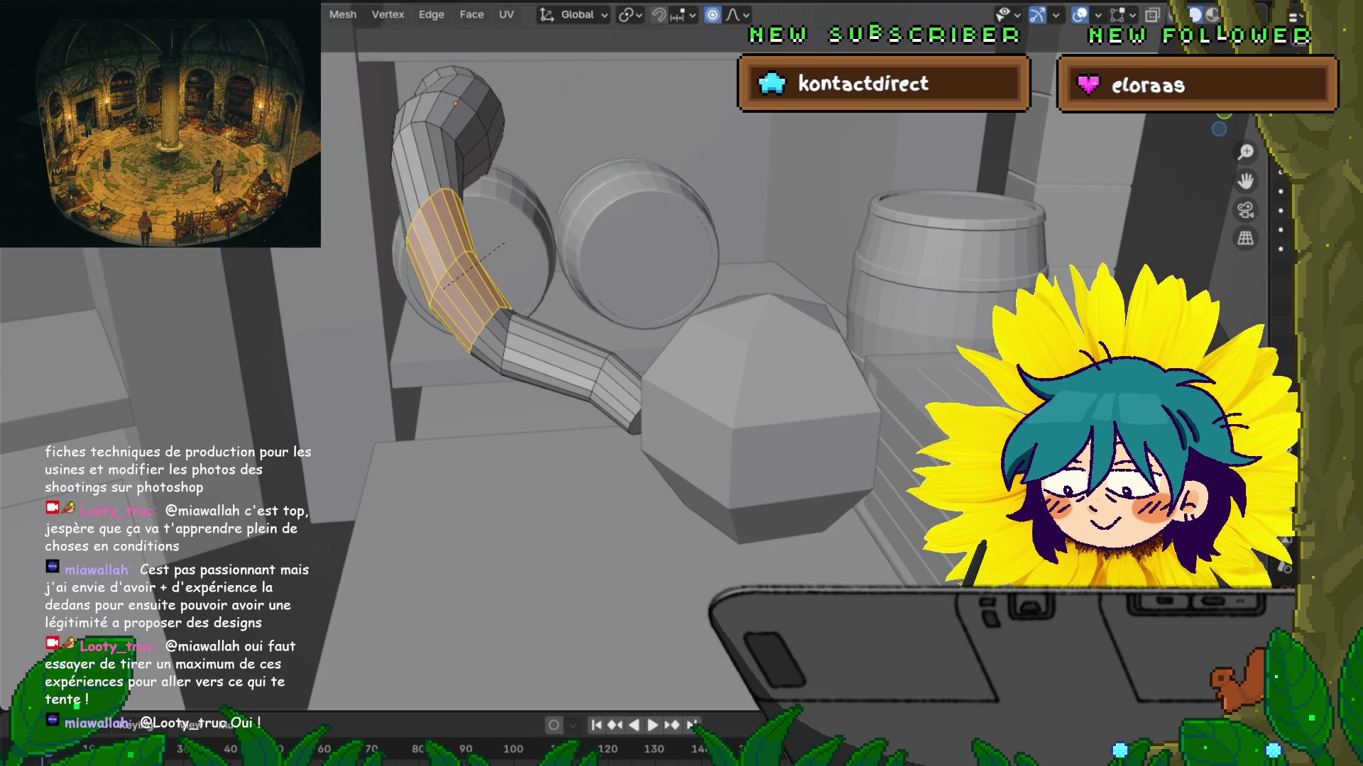
{"action": "key", "text": "Return"}
{"action": "key", "text": "ctrl+z"}
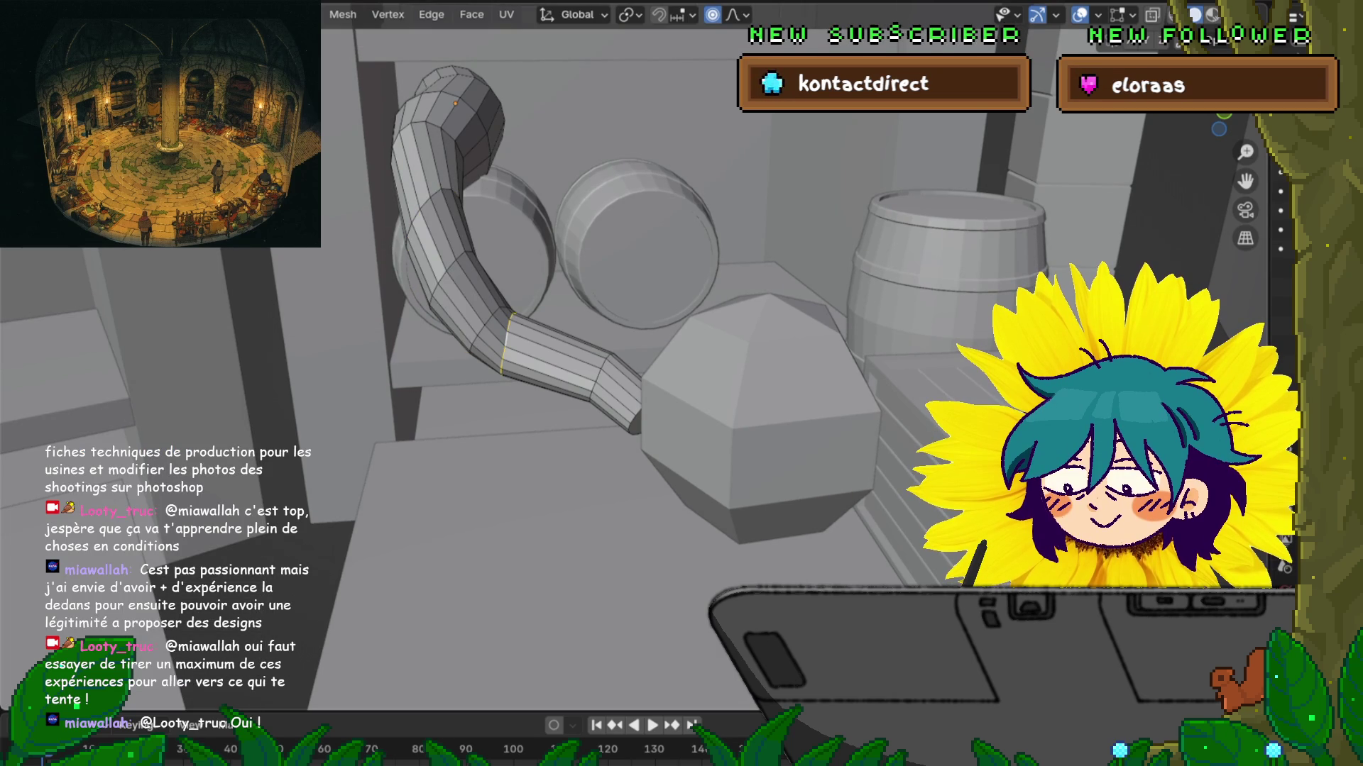
Step: Slide the edge loop toward the bent end and bevel it 0.094 m, 2 segments
{"action": "key", "text": "g"}
{"action": "key", "text": "g"}
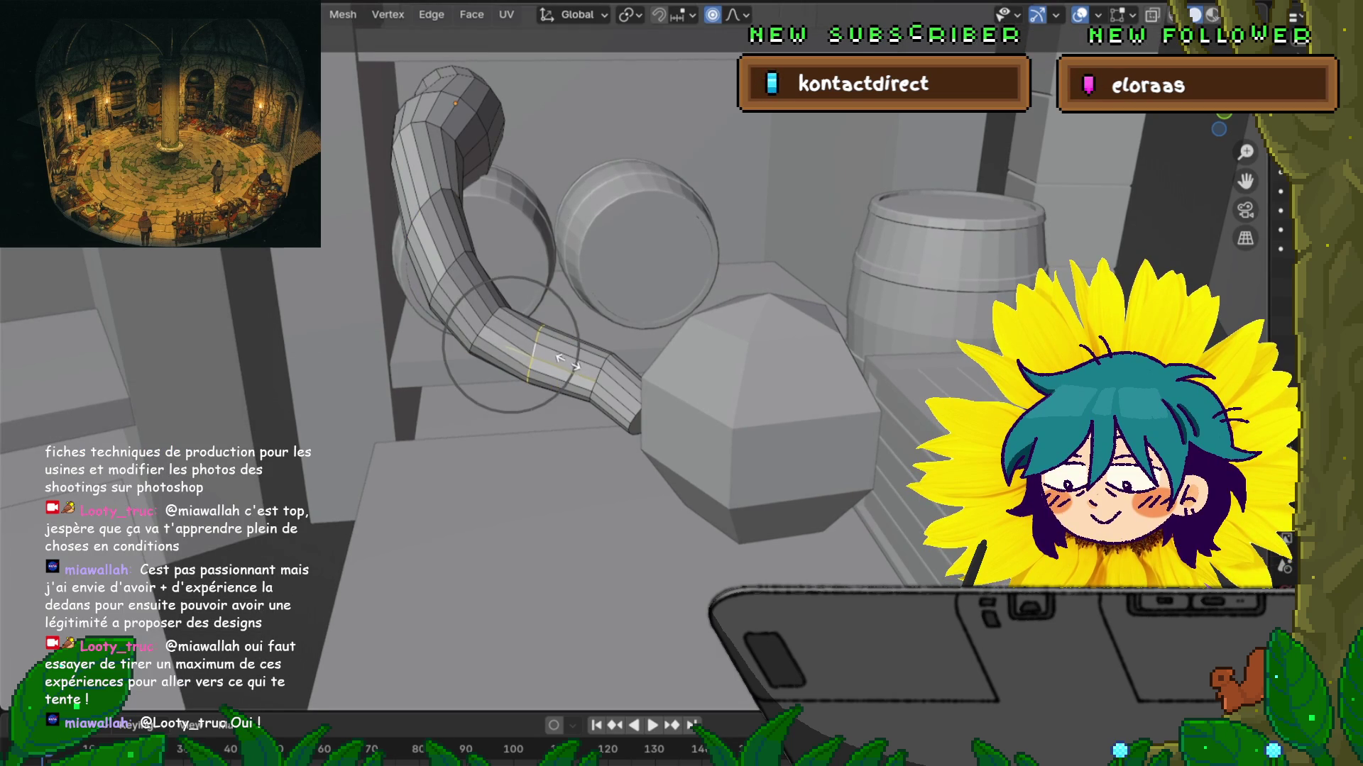
{"action": "key", "text": "Return"}
{"action": "key", "text": "ctrl+b"}
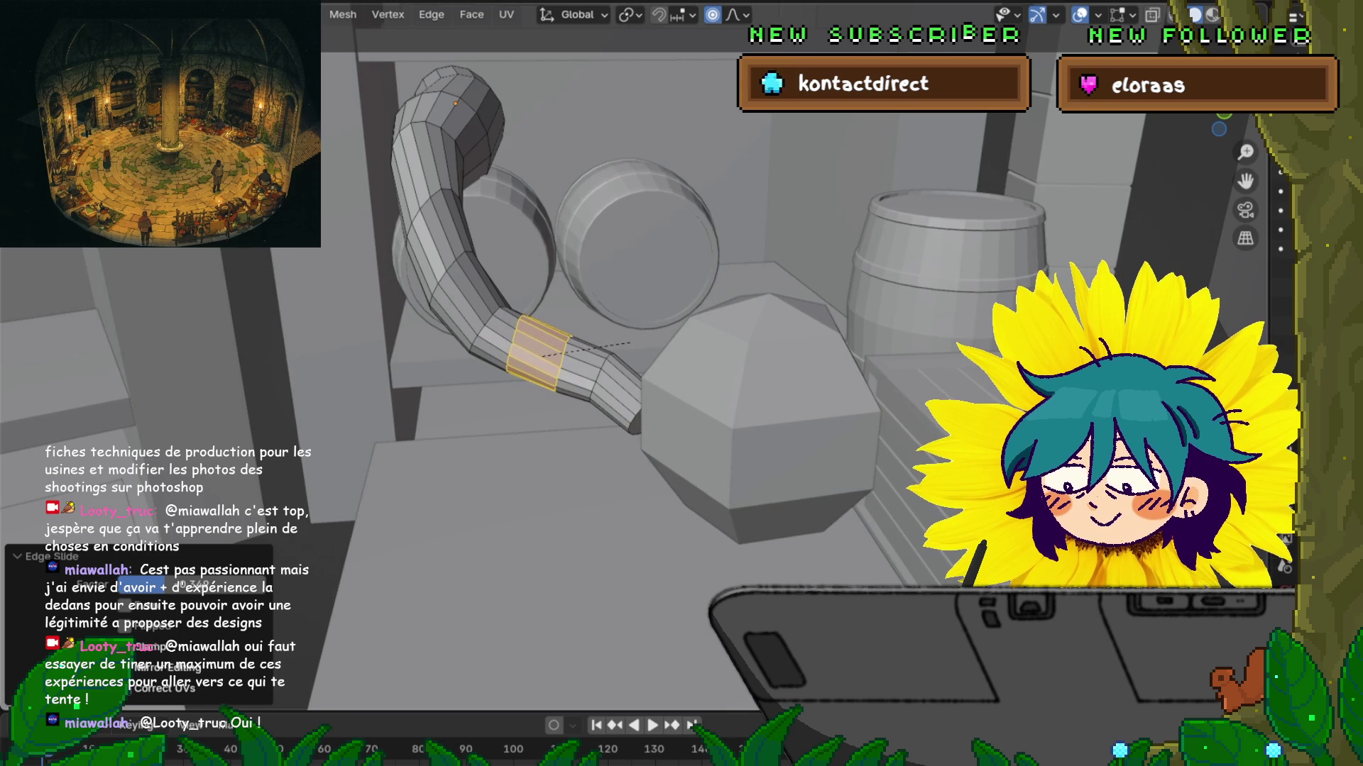
{"action": "key", "text": "Escape"}
{"action": "key", "text": "g"}
{"action": "key", "text": "g"}
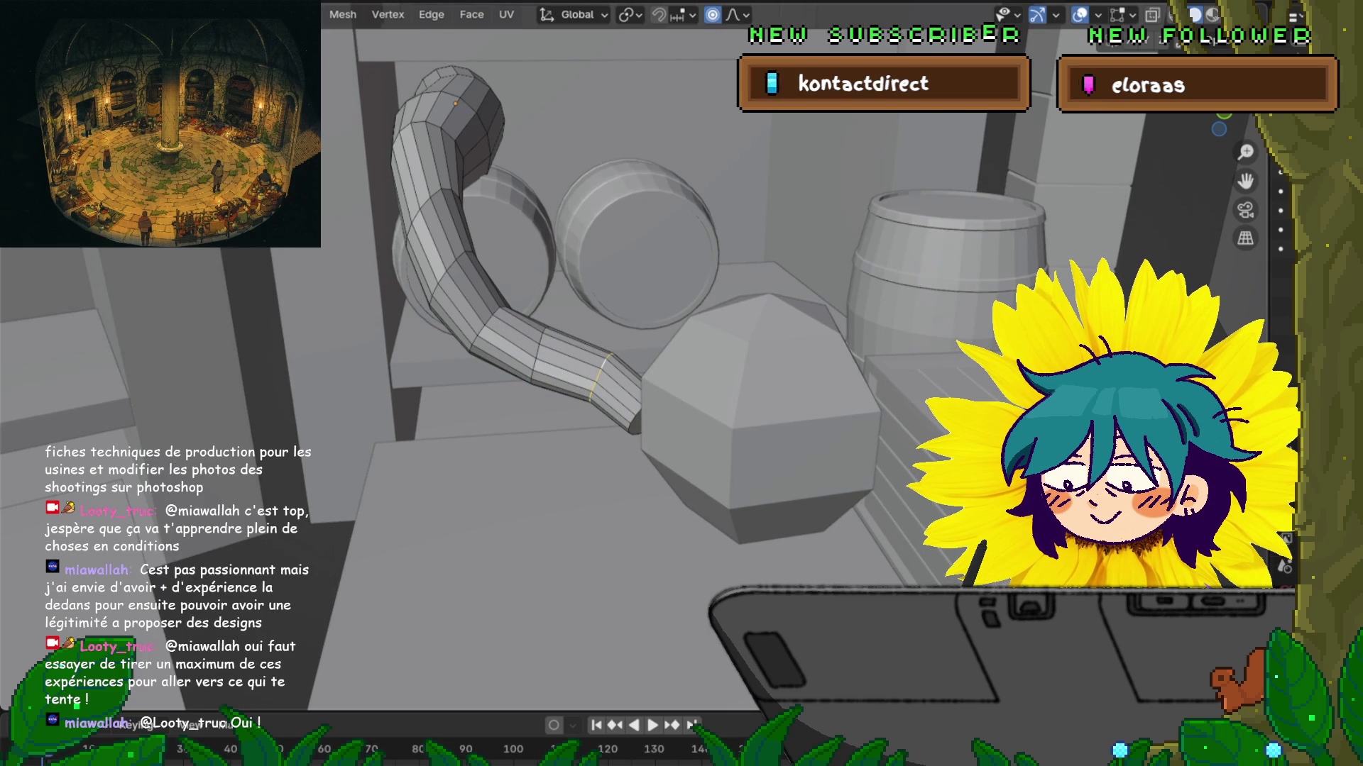
{"action": "key", "text": "ctrl+b"}
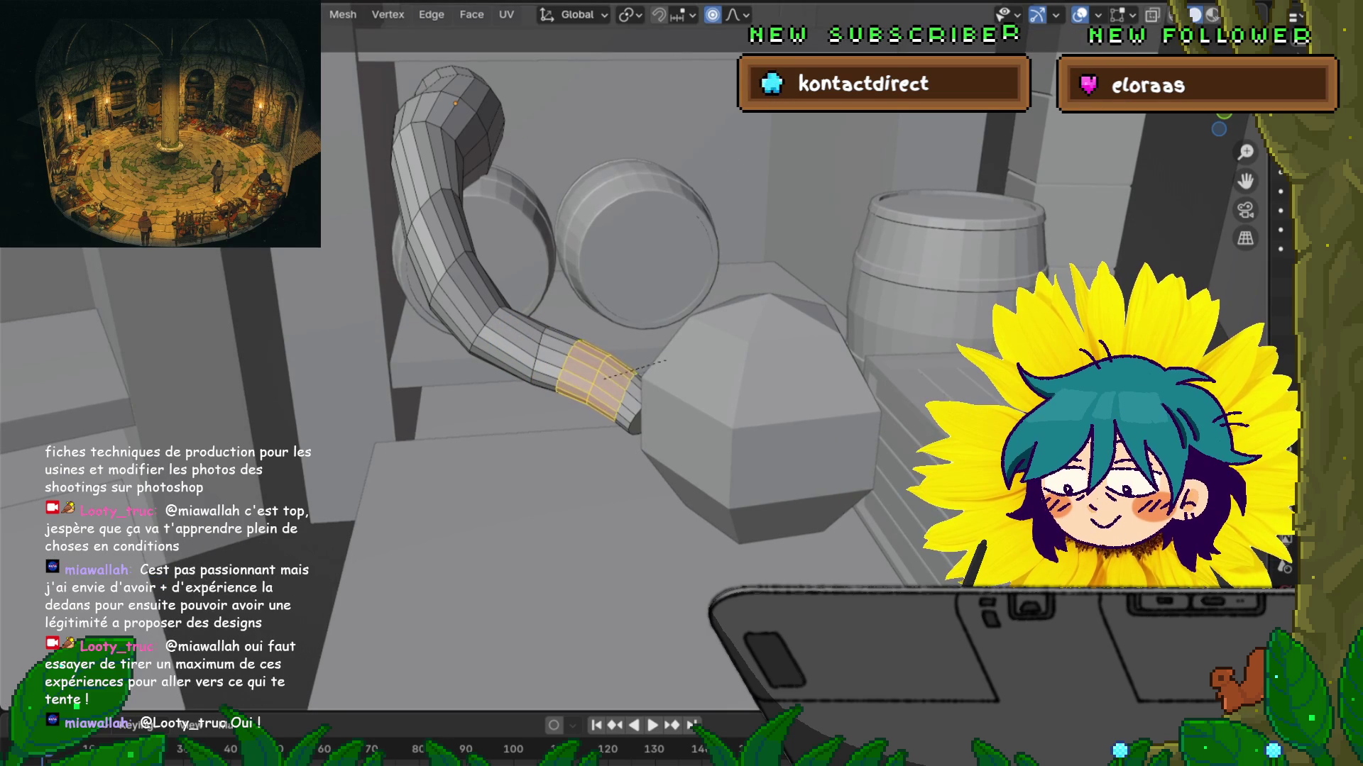
{"action": "key", "text": "Return"}
{"action": "mouse_move", "coordinate": [681, 355]}
{"action": "middle_mouse_down"}
{"action": "mouse_move", "coordinate": [716, 447]}
{"action": "mouse_move", "coordinate": [703, 369]}
{"action": "middle_mouse_up"}
Step: Bevel the edge loop at the tube's upper bend
{"action": "key", "text": "alt+a"}
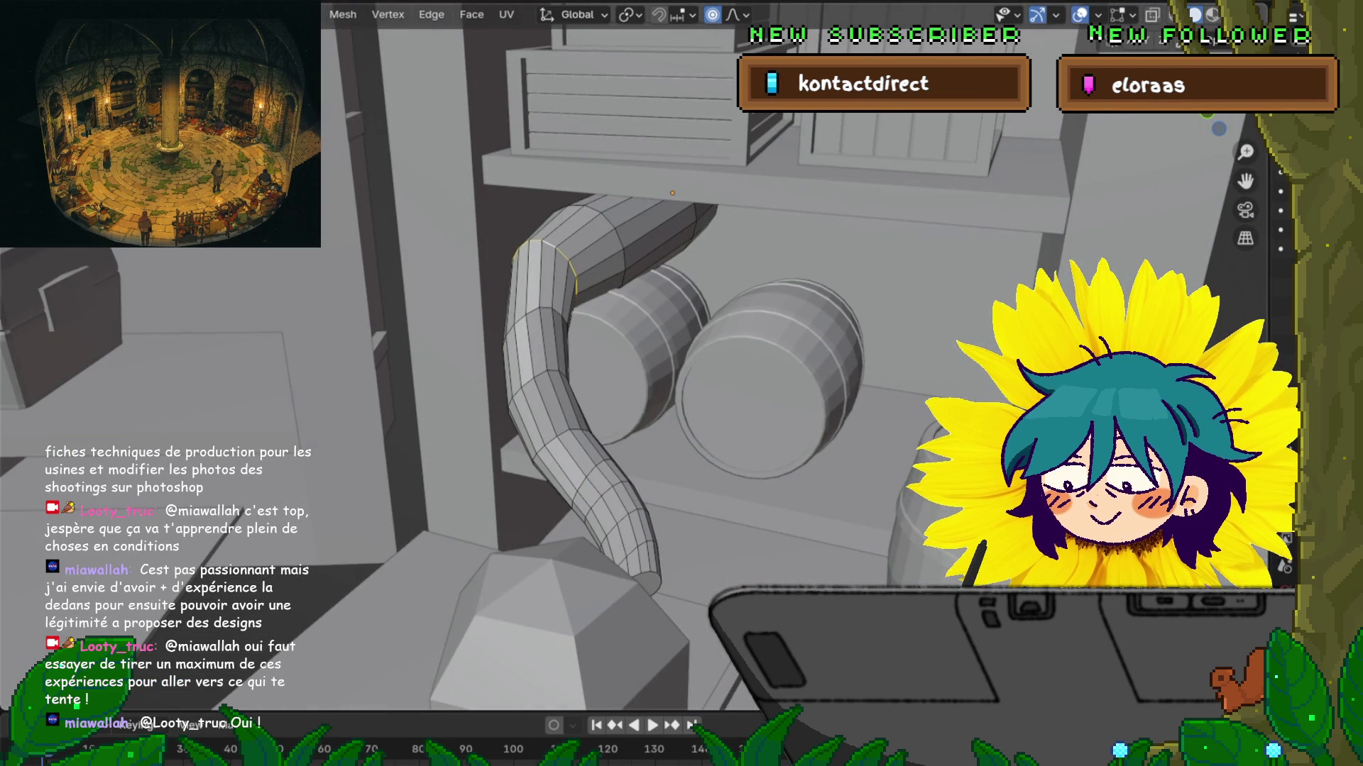
{"action": "key", "text": "ctrl+b"}
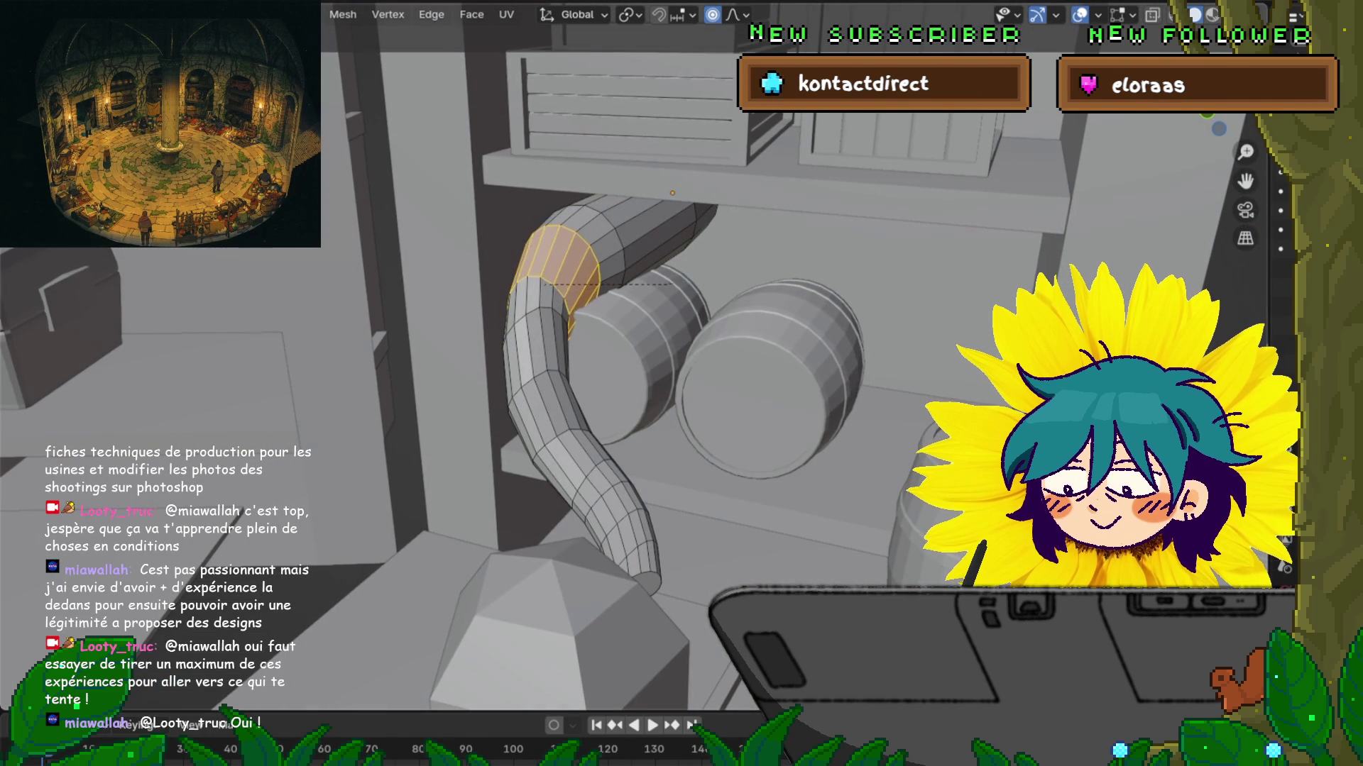
{"action": "key", "text": "Return"}
Step: Scale a neighbouring edge loop on the tube to reshape it
{"action": "middle_click_drag", "start_coordinate": [667, 285], "coordinate": [802, 319]}
{"action": "left_click", "coordinate": [603, 291], "text": "alt"}
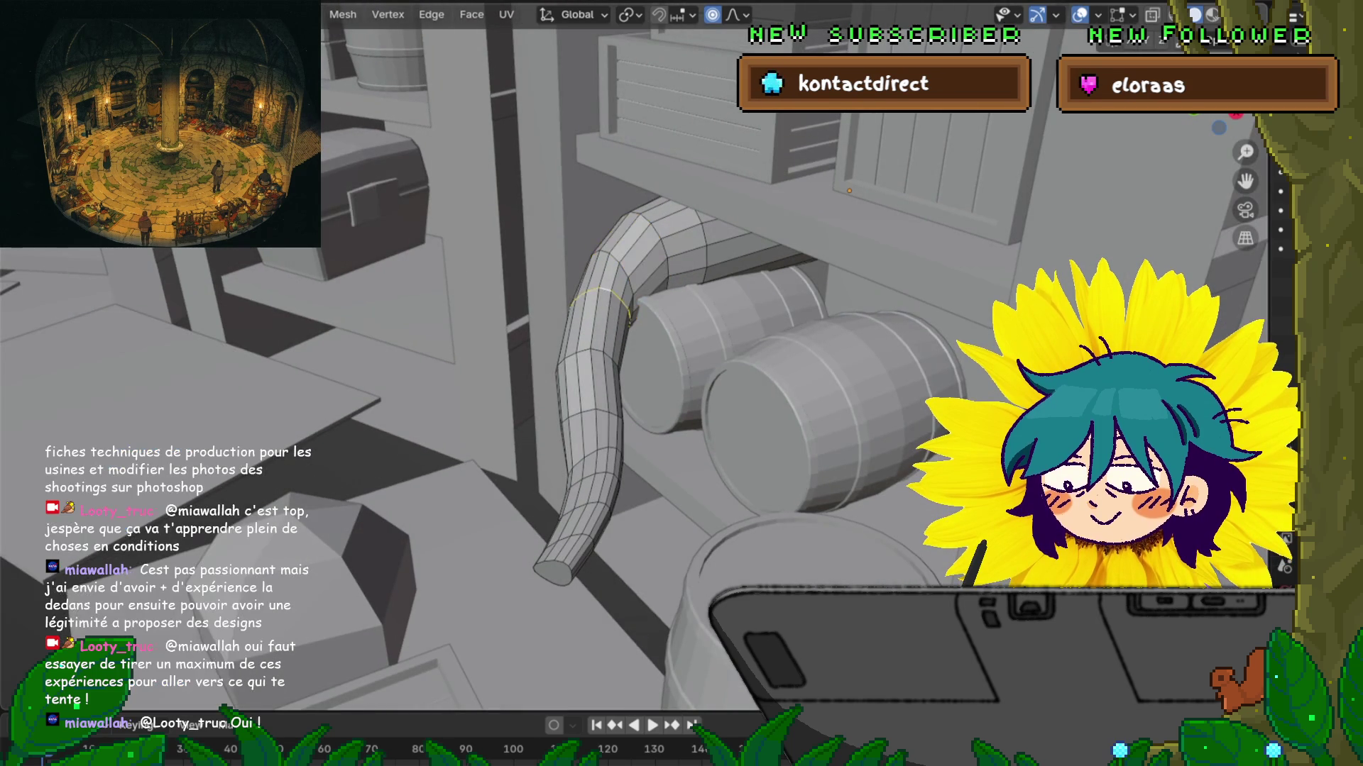
{"action": "key", "text": "s"}
{"action": "left_click", "coordinate": [595, 302]}
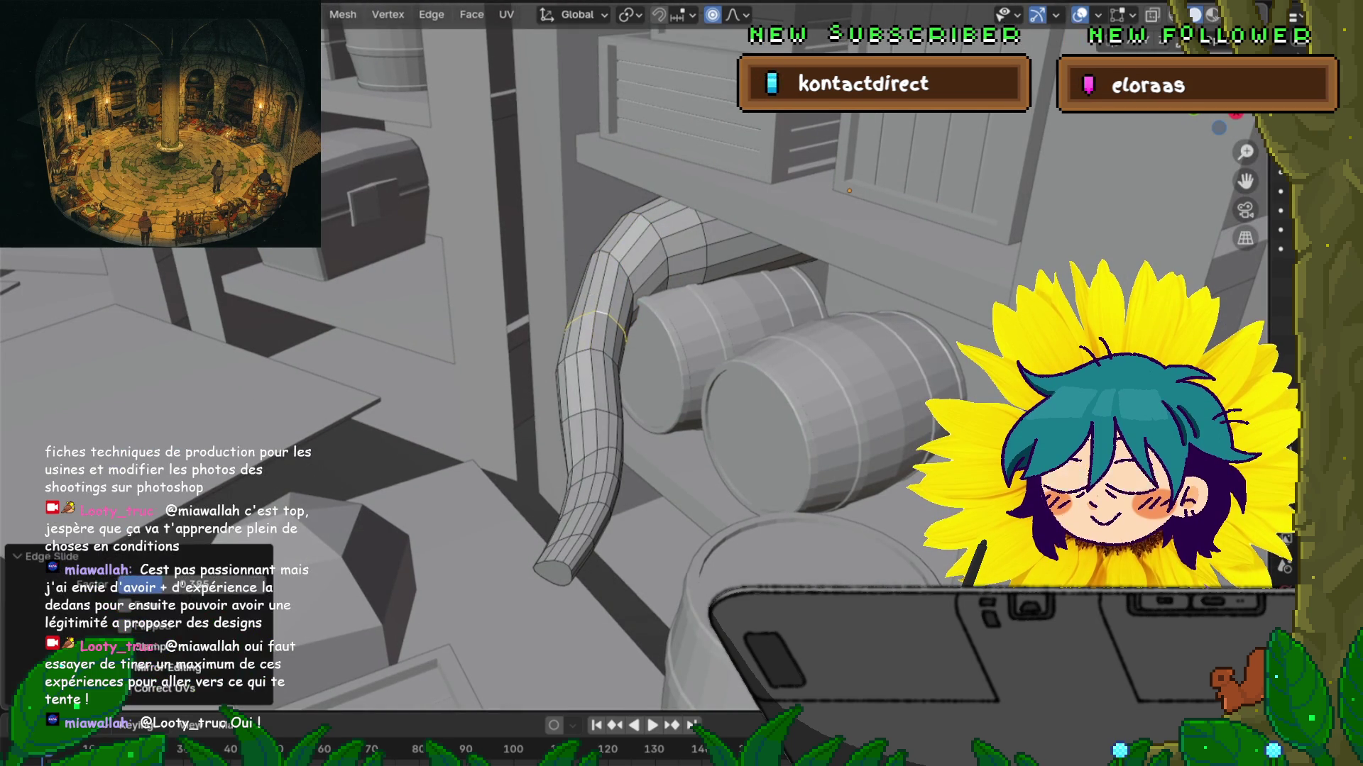
Step: Turn off proportional editing, then rotate and move an edge loop to adjust the bend
{"action": "middle_click_drag", "start_coordinate": [639, 355], "coordinate": [621, 422]}
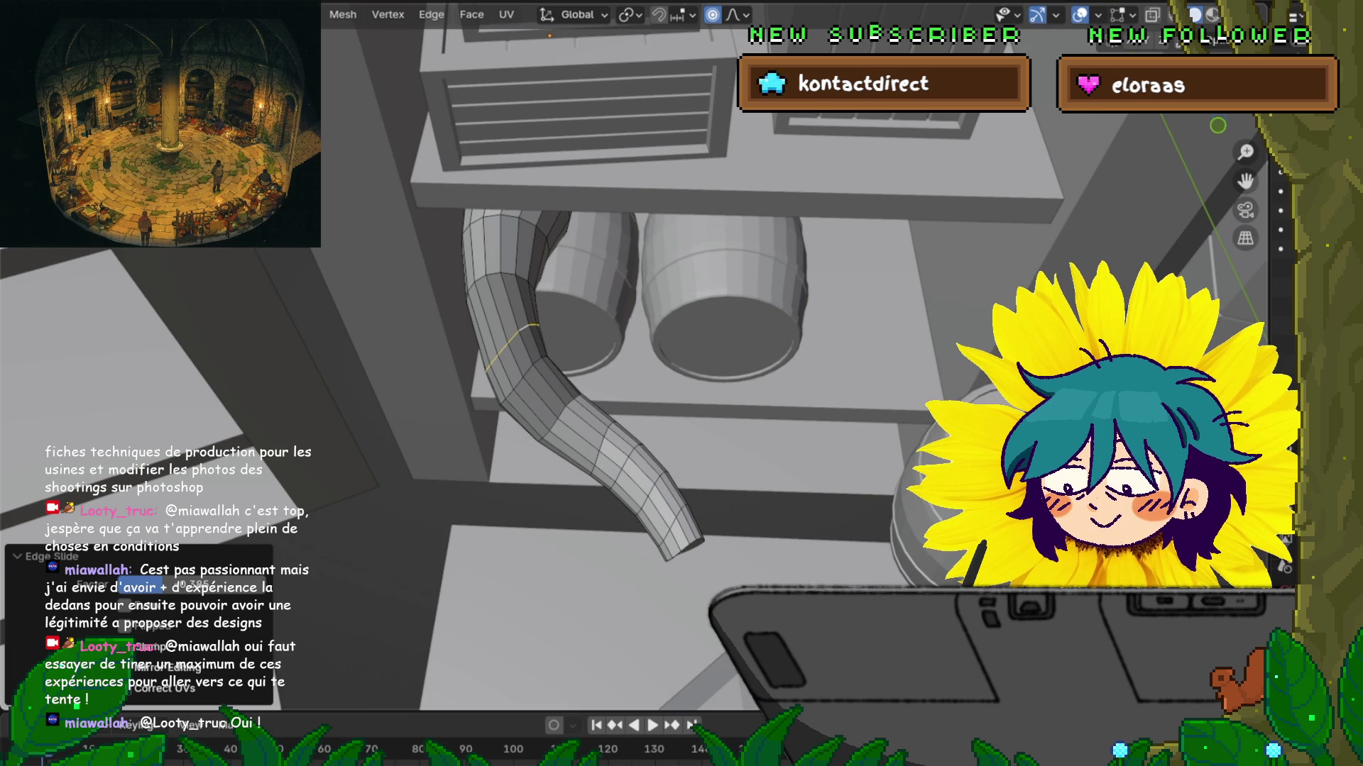
{"action": "key", "text": "o"}
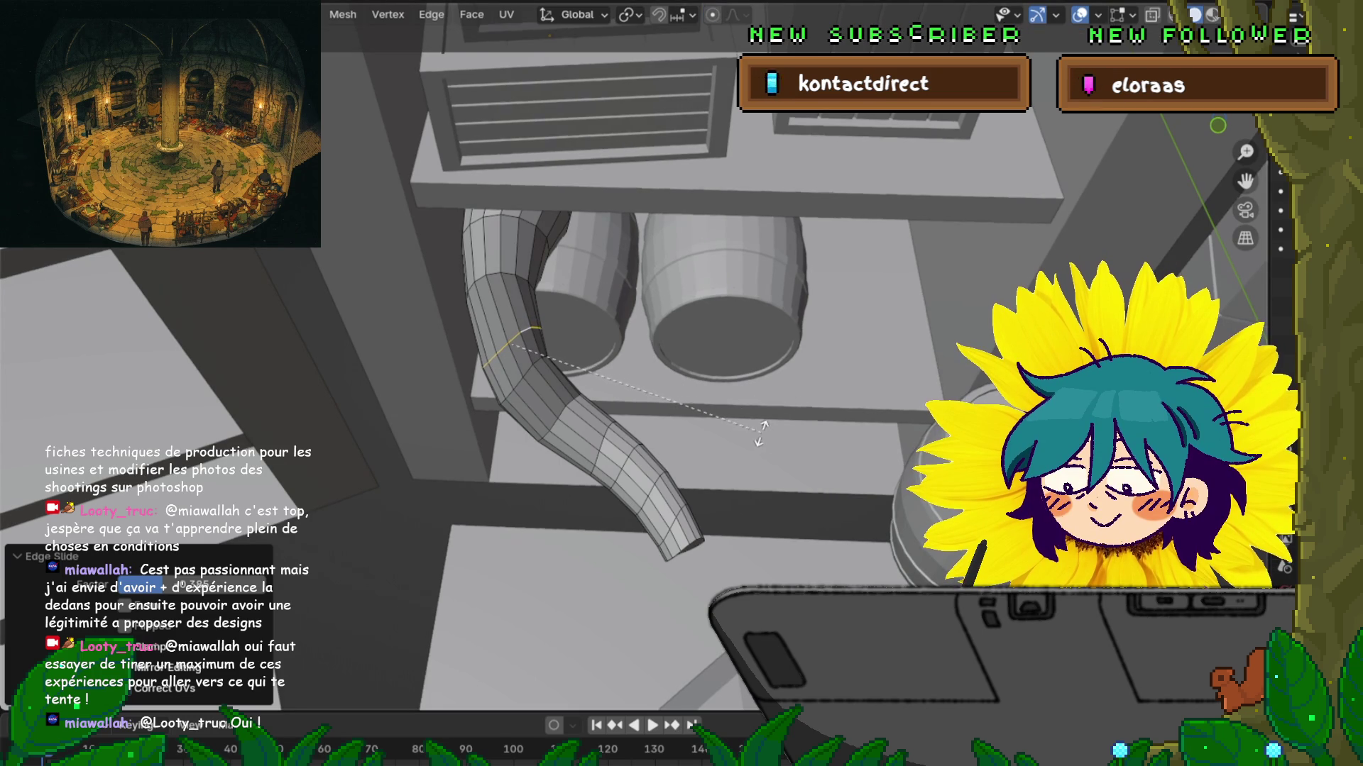
{"action": "left_click", "coordinate": [797, 408]}
{"action": "key", "text": "g"}
{"action": "key", "text": "Return"}
Step: Slightly scale the edge loop near the tube's top
{"action": "mouse_move", "coordinate": [639, 355]}
{"action": "middle_mouse_down"}
{"action": "mouse_move", "coordinate": [639, 411]}
{"action": "mouse_move", "coordinate": [638, 376]}
{"action": "middle_mouse_up"}
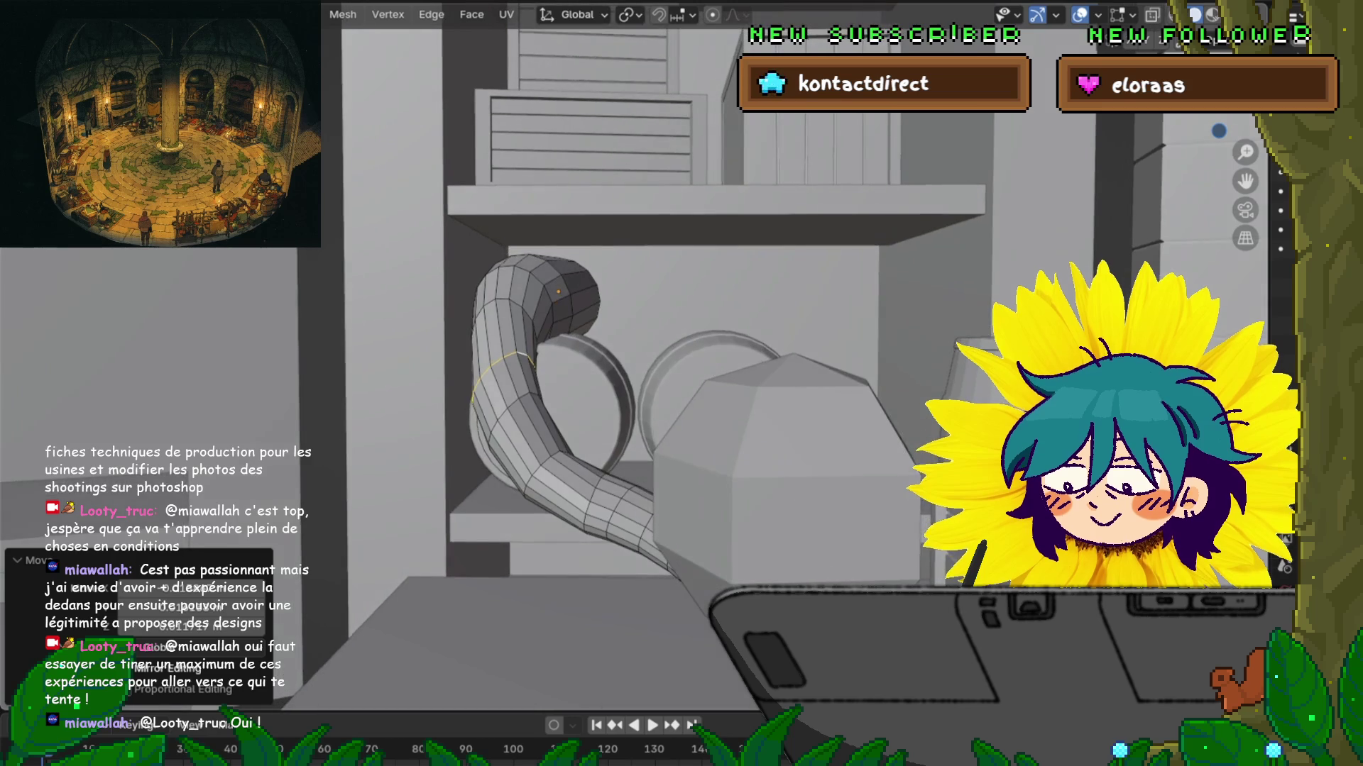
{"action": "left_click", "coordinate": [548, 298], "text": "alt"}
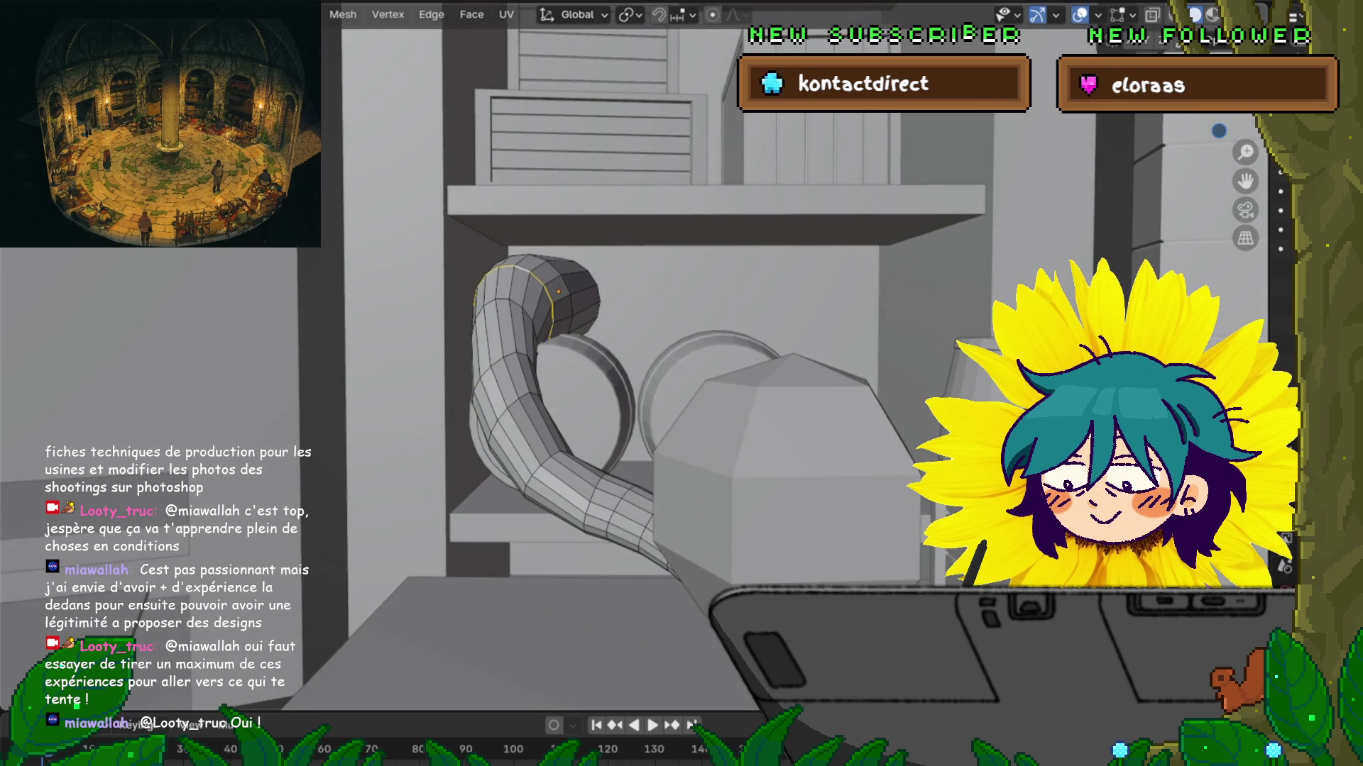
{"action": "key", "text": "s"}
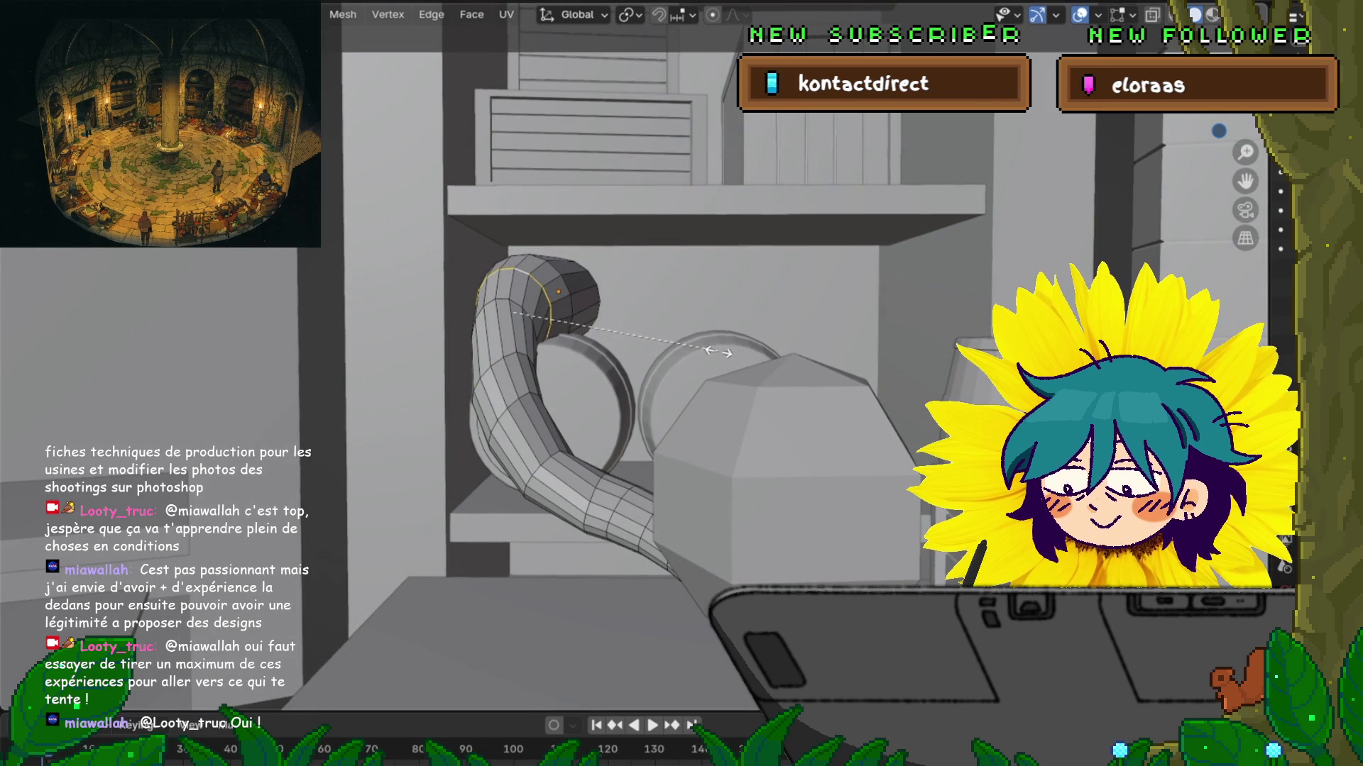
{"action": "key", "text": "Return"}
Step: Add a loop cut across the tube's straight part and bevel the new loop
{"action": "middle_click_drag", "start_coordinate": [639, 398], "coordinate": [717, 387]}
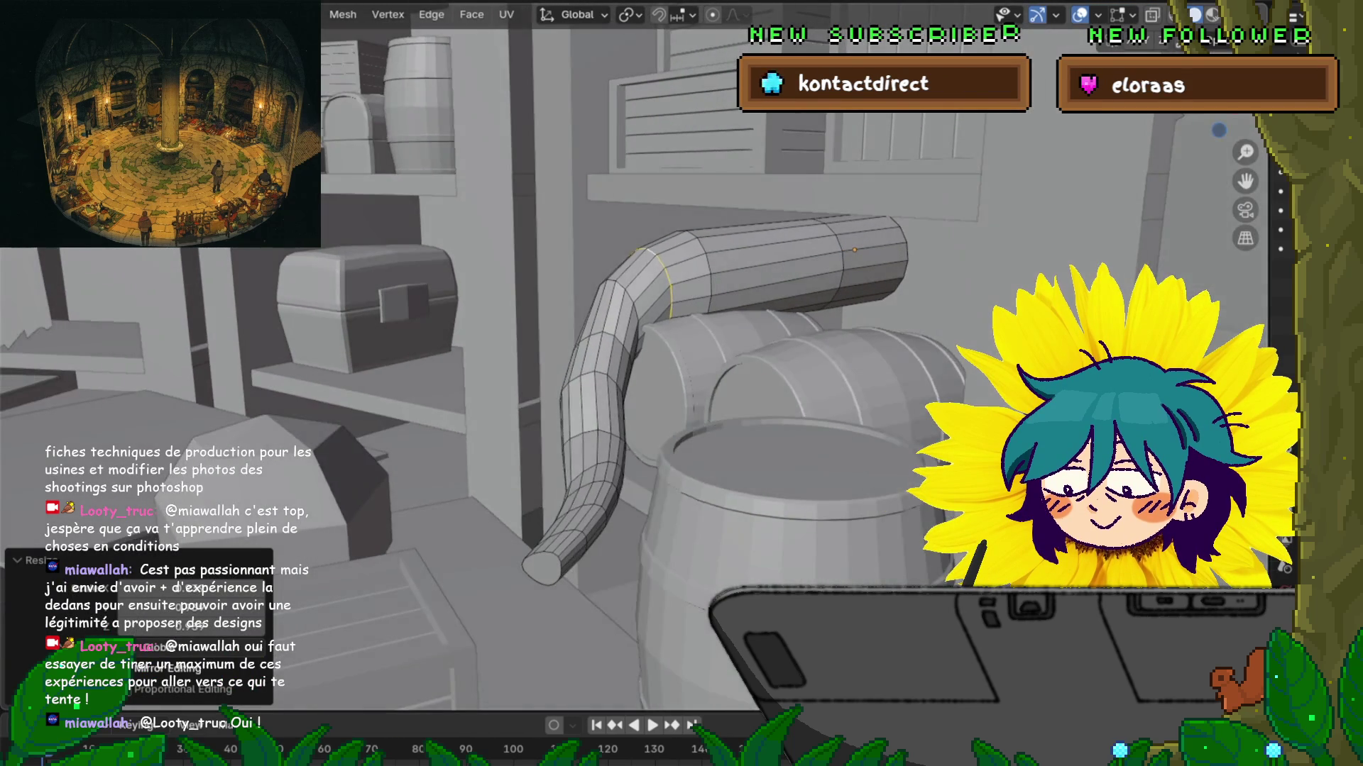
{"action": "left_click", "coordinate": [777, 261]}
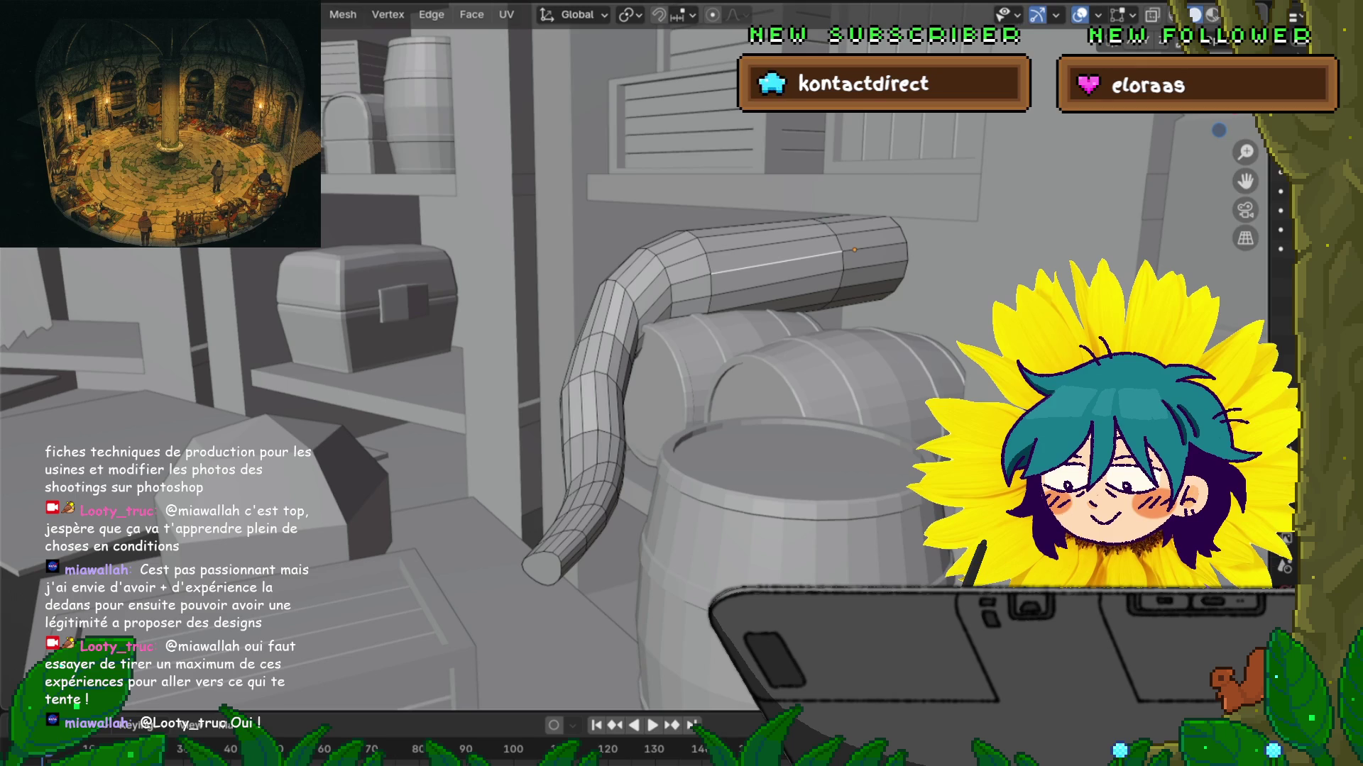
{"action": "key", "text": "ctrl+r"}
{"action": "left_click", "coordinate": [709, 270]}
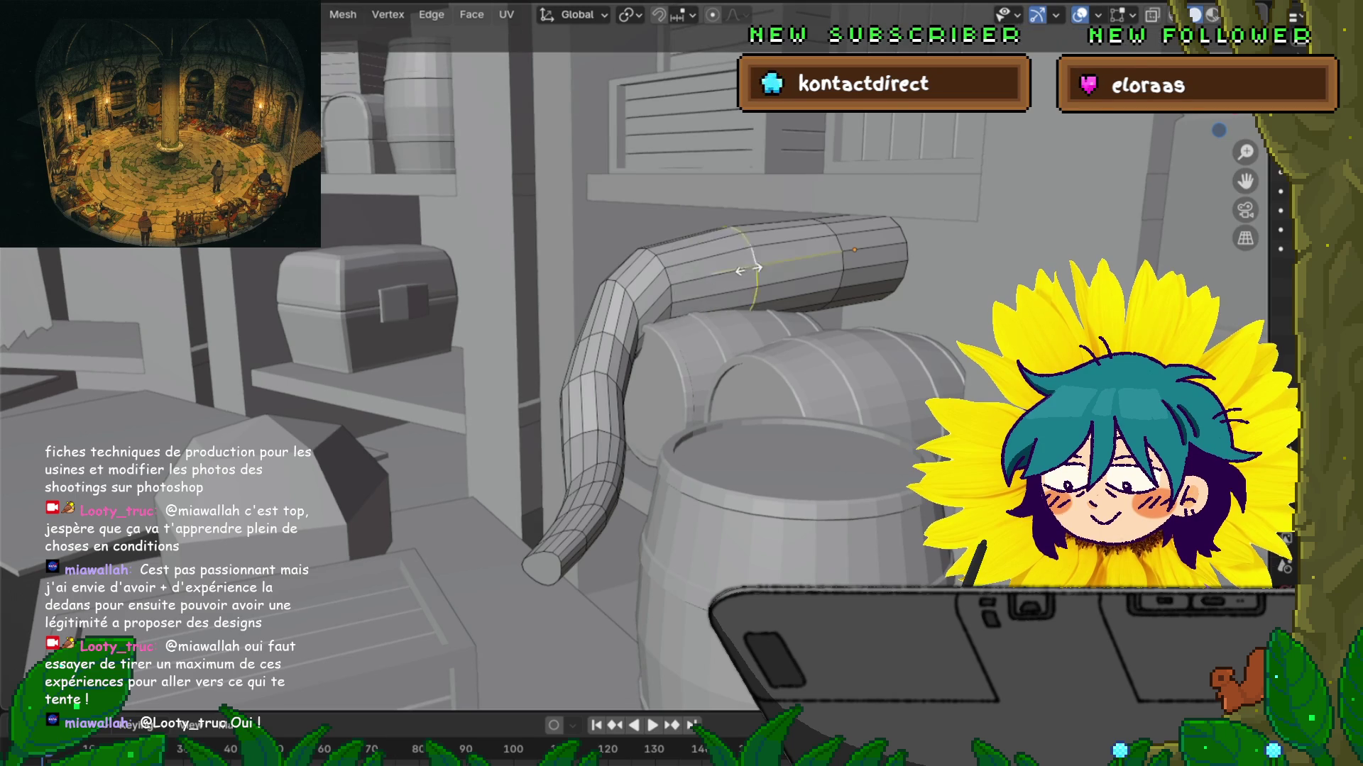
{"action": "left_click", "coordinate": [749, 268]}
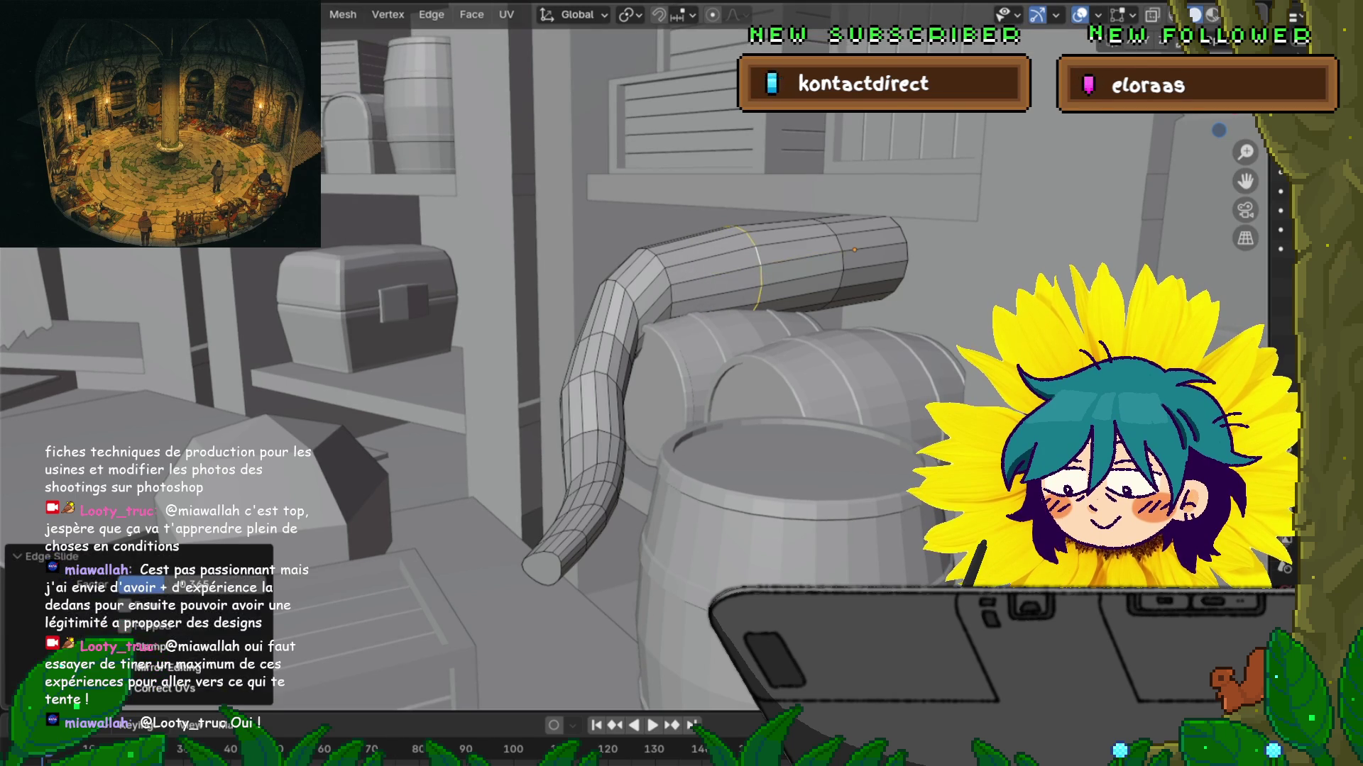
{"action": "key", "text": "ctrl+KP_Add"}
{"action": "key", "text": "ctrl+b"}
Step: Scale the ring loop at the tube's upper end
{"action": "middle_click_drag", "start_coordinate": [682, 383], "coordinate": [497, 354]}
{"action": "left_click", "coordinate": [582, 490], "text": "alt"}
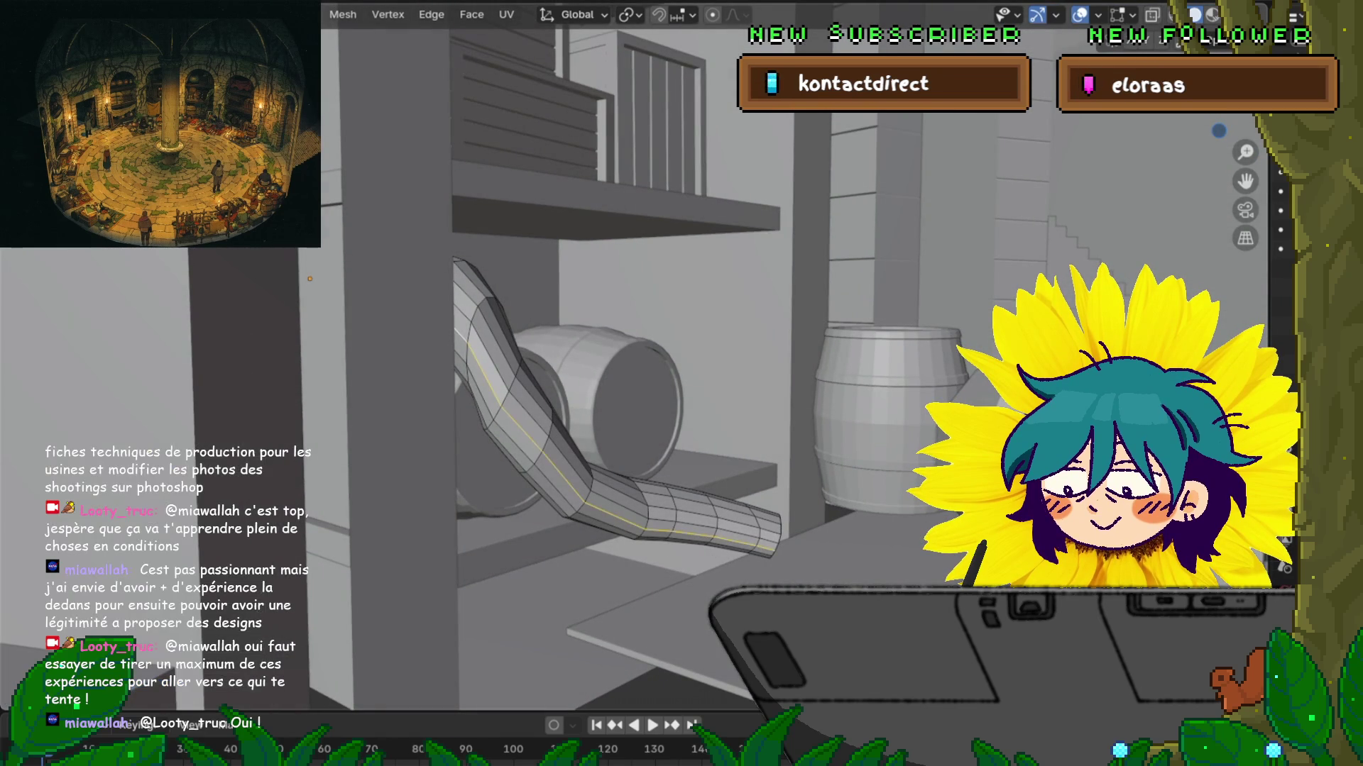
{"action": "left_click", "coordinate": [470, 341], "text": "alt"}
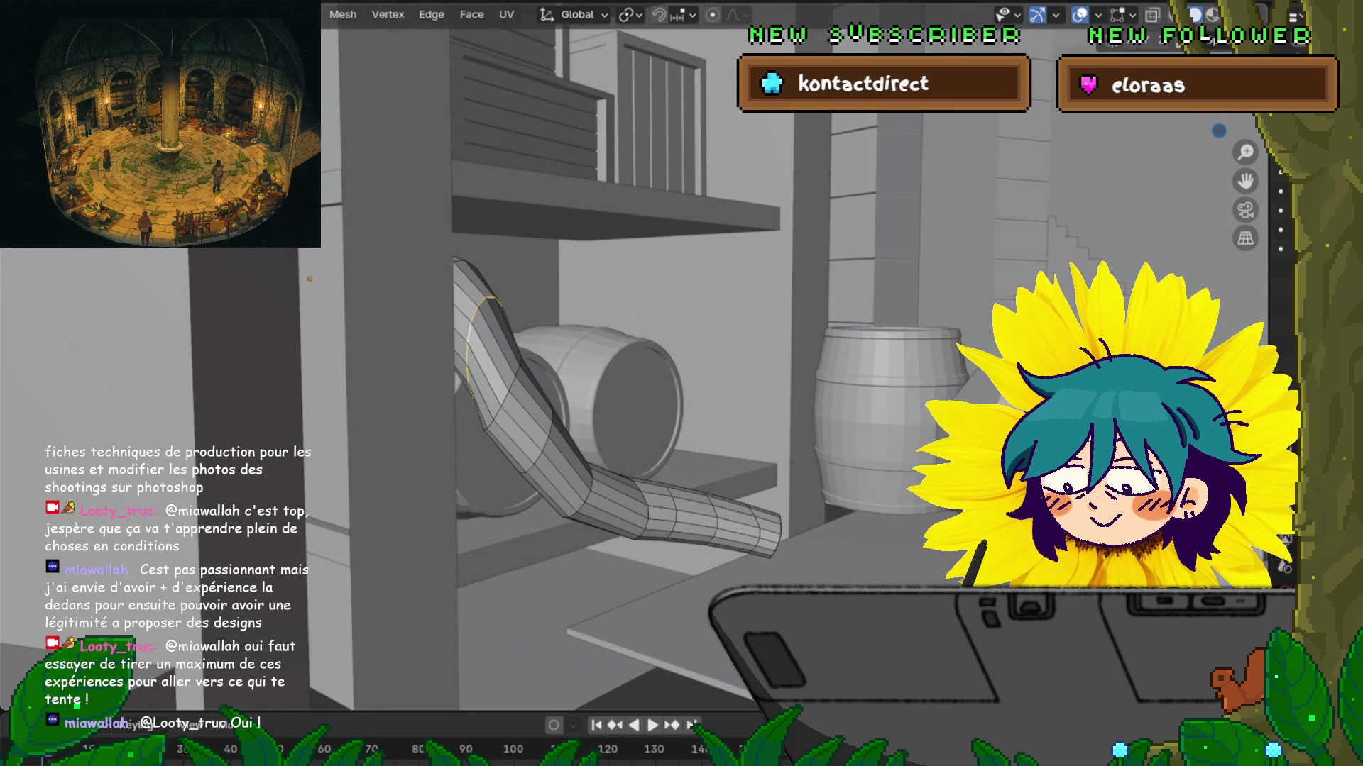
{"action": "key", "text": "s"}
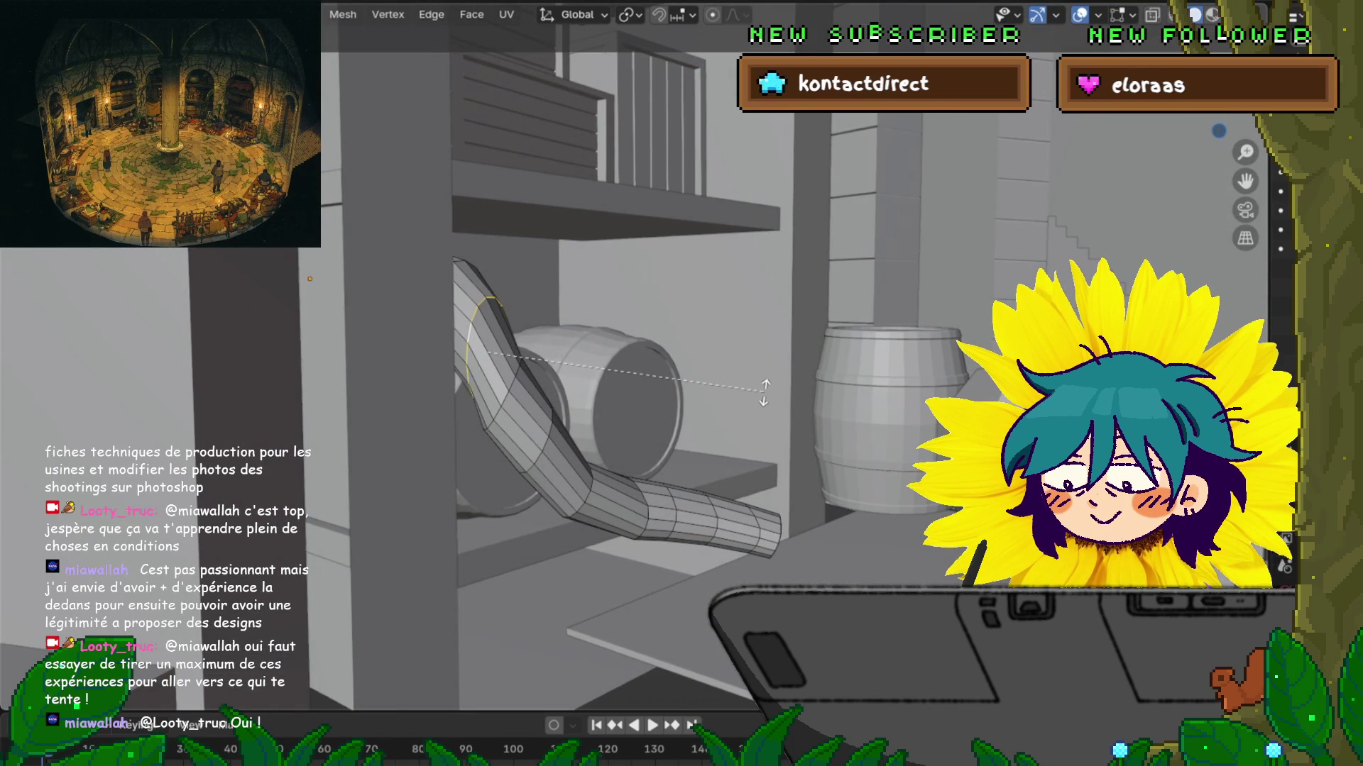
{"action": "left_click", "coordinate": [764, 392]}
Step: Slide the edge loop slightly along the tube in two small moves
{"action": "mouse_move", "coordinate": [764, 392]}
{"action": "middle_mouse_down"}
{"action": "mouse_move", "coordinate": [710, 397]}
{"action": "mouse_move", "coordinate": [852, 383]}
{"action": "middle_mouse_up"}
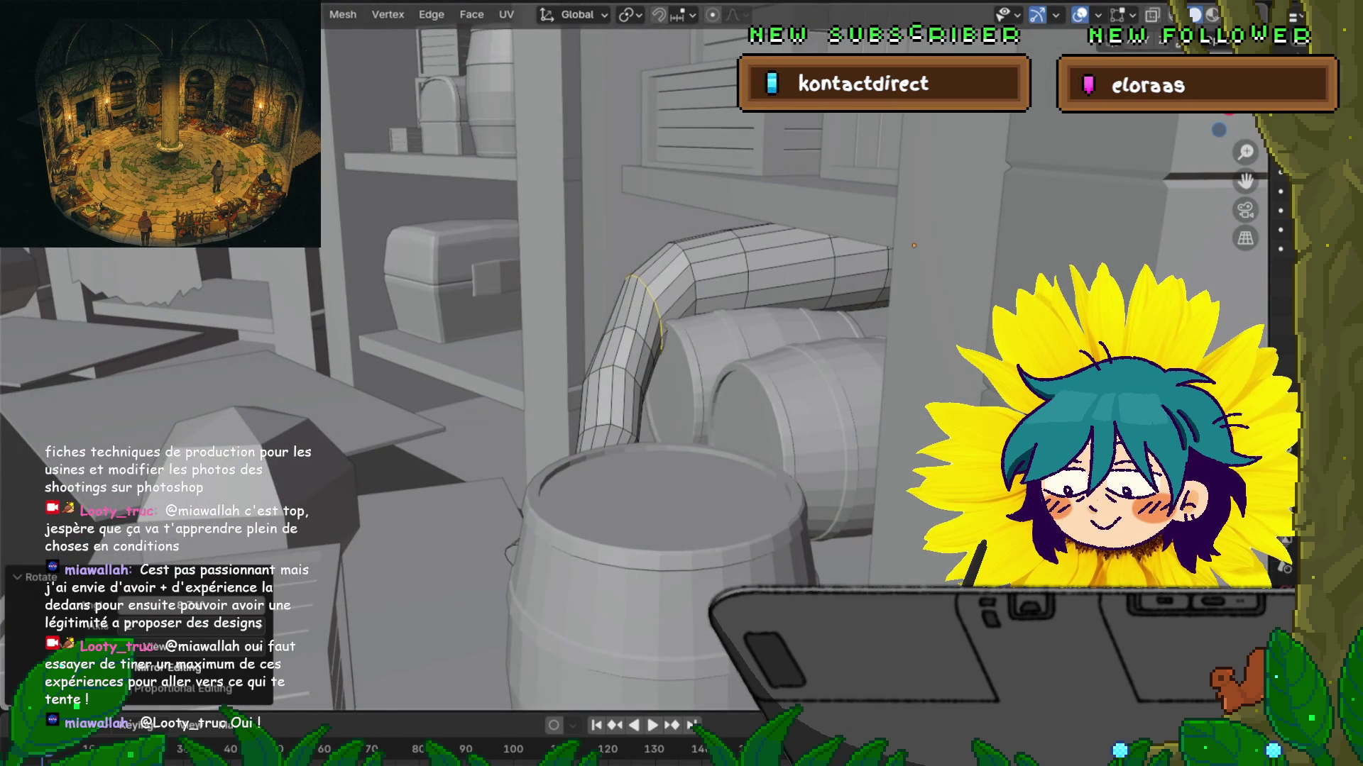
{"action": "key", "text": "g"}
{"action": "key", "text": "g"}
{"action": "key", "text": "Return"}
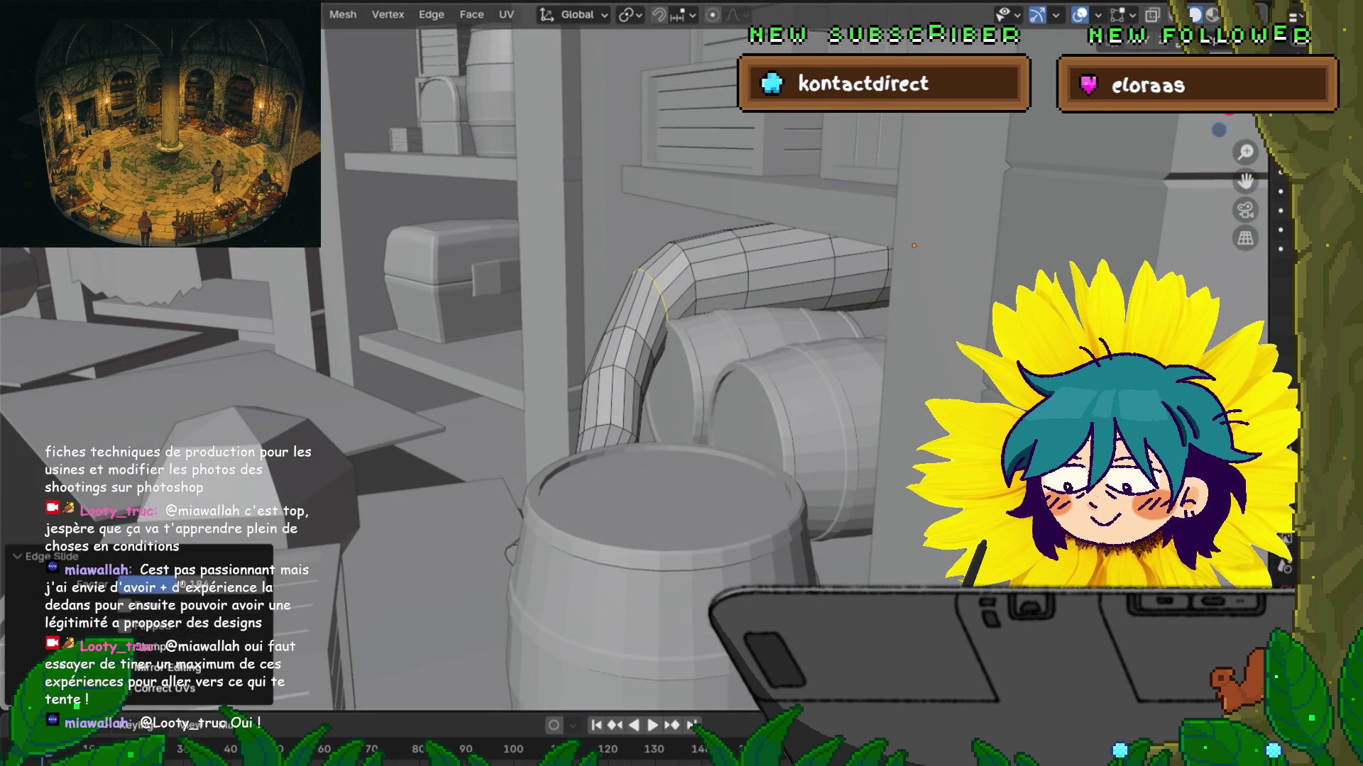
{"action": "middle_click_drag", "start_coordinate": [852, 383], "coordinate": [703, 391]}
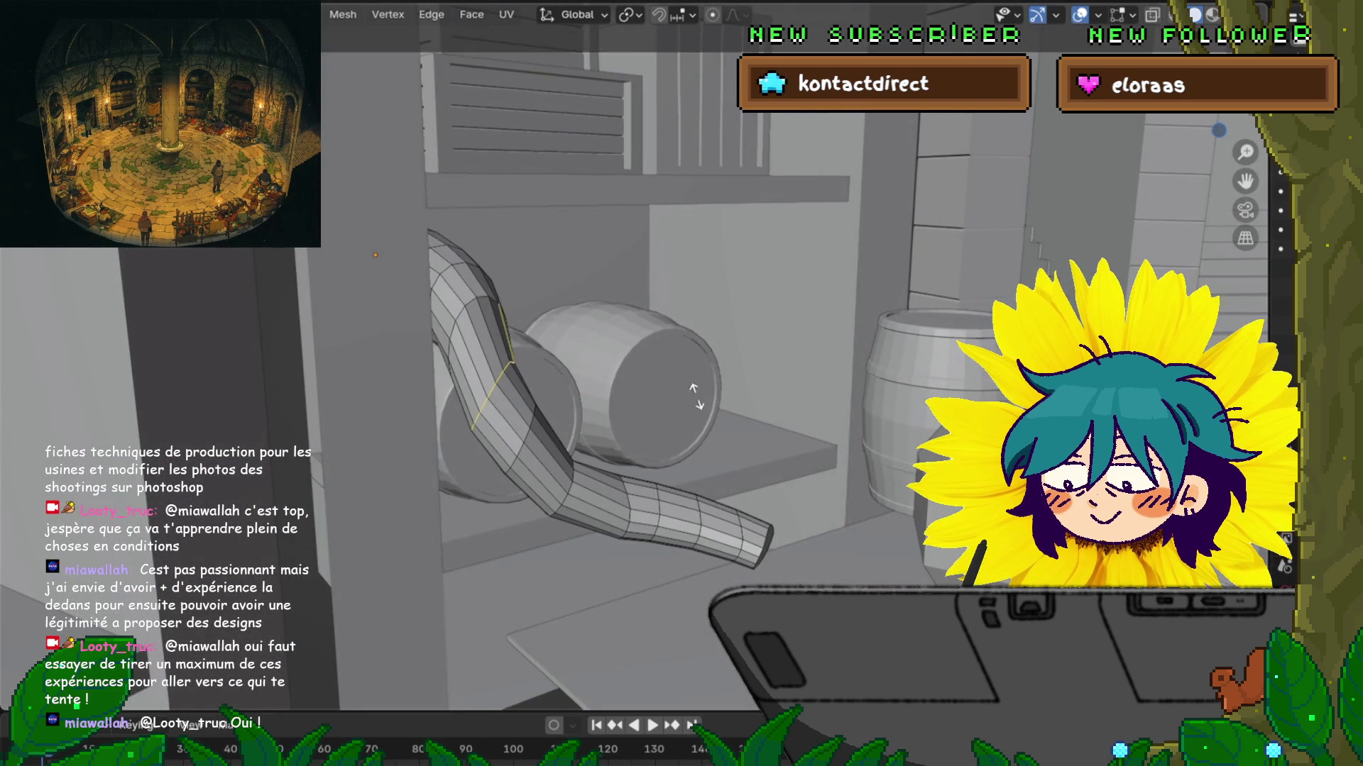
{"action": "key", "text": "g"}
{"action": "key", "text": "g"}
{"action": "key", "text": "Return"}
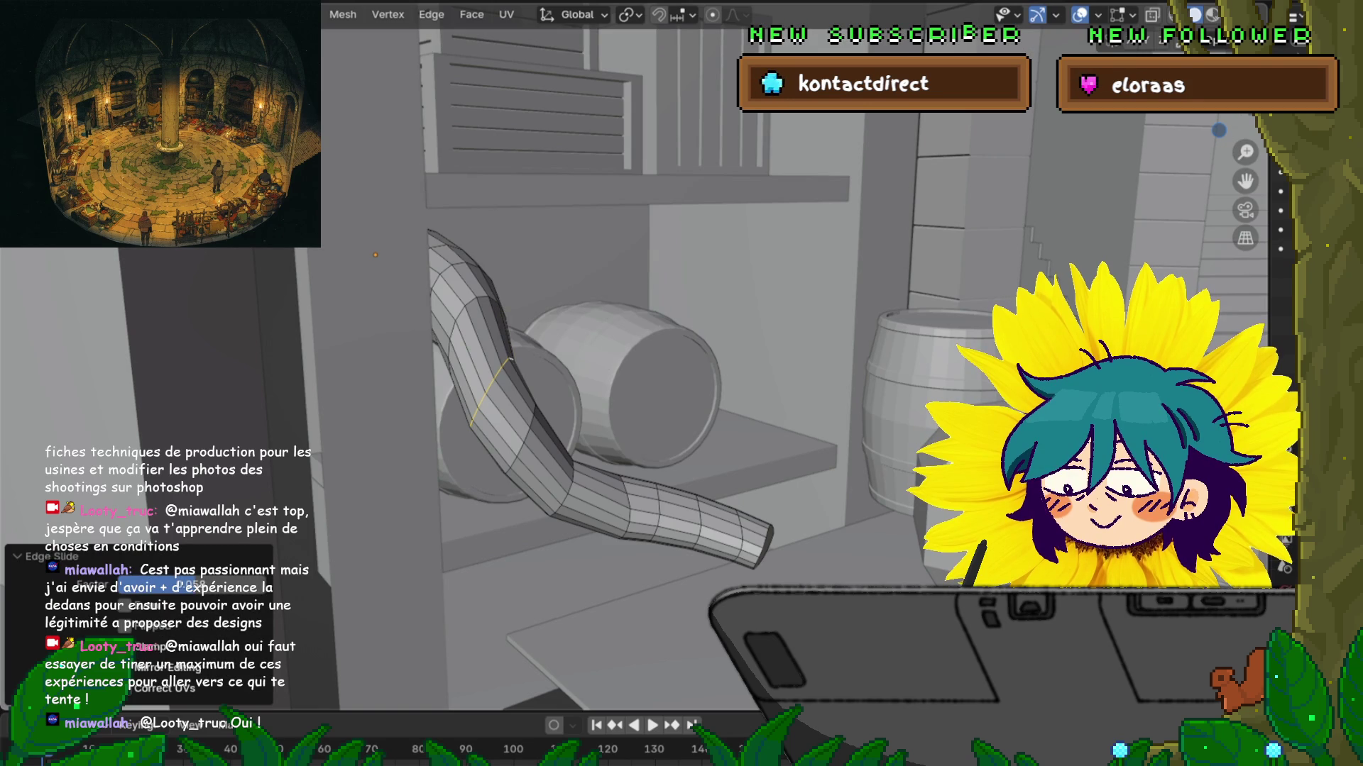
Step: Bevel the lower bend loop into a two-segment band 0.0724 m wide
{"action": "middle_click_drag", "start_coordinate": [709, 390], "coordinate": [735, 347]}
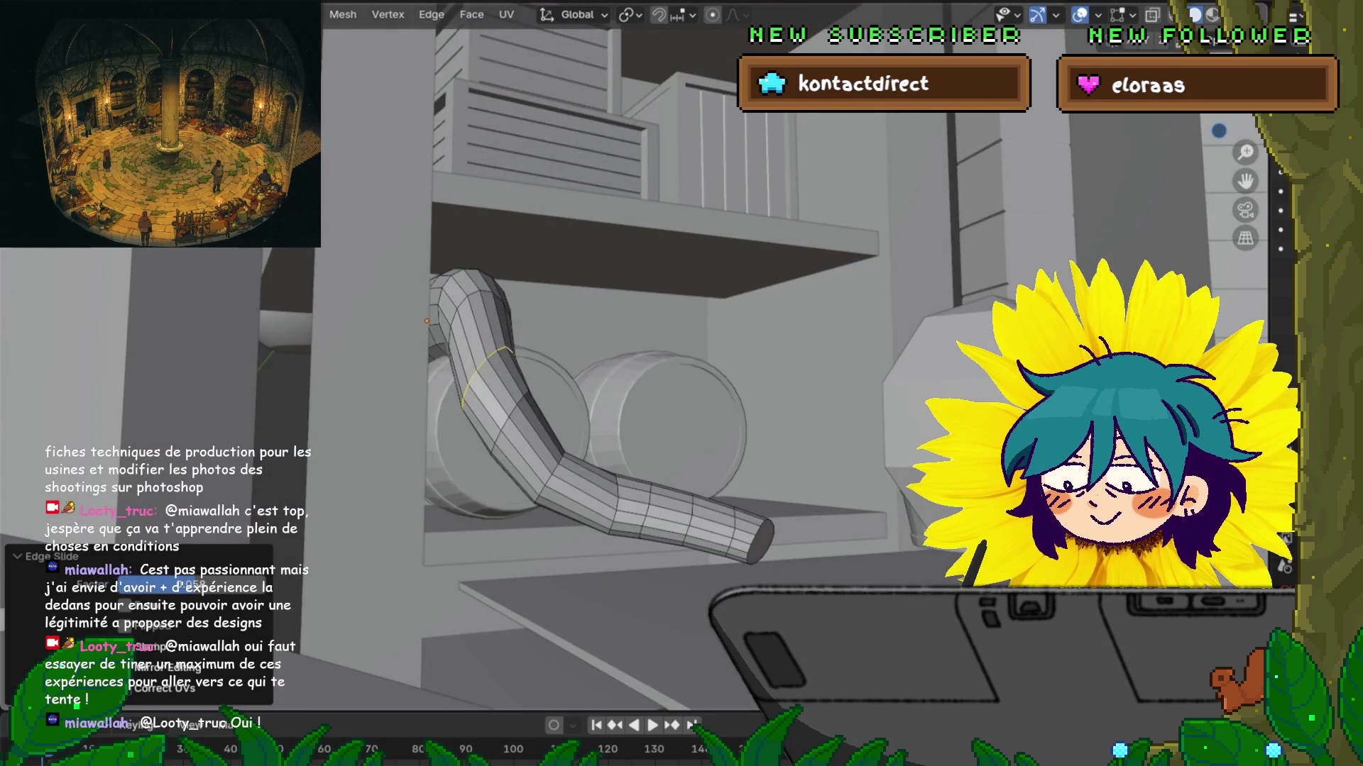
{"action": "left_click", "coordinate": [552, 474], "text": "alt"}
{"action": "key", "text": "ctrl+KP_Add"}
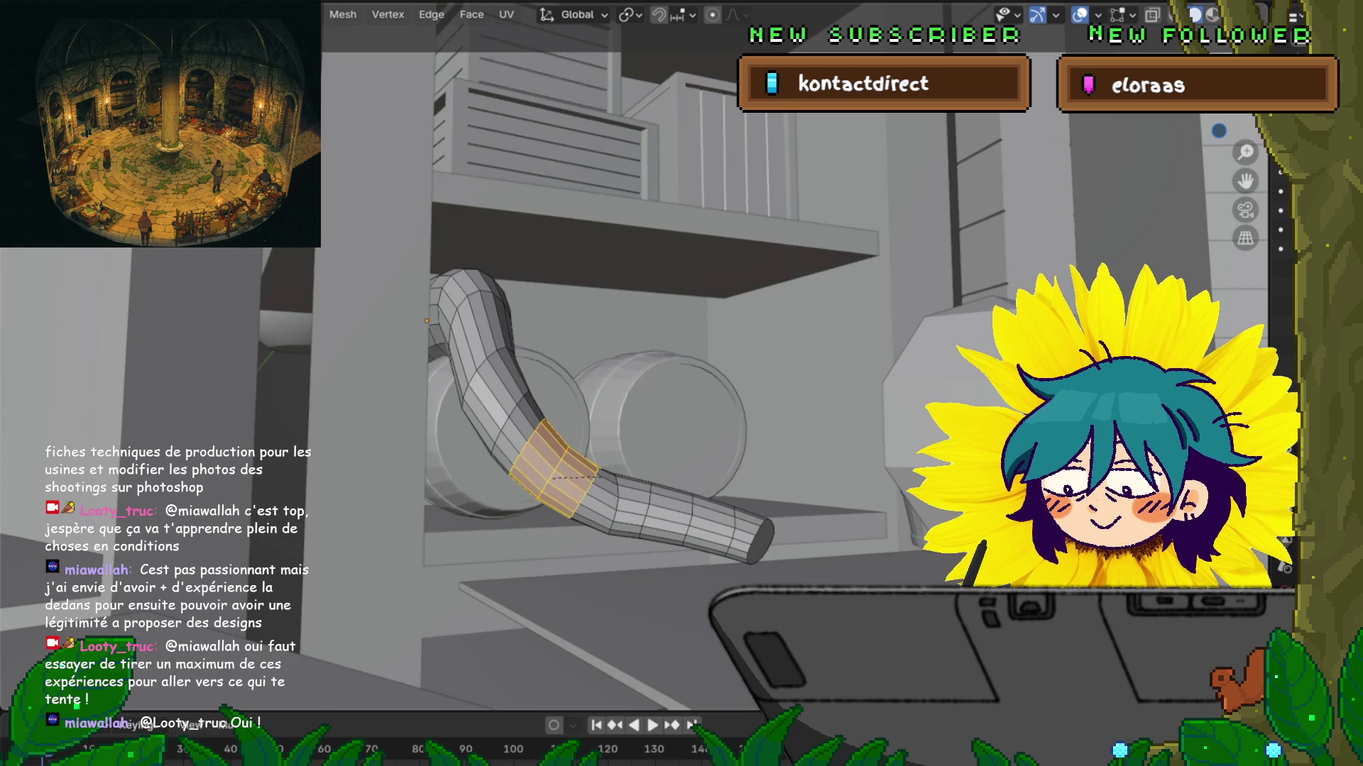
{"action": "left_click", "coordinate": [591, 477]}
{"action": "middle_click_drag", "start_coordinate": [590, 478], "coordinate": [617, 568]}
Step: Isolate the curled tube to inspect its bevelled bends, undo one change, and deselect the band
{"action": "scroll", "coordinate": [639, 355], "scroll_direction": "down", "scroll_amount": 8}
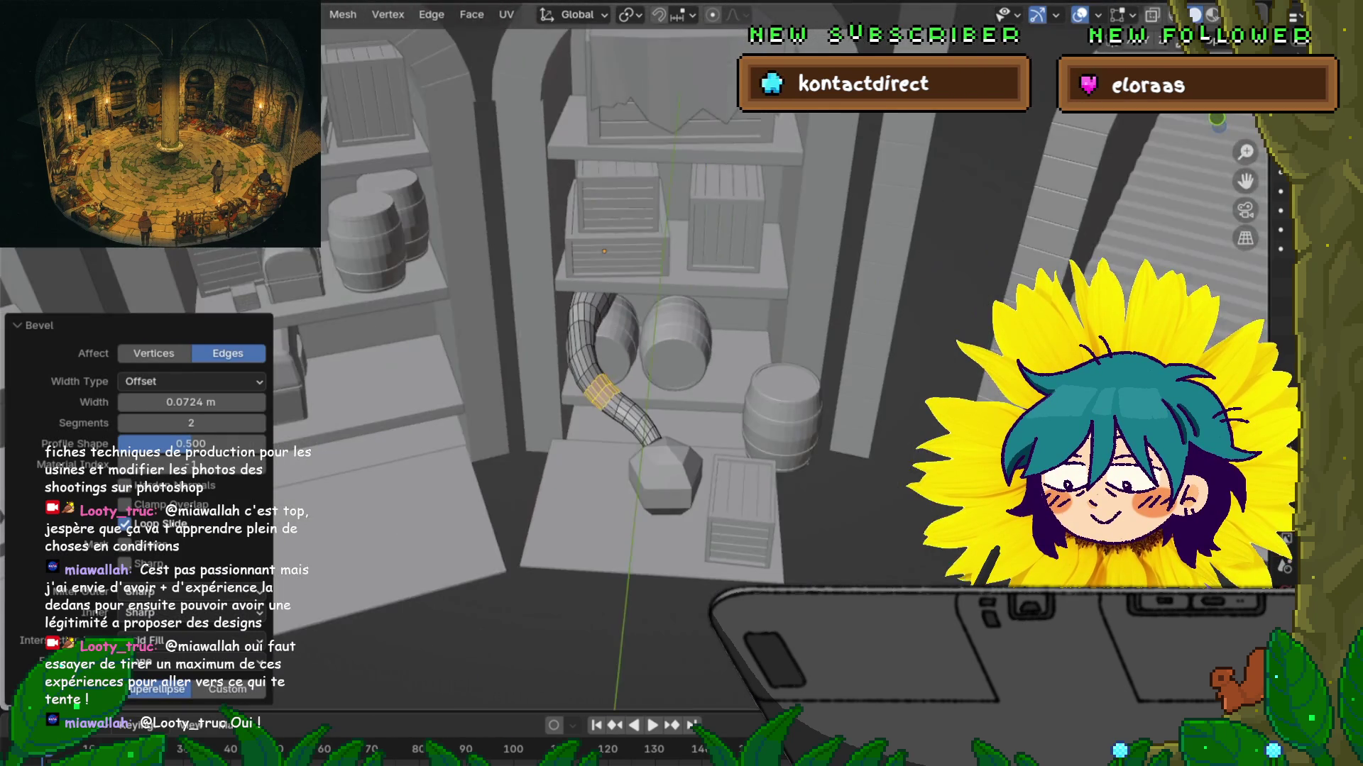
{"action": "mouse_move", "coordinate": [638, 355]}
{"action": "middle_mouse_down"}
{"action": "mouse_move", "coordinate": [674, 334]}
{"action": "mouse_move", "coordinate": [646, 352]}
{"action": "mouse_move", "coordinate": [674, 298]}
{"action": "mouse_move", "coordinate": [657, 309]}
{"action": "middle_mouse_up"}
{"action": "scroll", "coordinate": [610, 369], "scroll_direction": "up", "scroll_amount": 10}
{"action": "key", "text": "shift+h"}
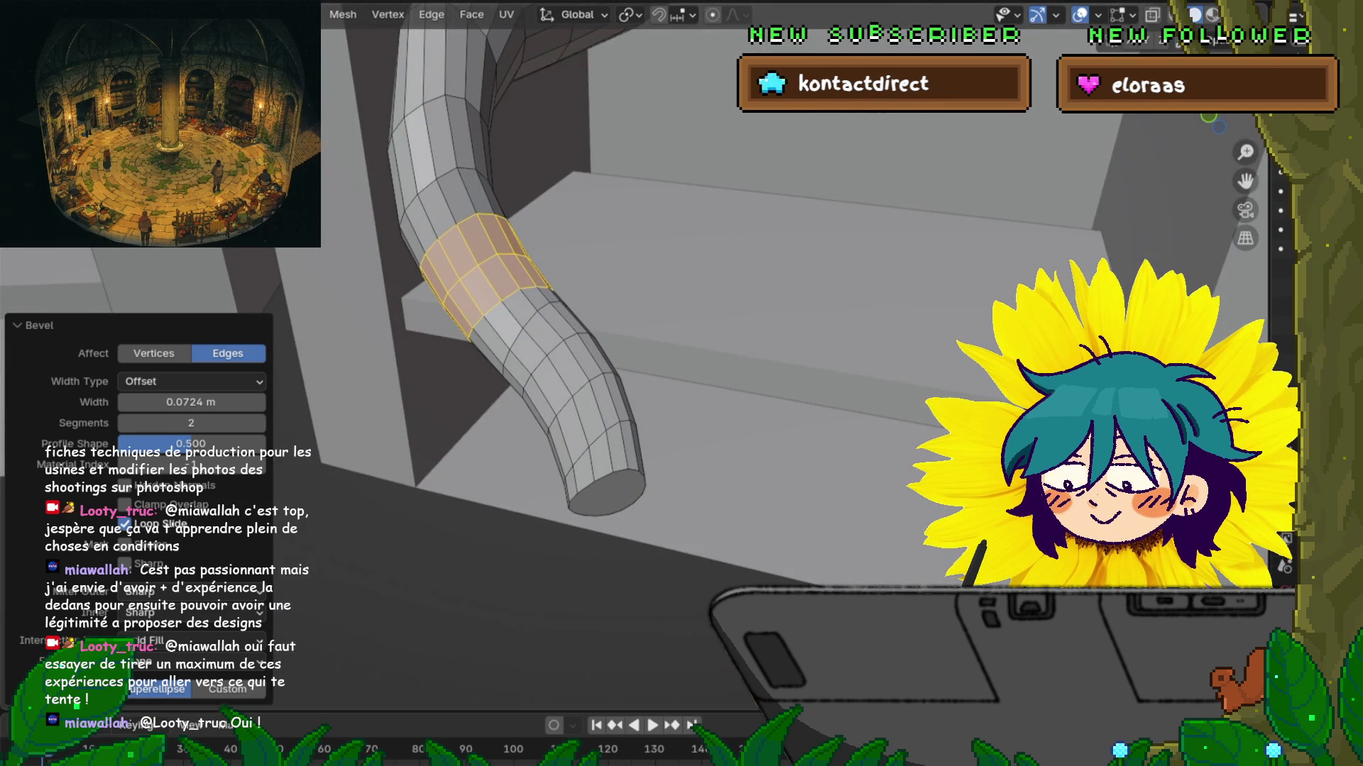
{"action": "middle_click_drag", "start_coordinate": [657, 309], "coordinate": [674, 291]}
{"action": "key", "text": "ctrl+z"}
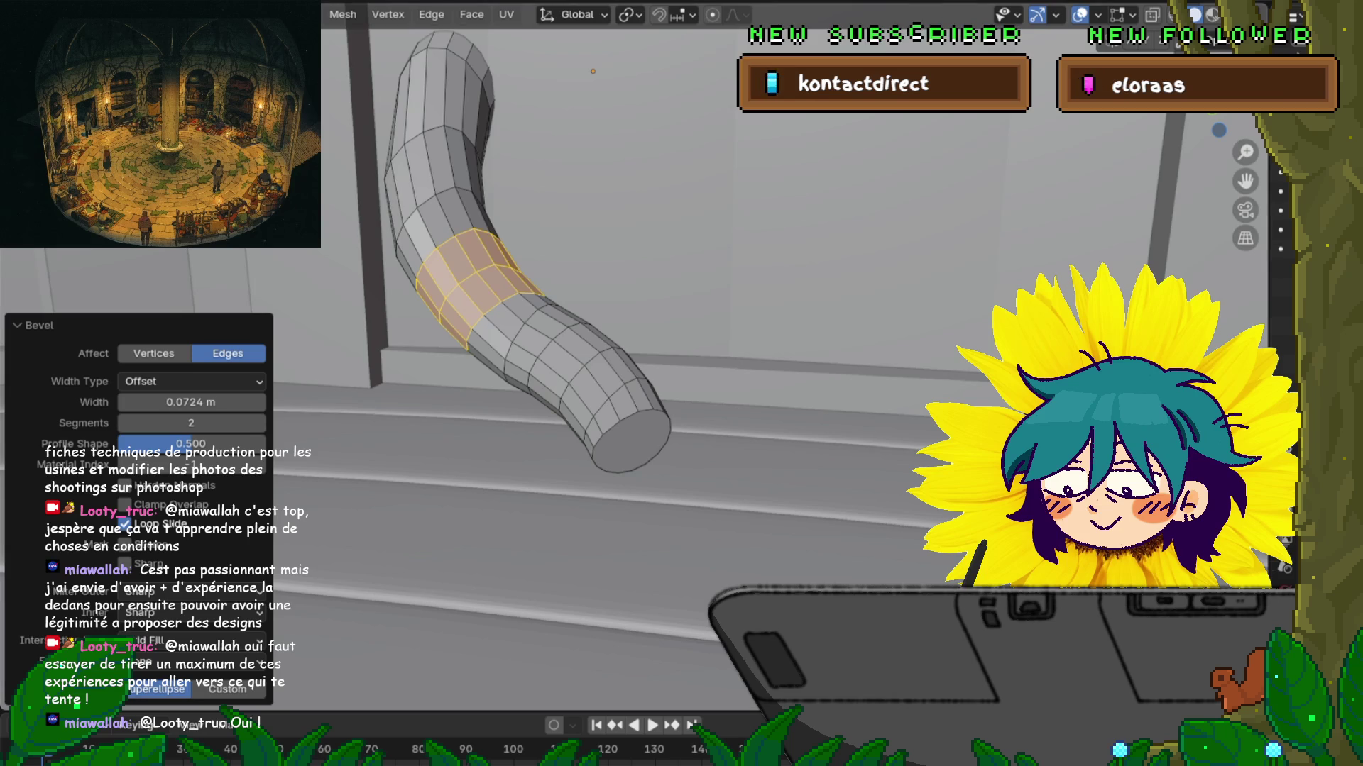
{"action": "key", "text": "alt+a"}
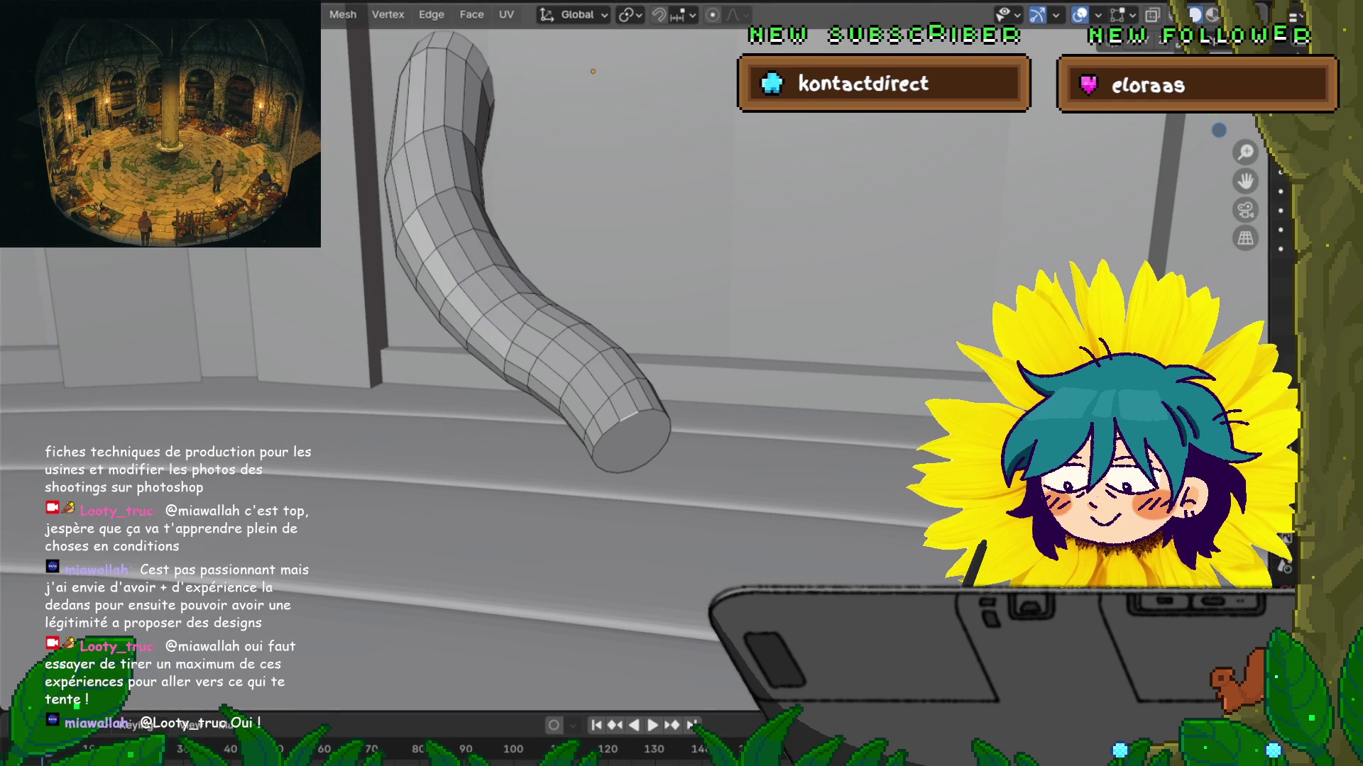
{"action": "scroll", "coordinate": [632, 284], "scroll_direction": "up", "scroll_amount": 3}
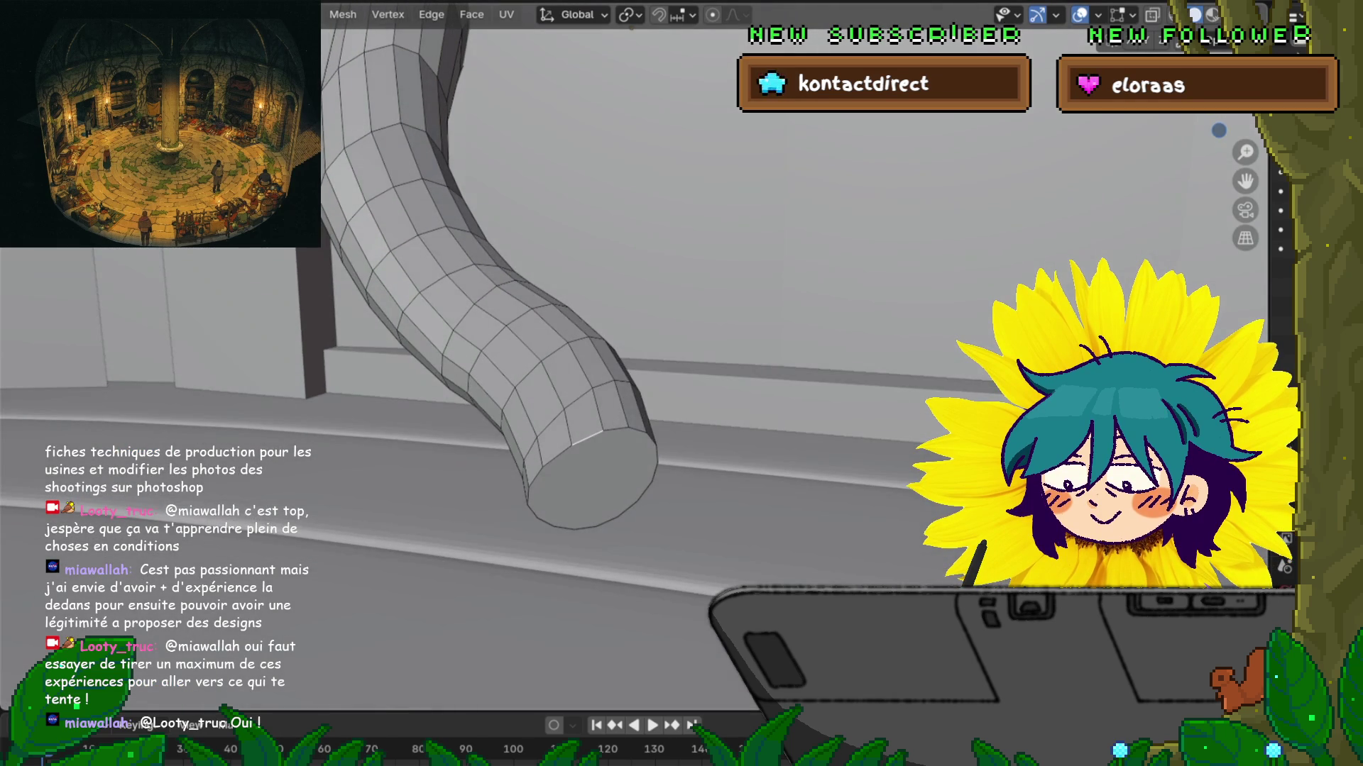
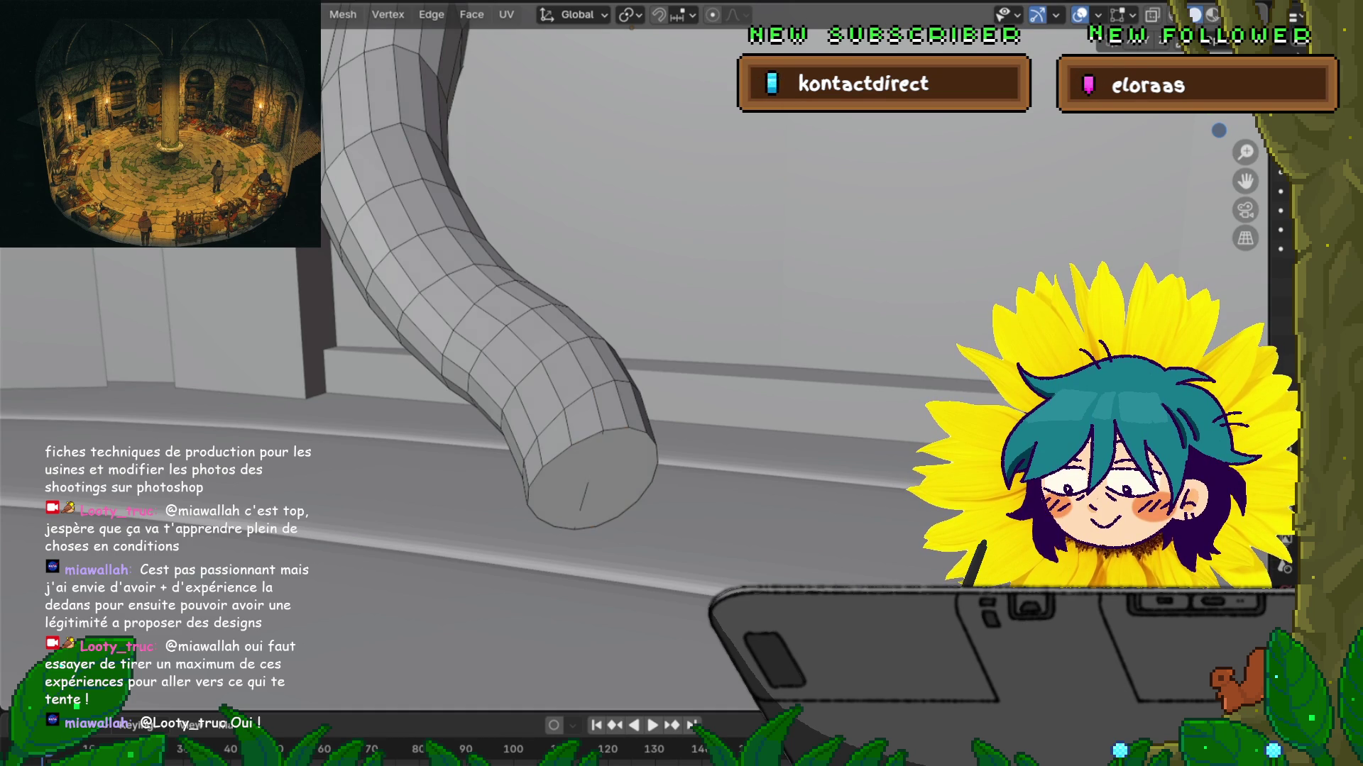
Step: Delete the tube's end-cap face and refill the open rim with a new face
{"action": "key", "text": "3"}
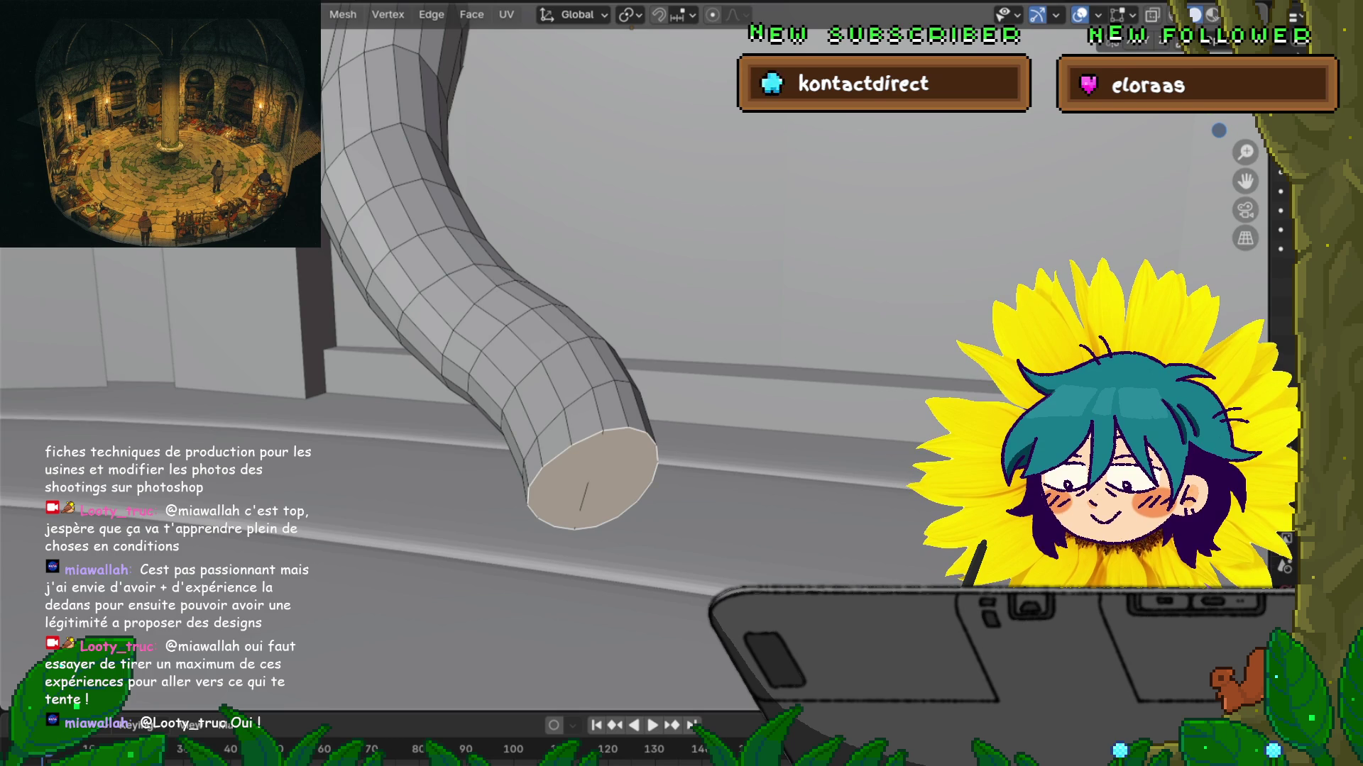
{"action": "key", "text": "x"}
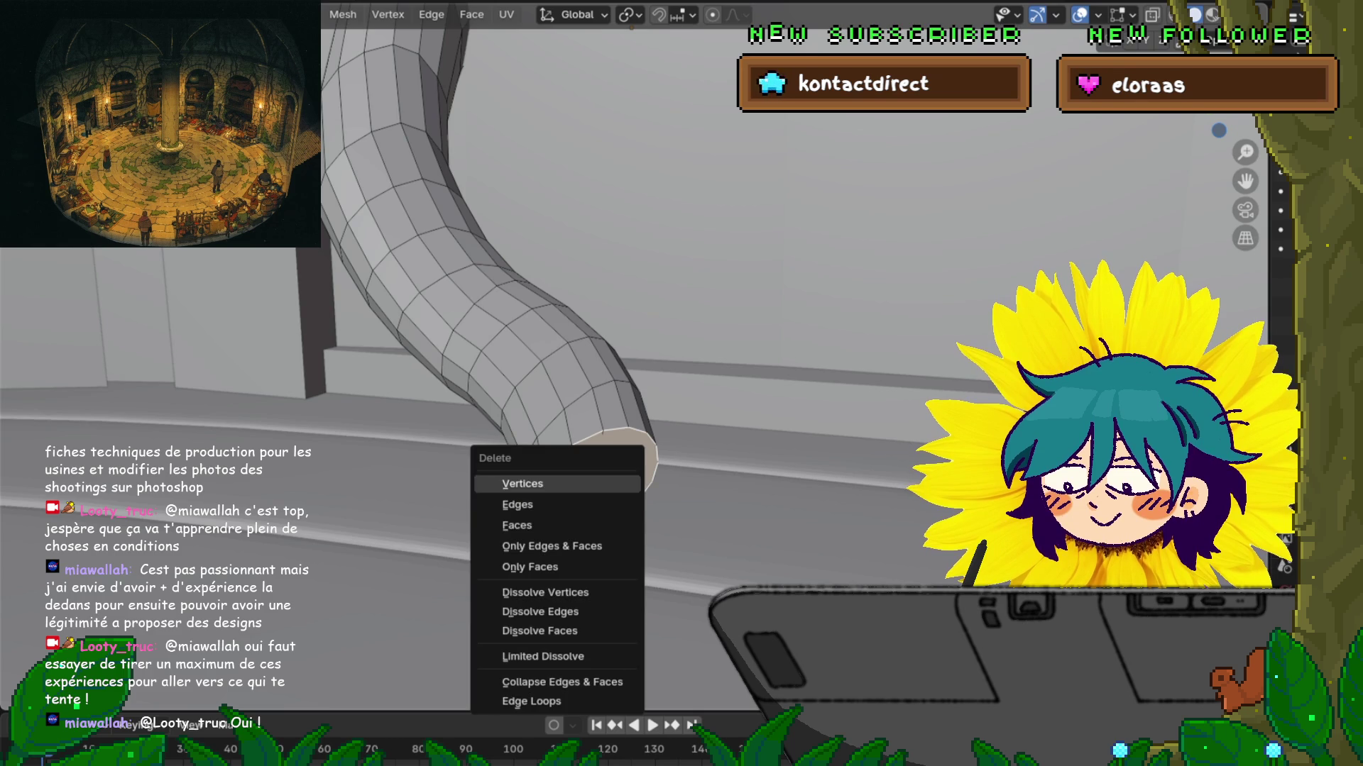
{"action": "left_click", "coordinate": [525, 524]}
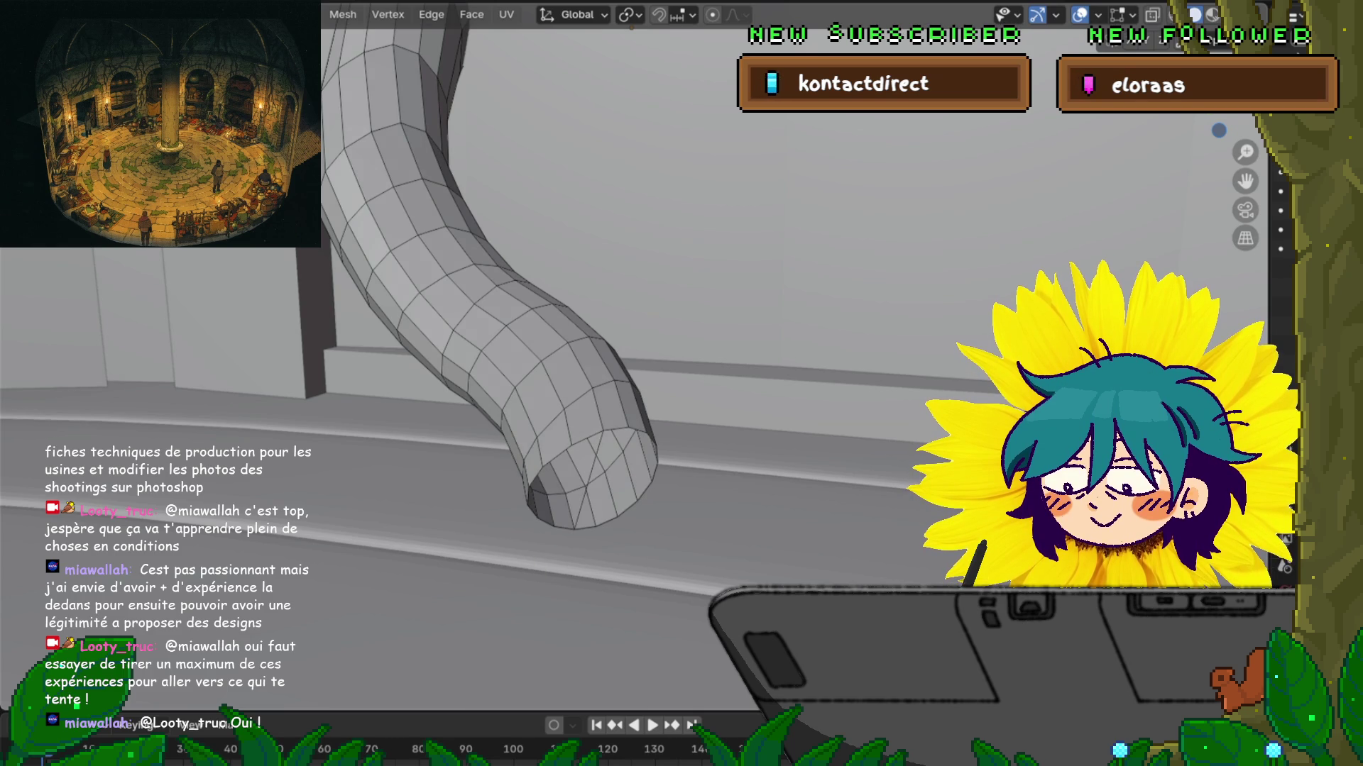
{"action": "key", "text": "2"}
{"action": "left_click", "coordinate": [582, 441], "text": "alt"}
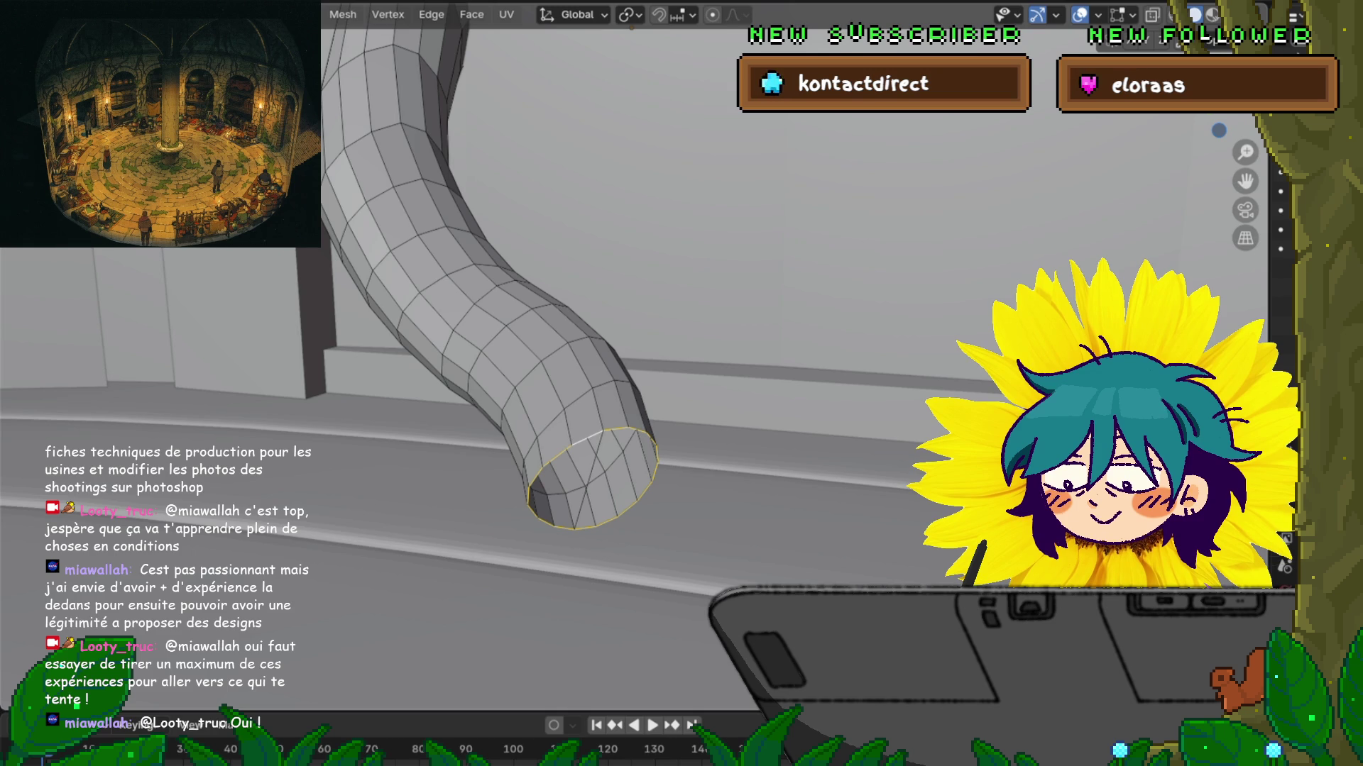
{"action": "key", "text": "f"}
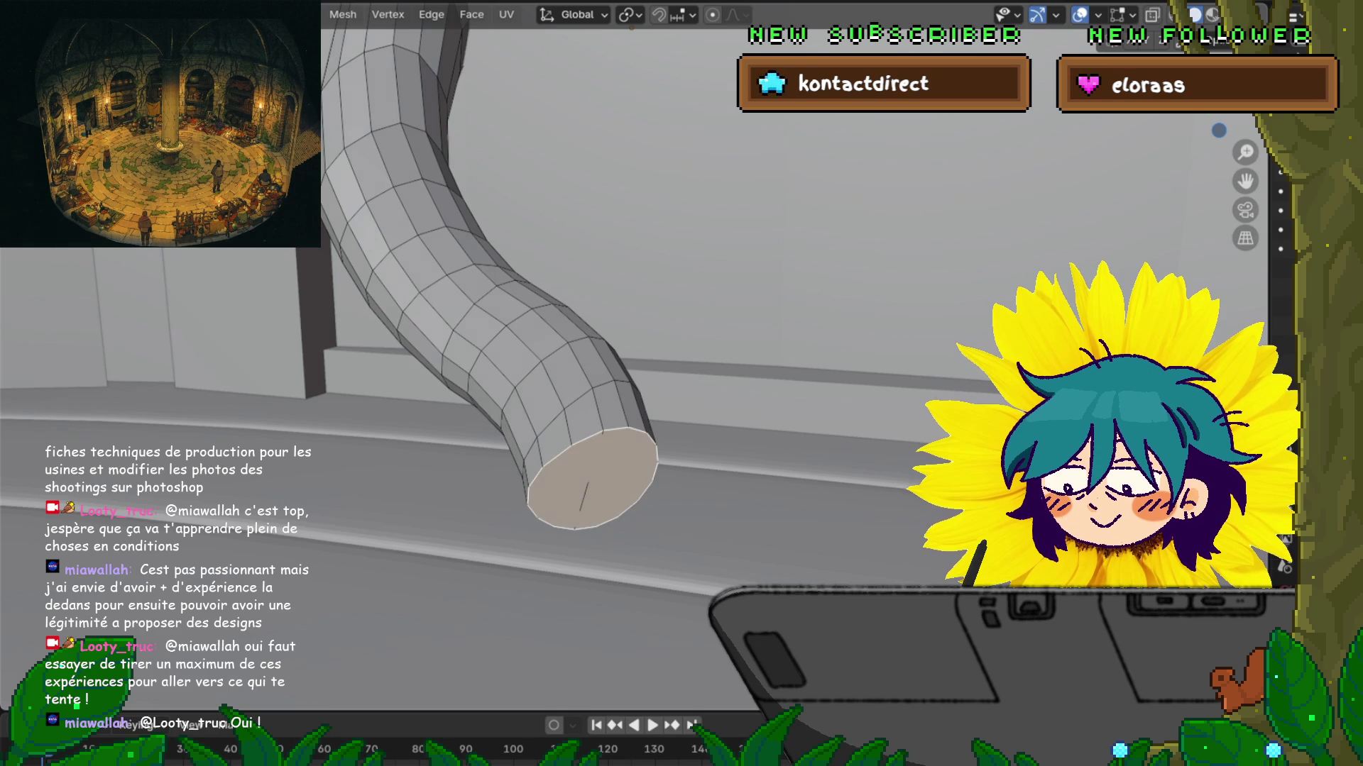
{"action": "key", "text": "1"}
{"action": "left_click", "coordinate": [574, 528]}
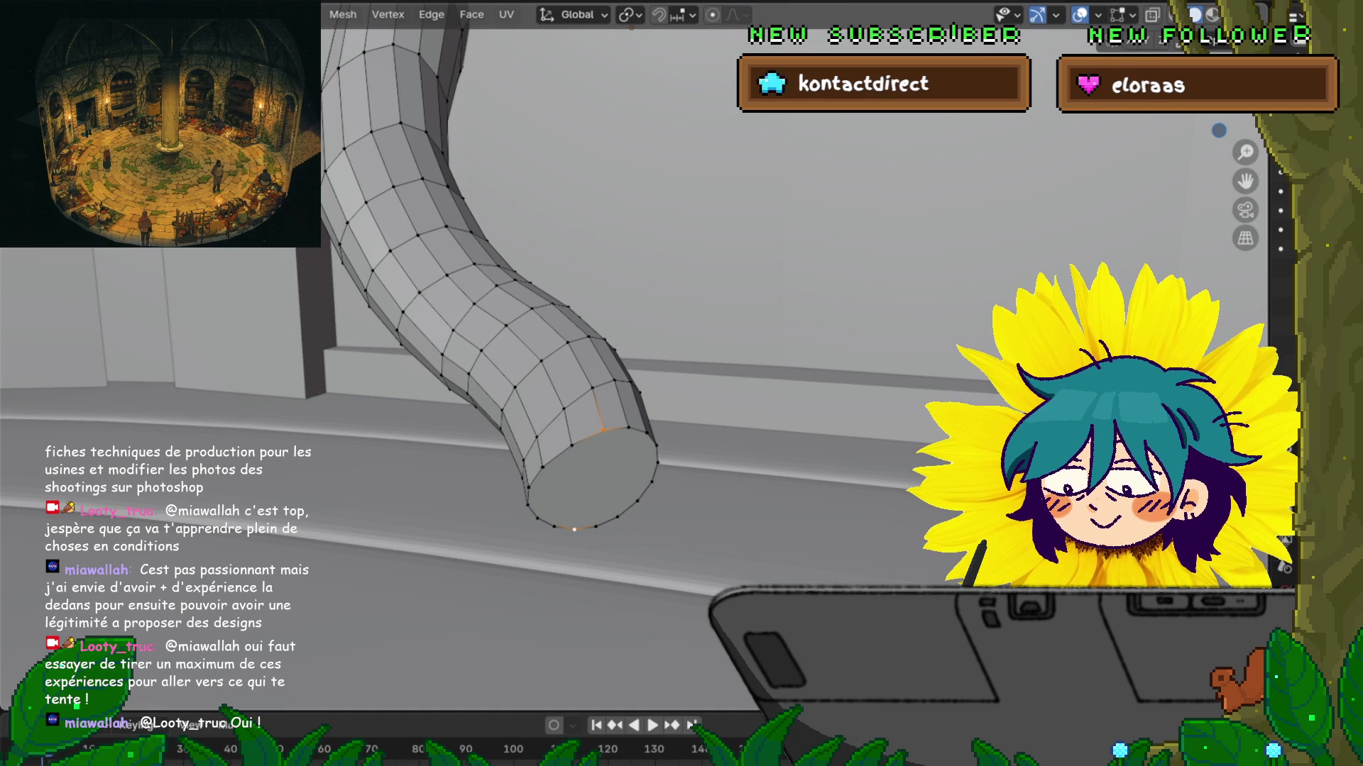
Step: Delete the tube's end-cap face again, leaving the end open
{"action": "key", "text": "3"}
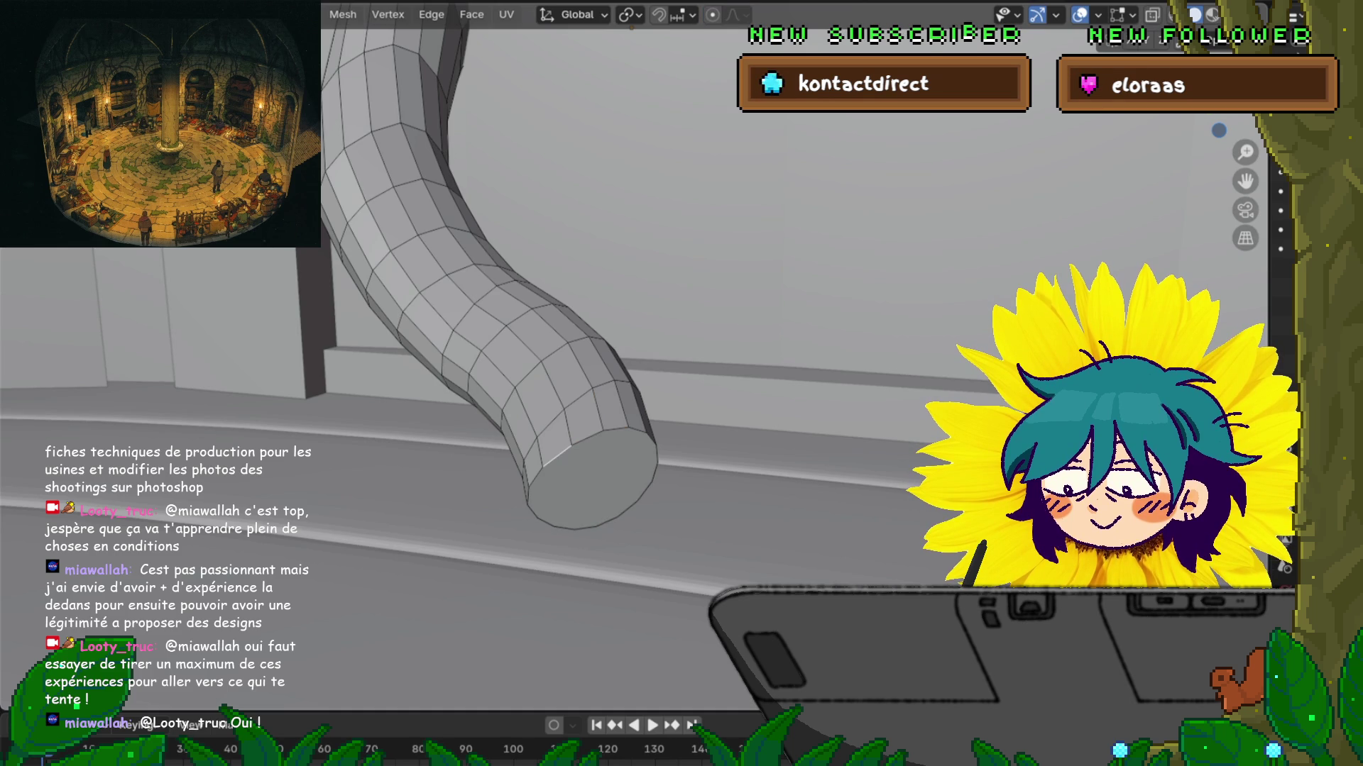
{"action": "left_click", "coordinate": [592, 479]}
{"action": "key", "text": "x"}
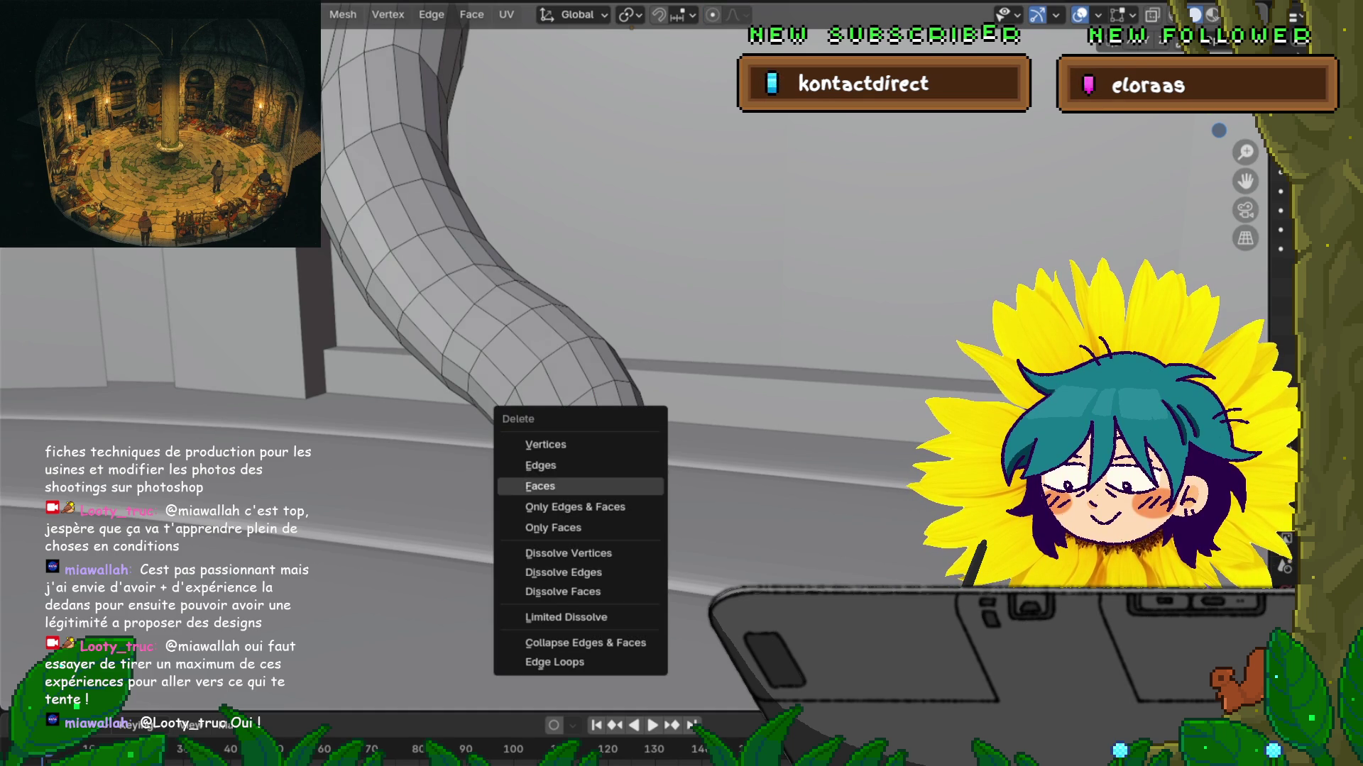
{"action": "left_click", "coordinate": [560, 486]}
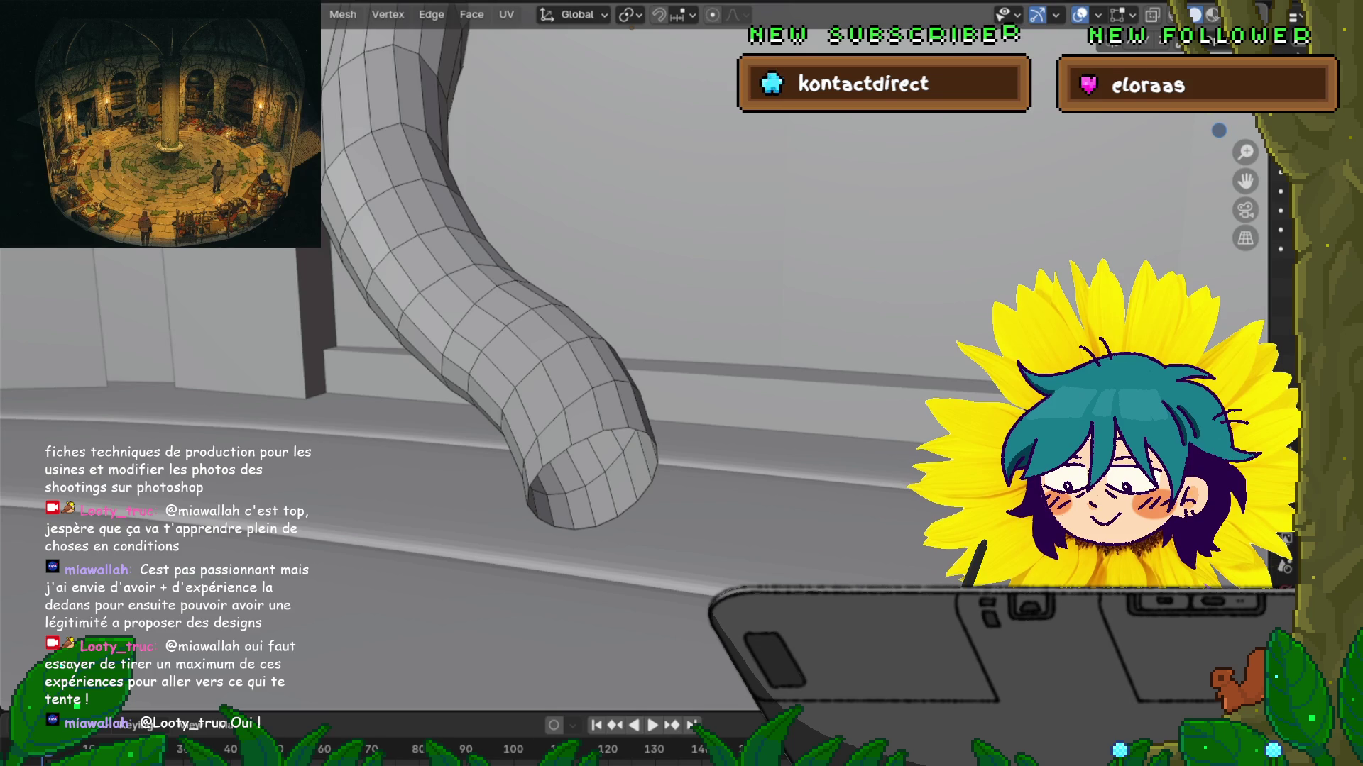
Step: Join the top and bottom rim vertices with J to make an edge across the opening
{"action": "key", "text": "1"}
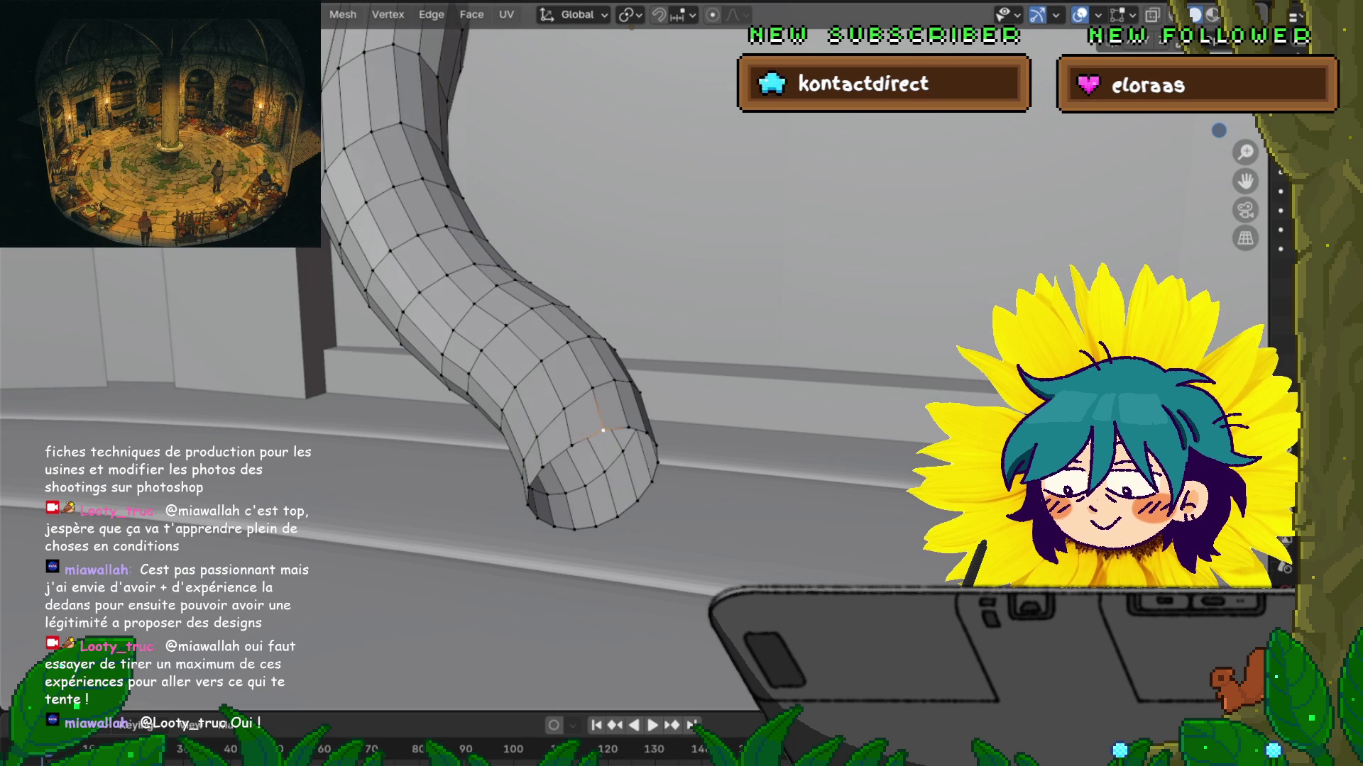
{"action": "left_click", "coordinate": [602, 430]}
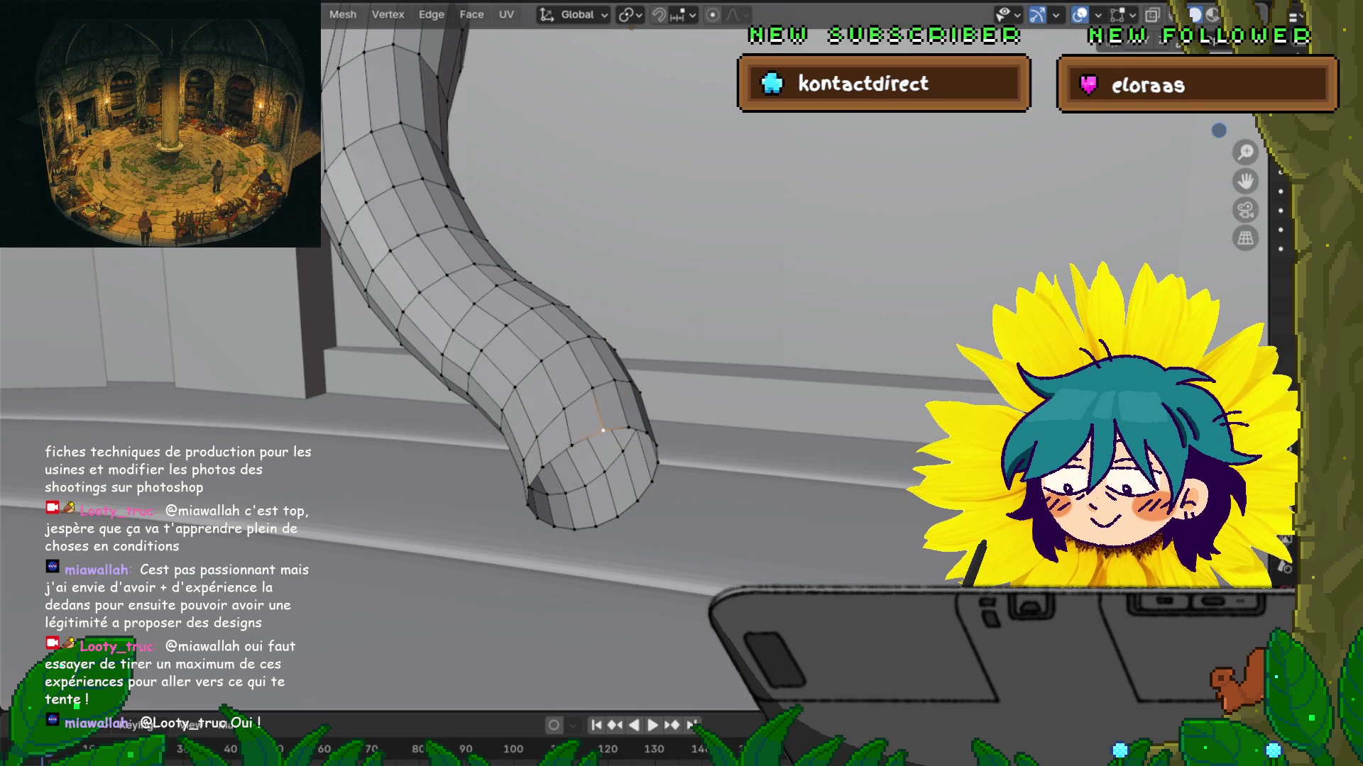
{"action": "middle_click_drag", "start_coordinate": [603, 426], "coordinate": [603, 405]}
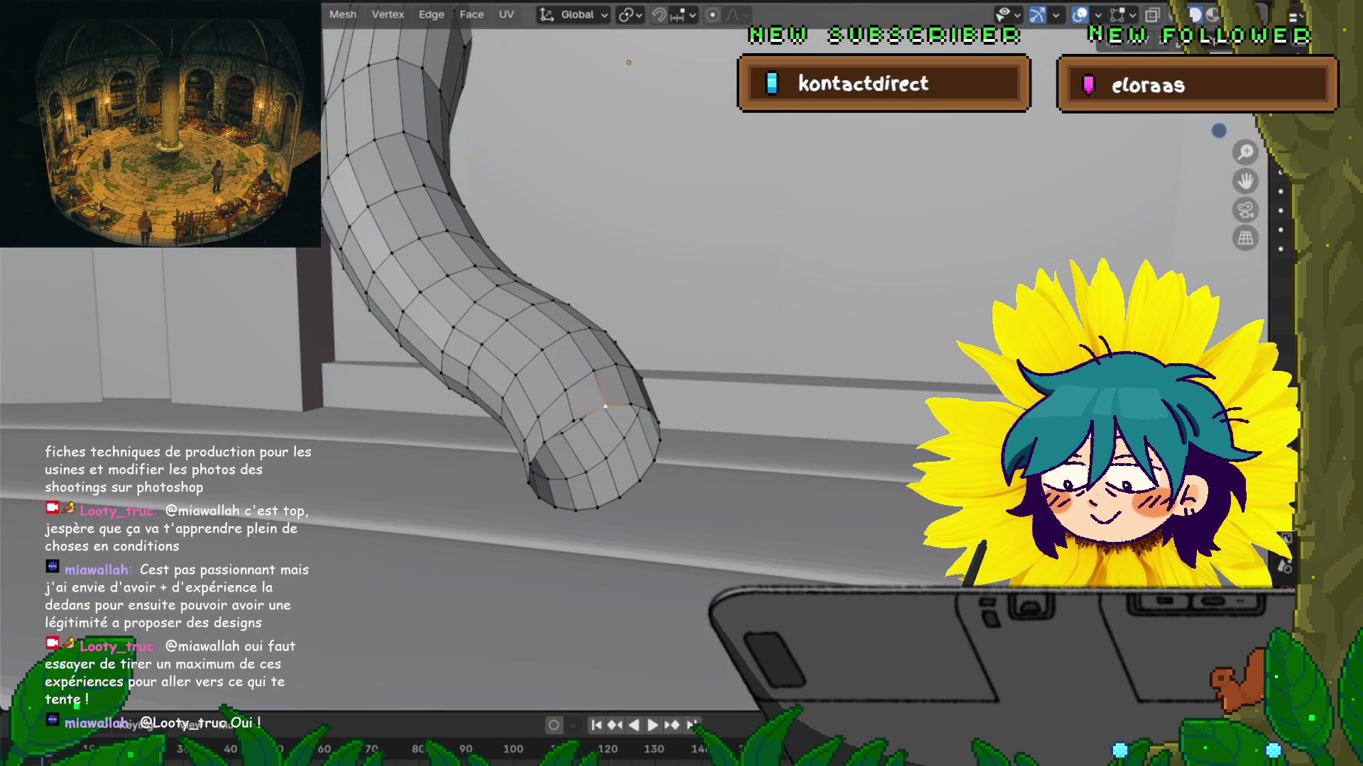
{"action": "left_click", "coordinate": [575, 510]}
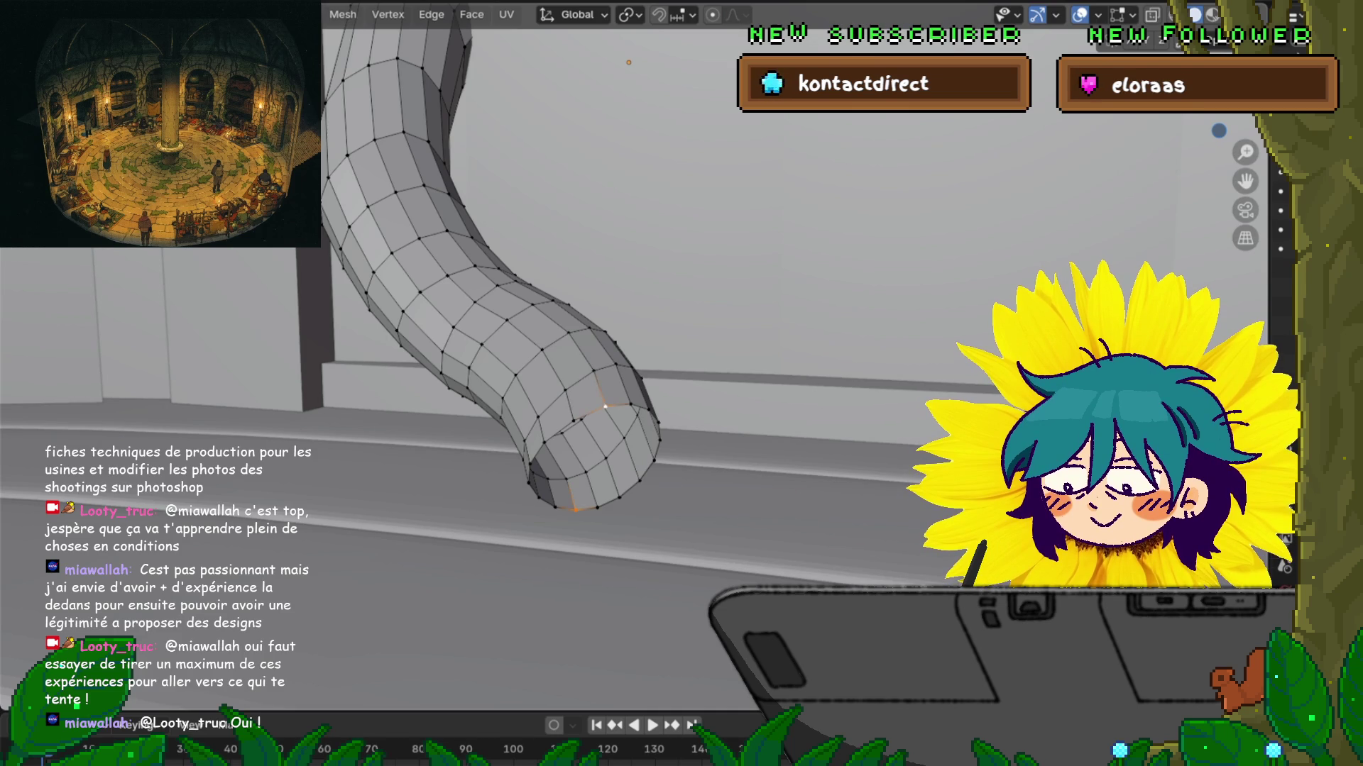
{"action": "left_click", "coordinate": [605, 406], "text": "ctrl"}
{"action": "key", "text": "j"}
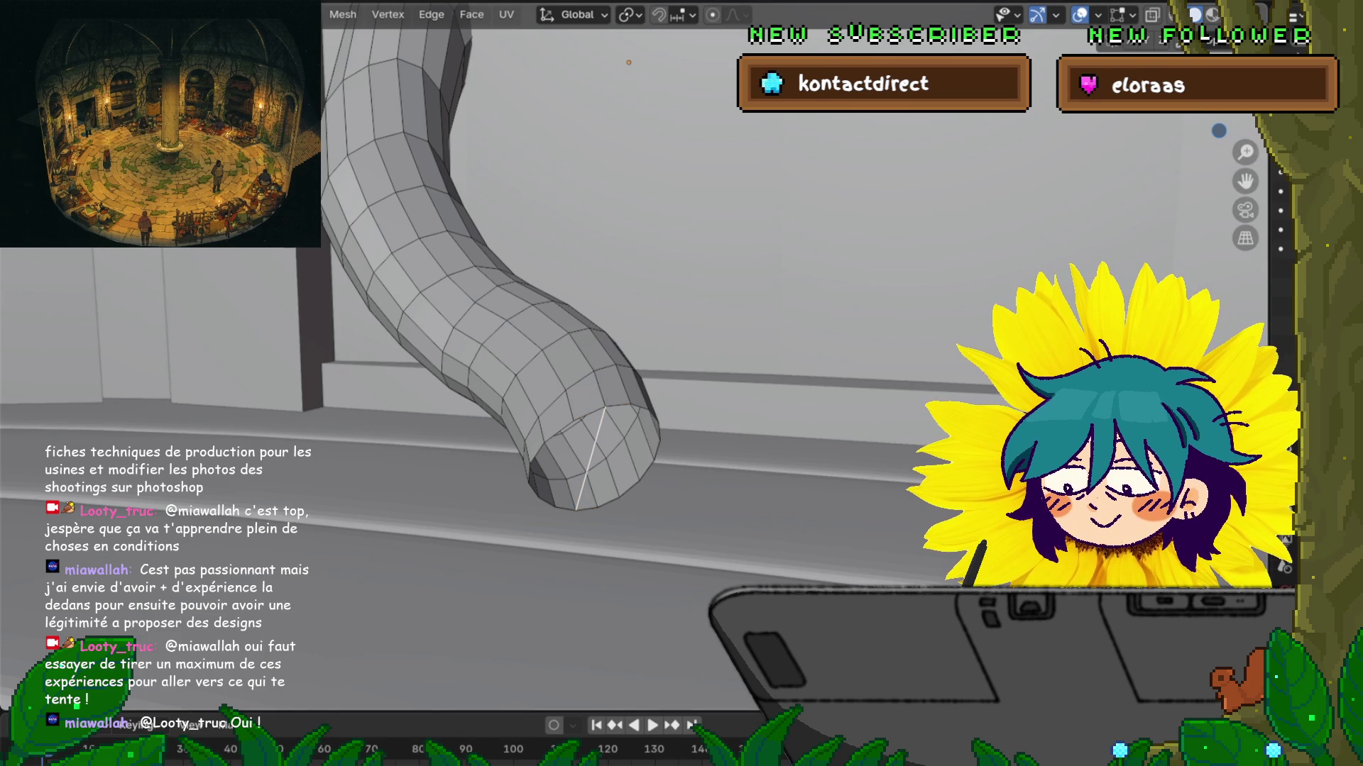
{"action": "left_click", "coordinate": [547, 497], "text": "alt"}
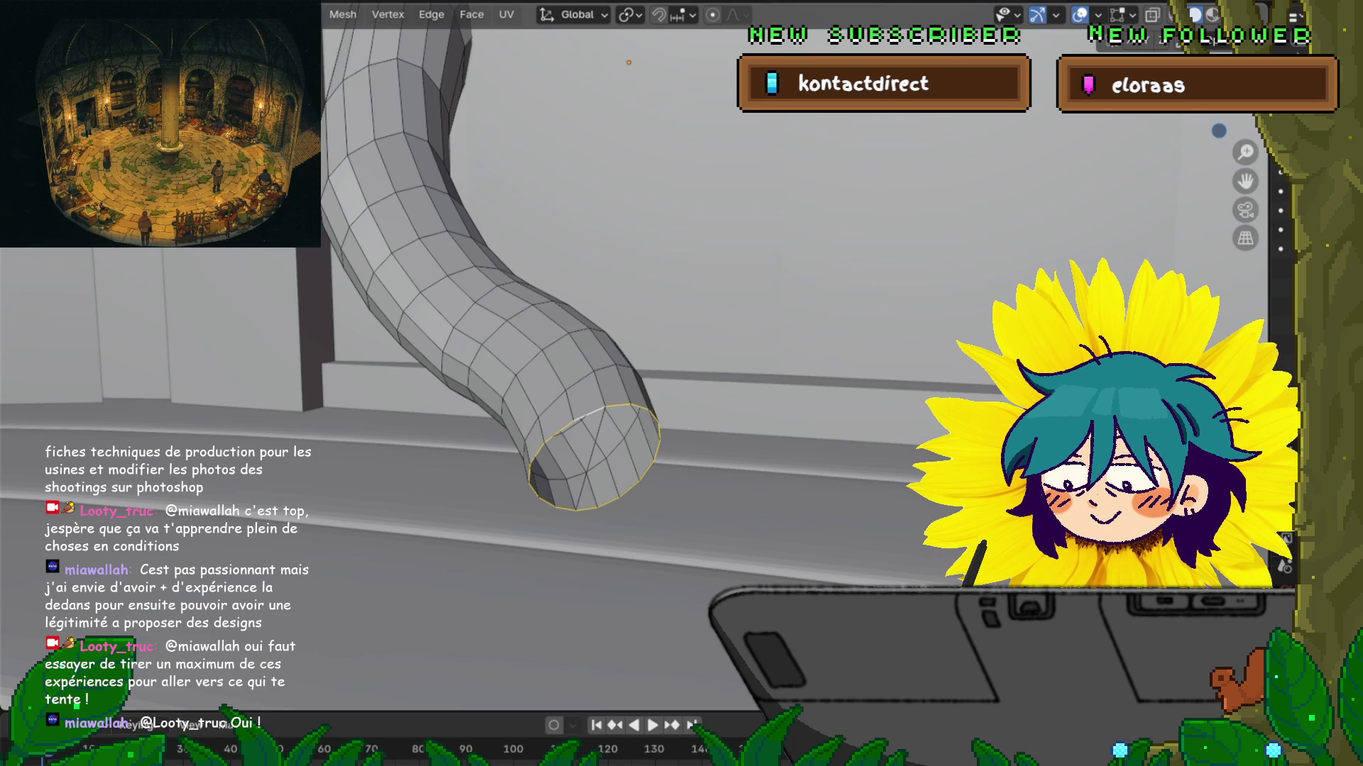
Step: Fill one half of the open rim with a face bounded by the new edge
{"action": "middle_click_drag", "start_coordinate": [568, 355], "coordinate": [567, 298]}
{"action": "scroll", "coordinate": [568, 390], "scroll_direction": "up", "scroll_amount": 2}
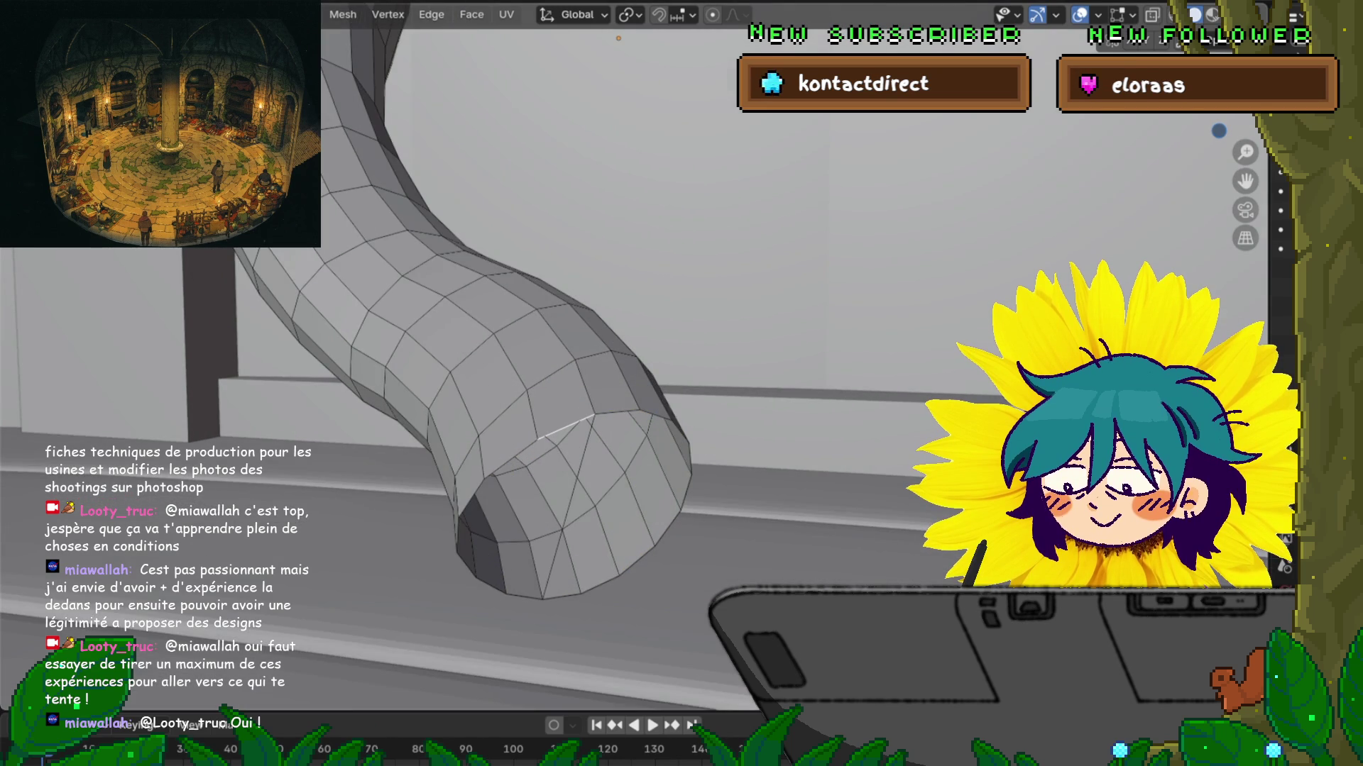
{"action": "left_click", "coordinate": [568, 507], "text": "alt"}
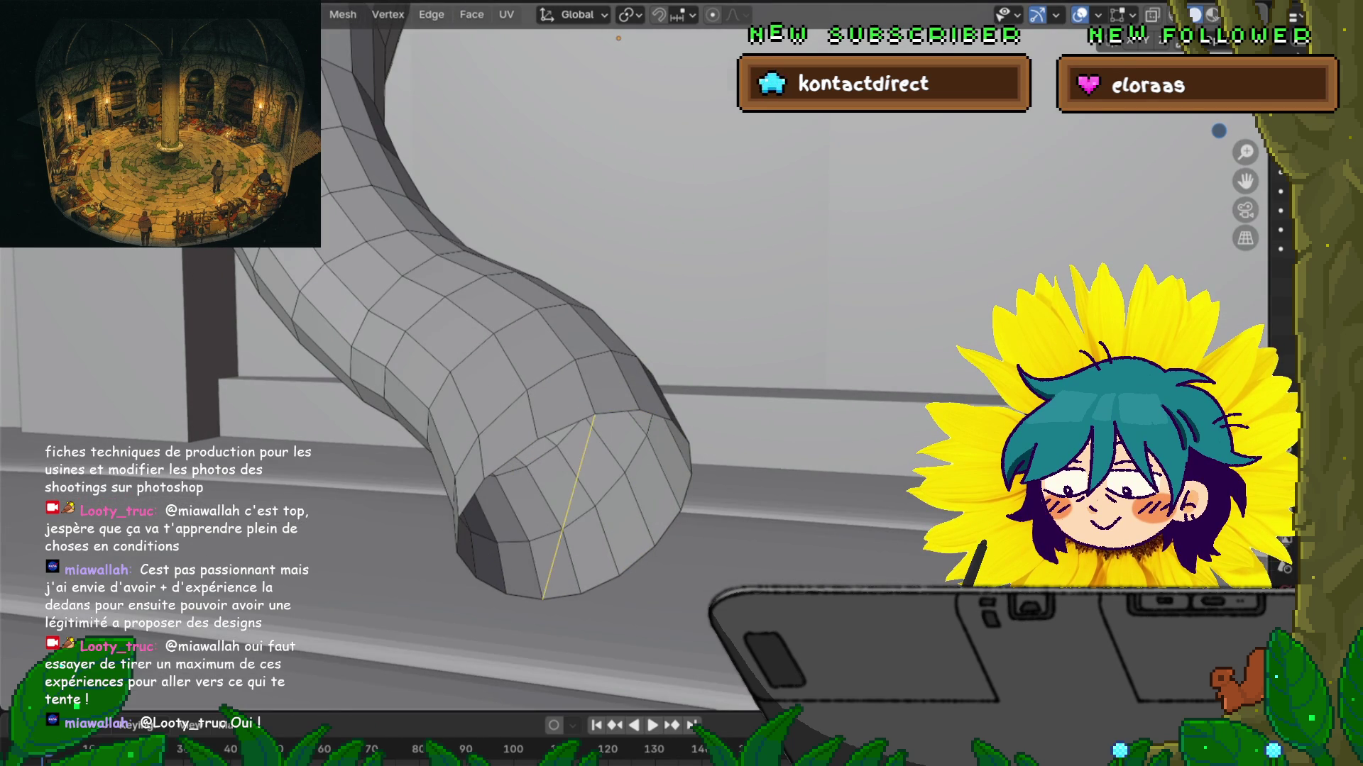
{"action": "key", "text": "1"}
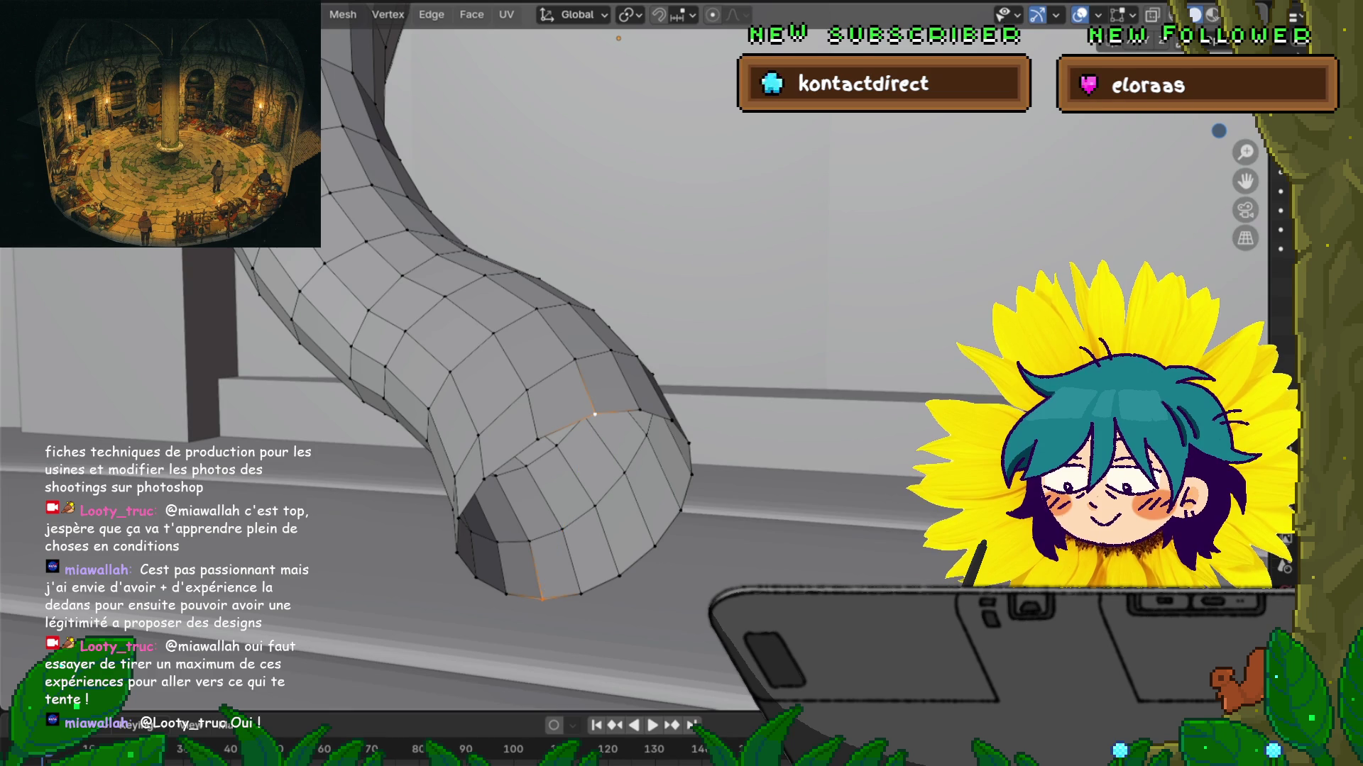
{"action": "key", "text": "3"}
{"action": "middle_click_drag", "start_coordinate": [568, 355], "coordinate": [567, 327]}
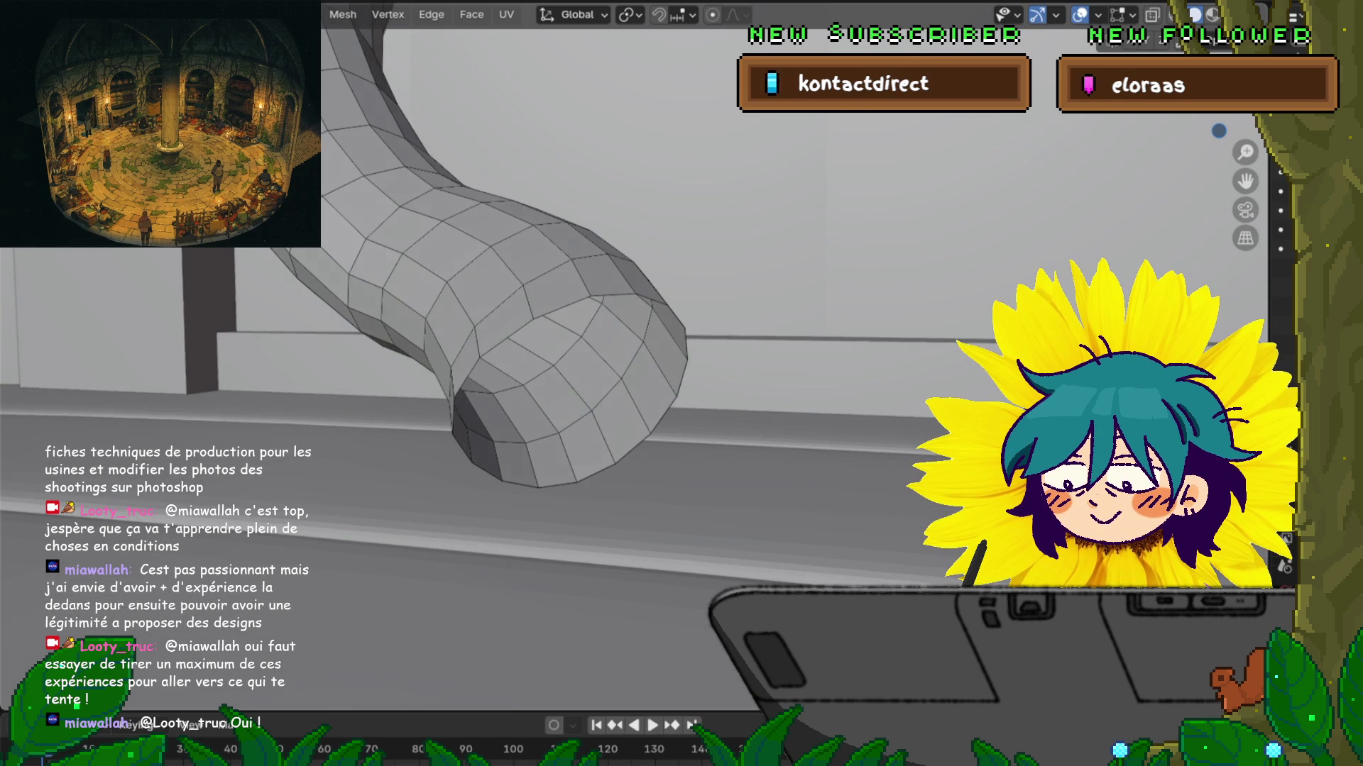
{"action": "left_click", "coordinate": [560, 307]}
{"action": "mouse_move", "coordinate": [568, 355]}
{"action": "middle_mouse_down"}
{"action": "mouse_move", "coordinate": [624, 334]}
{"action": "mouse_move", "coordinate": [582, 334]}
{"action": "mouse_move", "coordinate": [596, 312]}
{"action": "mouse_move", "coordinate": [589, 341]}
{"action": "mouse_move", "coordinate": [604, 334]}
{"action": "mouse_move", "coordinate": [578, 348]}
{"action": "middle_mouse_up"}
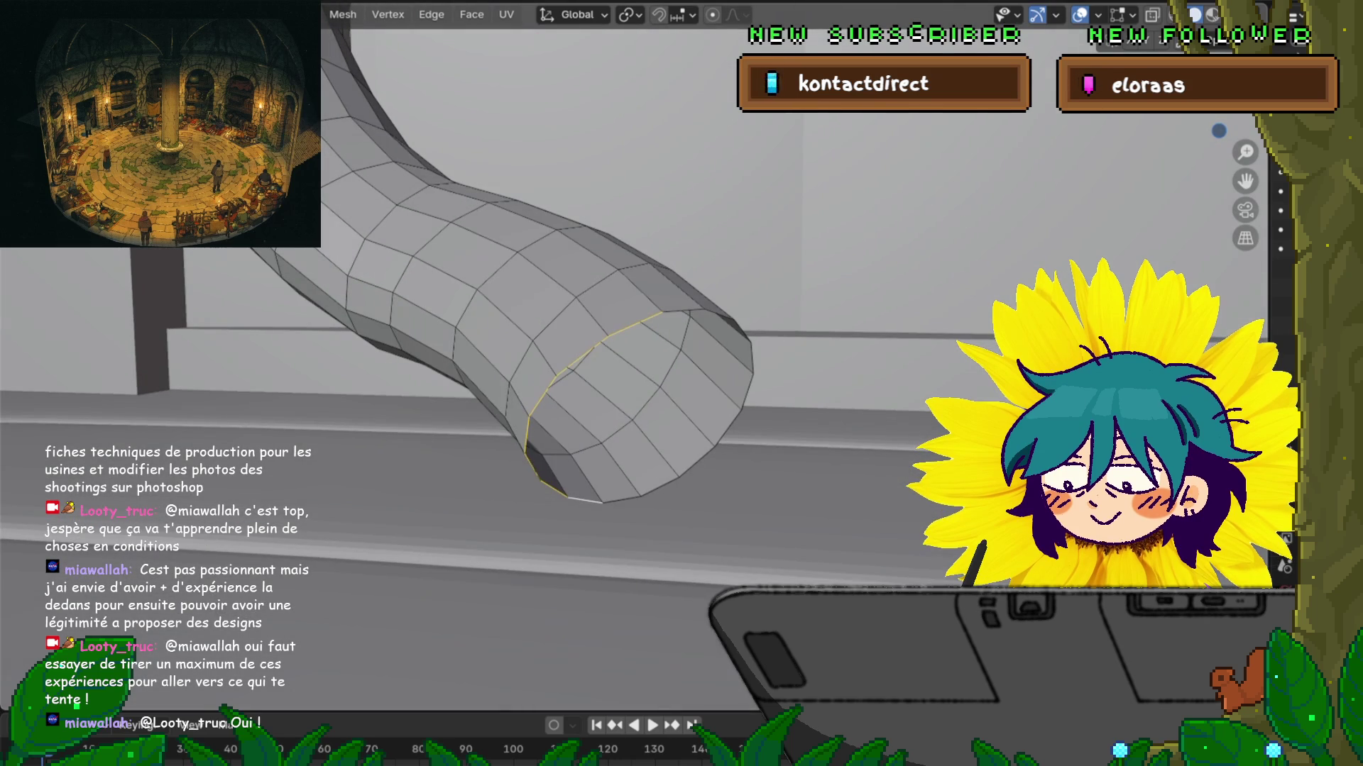
{"action": "key", "text": "f"}
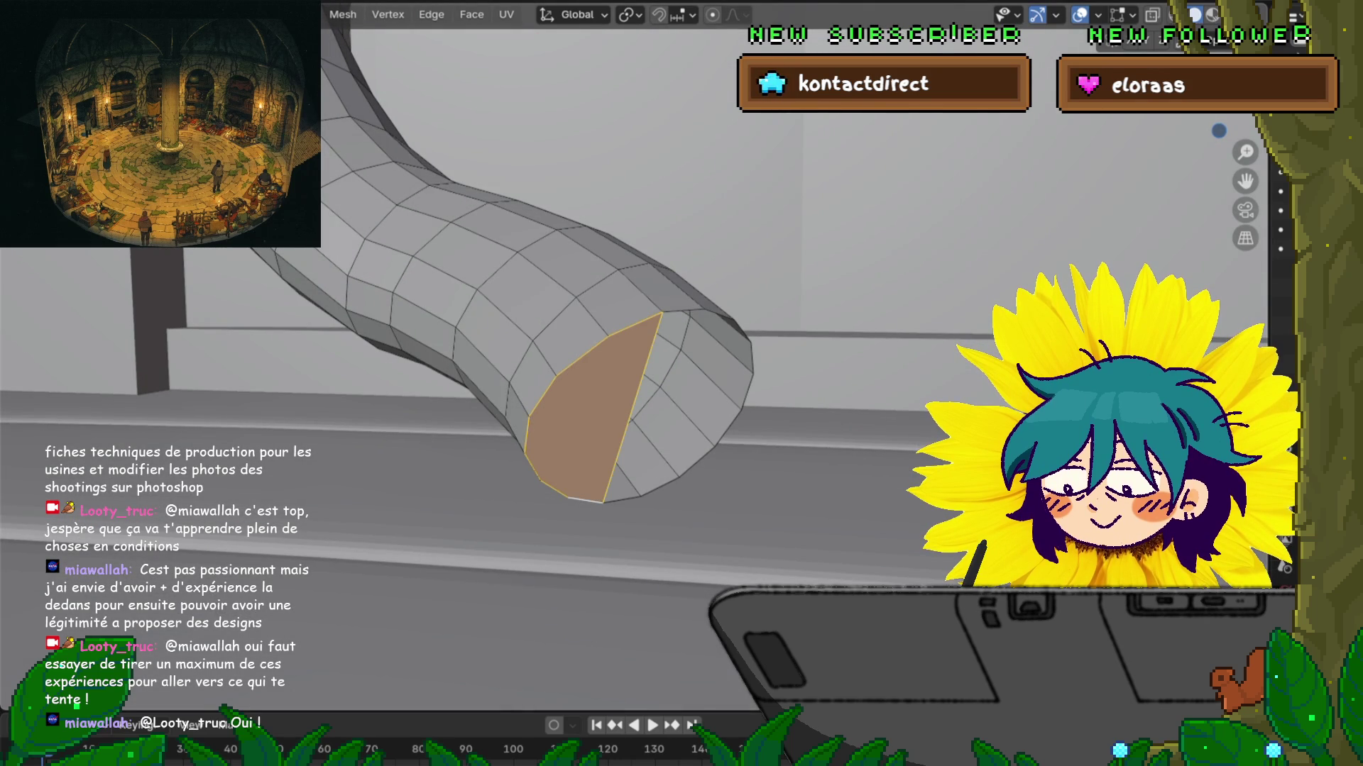
Step: Fill the remaining half of the opening and view the capped end from above
{"action": "left_click", "coordinate": [681, 310], "text": "alt"}
{"action": "key", "text": "f"}
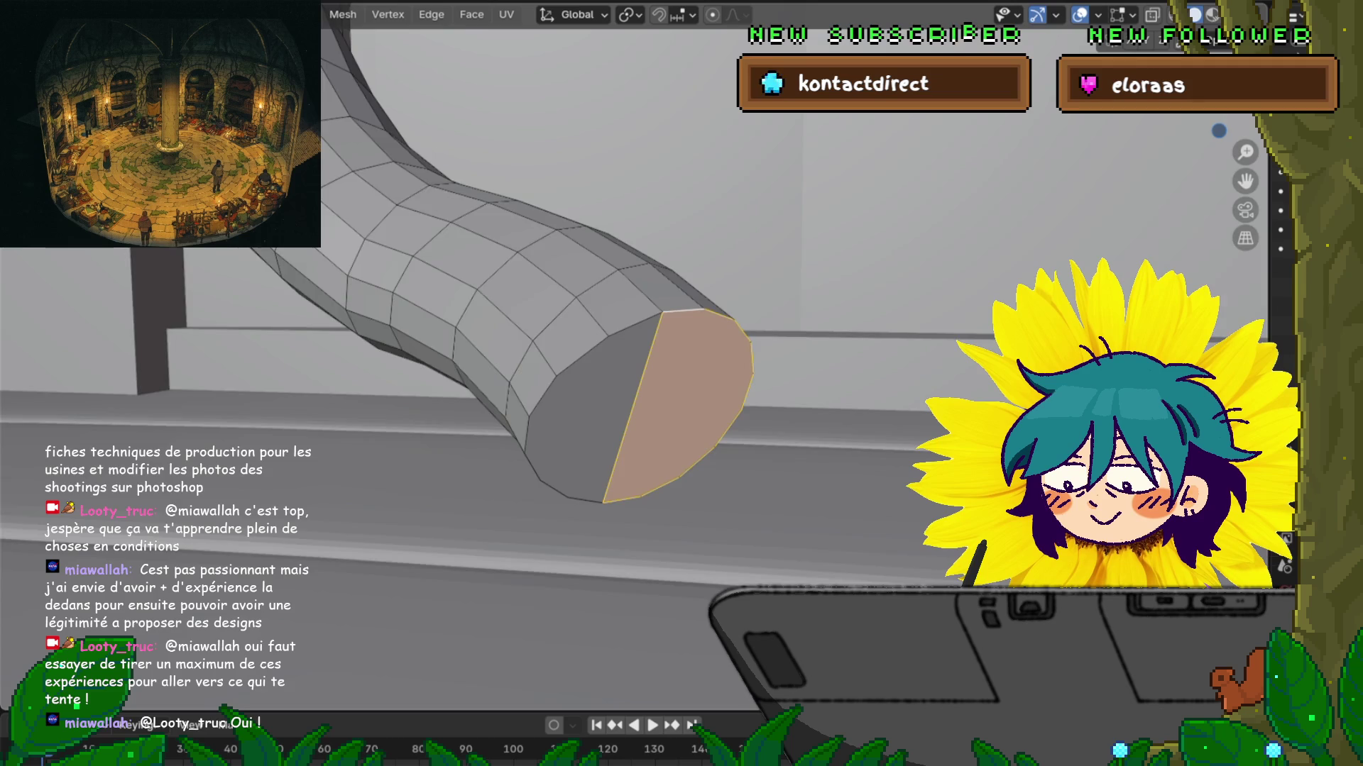
{"action": "middle_click_drag", "start_coordinate": [568, 355], "coordinate": [596, 341]}
{"action": "left_click", "coordinate": [607, 397]}
{"action": "mouse_move", "coordinate": [610, 383]}
{"action": "middle_mouse_down"}
{"action": "mouse_move", "coordinate": [628, 458]}
{"action": "mouse_move", "coordinate": [621, 384]}
{"action": "middle_mouse_up"}
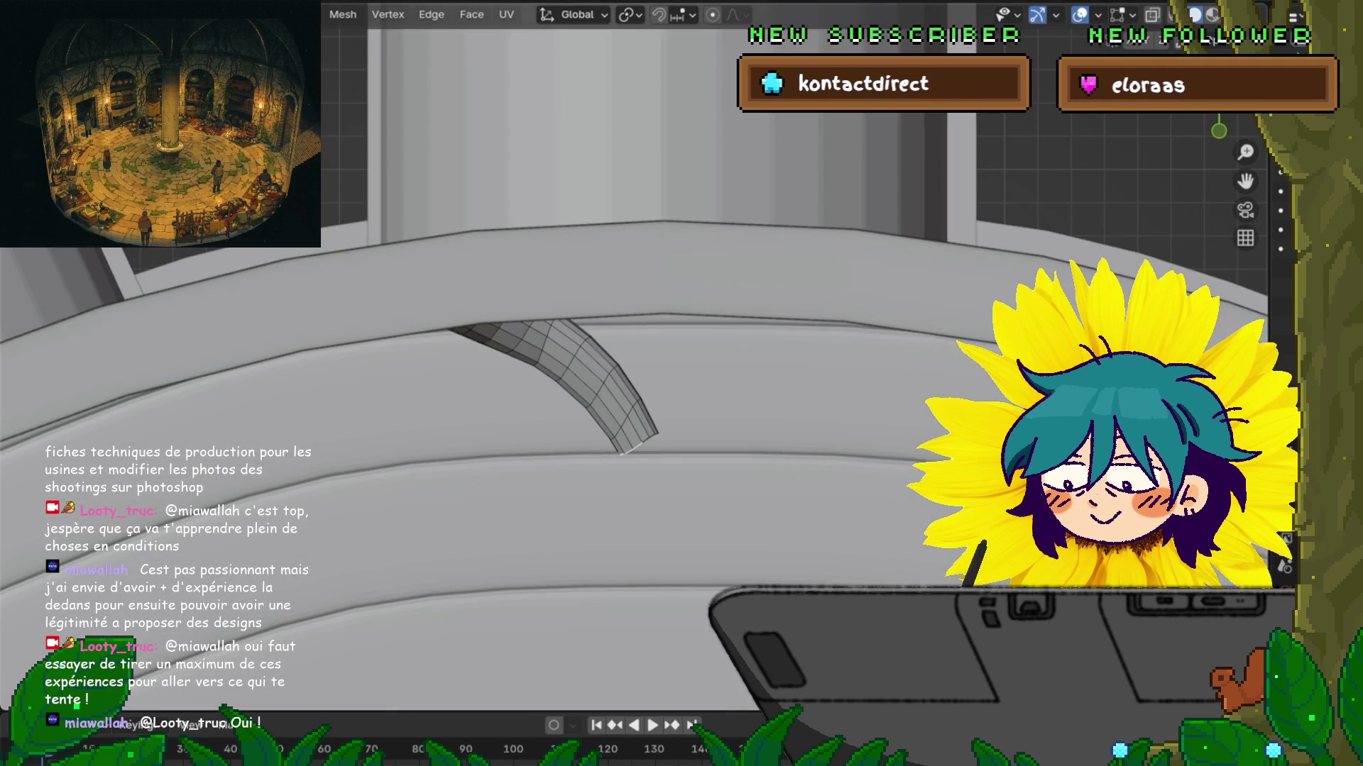
Step: Extrude the end face, move it downward and scale it to 0.581 into a taper
{"action": "key", "text": "e"}
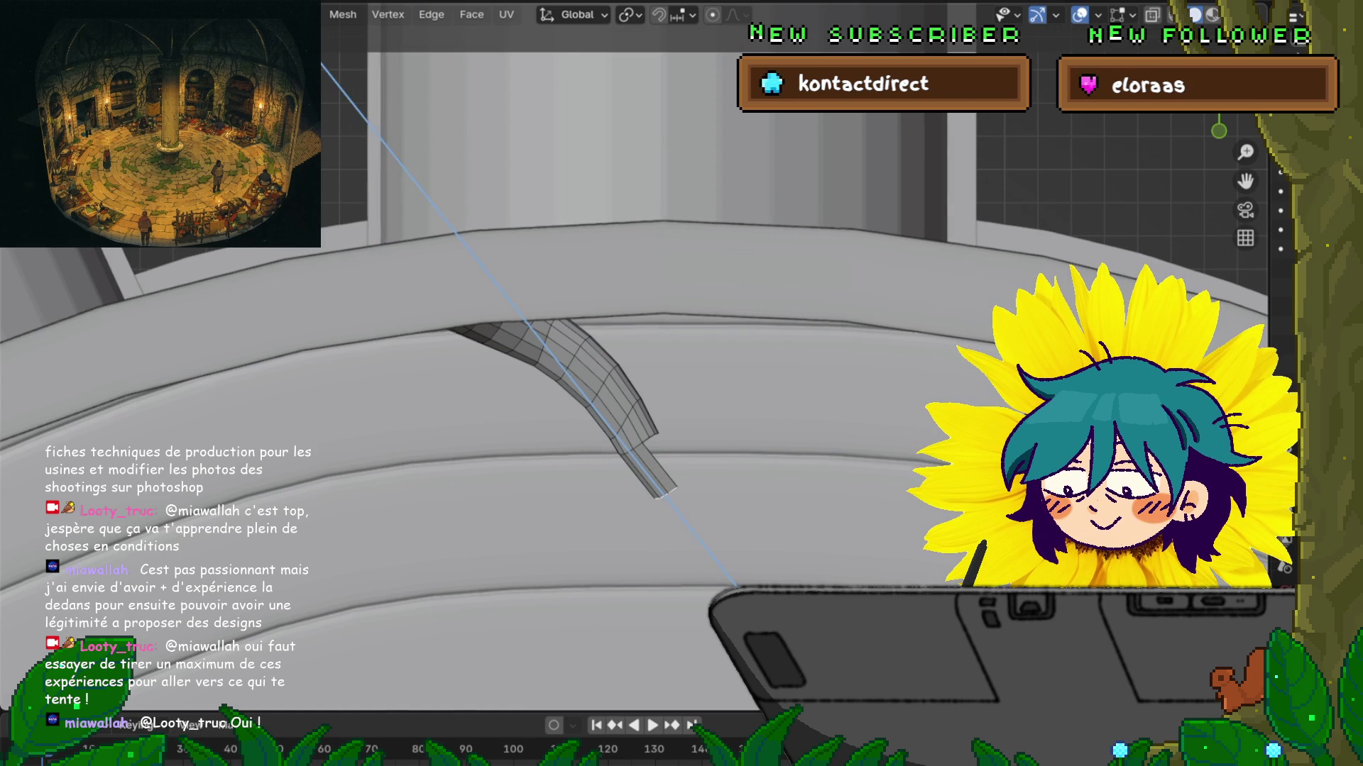
{"action": "key", "text": "Return"}
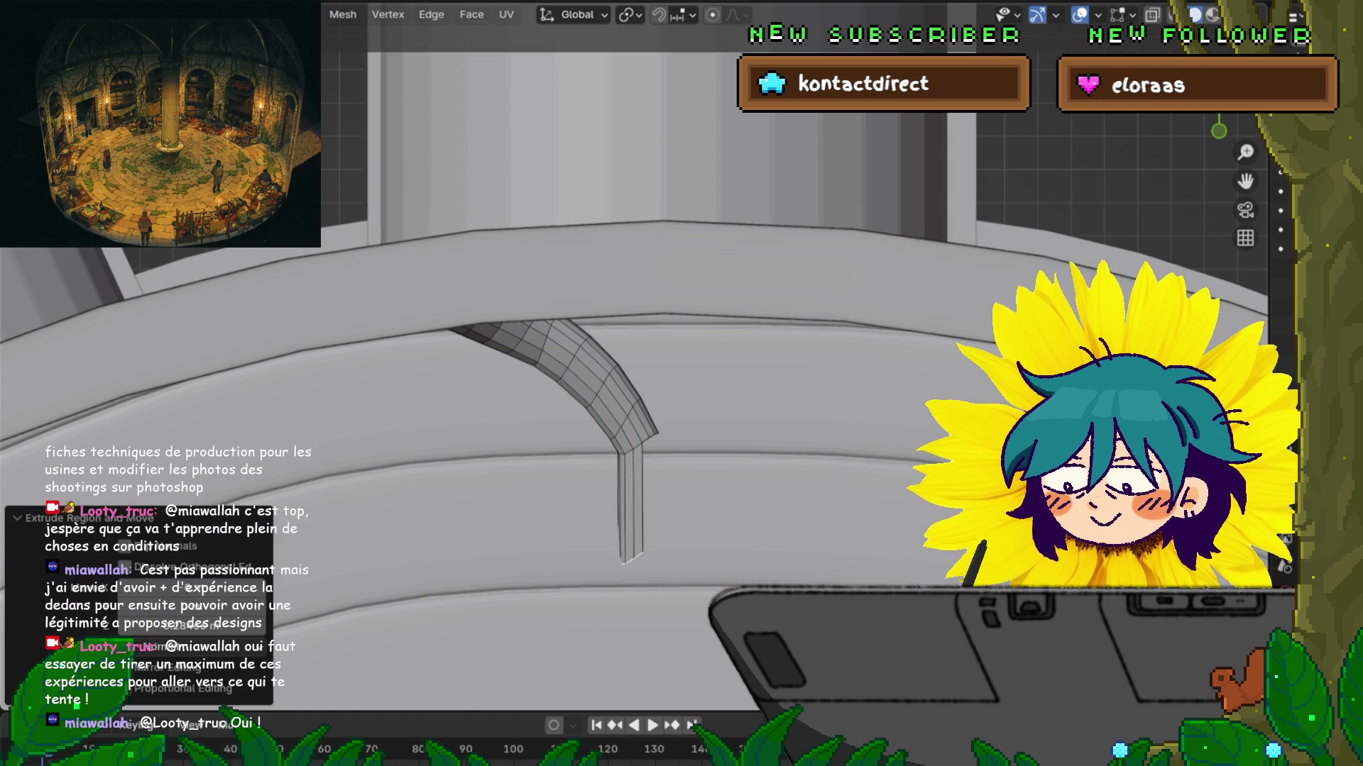
{"action": "key", "text": "Return"}
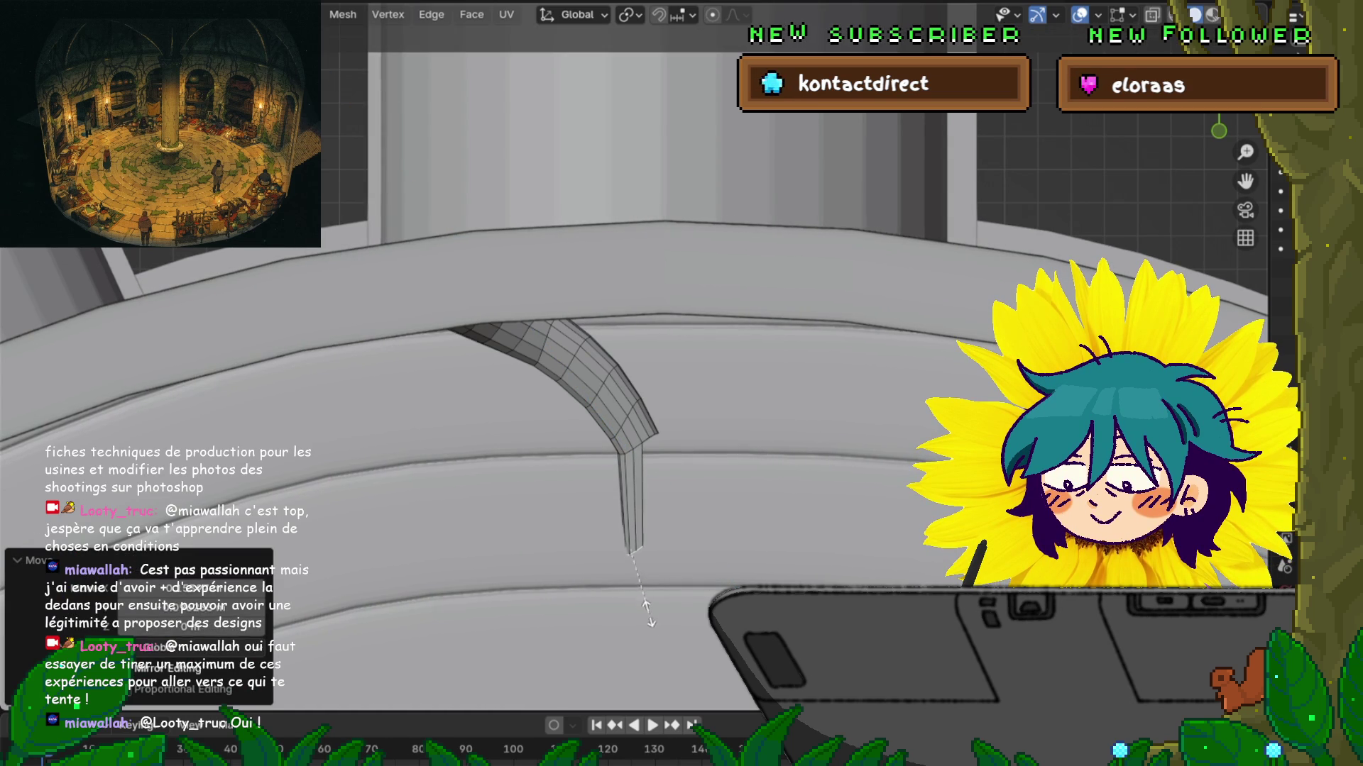
{"action": "key", "text": "Return"}
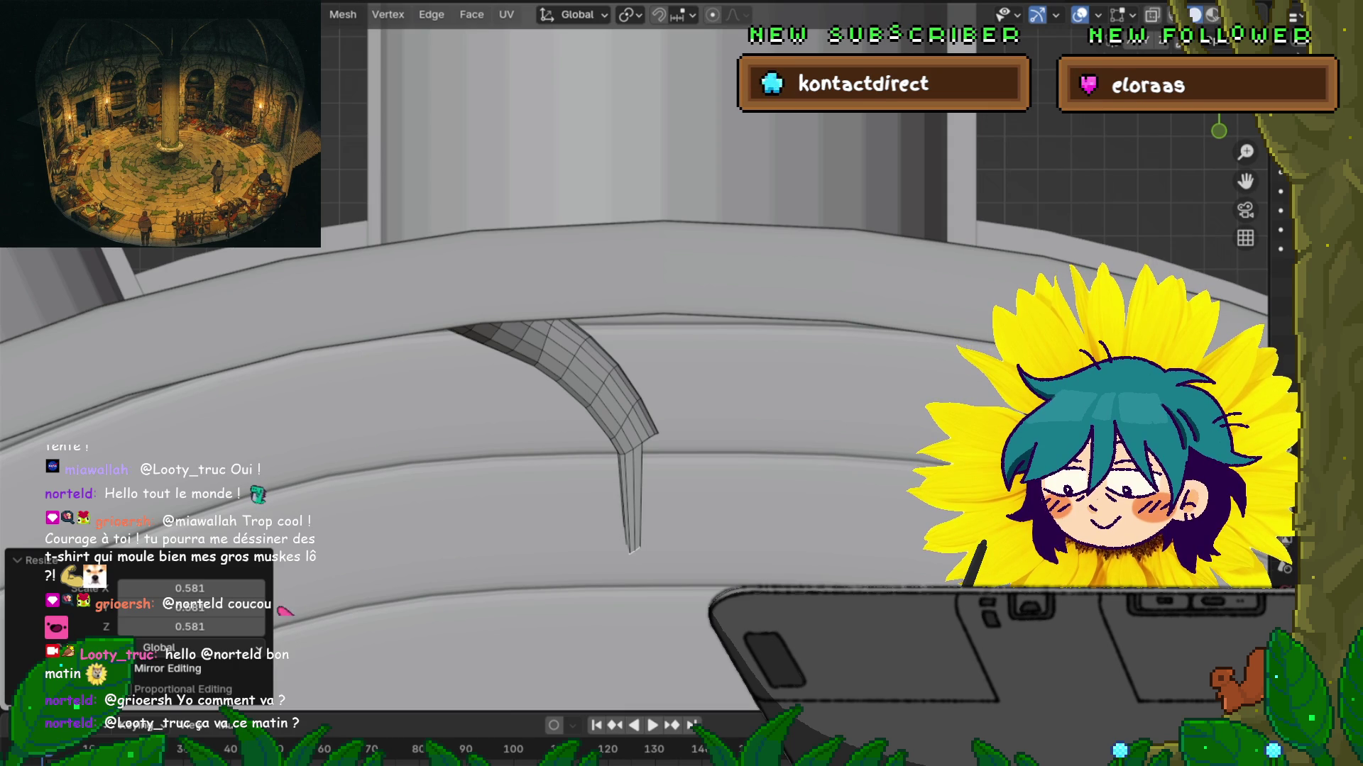
Step: Raise the tube tip along Z and rotate the lower section 36.2°
{"action": "mouse_move", "coordinate": [632, 551]}
{"action": "middle_mouse_down"}
{"action": "mouse_move", "coordinate": [581, 373]}
{"action": "mouse_move", "coordinate": [561, 356]}
{"action": "middle_mouse_up"}
{"action": "key", "text": "g"}
{"action": "key", "text": "z"}
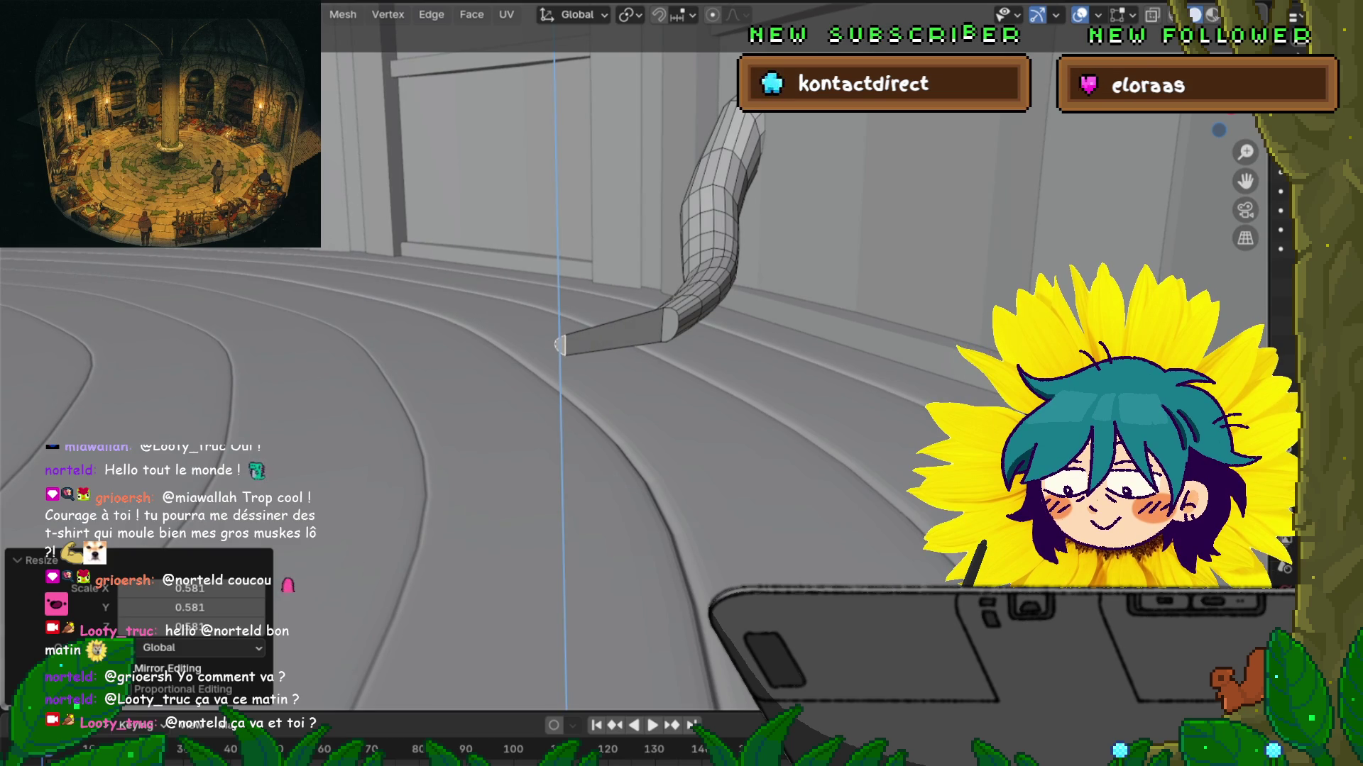
{"action": "key", "text": "Return"}
{"action": "middle_click_drag", "start_coordinate": [560, 355], "coordinate": [503, 305]}
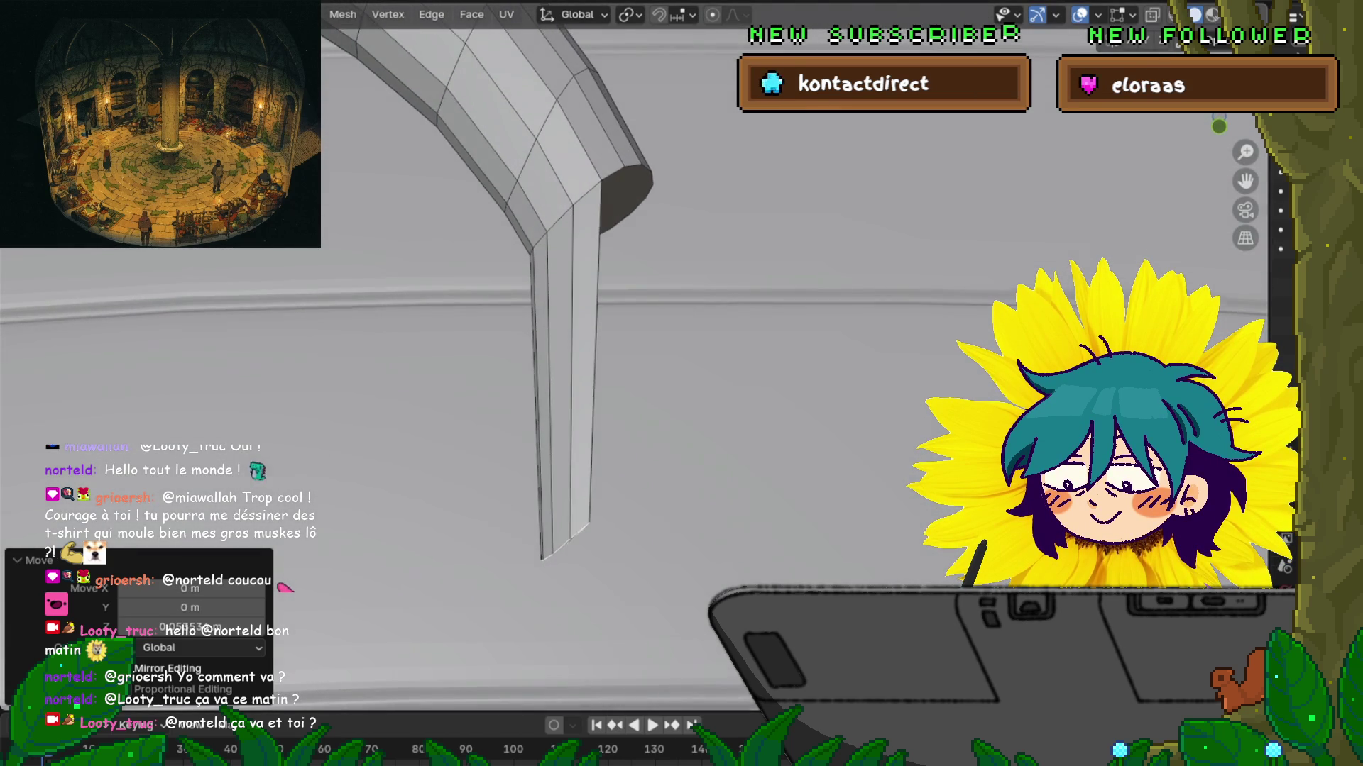
{"action": "key", "text": "r"}
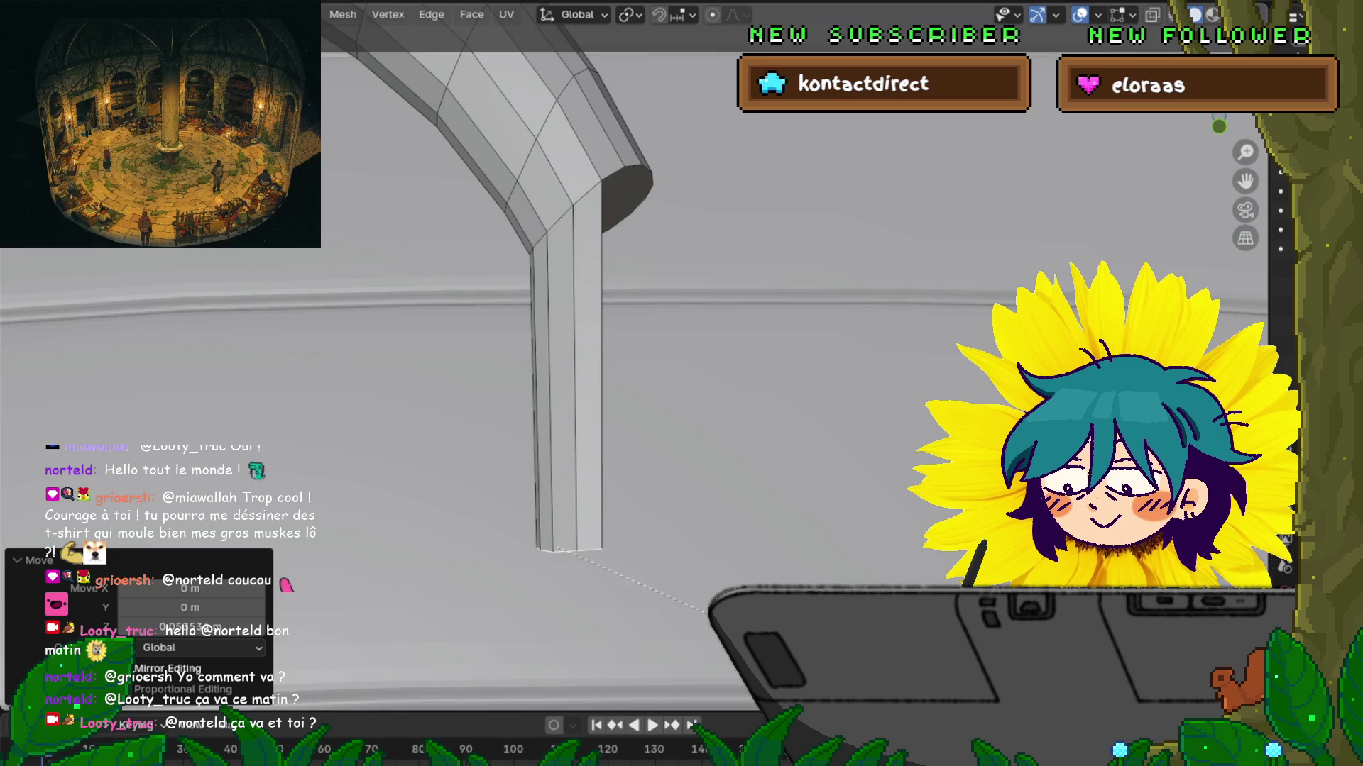
{"action": "key", "text": "Return"}
{"action": "middle_click_drag", "start_coordinate": [504, 305], "coordinate": [472, 287]}
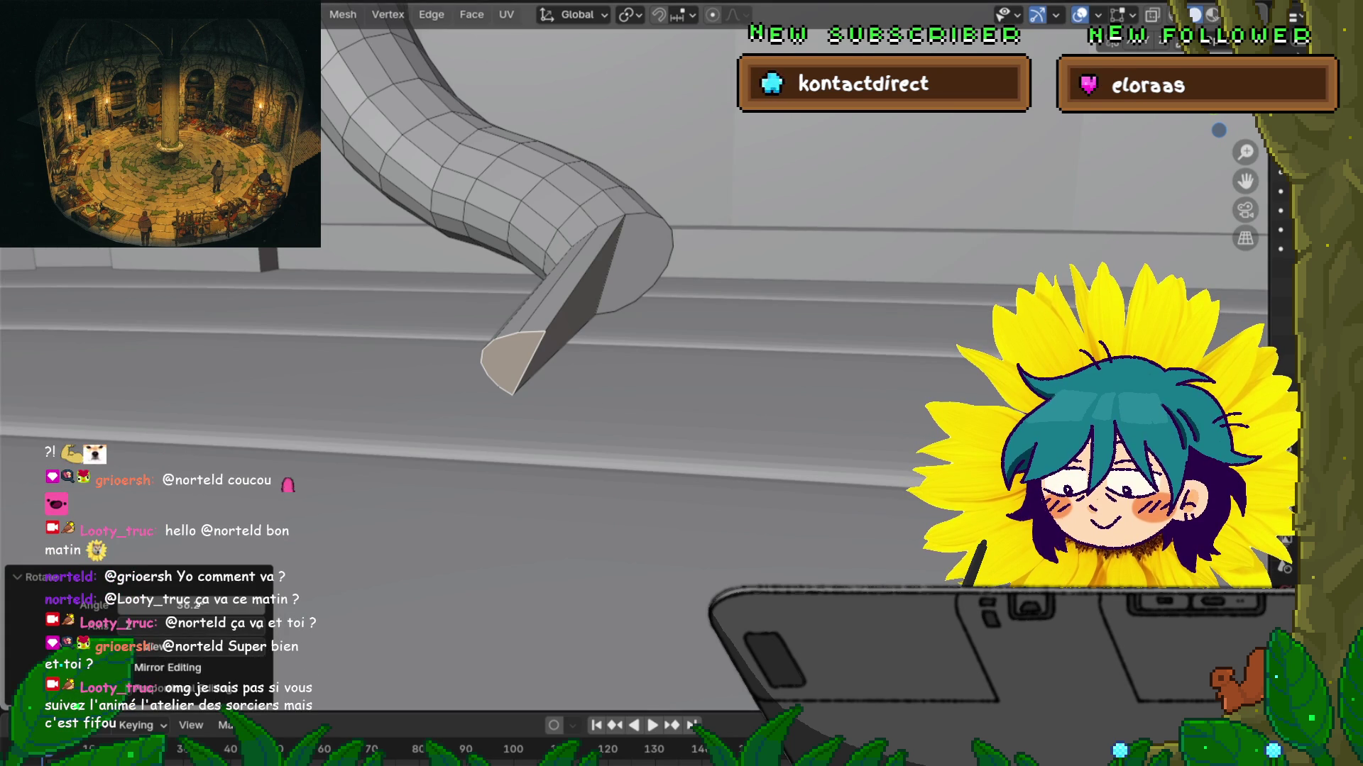
Step: Extrude a new segment from the tube end, scale it to 0.694 and shift it sideways
{"action": "mouse_move", "coordinate": [639, 355]}
{"action": "middle_mouse_down"}
{"action": "mouse_move", "coordinate": [610, 298]}
{"action": "mouse_move", "coordinate": [625, 334]}
{"action": "mouse_move", "coordinate": [617, 319]}
{"action": "middle_mouse_up"}
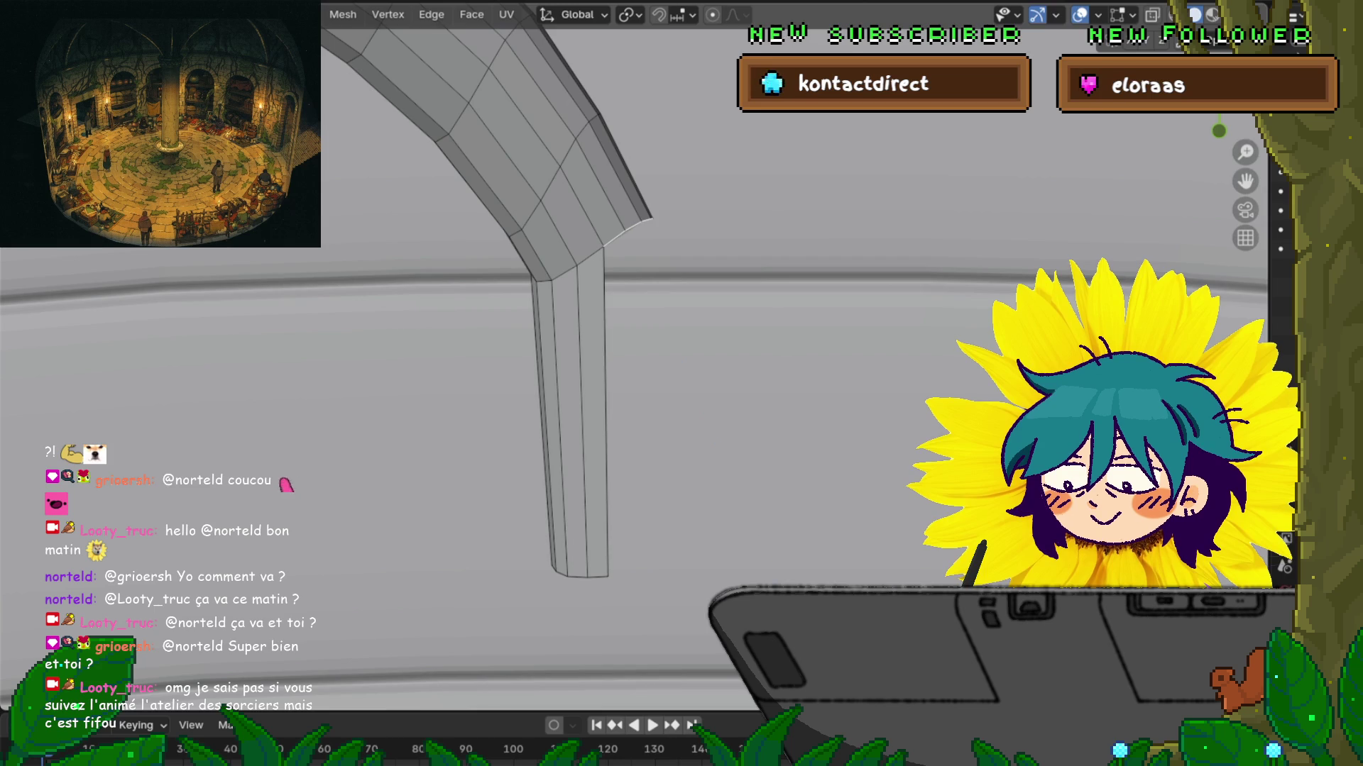
{"action": "key", "text": "e"}
{"action": "key", "text": "Return"}
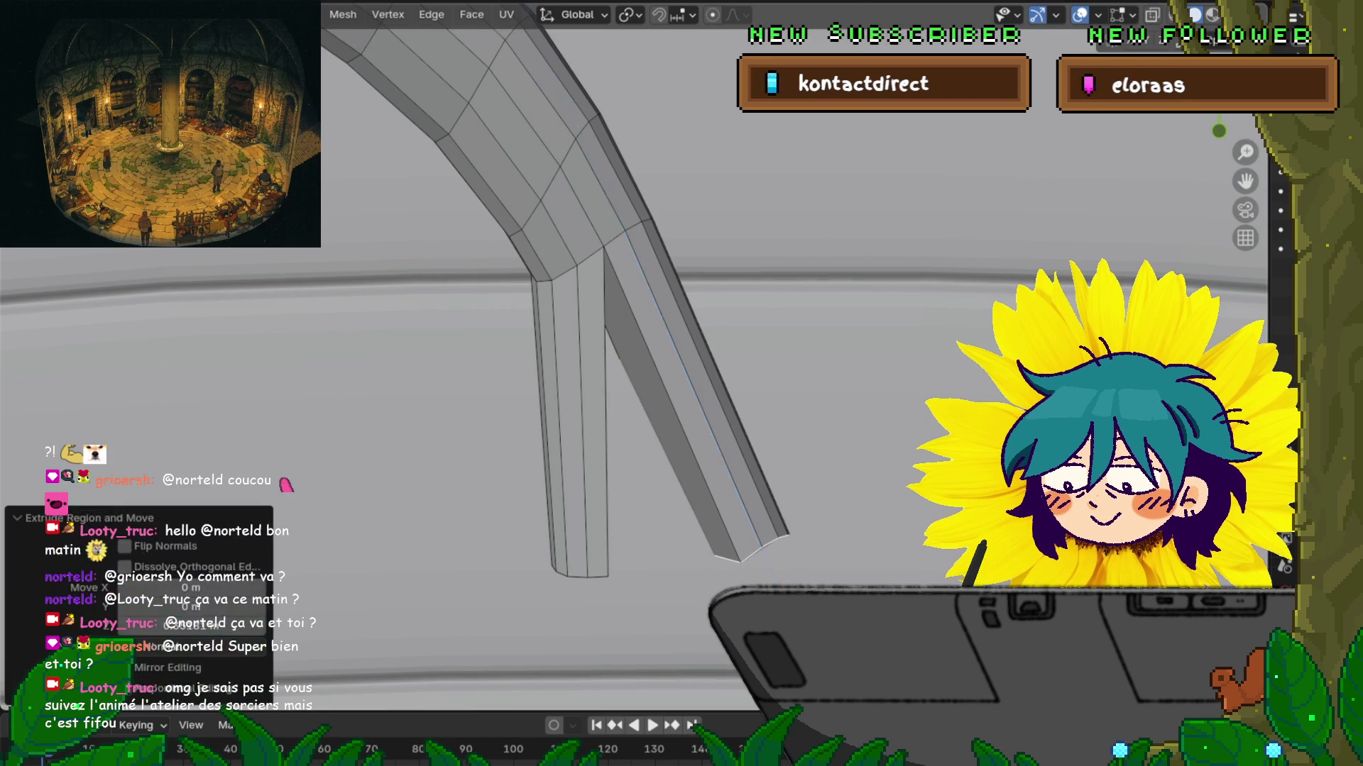
{"action": "middle_click_drag", "start_coordinate": [639, 354], "coordinate": [603, 299]}
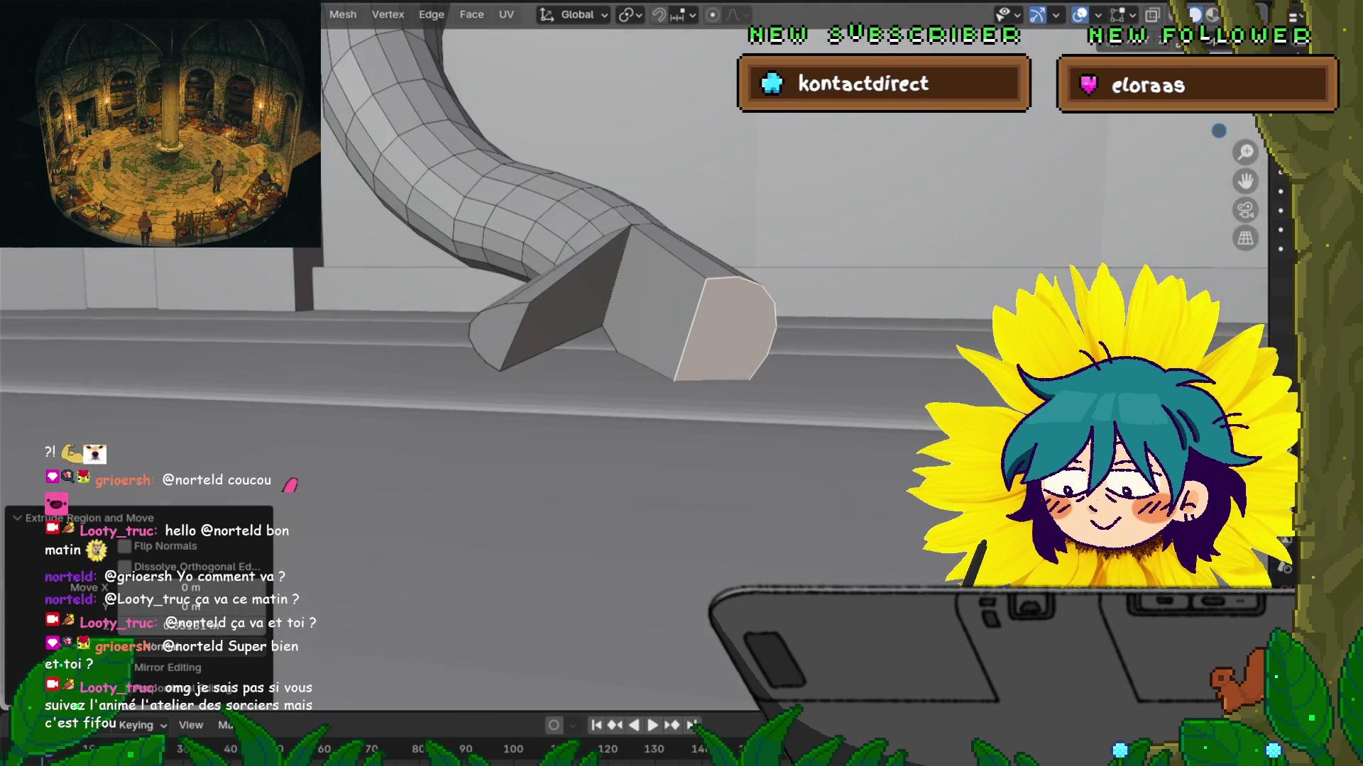
{"action": "key", "text": "s"}
{"action": "key", "text": "Return"}
{"action": "key", "text": "e"}
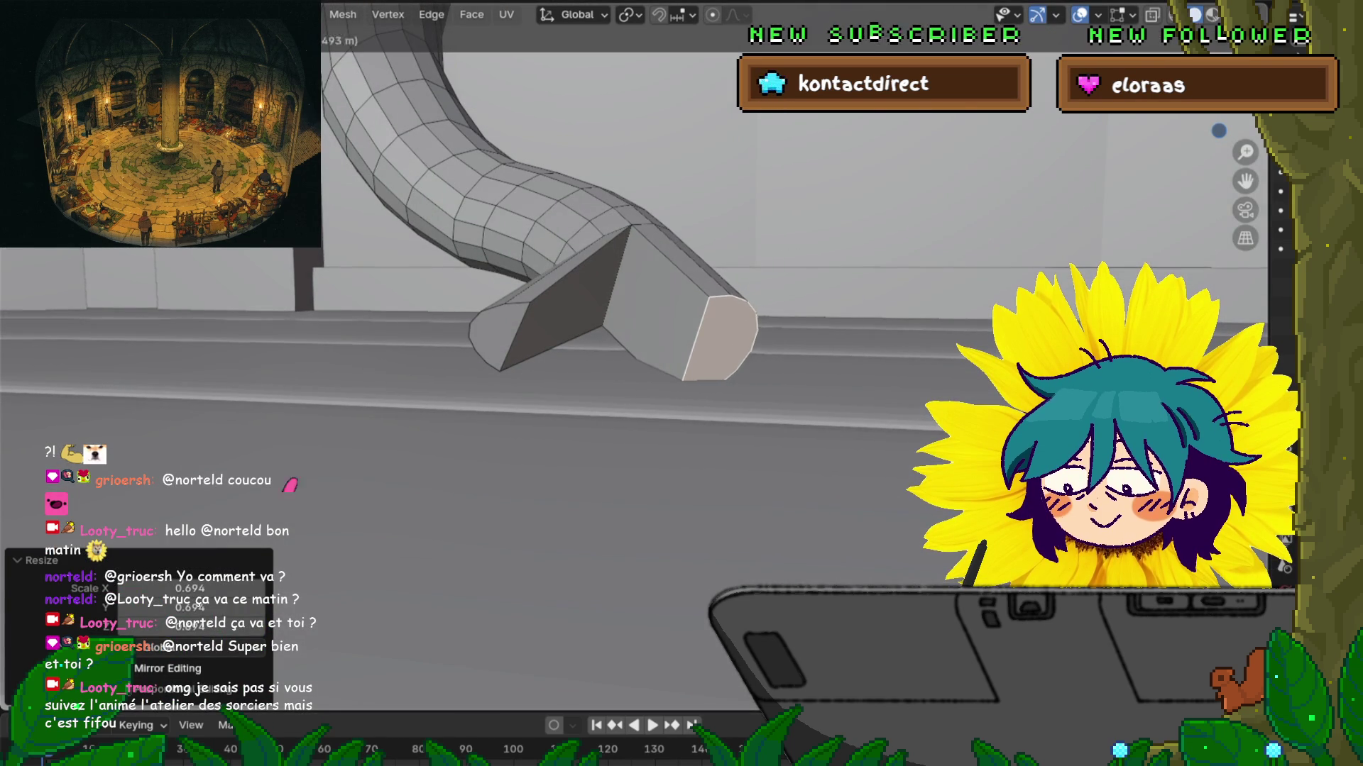
{"action": "key", "text": "Return"}
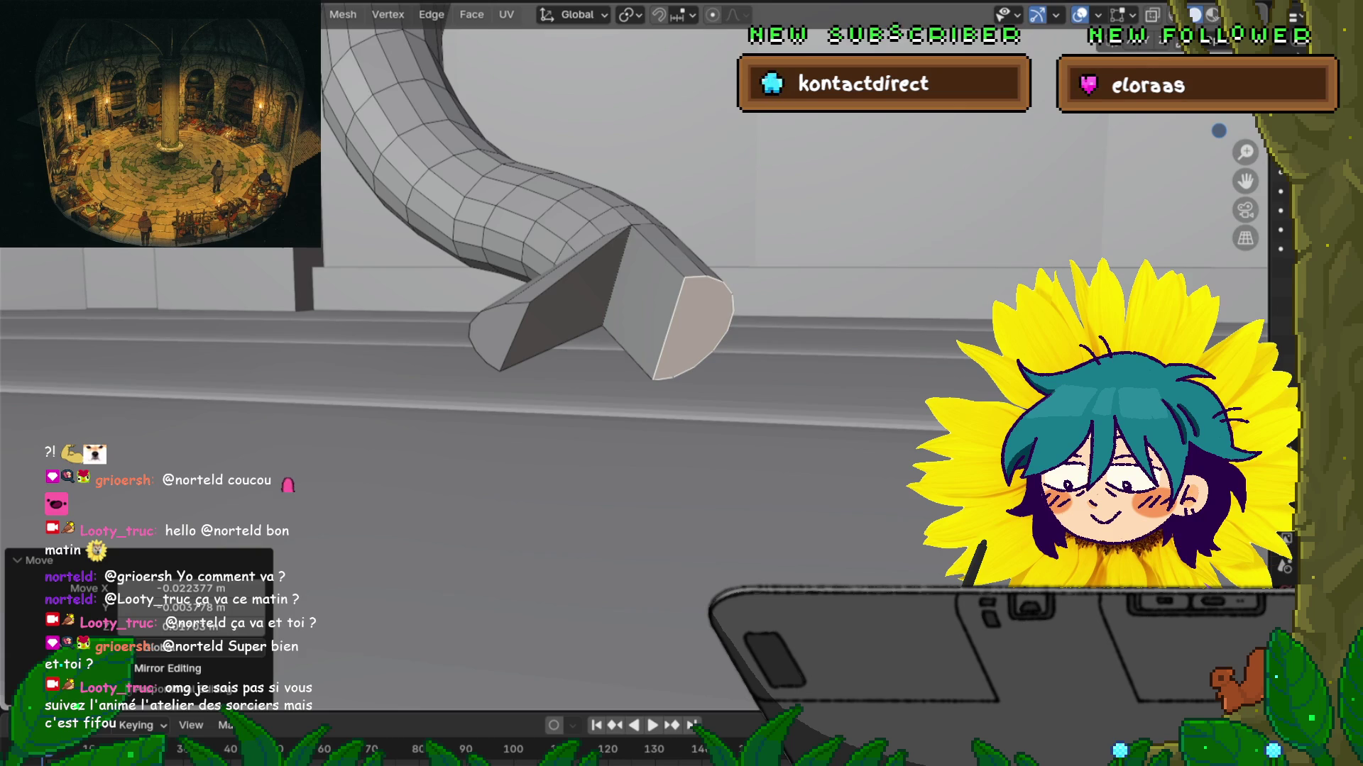
Step: Scale the end face to 0.804, nudge it, and rotate the lower end section 14.9°
{"action": "key", "text": "s"}
{"action": "key", "text": "Return"}
{"action": "key", "text": "g"}
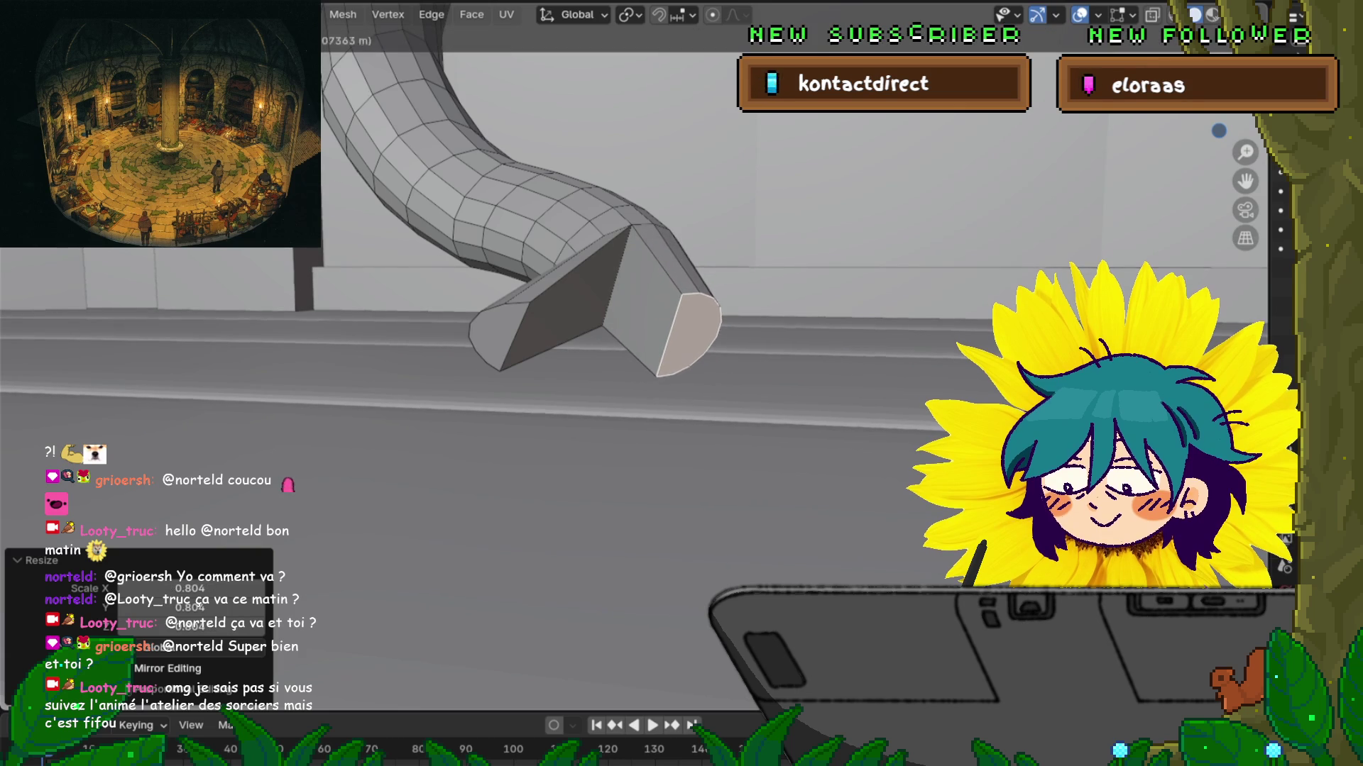
{"action": "key", "text": "Return"}
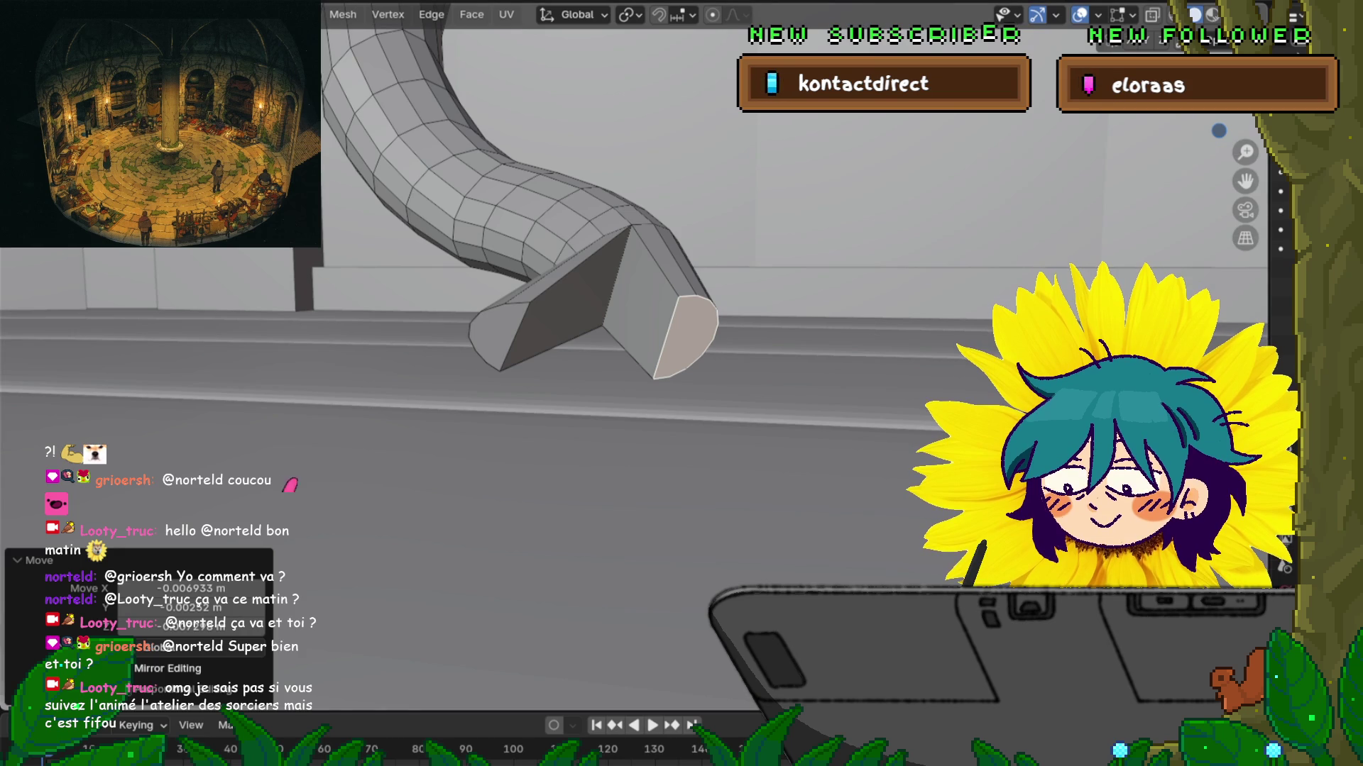
{"action": "middle_click_drag", "start_coordinate": [639, 355], "coordinate": [695, 298]}
{"action": "key", "text": "r"}
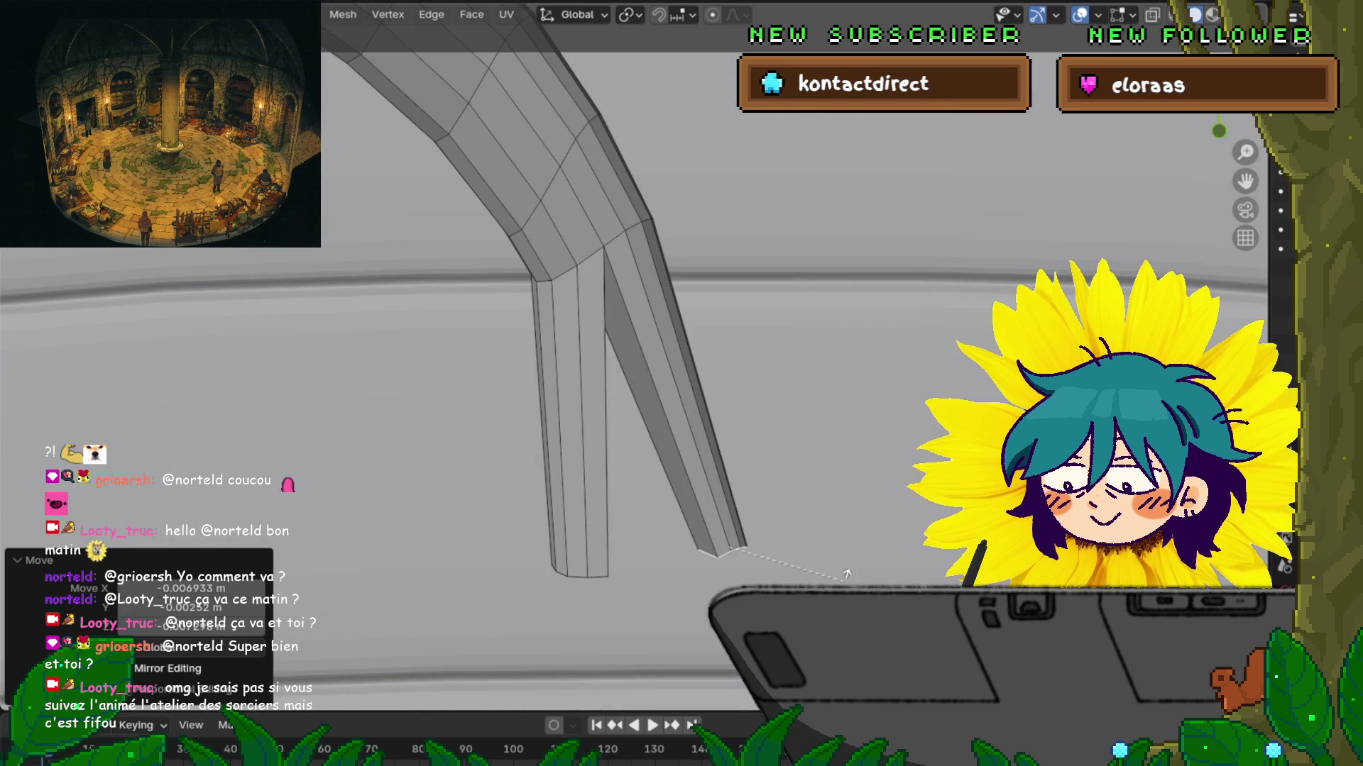
{"action": "key", "text": "Return"}
{"action": "scroll", "coordinate": [582, 320], "scroll_direction": "down", "scroll_amount": 5}
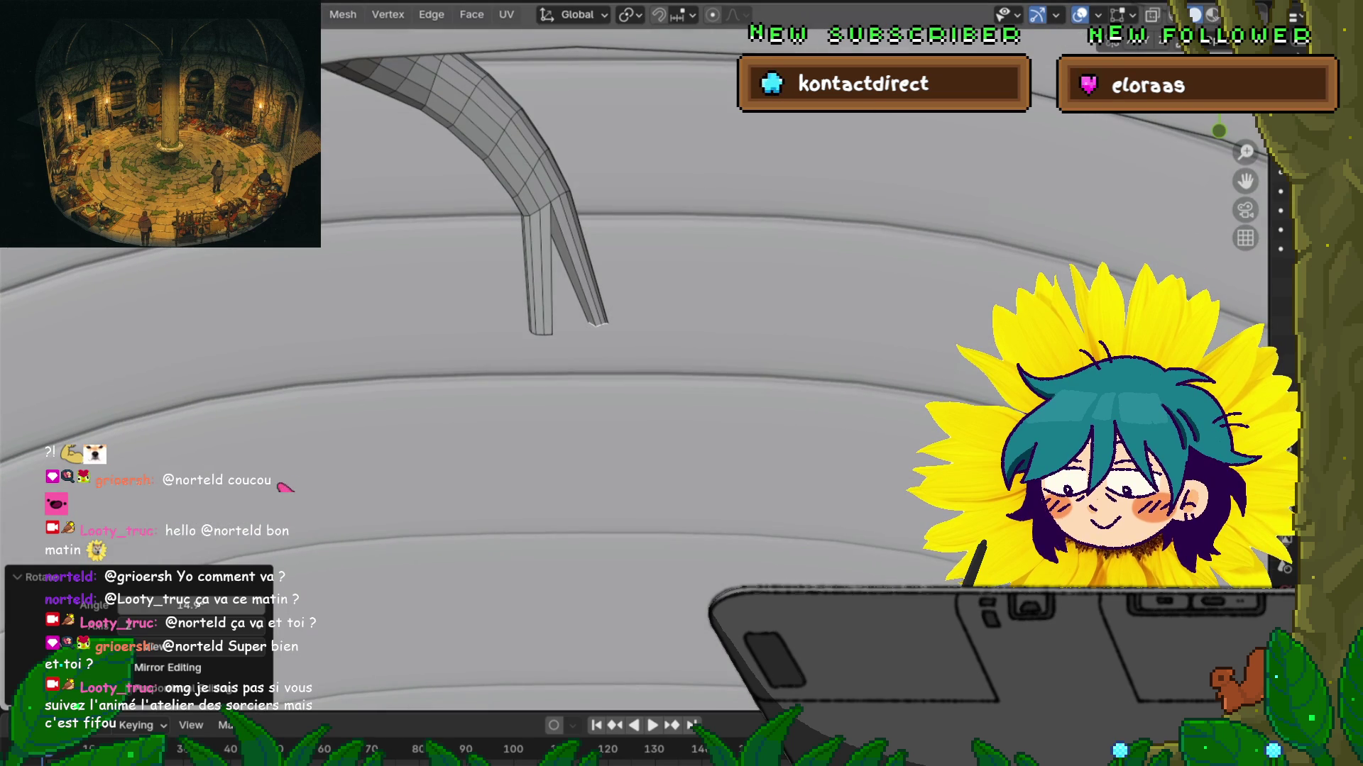
Step: Extrude the leg tip, reposition it, scale it to 0.793, and extrude two more short segments
{"action": "key", "text": "e"}
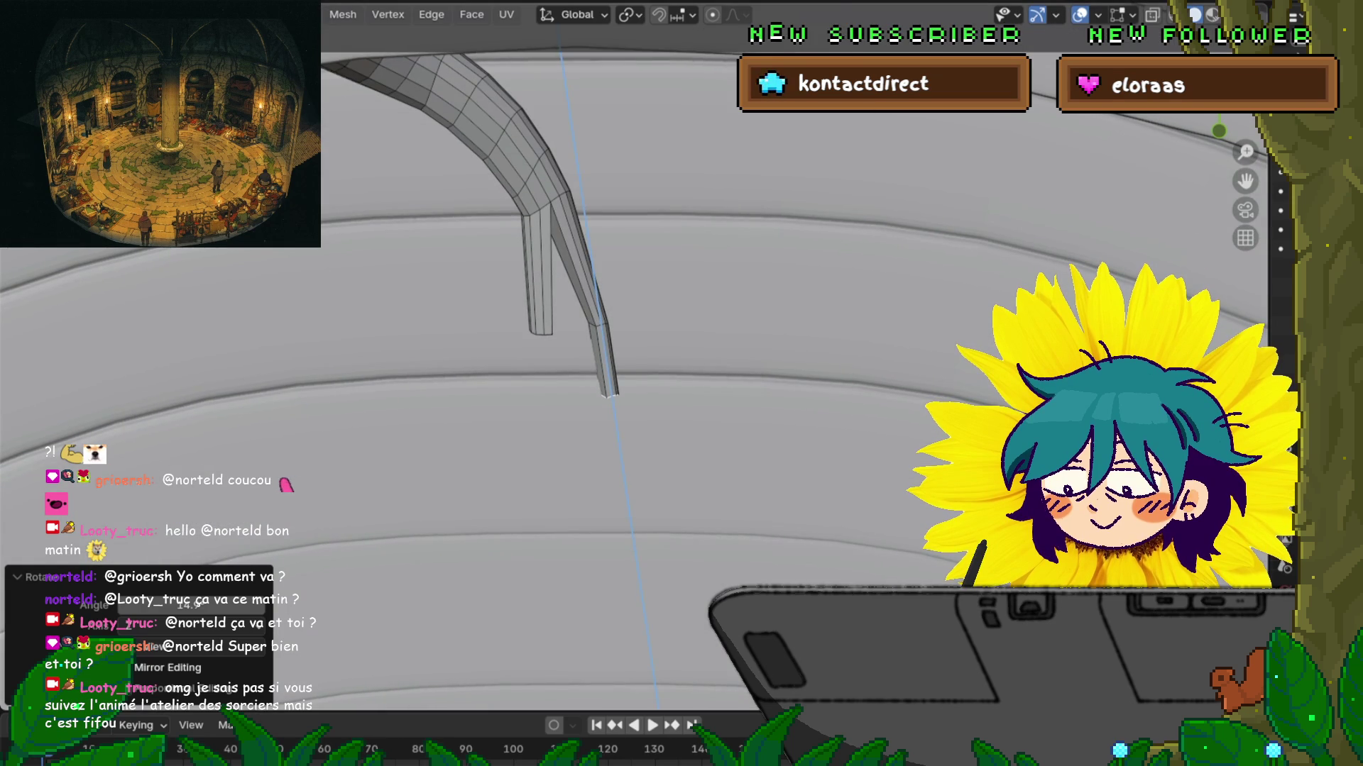
{"action": "key", "text": "Escape"}
{"action": "key", "text": "g"}
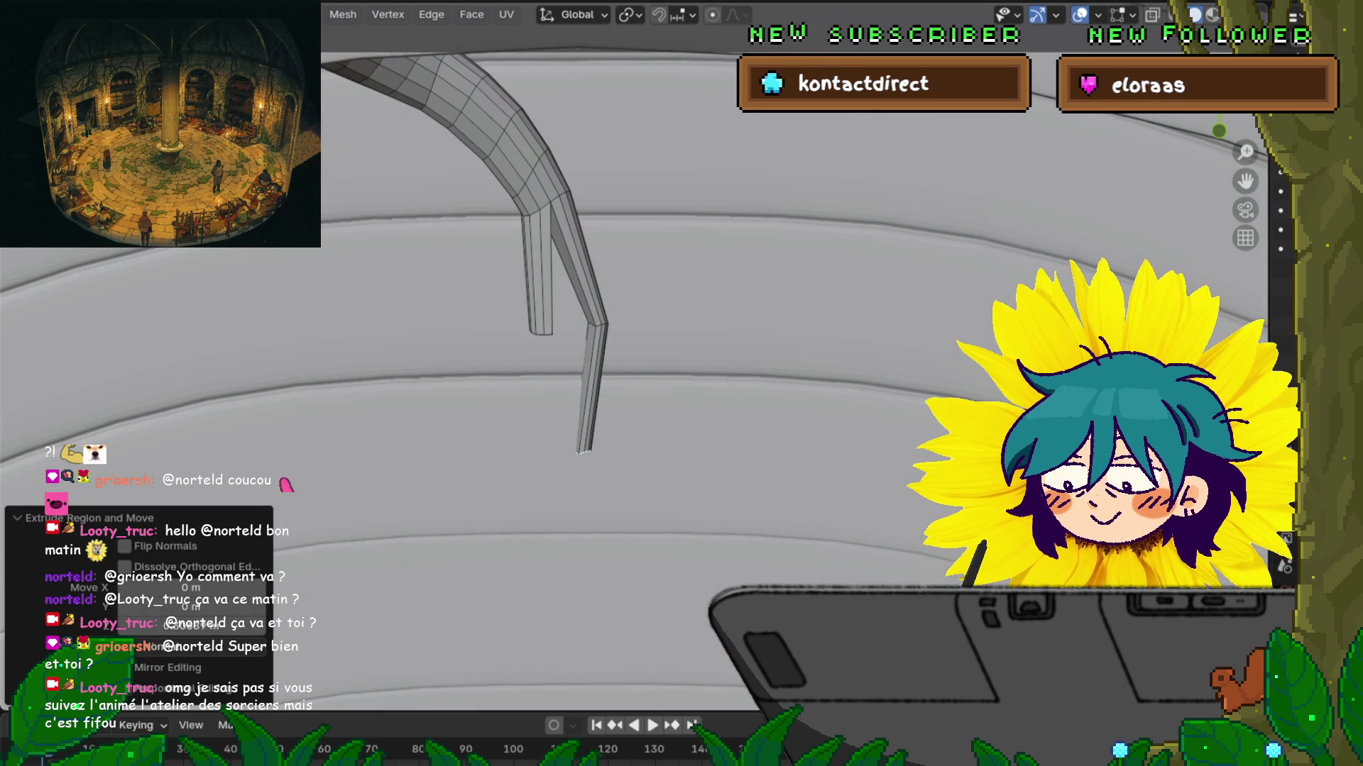
{"action": "key", "text": "Return"}
{"action": "key", "text": "s"}
{"action": "left_click", "coordinate": [778, 531]}
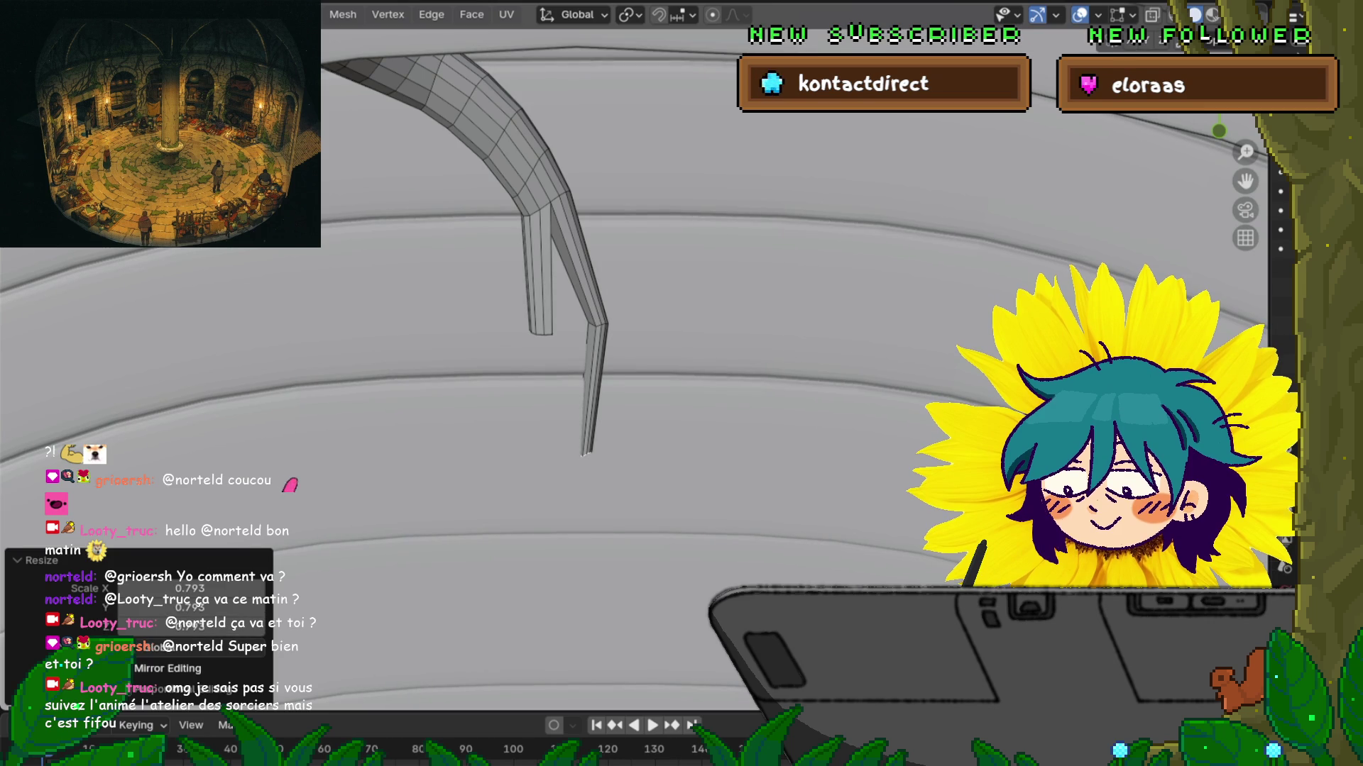
{"action": "key", "text": "e"}
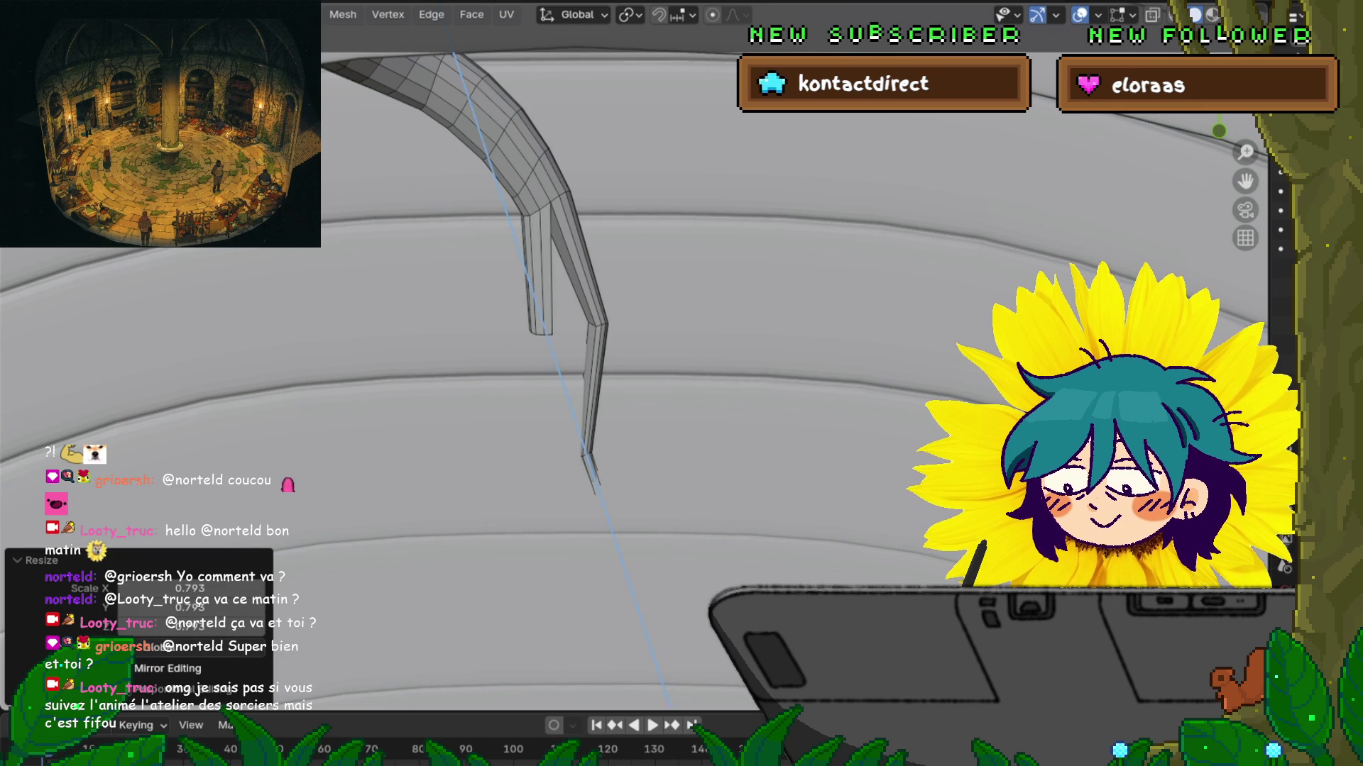
{"action": "key", "text": "Return"}
{"action": "middle_click_drag", "start_coordinate": [639, 426], "coordinate": [625, 284]}
{"action": "key", "text": "e"}
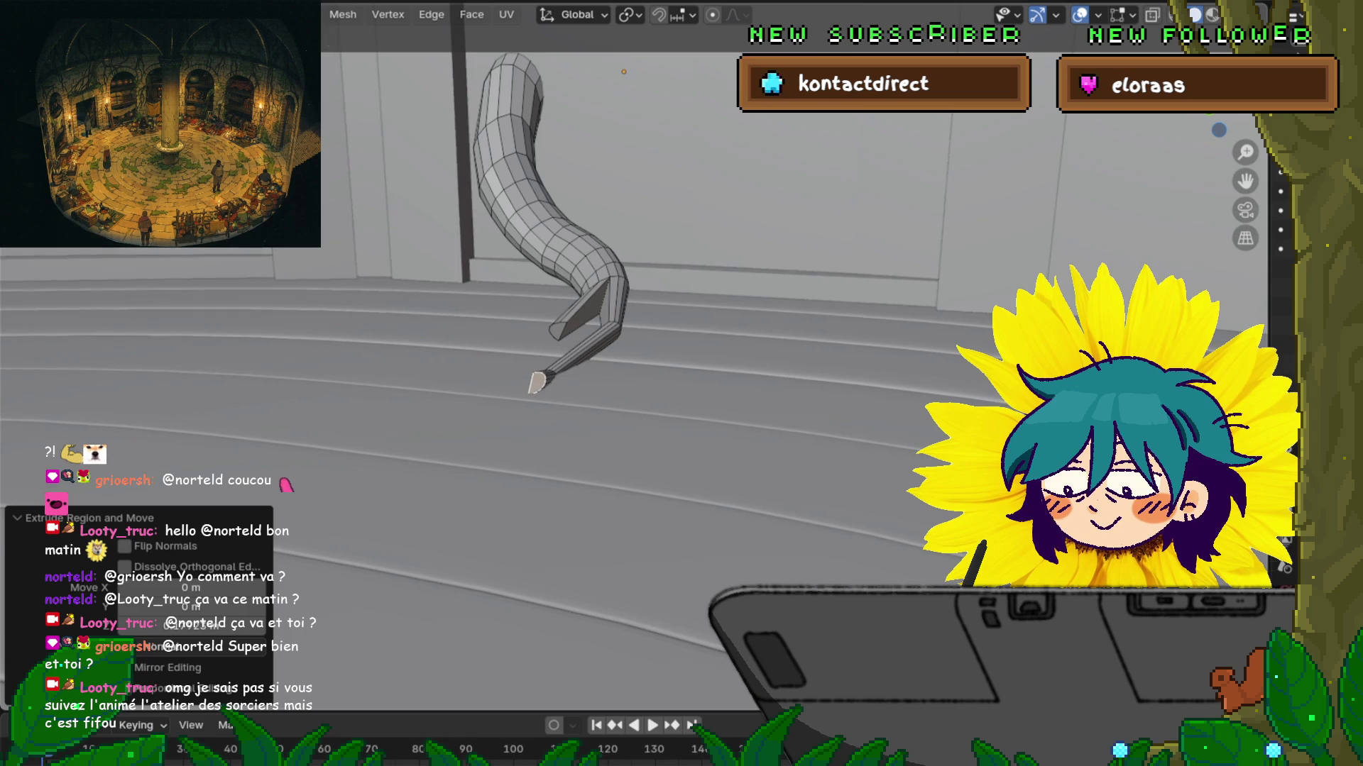
{"action": "key", "text": "Return"}
{"action": "scroll", "coordinate": [539, 284], "scroll_direction": "up", "scroll_amount": 3}
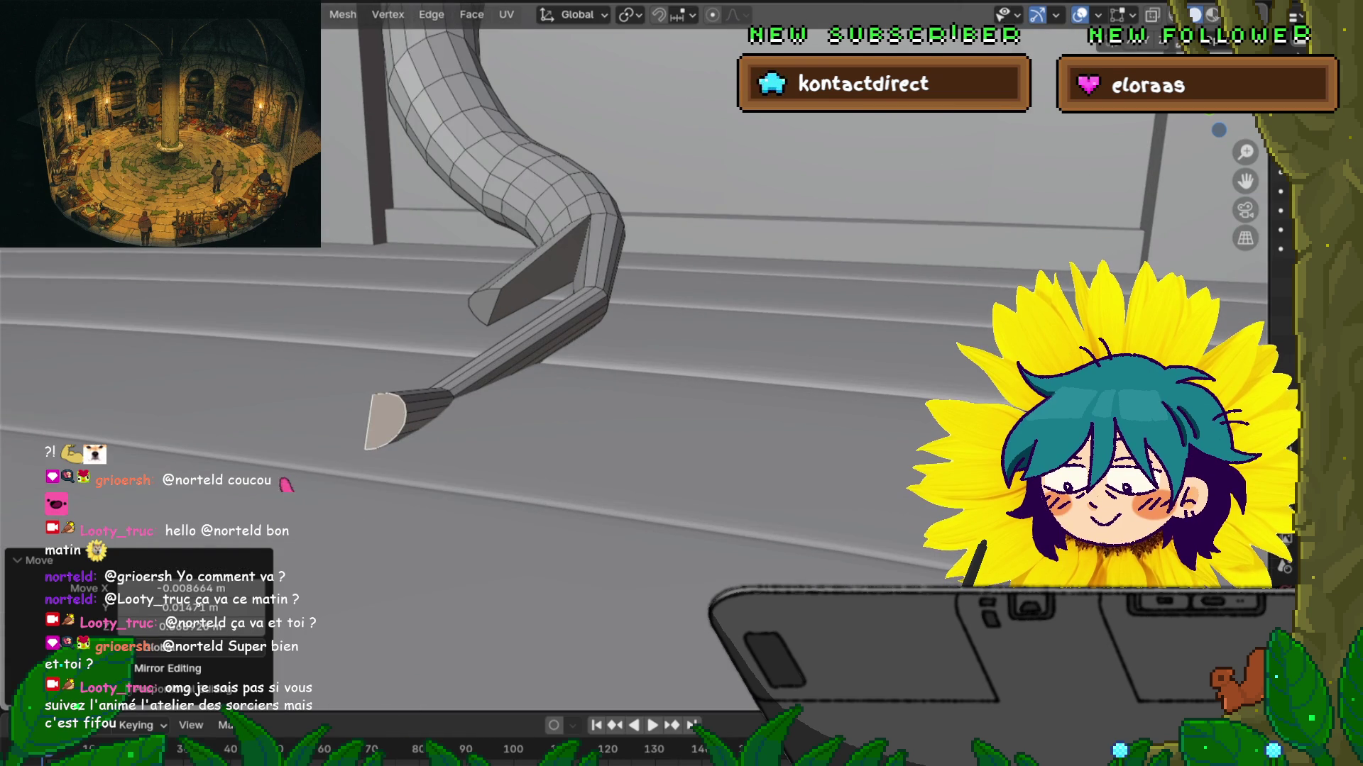
Step: Shrink the selected leg tip face to 0.469 for a sharper point
{"action": "key", "text": "s"}
{"action": "left_click", "coordinate": [496, 431]}
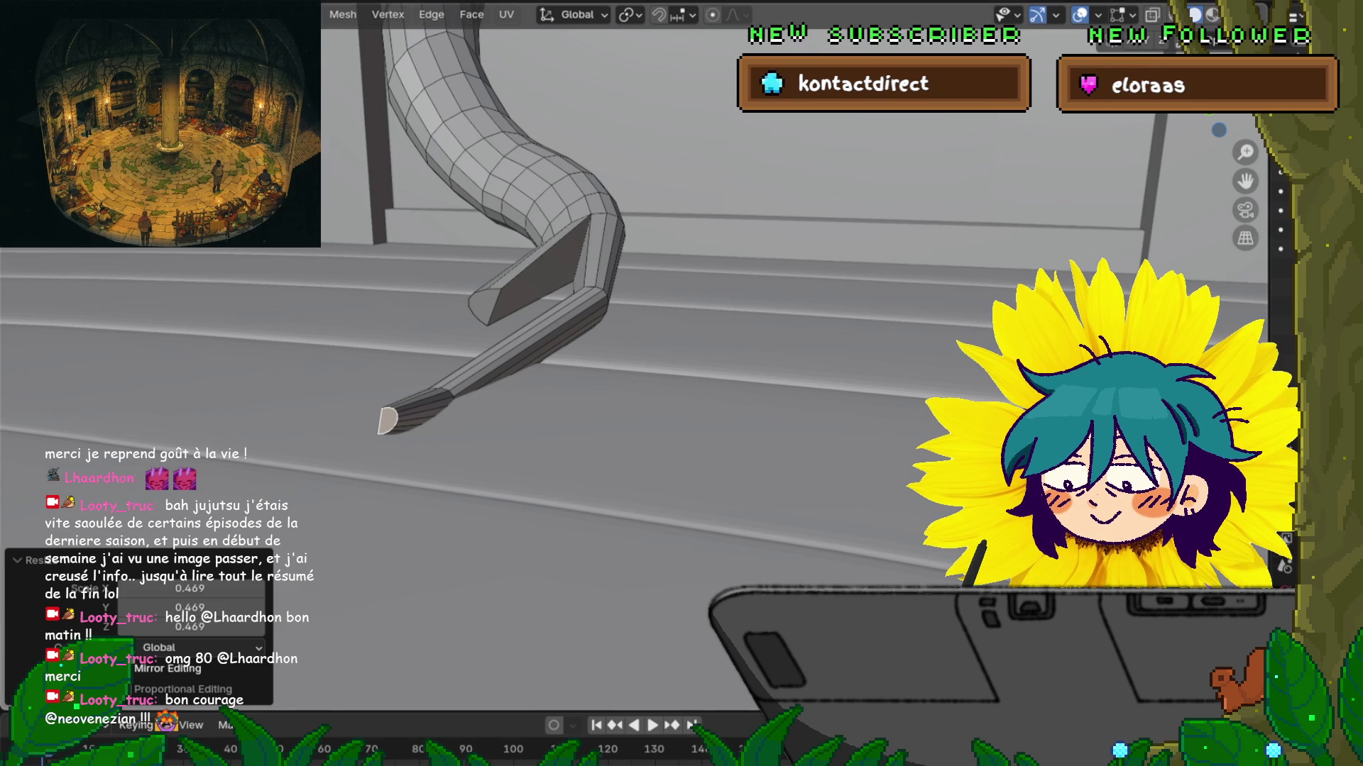
Step: Select the tail's tip edge ring and scale it down to 0.507
{"action": "middle_click_drag", "start_coordinate": [639, 283], "coordinate": [702, 284], "text": "shift"}
{"action": "middle_click_drag", "start_coordinate": [681, 355], "coordinate": [767, 340]}
{"action": "left_click", "coordinate": [590, 342], "text": "alt"}
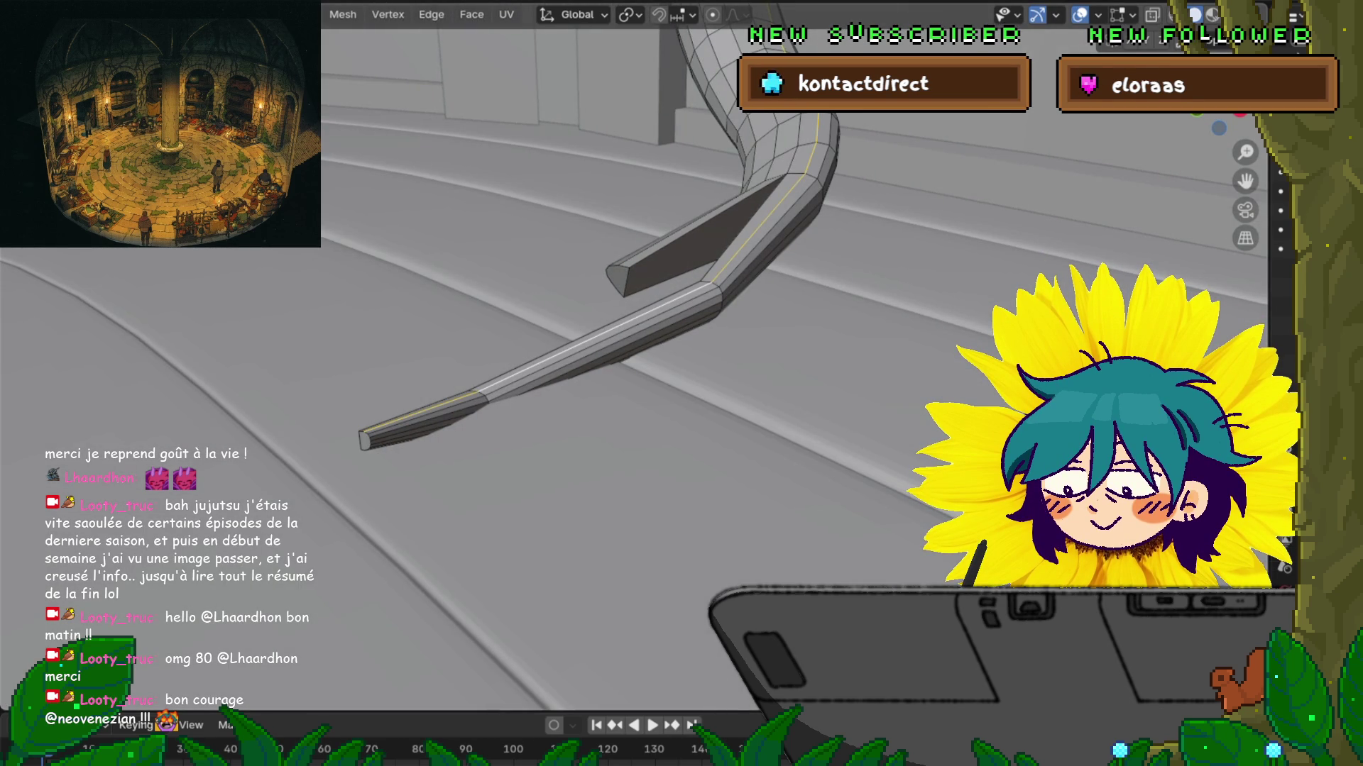
{"action": "left_click", "coordinate": [480, 398], "text": "alt"}
{"action": "middle_click_drag", "start_coordinate": [682, 355], "coordinate": [738, 341]}
{"action": "key", "text": "s"}
{"action": "key", "text": "Return"}
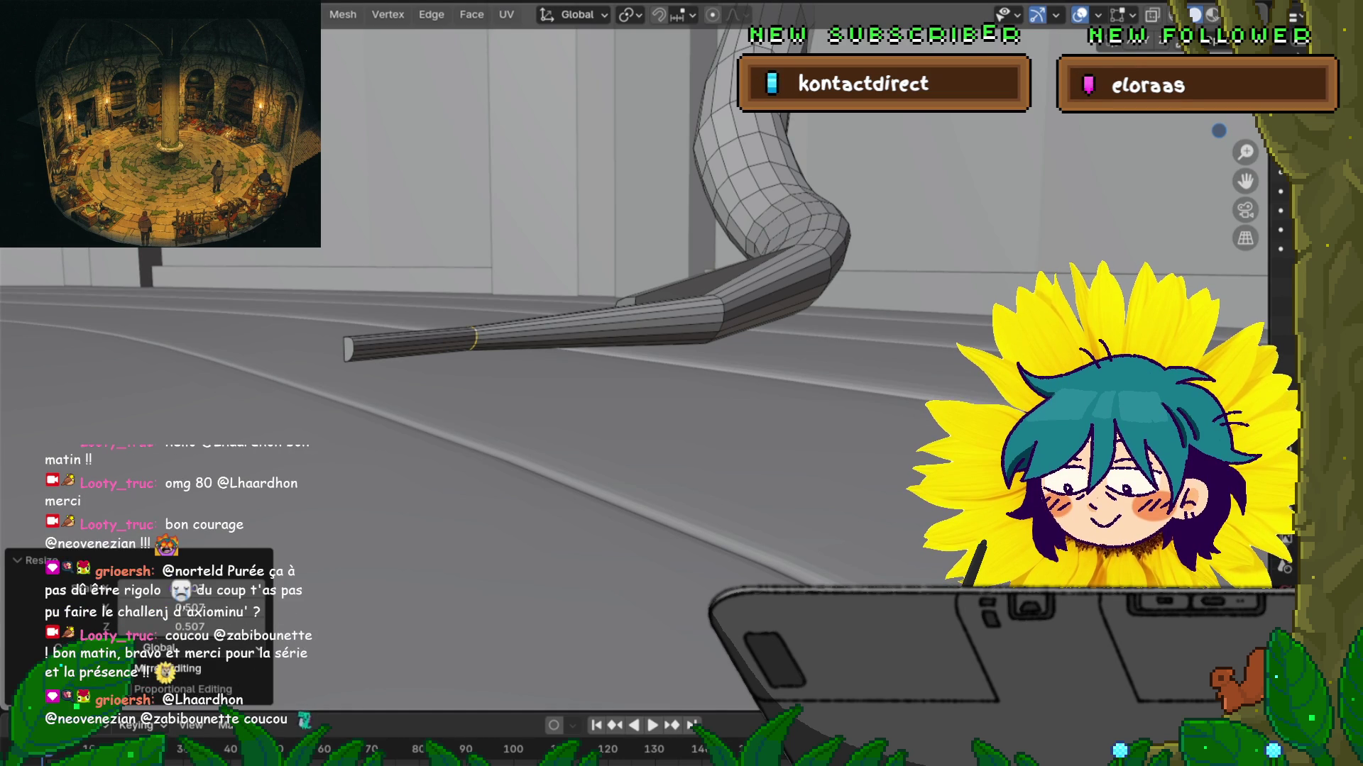
{"action": "middle_click_drag", "start_coordinate": [639, 355], "coordinate": [671, 497]}
{"action": "scroll", "coordinate": [625, 319], "scroll_direction": "up", "scroll_amount": 5}
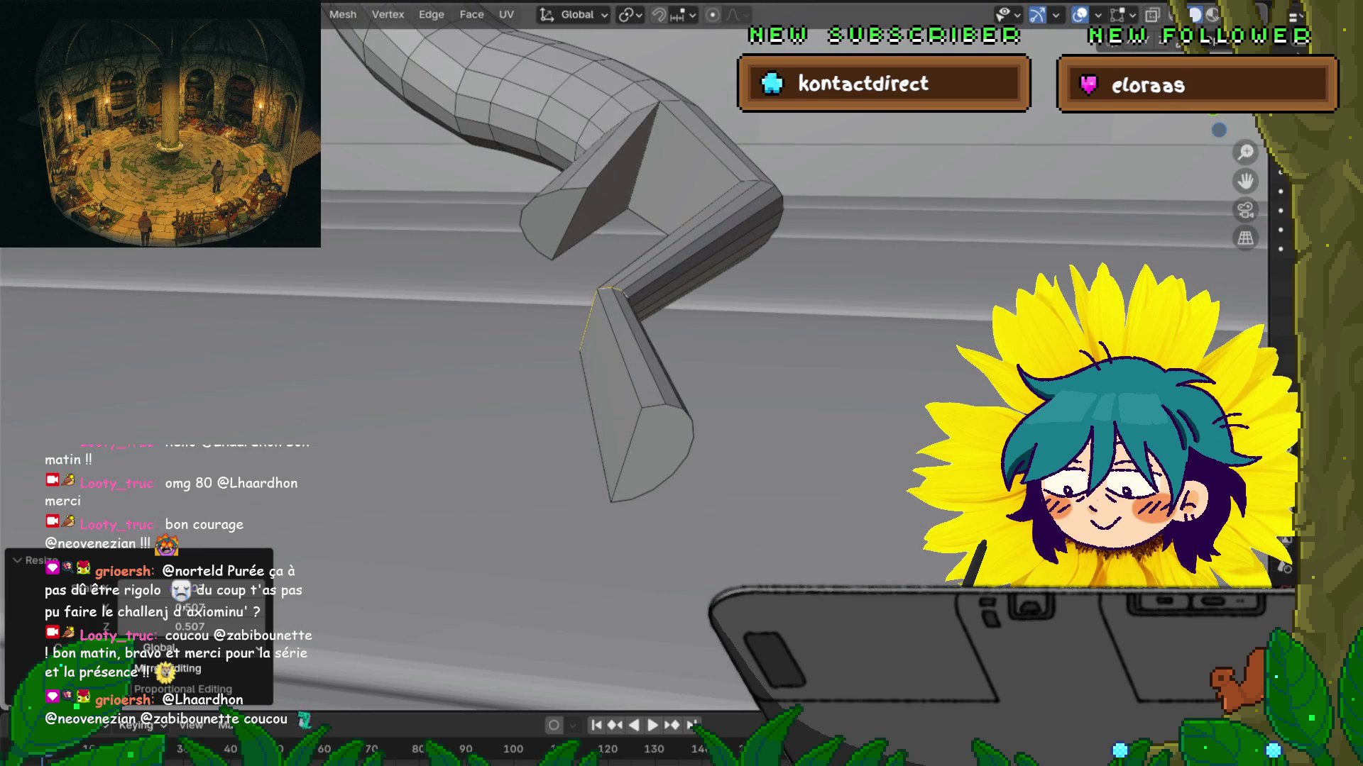
{"action": "middle_click_drag", "start_coordinate": [638, 355], "coordinate": [604, 298]}
Step: In vertex mode, slide a vertex near the bend along its edge
{"action": "key", "text": "1"}
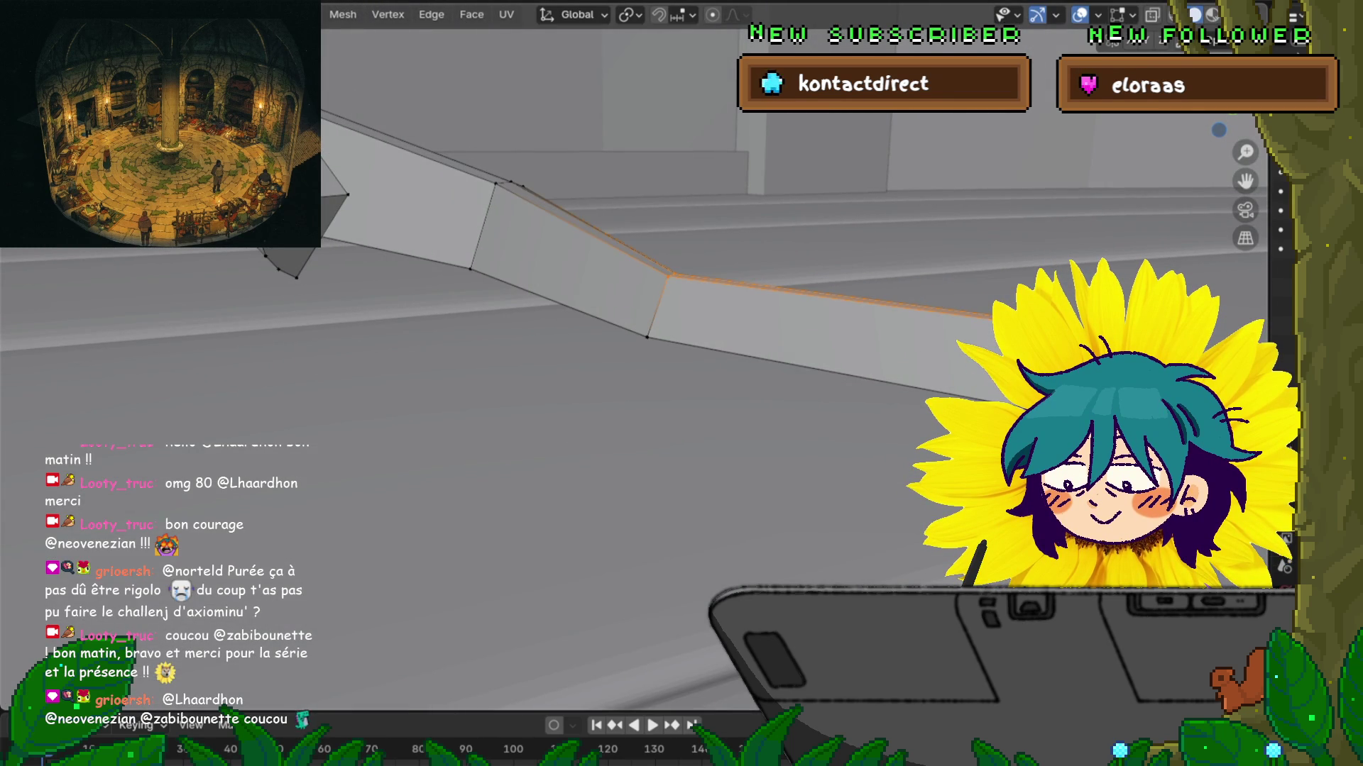
{"action": "left_click", "coordinate": [667, 276]}
{"action": "left_click", "coordinate": [659, 303]}
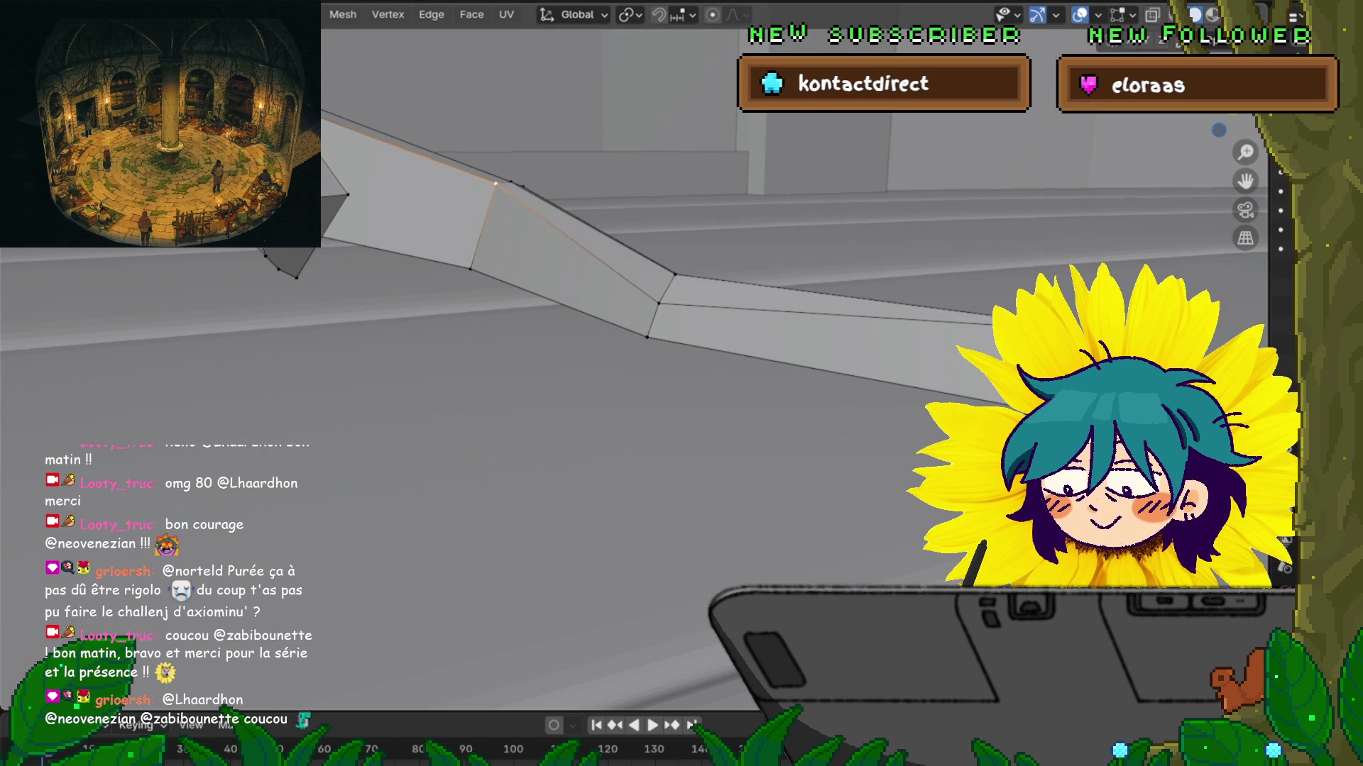
{"action": "key", "text": "g"}
{"action": "key", "text": "g"}
{"action": "key", "text": "Return"}
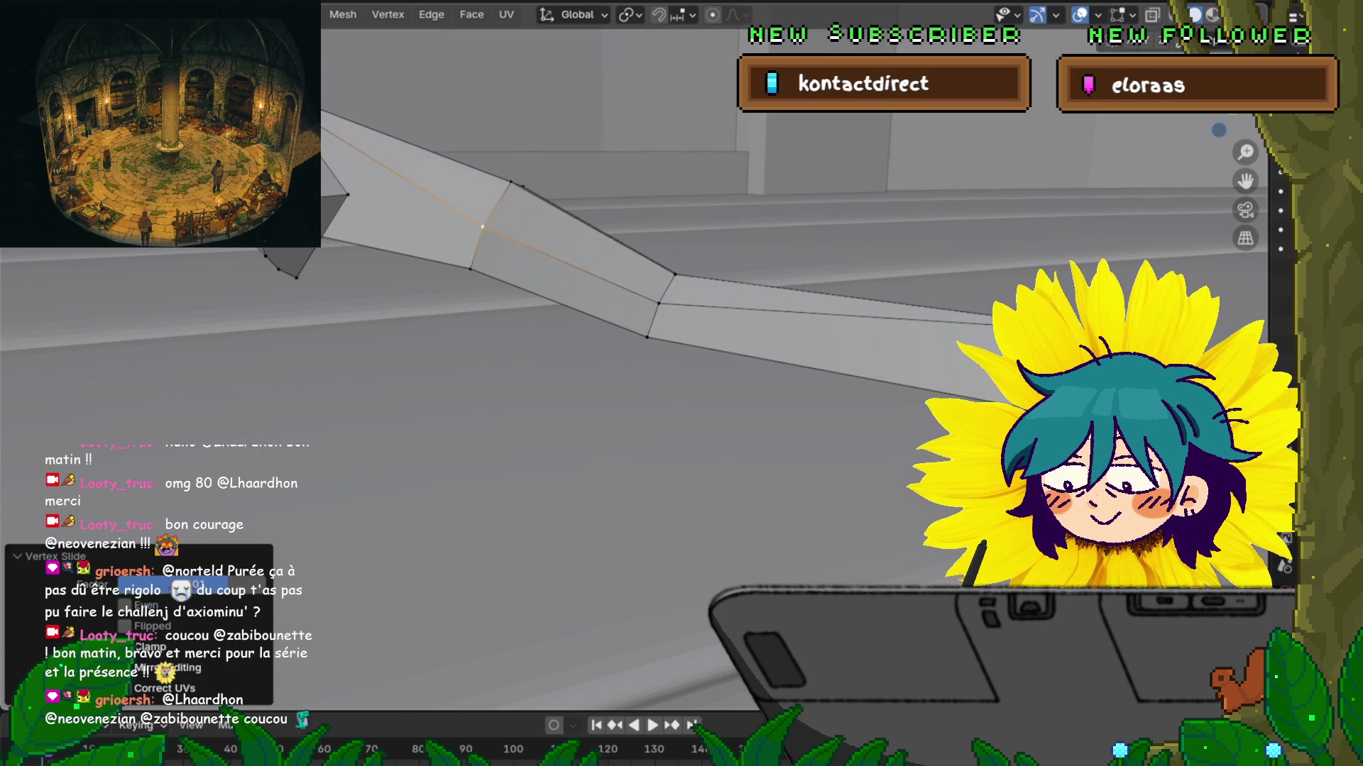
{"action": "key", "text": "g"}
{"action": "key", "text": "g"}
{"action": "key", "text": "Return"}
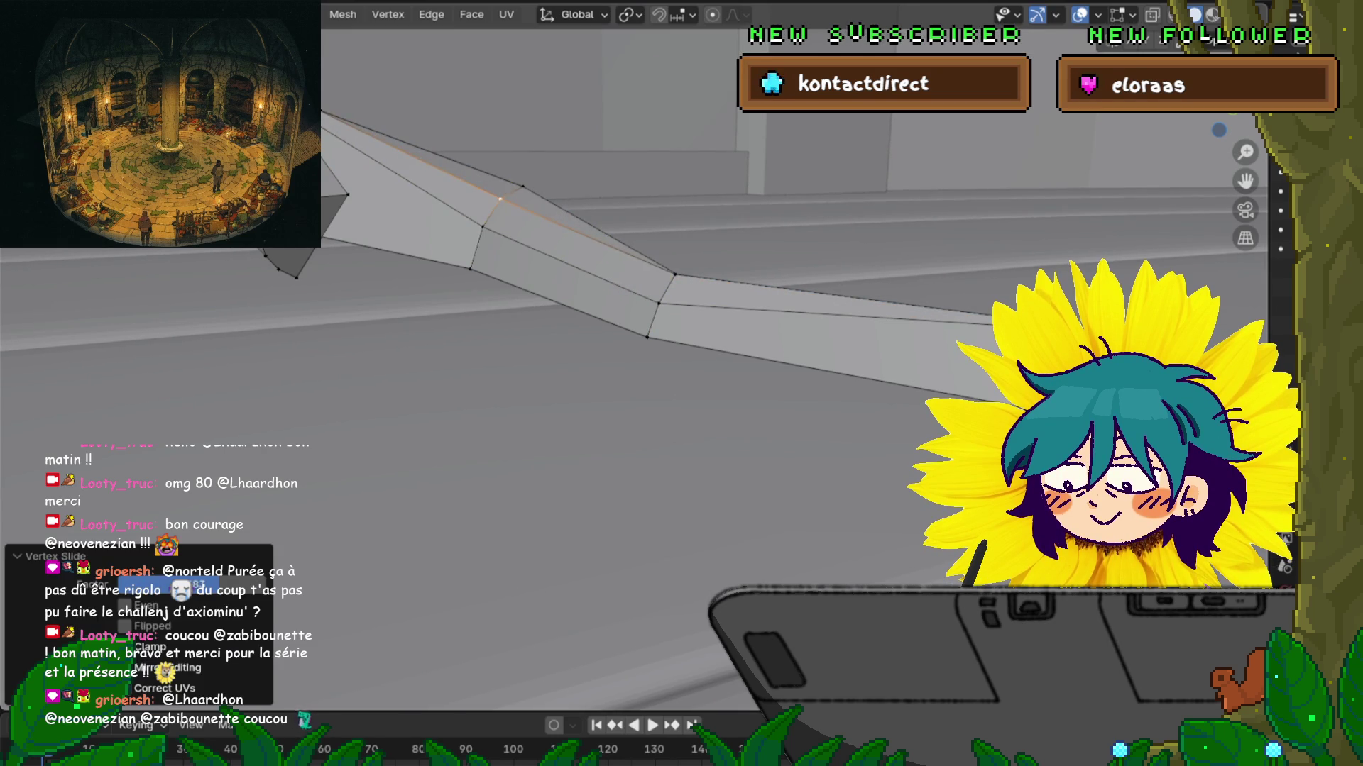
Step: Slide the bend vertex and the strip's lower long edge along the branch
{"action": "left_click", "coordinate": [674, 274]}
{"action": "key", "text": "g"}
{"action": "key", "text": "g"}
{"action": "key", "text": "Return"}
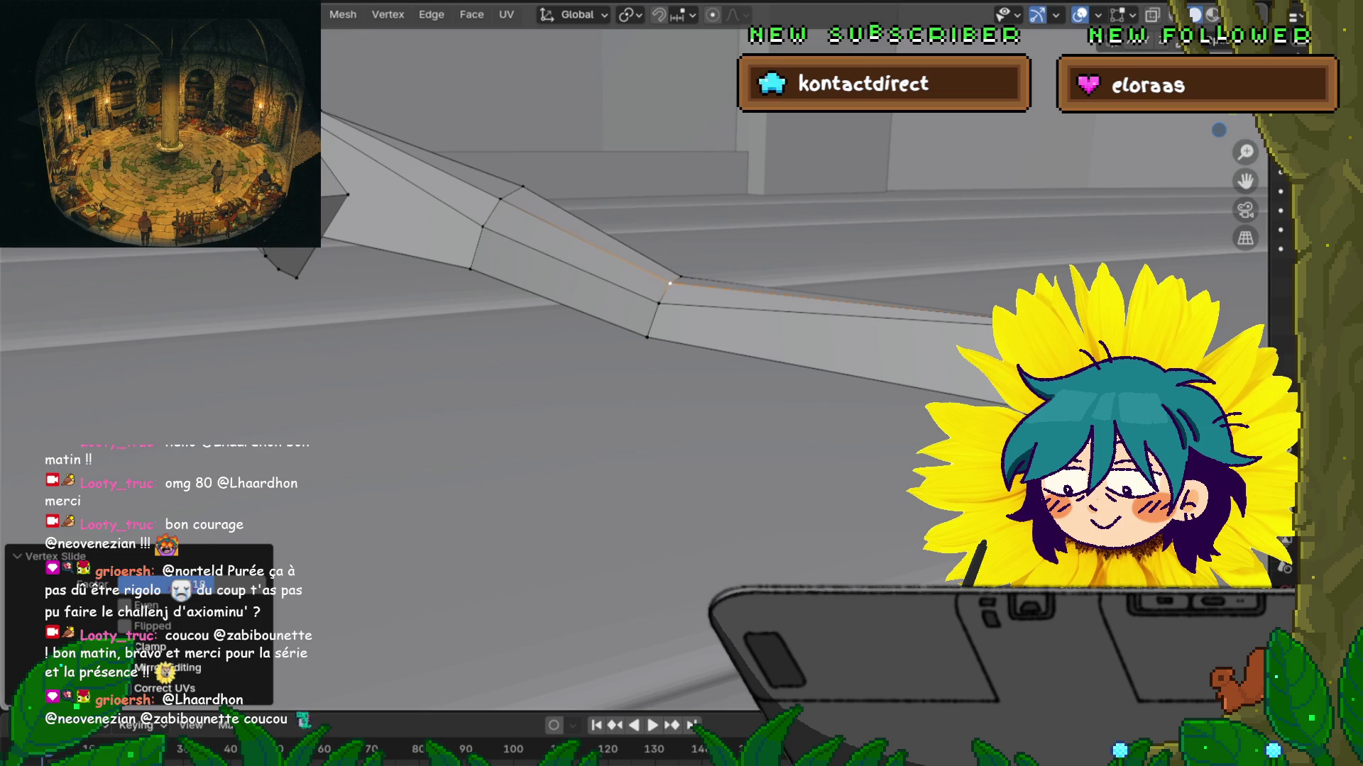
{"action": "key", "text": "g"}
{"action": "key", "text": "g"}
{"action": "key", "text": "Return"}
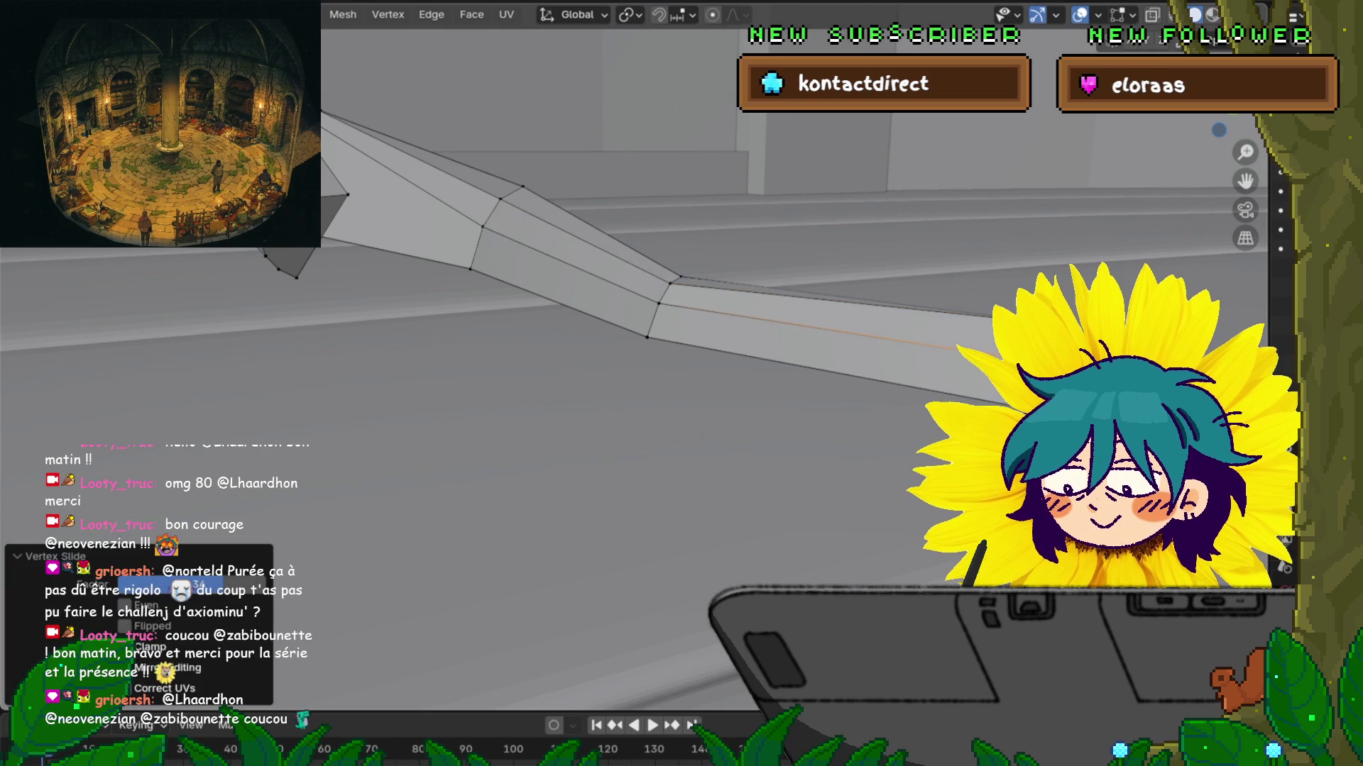
{"action": "left_click", "coordinate": [990, 316]}
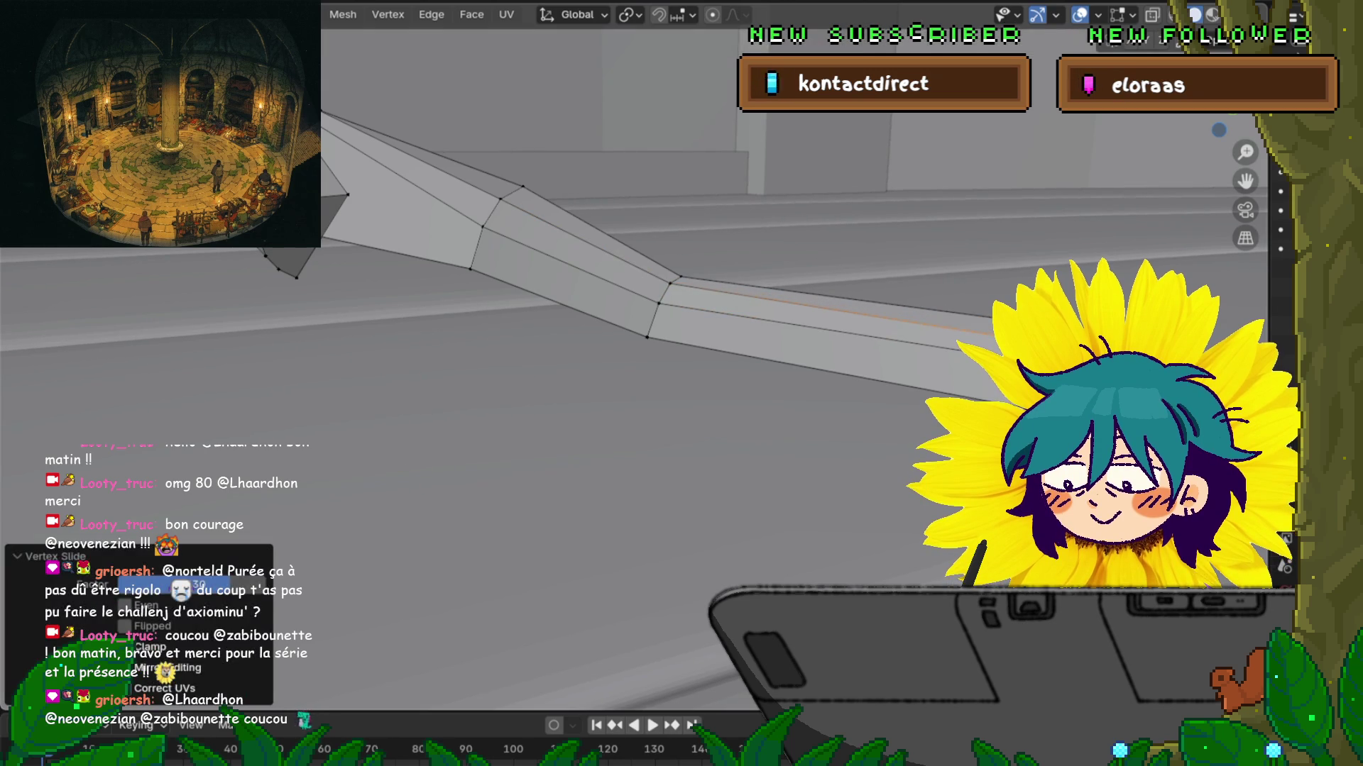
{"action": "left_click", "coordinate": [852, 374]}
{"action": "key", "text": "g"}
{"action": "key", "text": "g"}
{"action": "key", "text": "Return"}
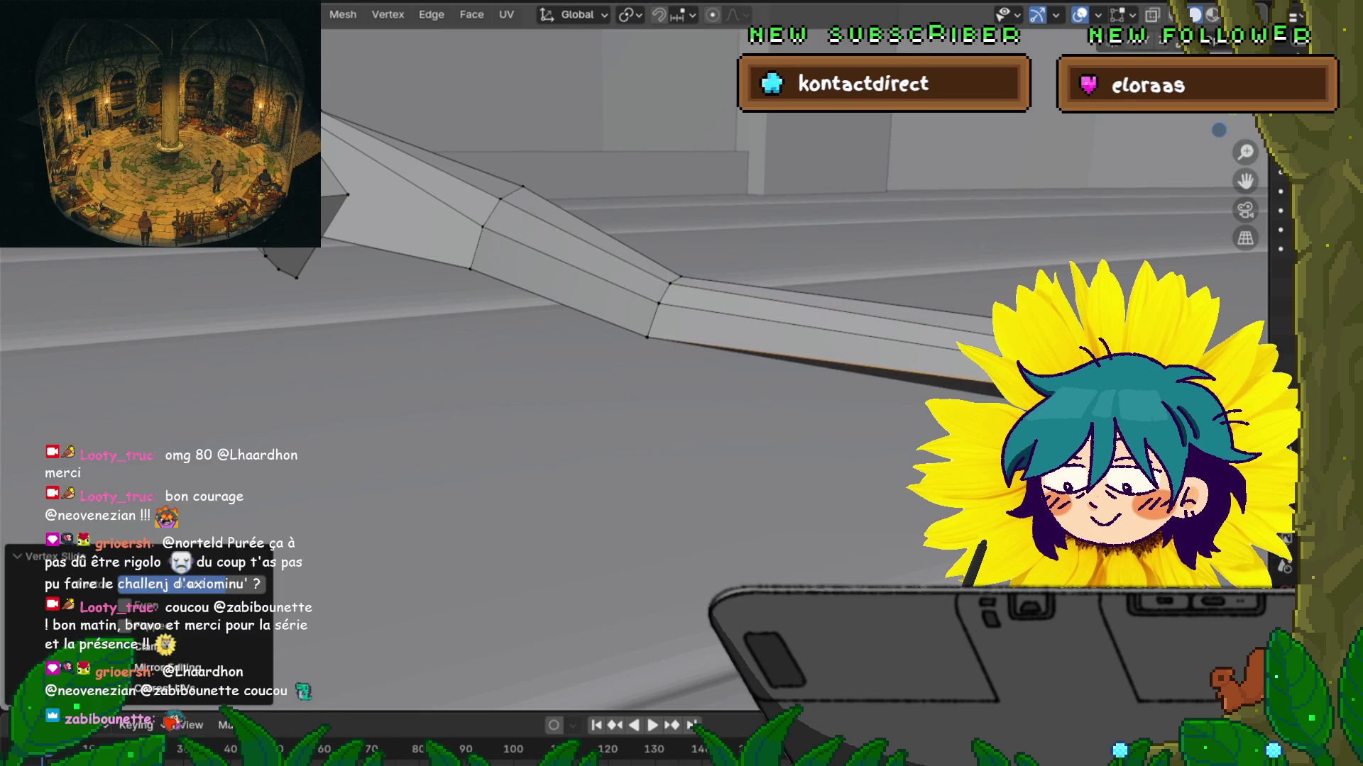
Step: Slide the lower bend vertex and its left neighbour up along their edges
{"action": "left_click", "coordinate": [646, 337]}
{"action": "key", "text": "g"}
{"action": "key", "text": "g"}
{"action": "key", "text": "Return"}
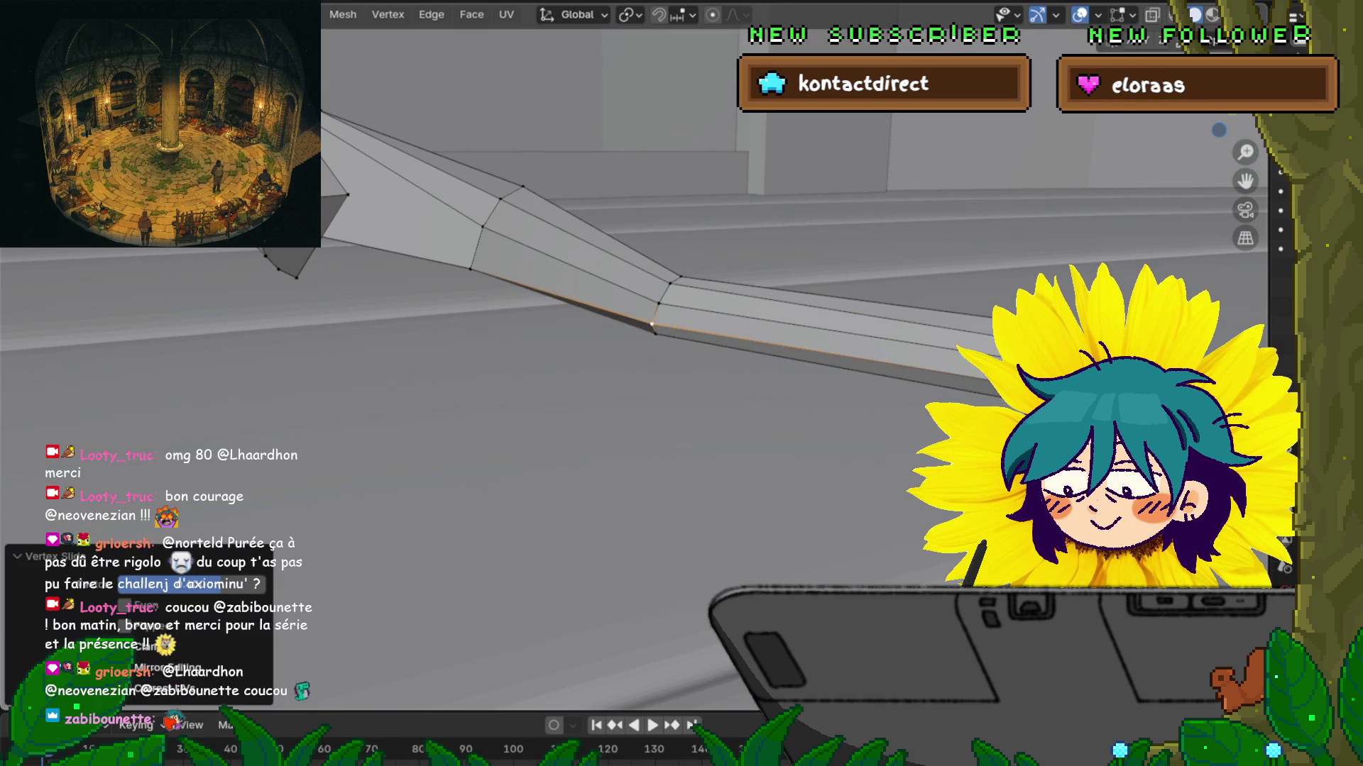
{"action": "left_click", "coordinate": [470, 268]}
{"action": "key", "text": "g"}
{"action": "key", "text": "g"}
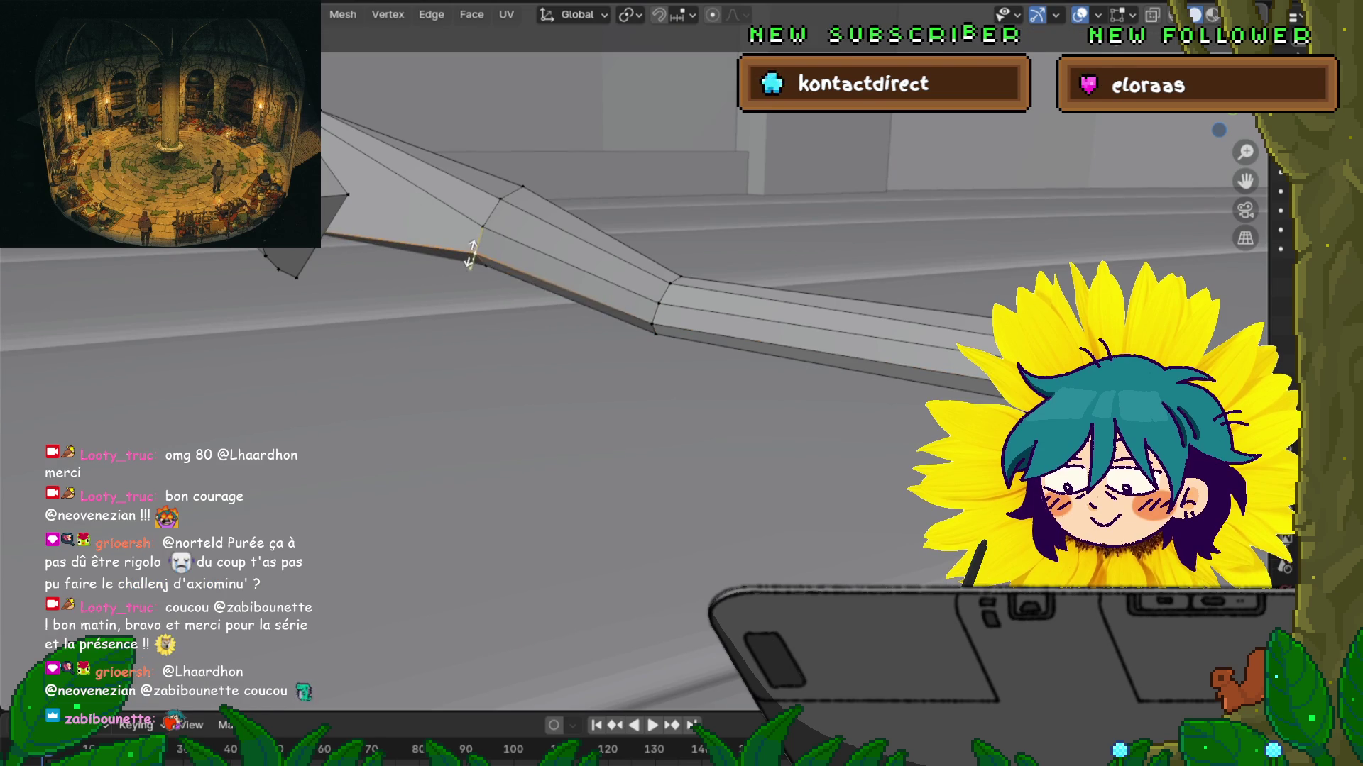
{"action": "key", "text": "Return"}
{"action": "middle_click_drag", "start_coordinate": [639, 355], "coordinate": [756, 305]}
Step: Vertex-slide another bend vertex along its edge with Shift+V
{"action": "key", "text": "shift+v"}
{"action": "middle_click_drag", "start_coordinate": [397, 167], "coordinate": [305, 122]}
{"action": "key", "text": "shift+v"}
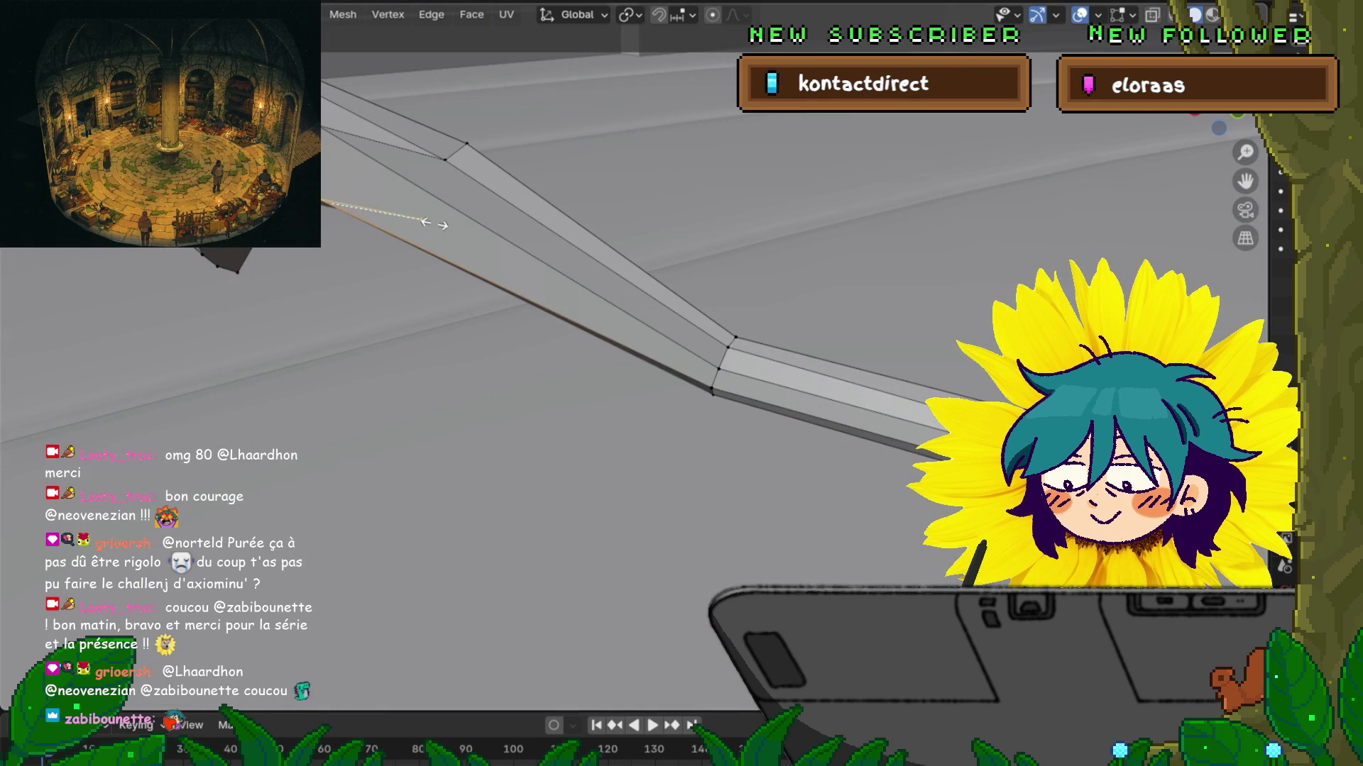
{"action": "left_click", "coordinate": [441, 219]}
{"action": "key", "text": "KP_Decimal"}
{"action": "scroll", "coordinate": [634, 354], "scroll_direction": "down", "scroll_amount": 3}
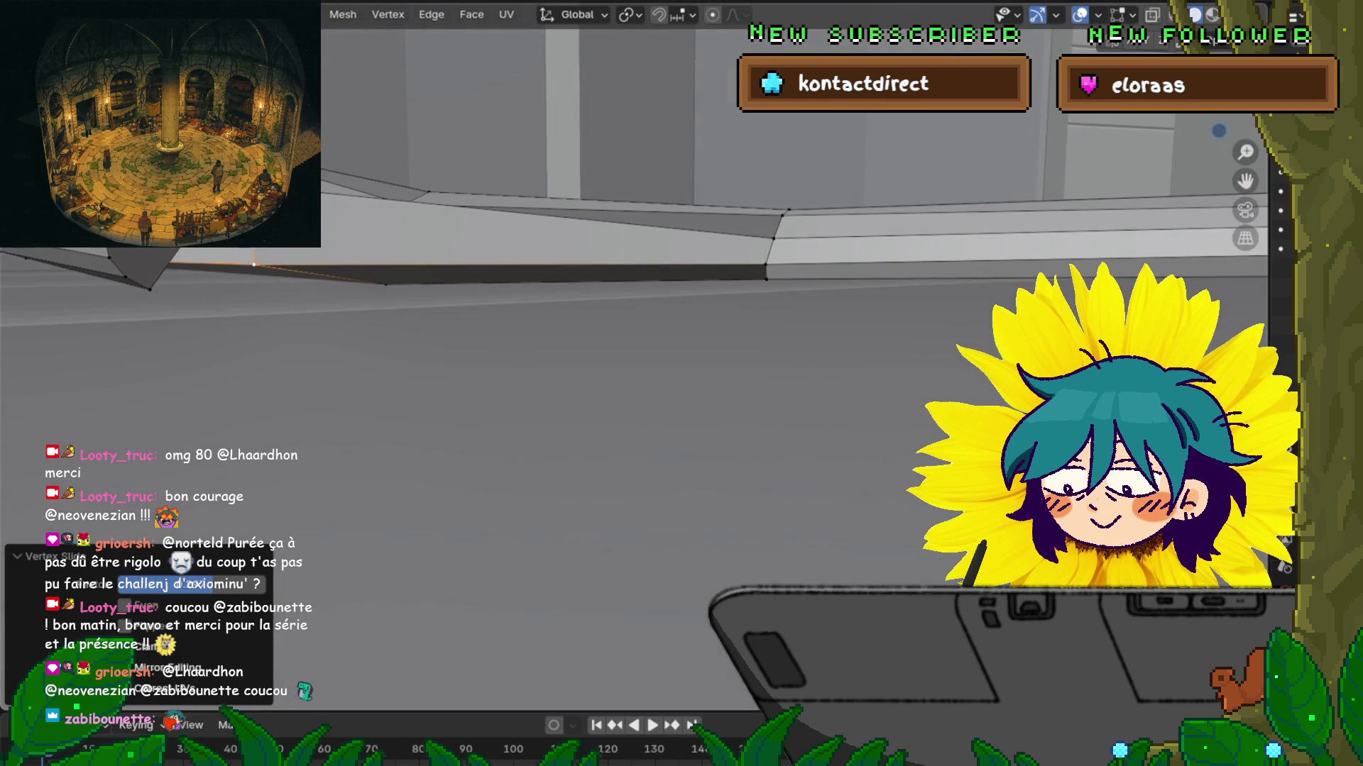
Step: Reposition a bend vertex, nudging it -0.004869 m along X
{"action": "mouse_move", "coordinate": [634, 355]}
{"action": "middle_mouse_down"}
{"action": "mouse_move", "coordinate": [610, 313]}
{"action": "mouse_move", "coordinate": [631, 355]}
{"action": "mouse_move", "coordinate": [639, 333]}
{"action": "middle_mouse_up"}
{"action": "key", "text": "g"}
{"action": "key", "text": "g"}
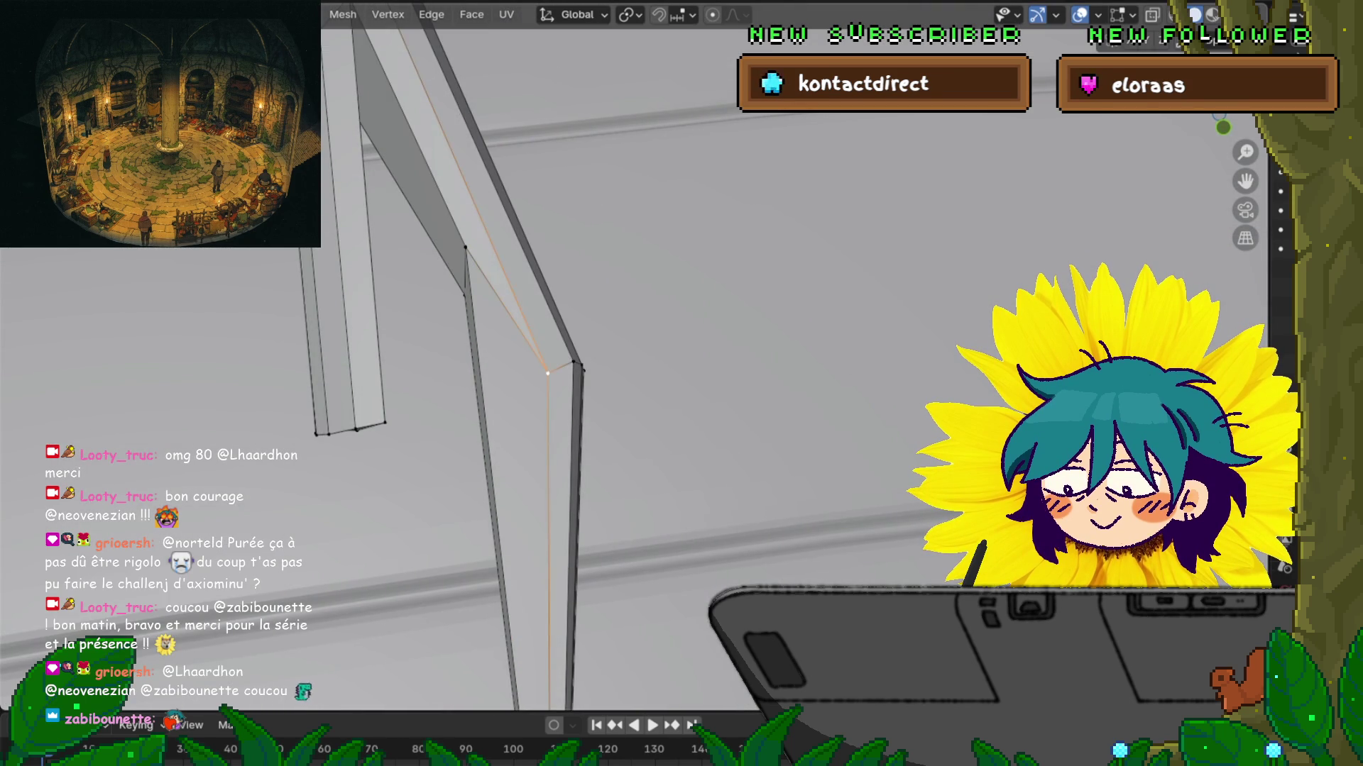
{"action": "left_click", "coordinate": [516, 275]}
{"action": "middle_click_drag", "start_coordinate": [516, 275], "coordinate": [611, 241]}
{"action": "key", "text": "shift+v"}
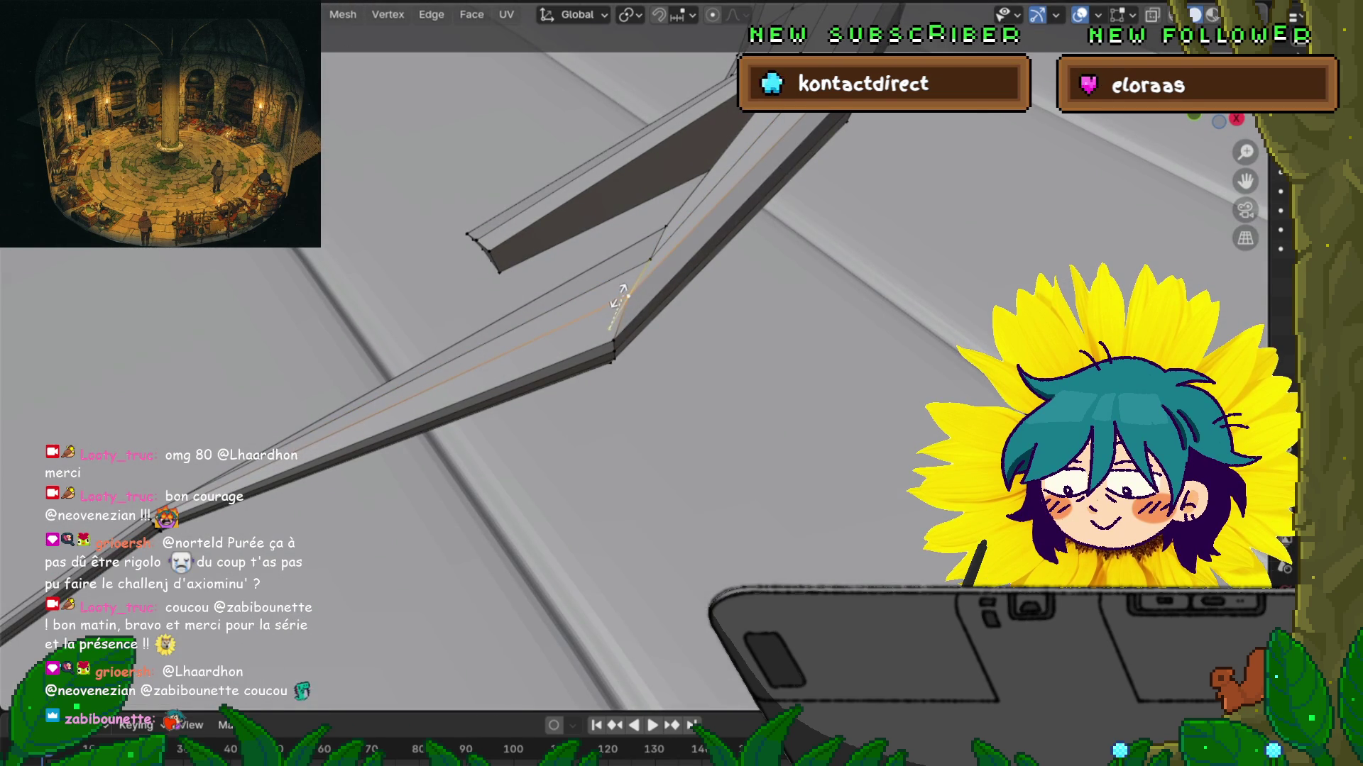
{"action": "key", "text": "Return"}
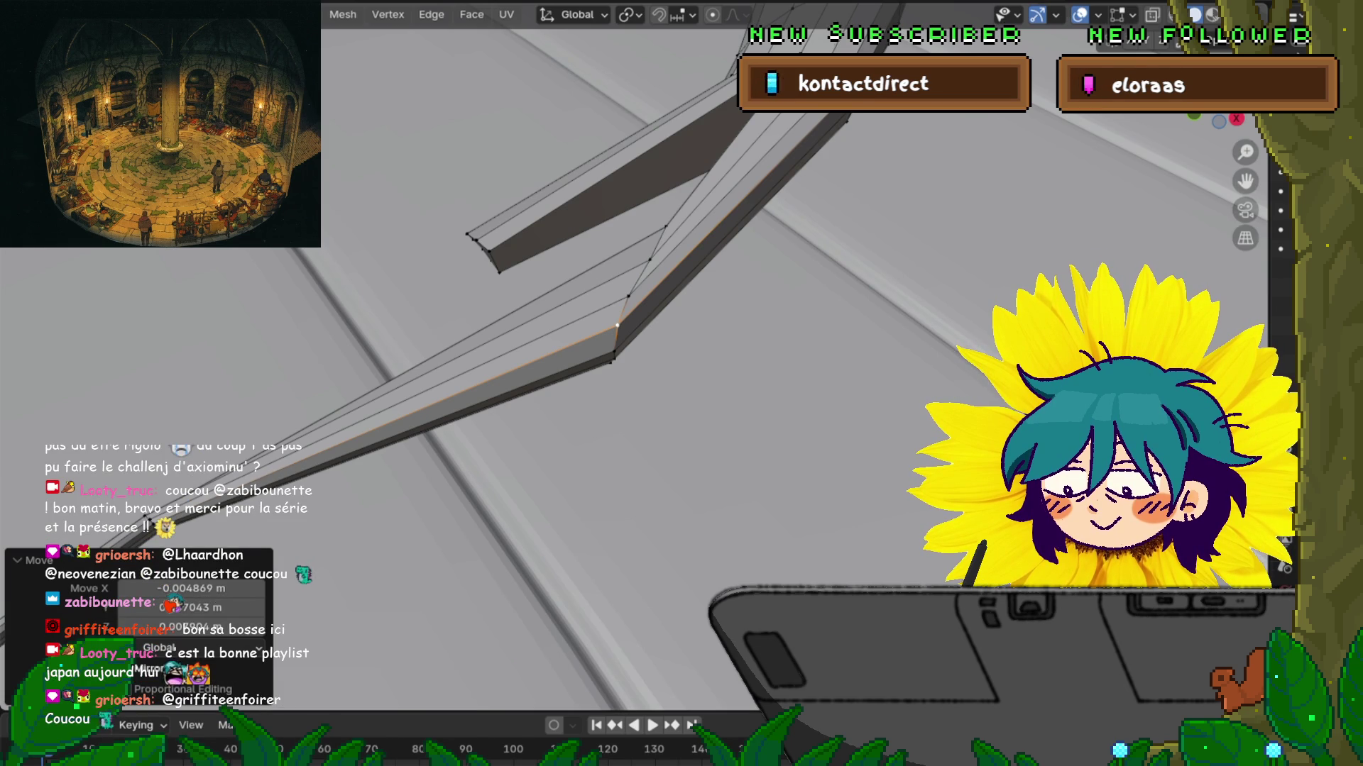
Step: Orbit to a low side view of the tail to check the adjusted bend
{"action": "mouse_move", "coordinate": [638, 355]}
{"action": "middle_mouse_down"}
{"action": "mouse_move", "coordinate": [596, 262]}
{"action": "mouse_move", "coordinate": [564, 304]}
{"action": "middle_mouse_up"}
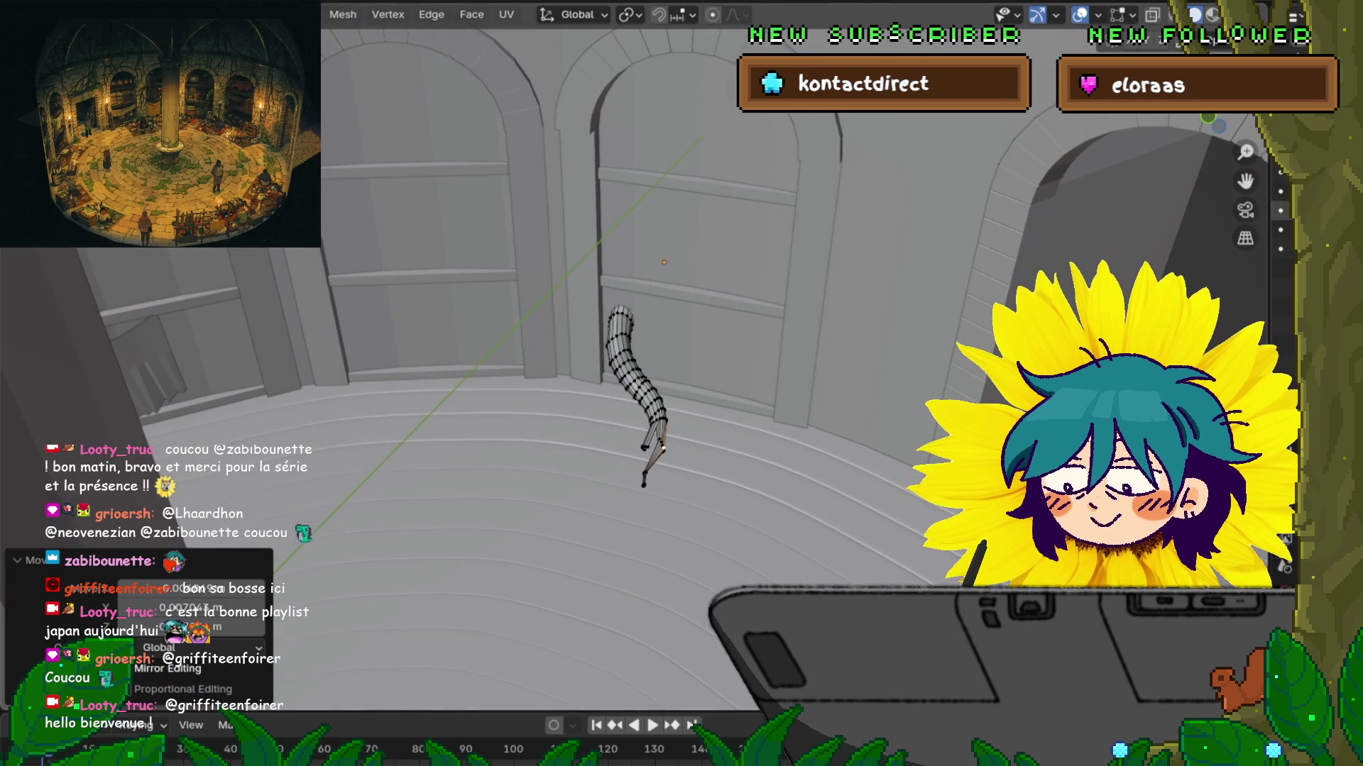
Step: Toggle local view to check the tail against the shelves, pot, crate and barrels
{"action": "key", "text": "slash"}
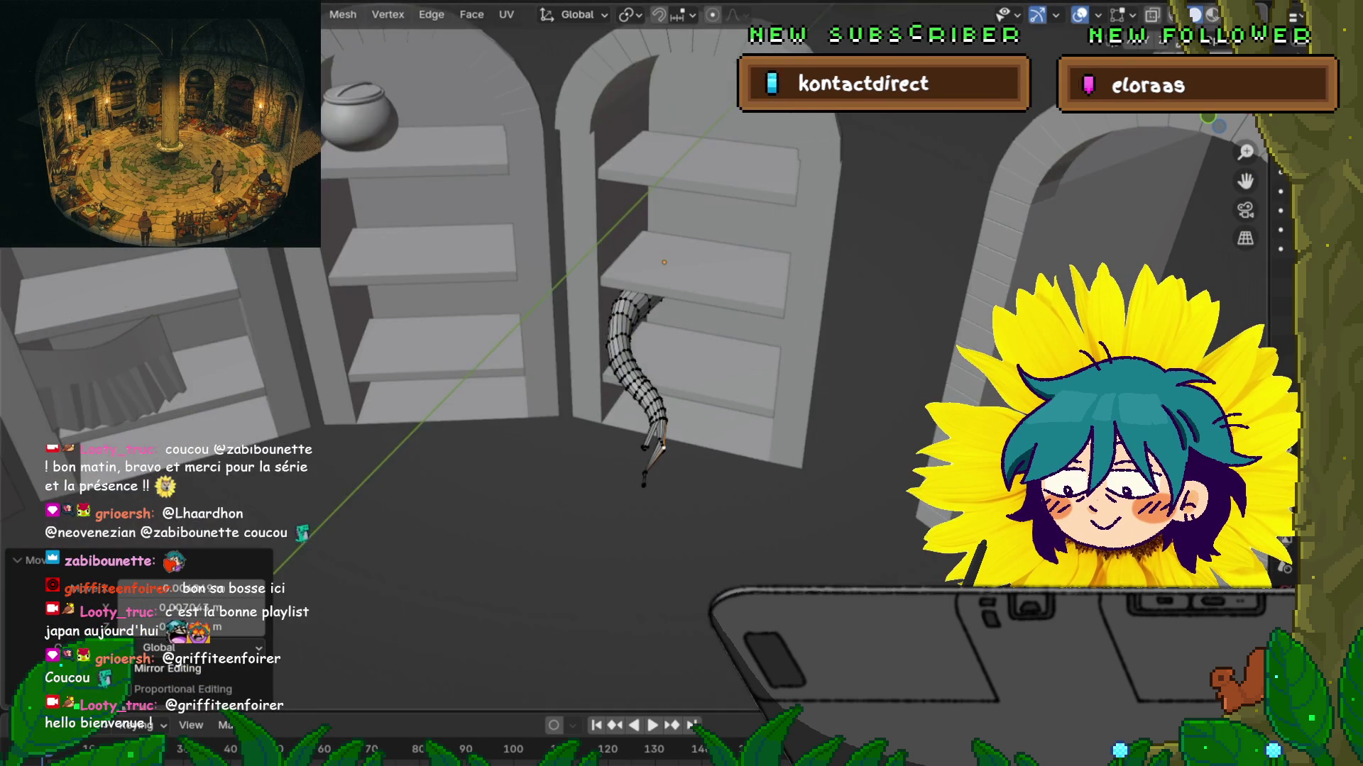
{"action": "scroll", "coordinate": [638, 355], "scroll_direction": "up", "scroll_amount": 5}
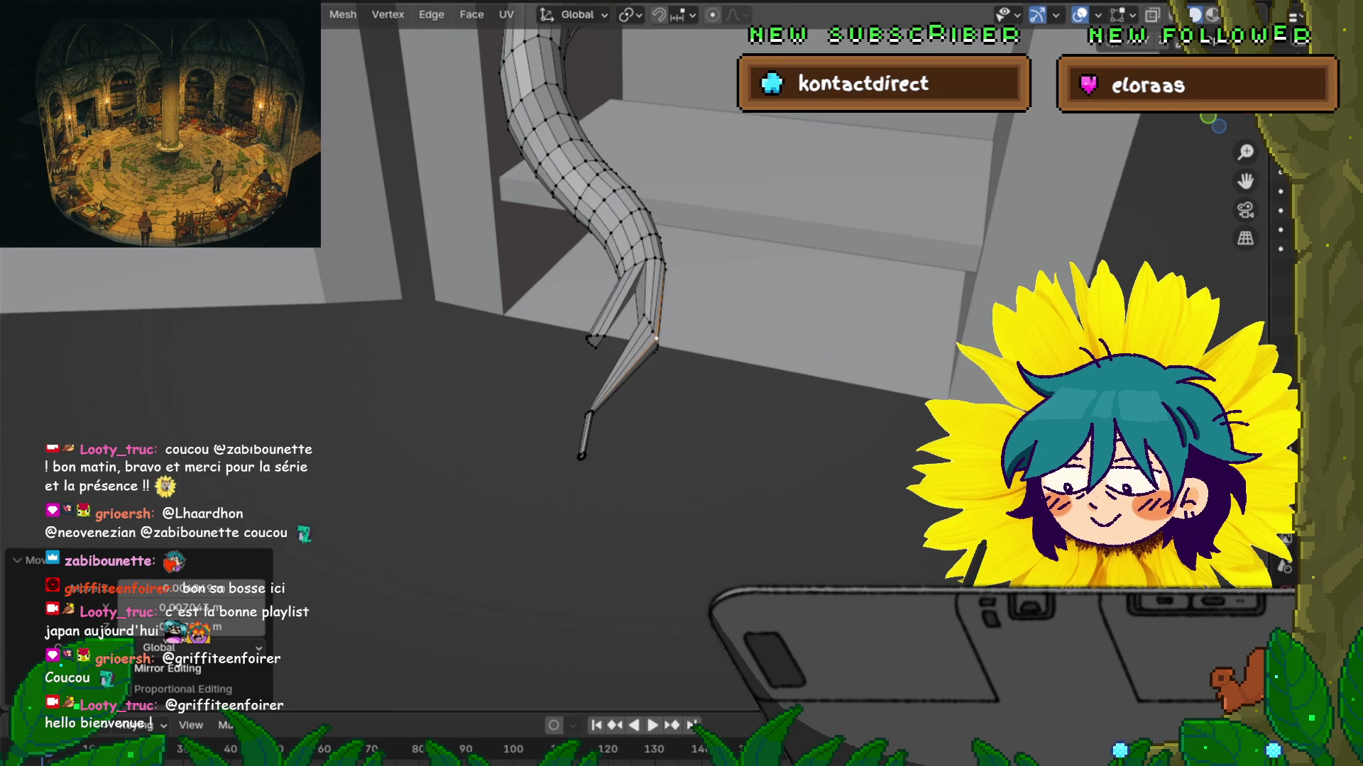
{"action": "key", "text": "slash"}
{"action": "middle_click_drag", "start_coordinate": [681, 383], "coordinate": [617, 433]}
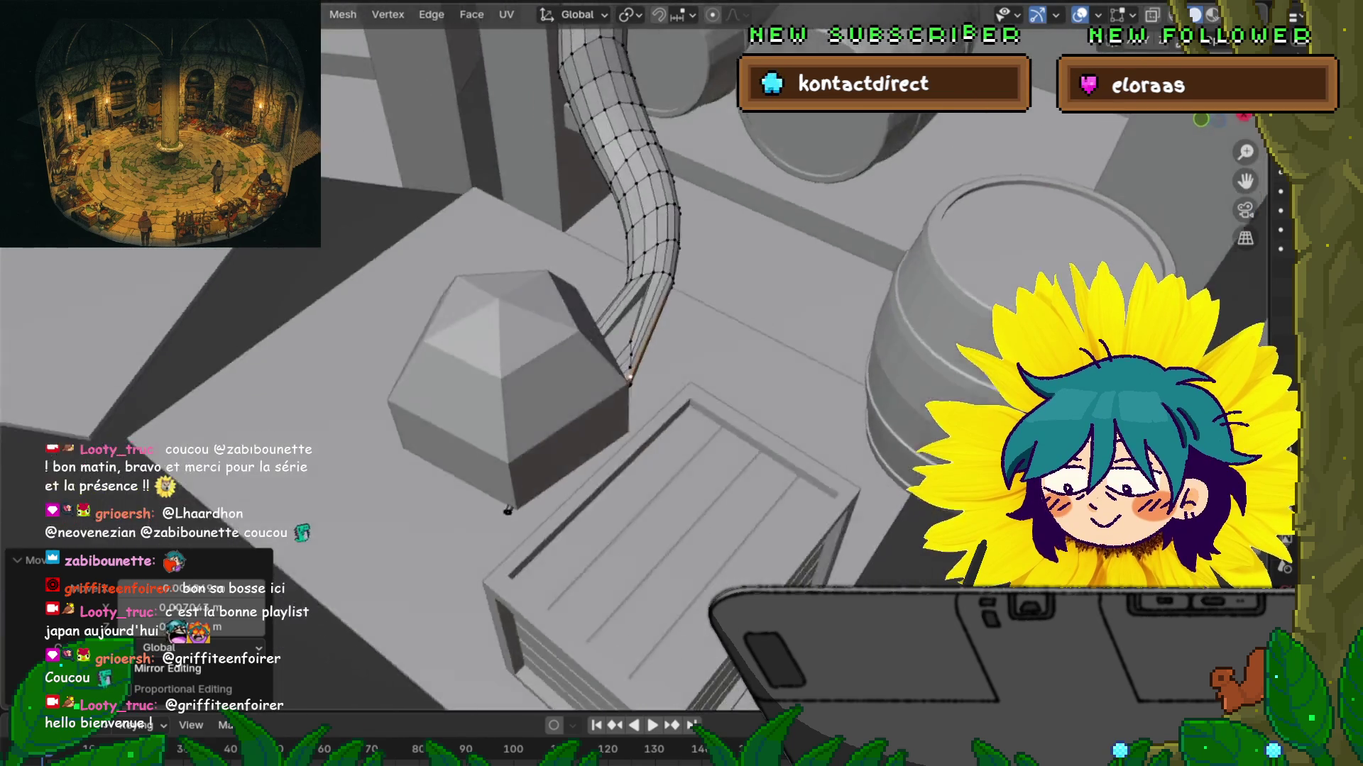
{"action": "middle_click_drag", "start_coordinate": [509, 507], "coordinate": [497, 525]}
{"action": "key", "text": "slash"}
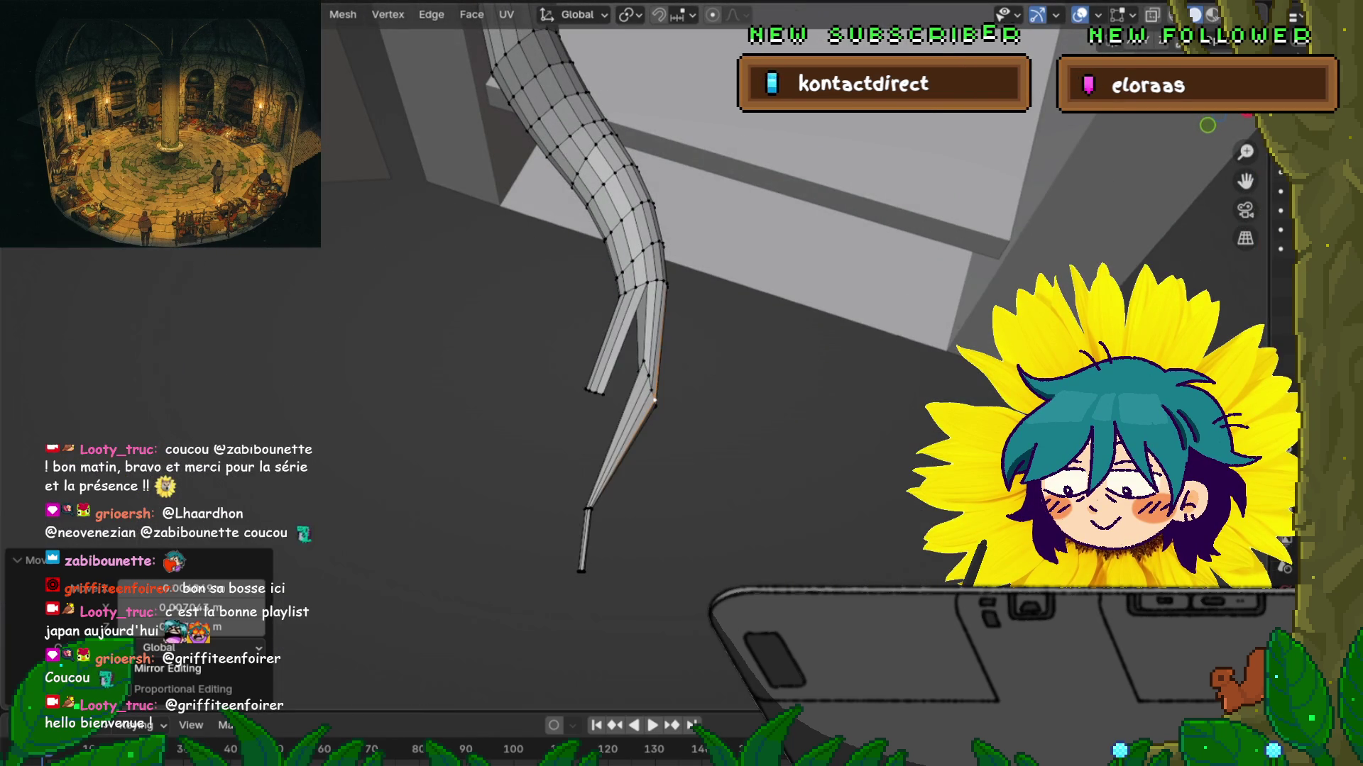
{"action": "mouse_move", "coordinate": [497, 525]}
{"action": "middle_mouse_down"}
{"action": "mouse_move", "coordinate": [515, 508]}
{"action": "mouse_move", "coordinate": [447, 483]}
{"action": "mouse_move", "coordinate": [475, 472]}
{"action": "middle_mouse_up"}
Step: Rotate the branch's end loop 22.7° and shrink it to thin the tip
{"action": "key", "text": "3"}
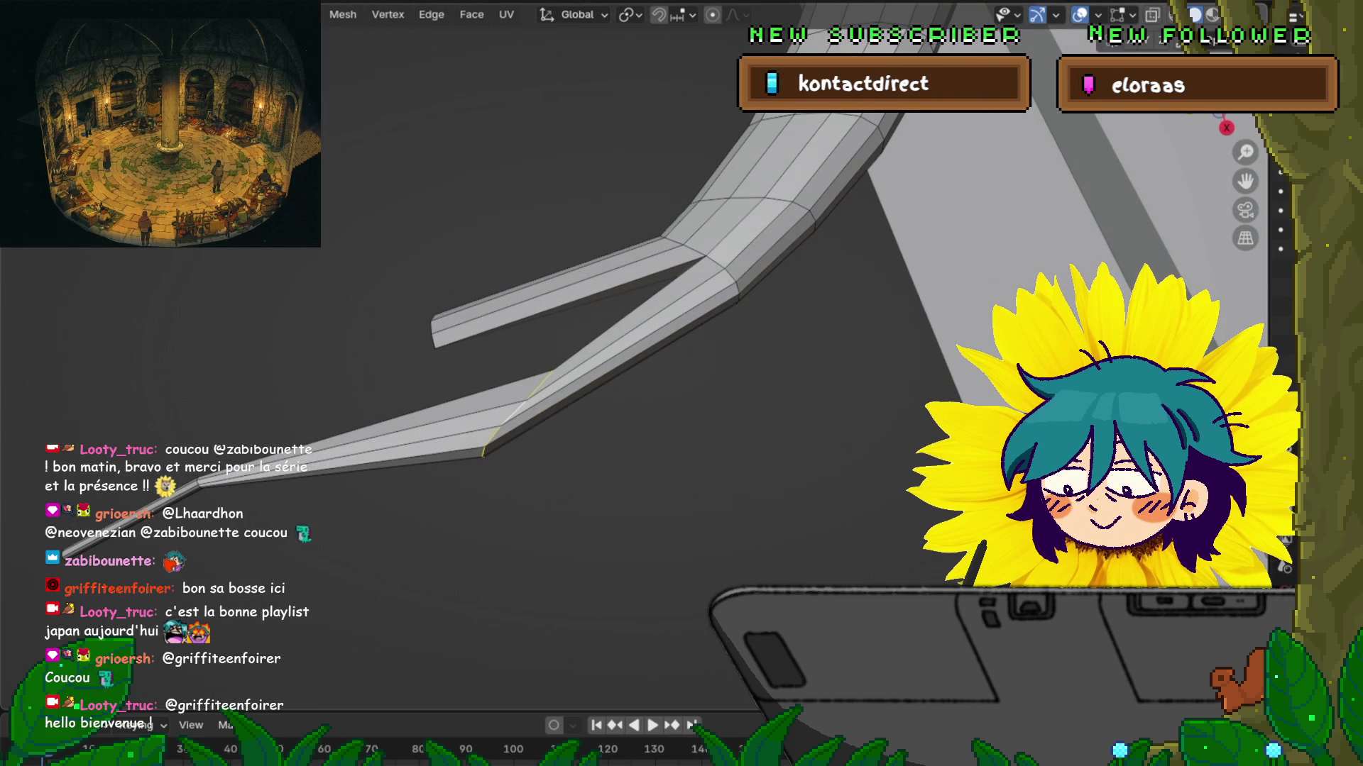
{"action": "key", "text": "s"}
{"action": "left_click", "coordinate": [827, 365]}
{"action": "key", "text": "s"}
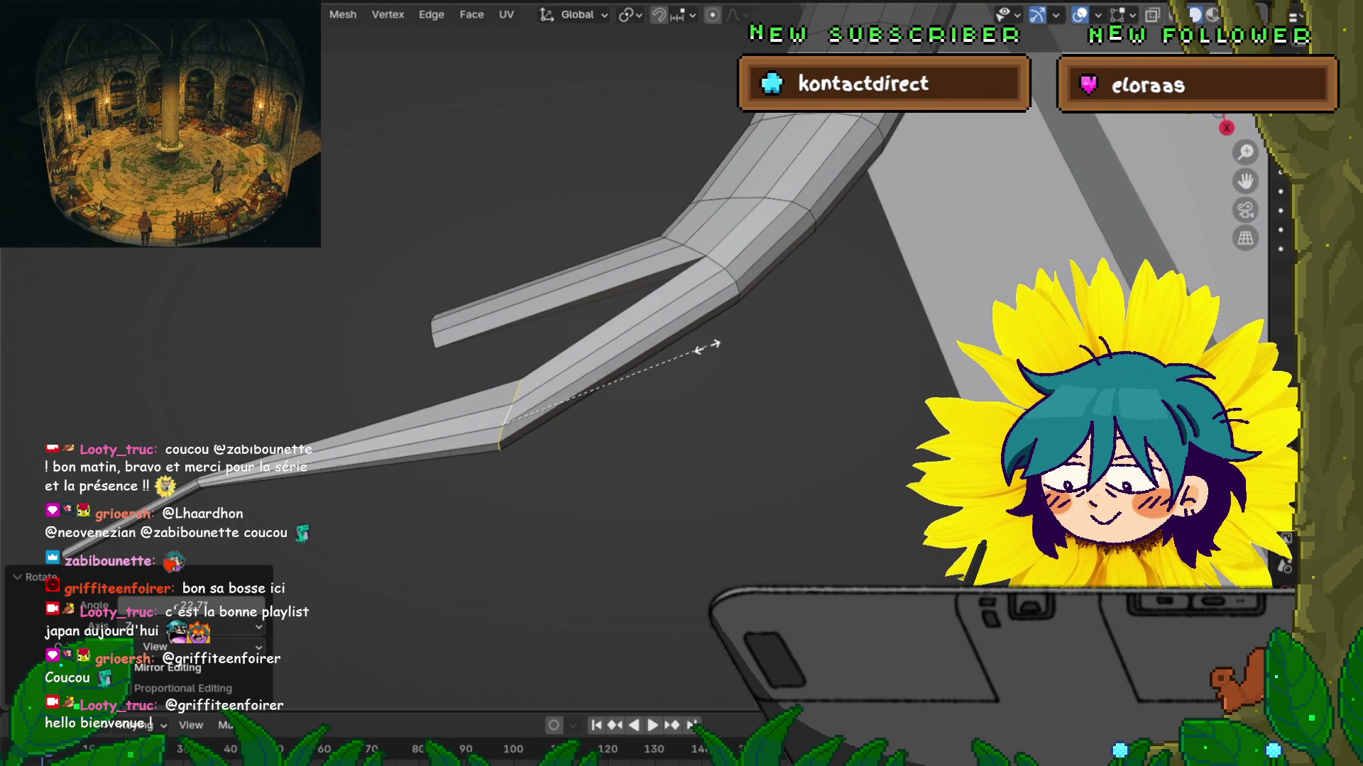
{"action": "left_click", "coordinate": [560, 380]}
{"action": "middle_click_drag", "start_coordinate": [561, 379], "coordinate": [610, 341]}
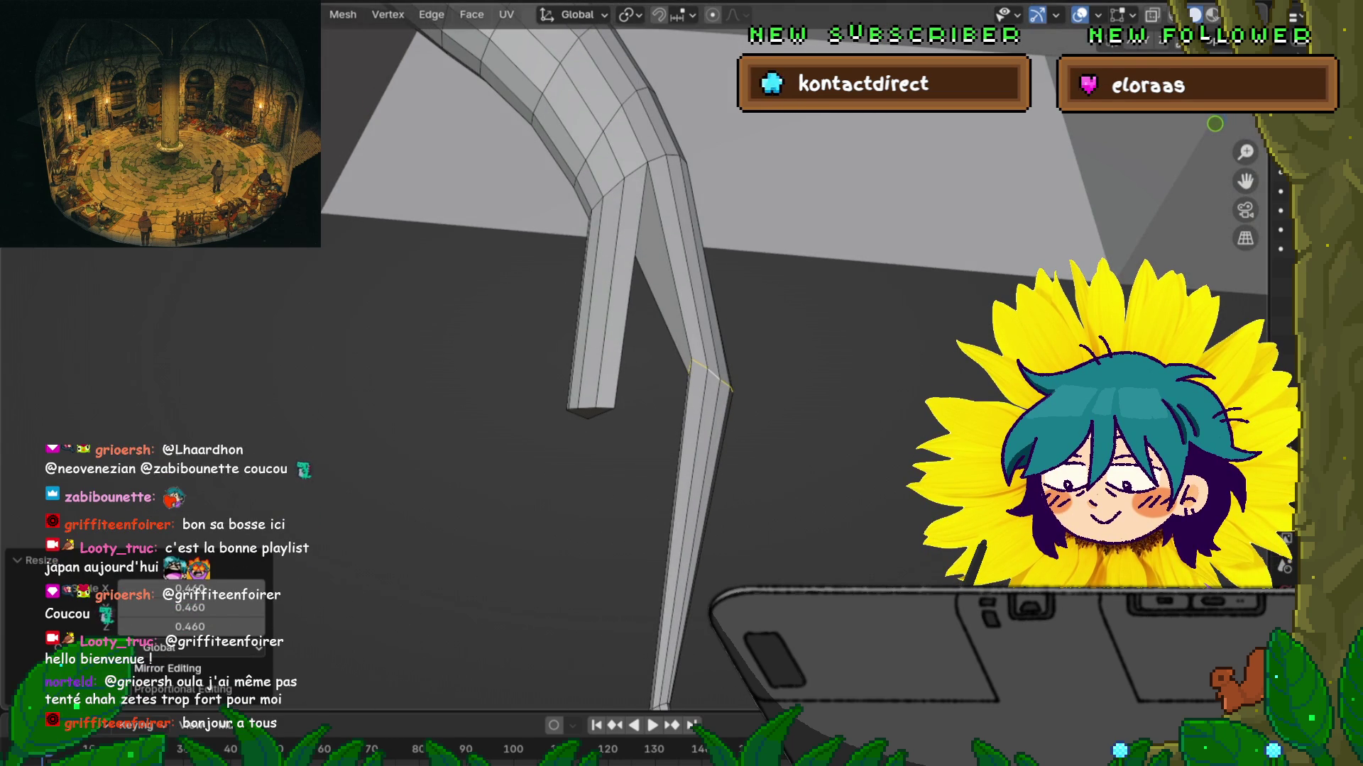
{"action": "mouse_move", "coordinate": [611, 340]}
{"action": "middle_mouse_down"}
{"action": "mouse_move", "coordinate": [675, 253]}
{"action": "mouse_move", "coordinate": [624, 284]}
{"action": "middle_mouse_up"}
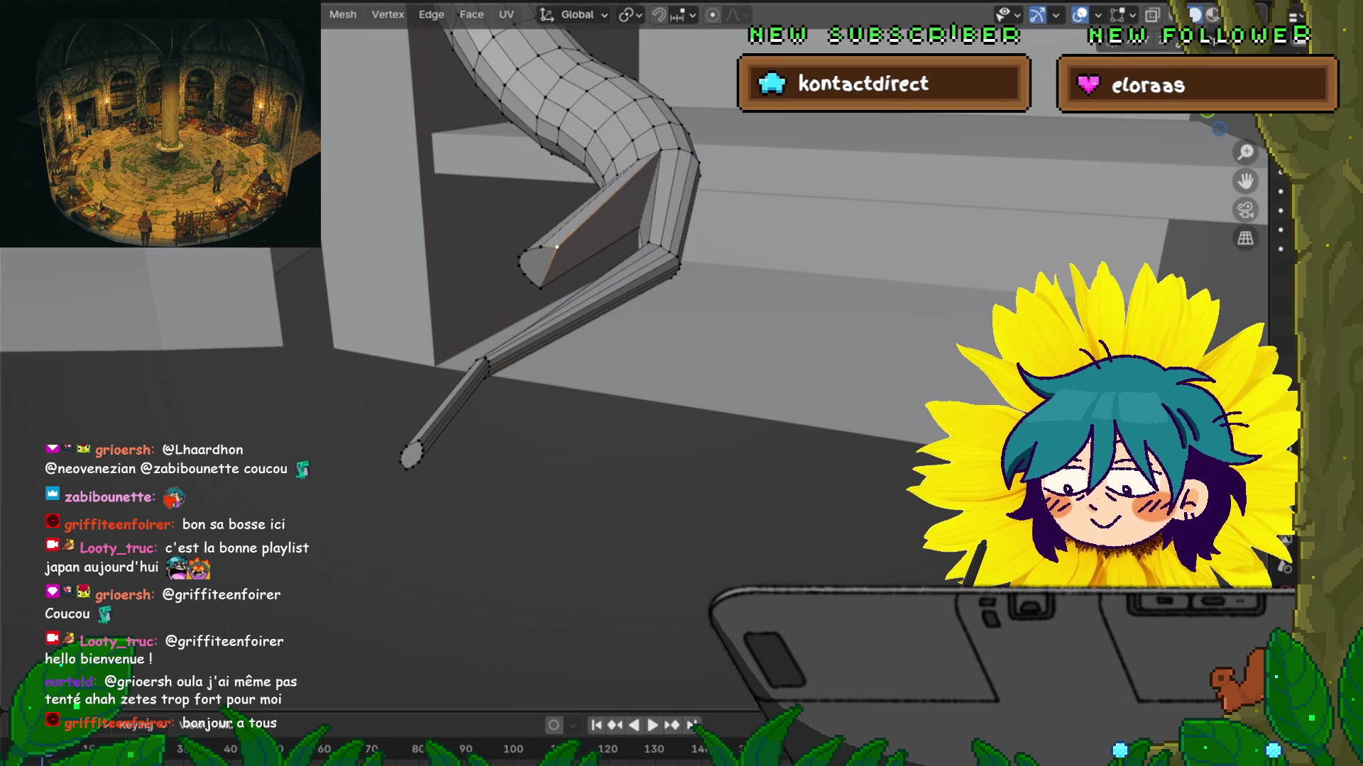
Step: Slide the short branch's bend vertex along its edge twice, then raise it
{"action": "key", "text": "shift+v"}
{"action": "key", "text": "Return"}
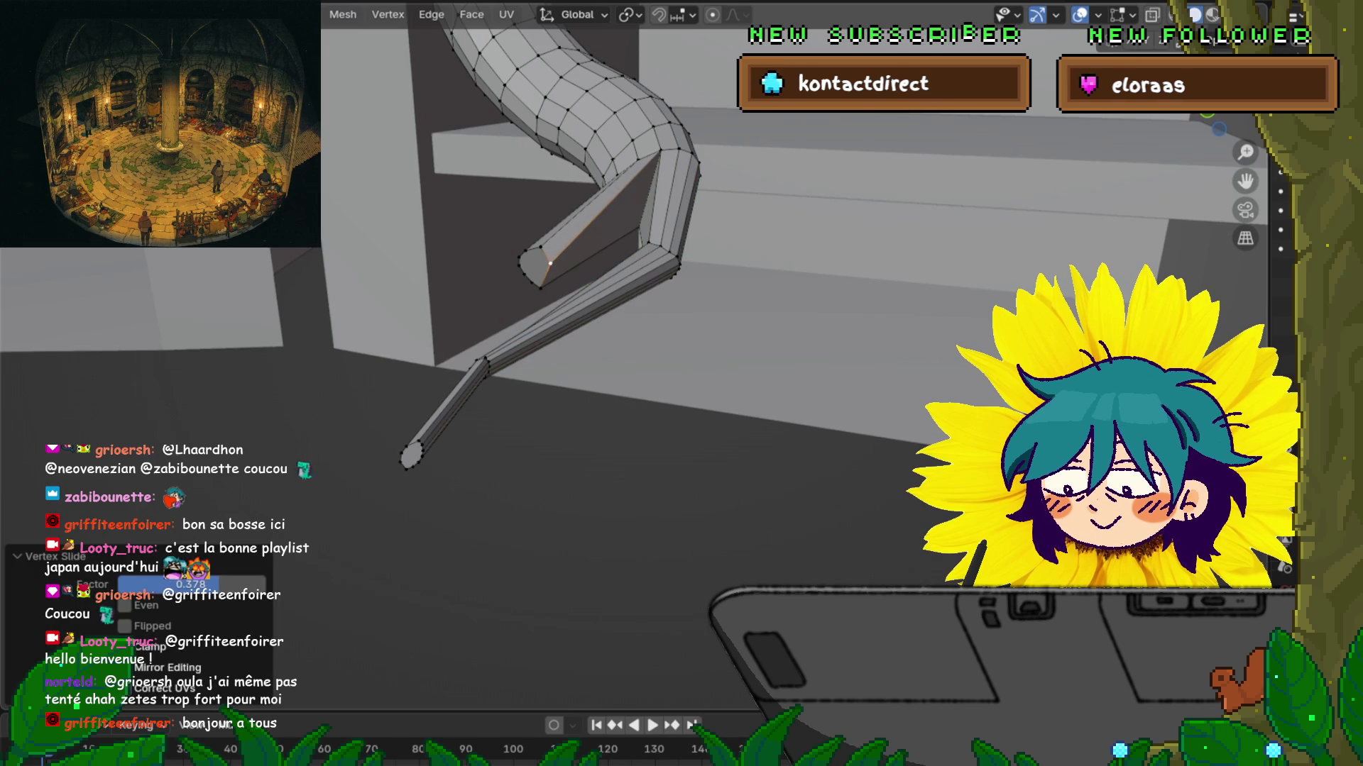
{"action": "key", "text": "shift+v"}
{"action": "key", "text": "Return"}
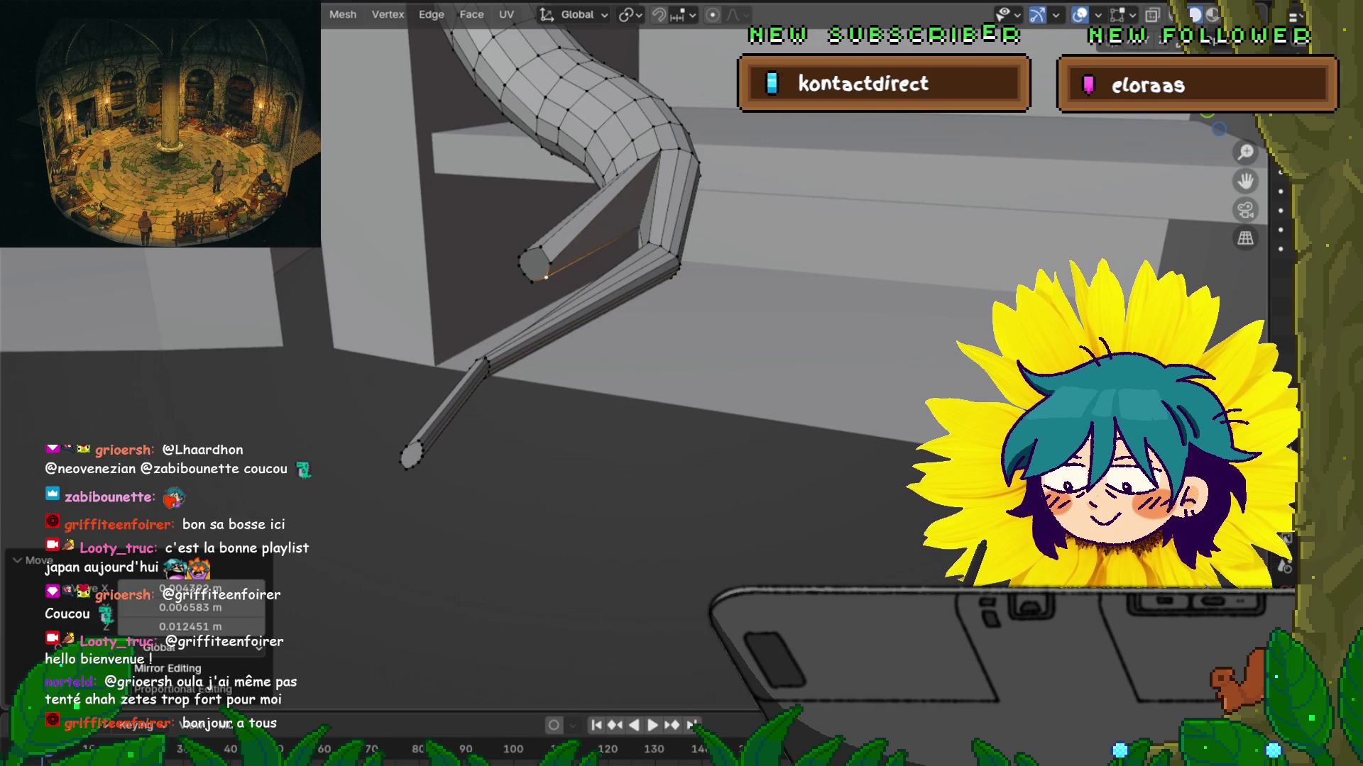
{"action": "key", "text": "g"}
{"action": "key", "text": "Return"}
Step: Lift the bend vertex higher and slide it right along its edge
{"action": "middle_click_drag", "start_coordinate": [541, 249], "coordinate": [610, 241]}
{"action": "key", "text": "g"}
{"action": "key", "text": "Return"}
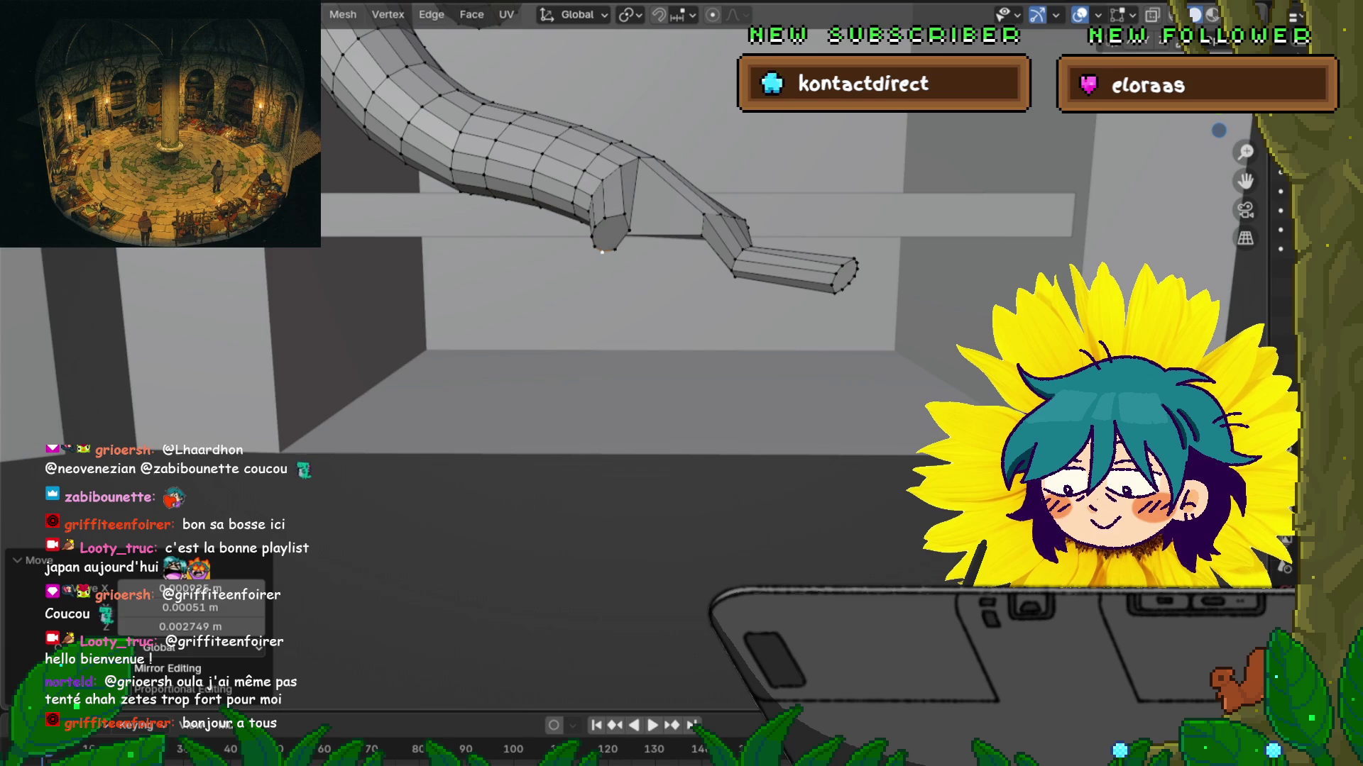
{"action": "left_click_drag", "start_coordinate": [608, 216], "coordinate": [623, 214]}
{"action": "middle_click_drag", "start_coordinate": [623, 214], "coordinate": [623, 369]}
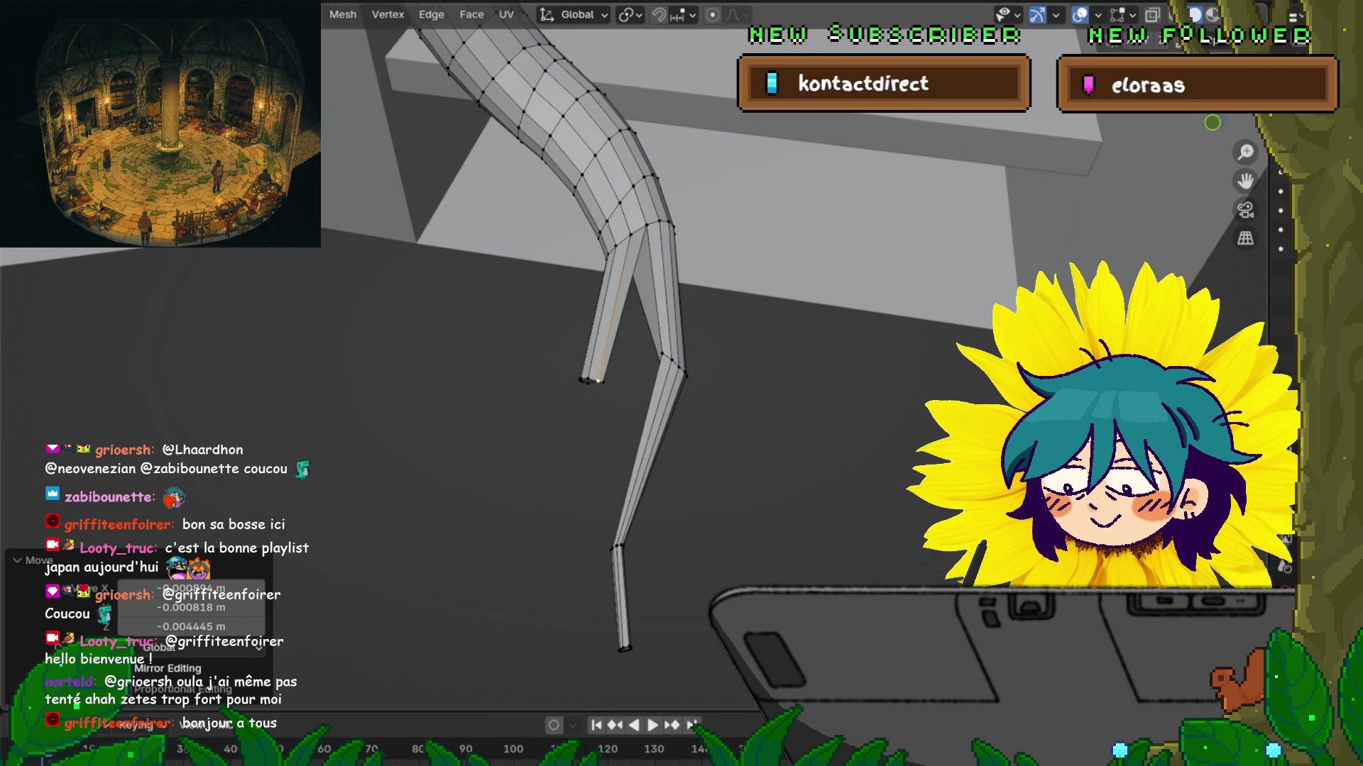
{"action": "key", "text": "2"}
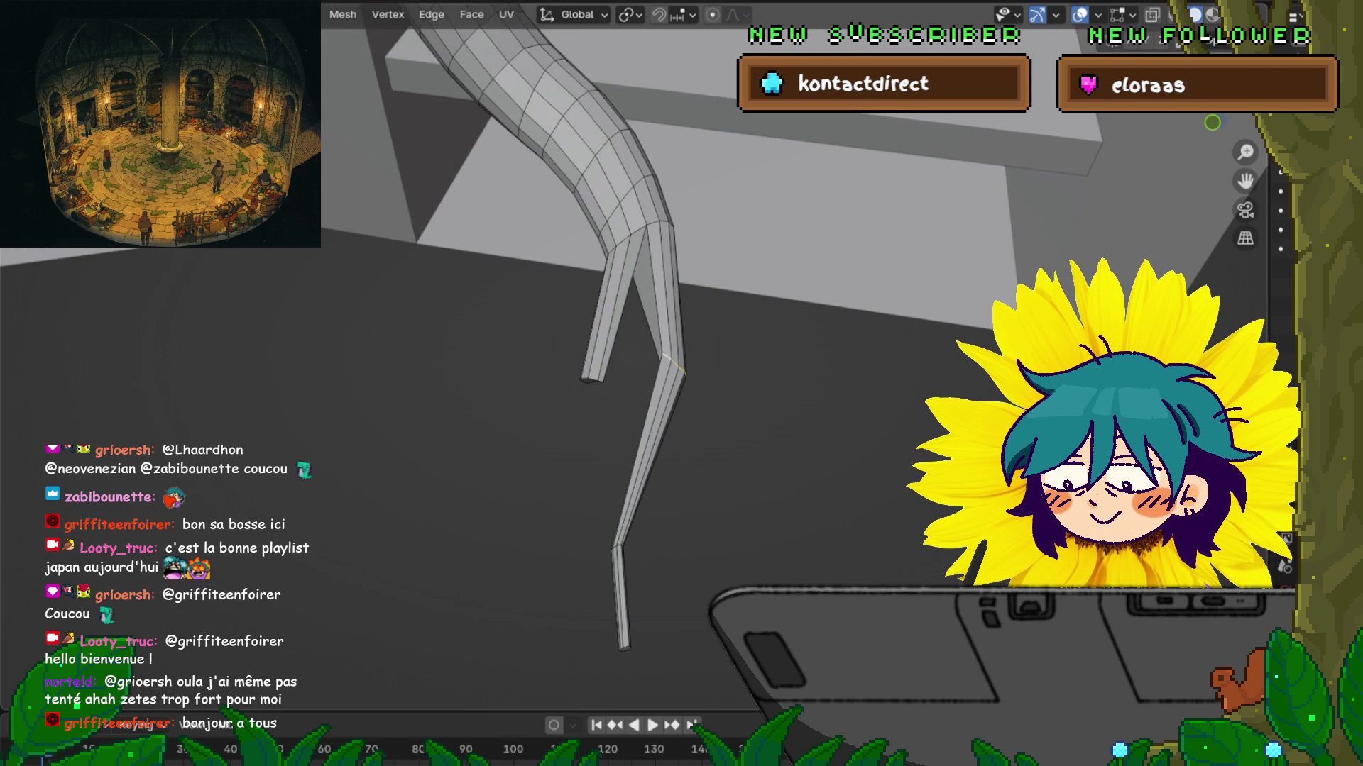
Step: Bevel the lower branch's knee edge 0.119 m wide with 2 segments
{"action": "key", "text": "s"}
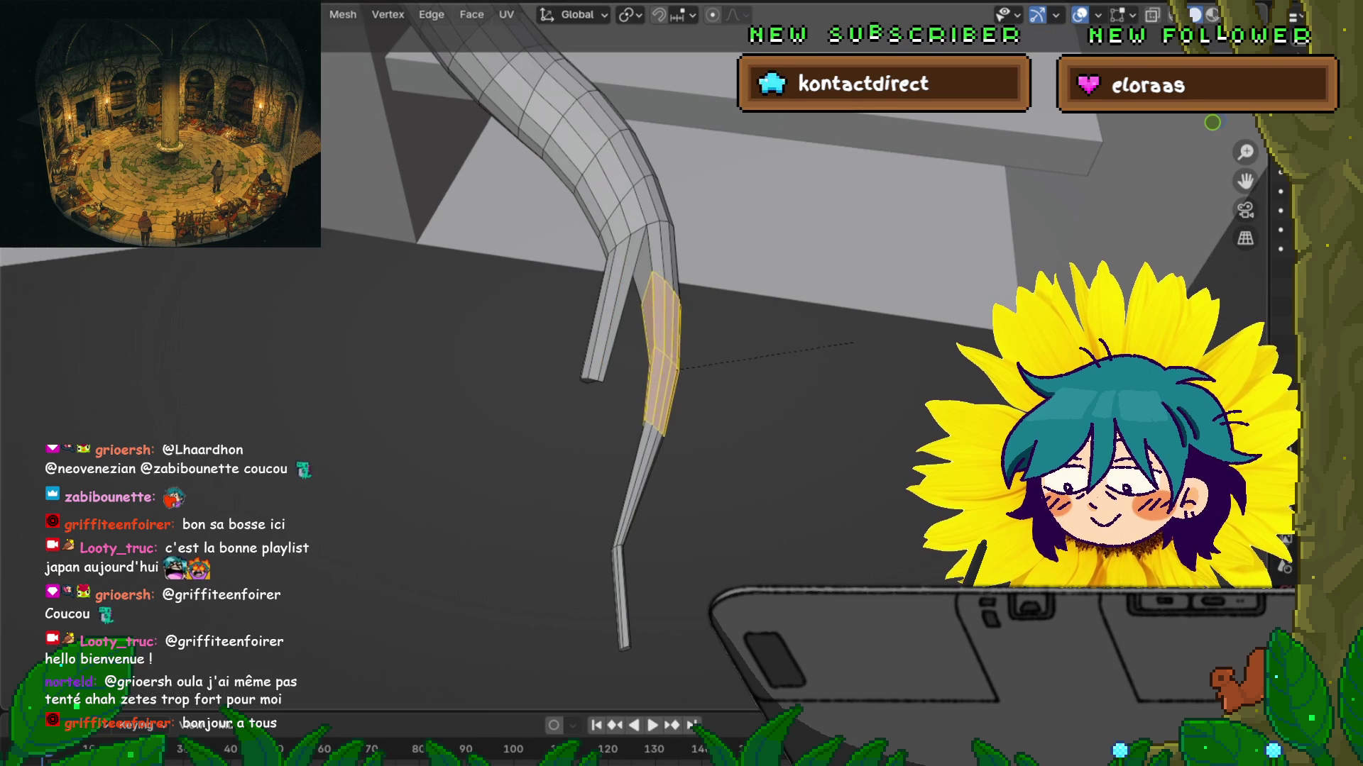
{"action": "key", "text": "Return"}
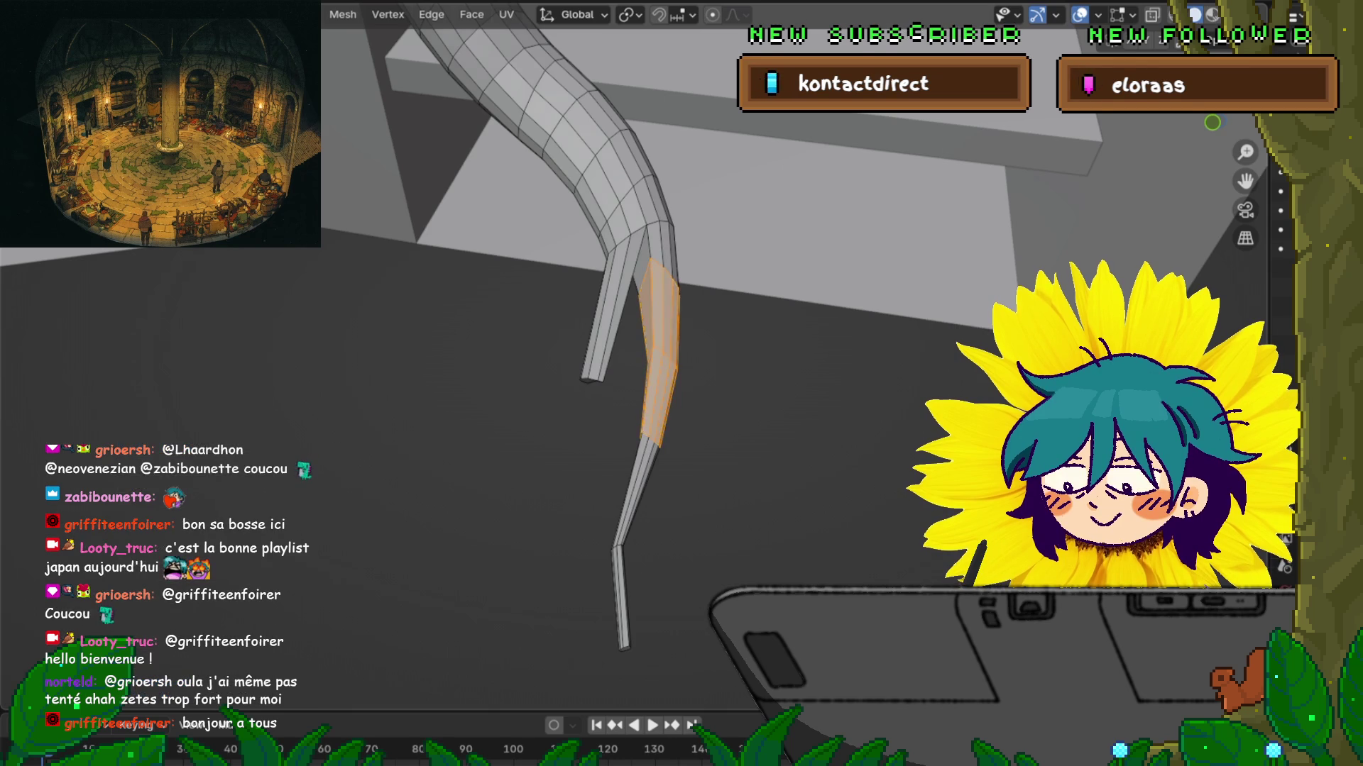
{"action": "middle_click_drag", "start_coordinate": [709, 426], "coordinate": [752, 405]}
{"action": "left_click", "coordinate": [595, 335], "text": "alt"}
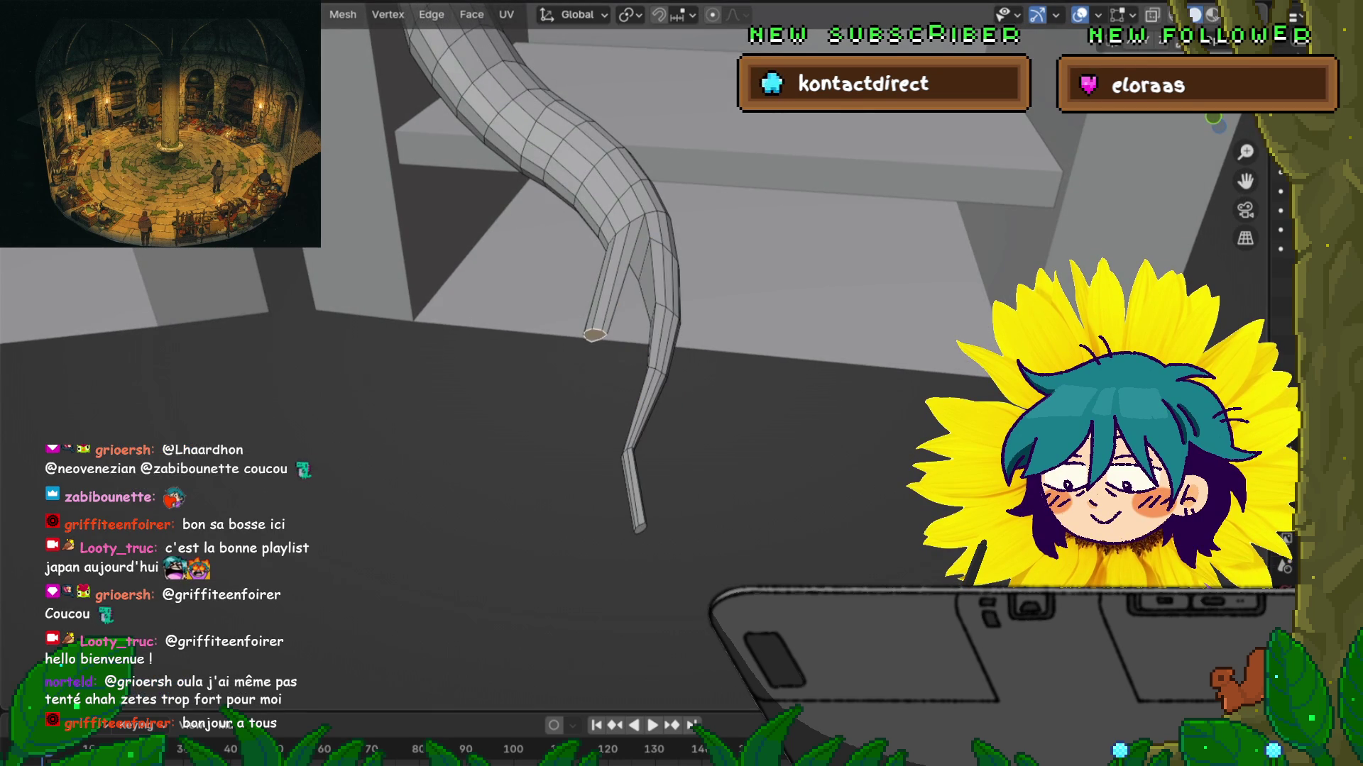
{"action": "key", "text": "F4"}
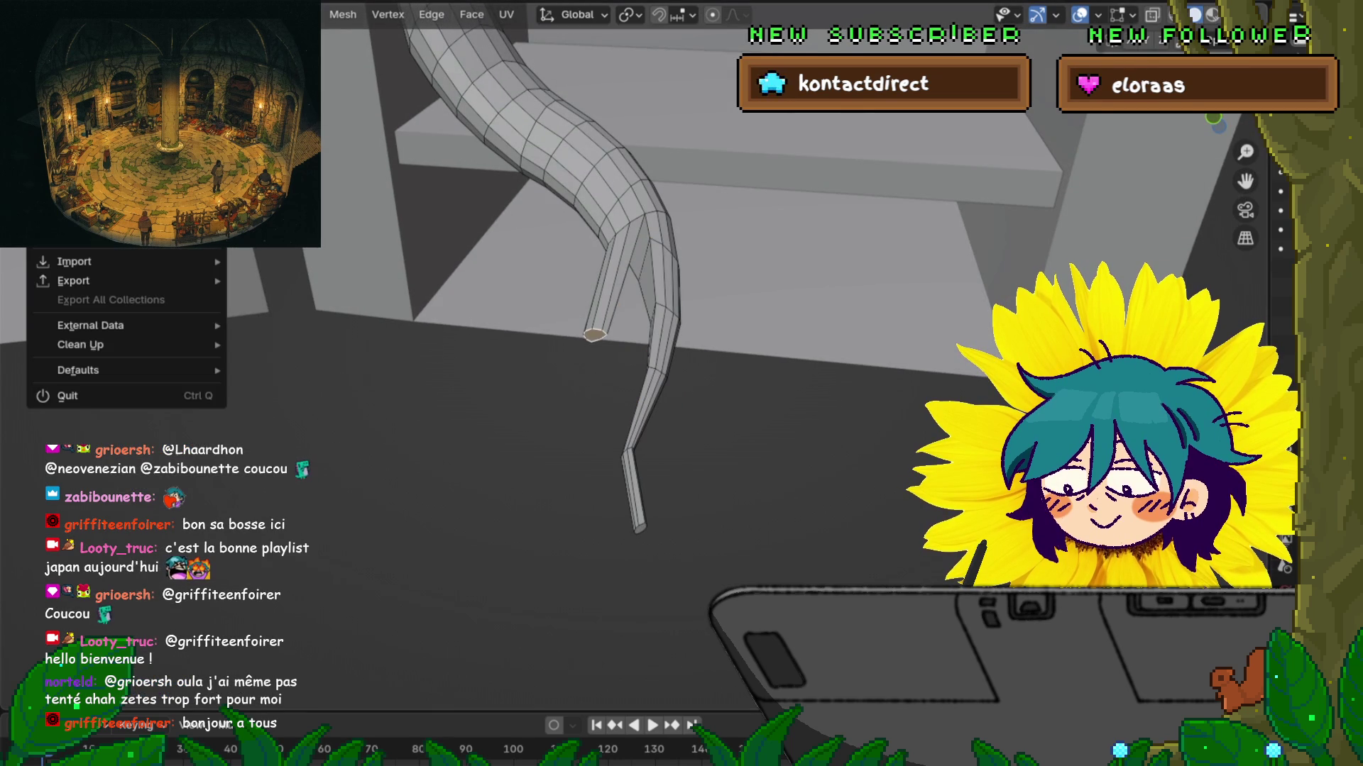
Step: Scale the lower branch's end loop to 0.406 so its tip tapers to a point
{"action": "key", "text": "Escape"}
{"action": "middle_click_drag", "start_coordinate": [710, 425], "coordinate": [667, 394]}
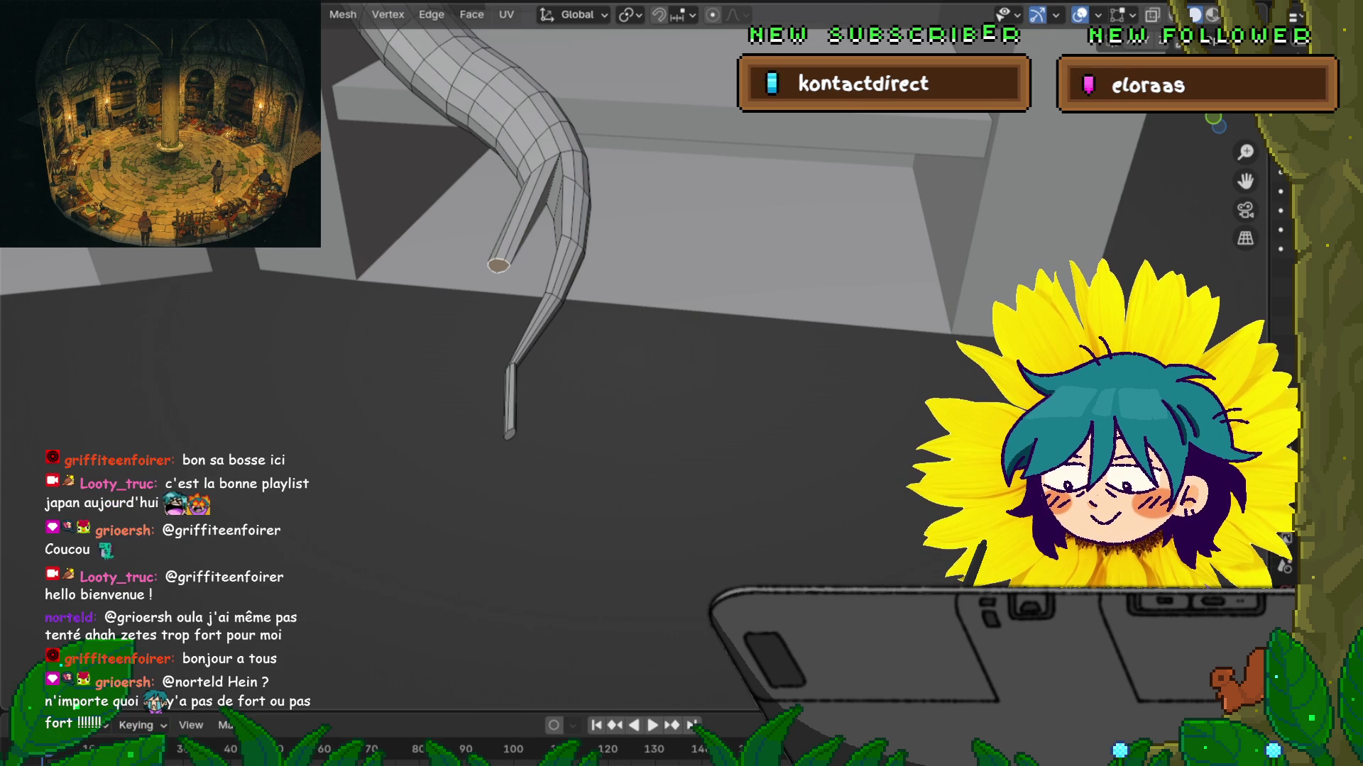
{"action": "middle_click_drag", "start_coordinate": [667, 394], "coordinate": [582, 332]}
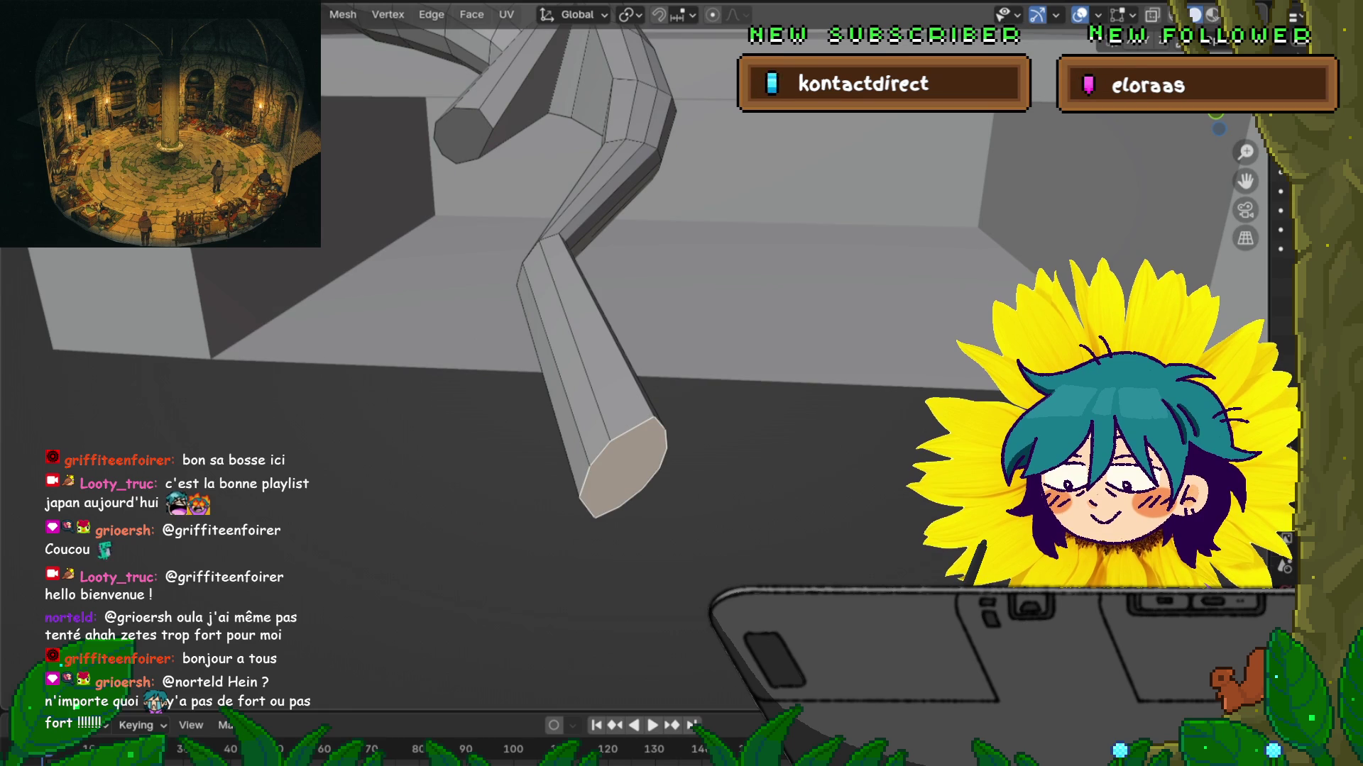
{"action": "key", "text": "s"}
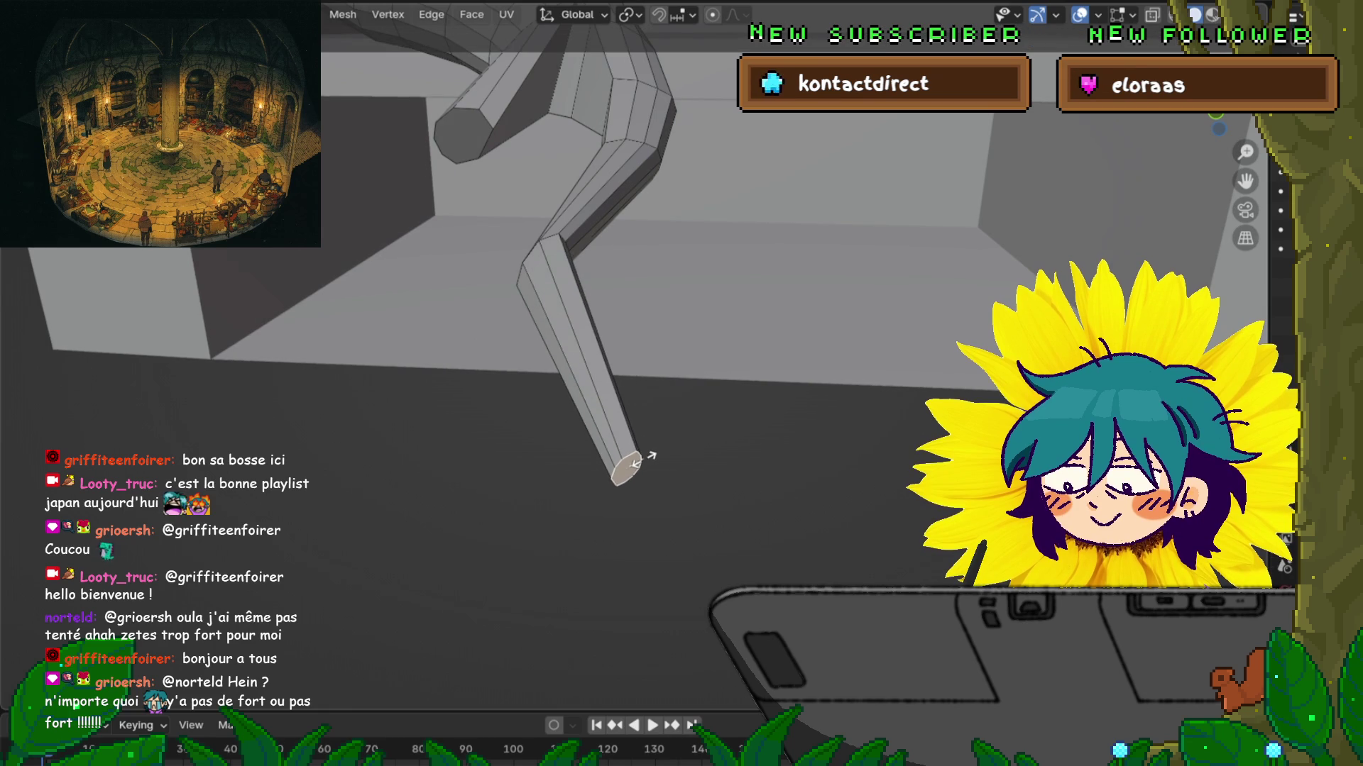
{"action": "left_click", "coordinate": [642, 460]}
{"action": "mouse_move", "coordinate": [642, 460]}
{"action": "middle_mouse_down"}
{"action": "mouse_move", "coordinate": [568, 361]}
{"action": "mouse_move", "coordinate": [603, 334]}
{"action": "middle_mouse_up"}
{"action": "scroll", "coordinate": [568, 361], "scroll_direction": "up", "scroll_amount": 3}
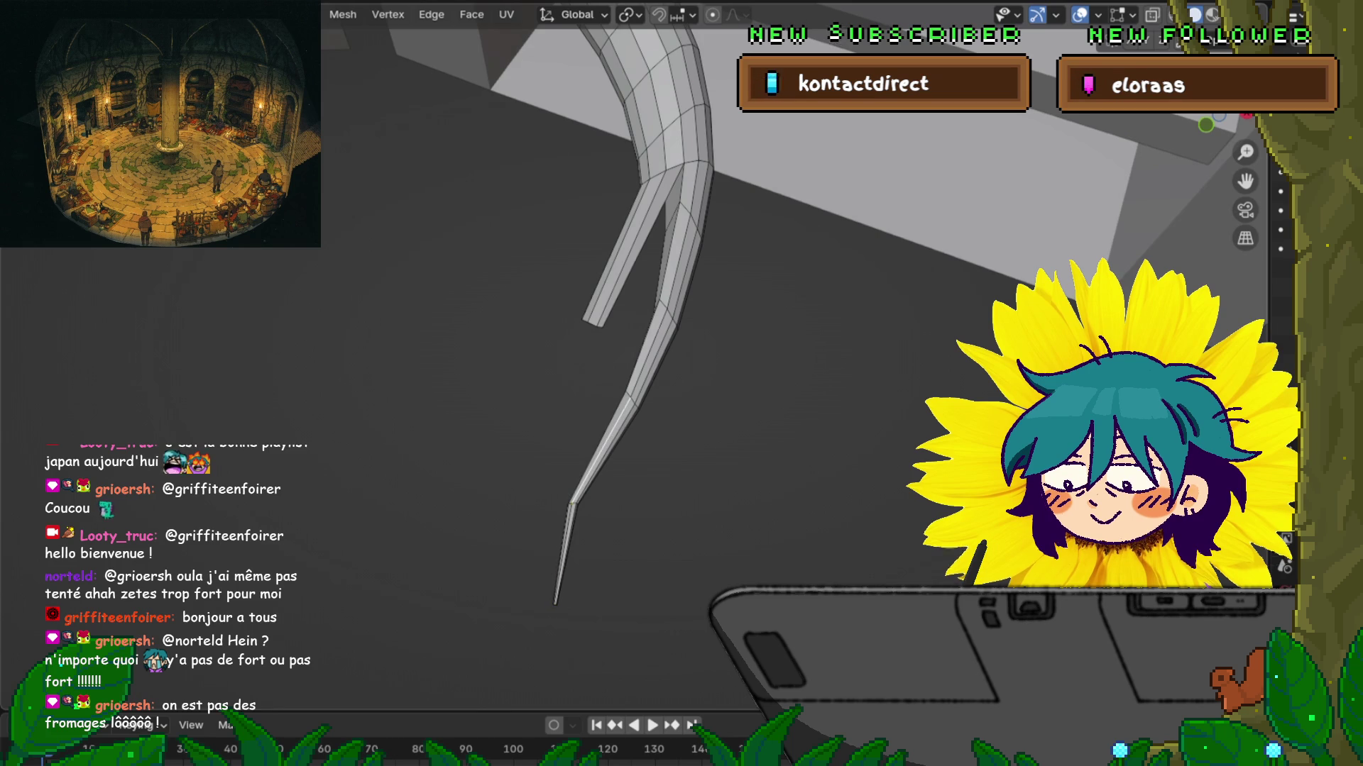
Step: Scale the thin lower branch tip up by 1.201
{"action": "left_click", "coordinate": [680, 234], "text": "alt"}
{"action": "key", "text": "alt+a"}
{"action": "mouse_move", "coordinate": [603, 334]}
{"action": "middle_mouse_down"}
{"action": "mouse_move", "coordinate": [625, 319]}
{"action": "mouse_move", "coordinate": [611, 340]}
{"action": "middle_mouse_up"}
{"action": "key", "text": "s"}
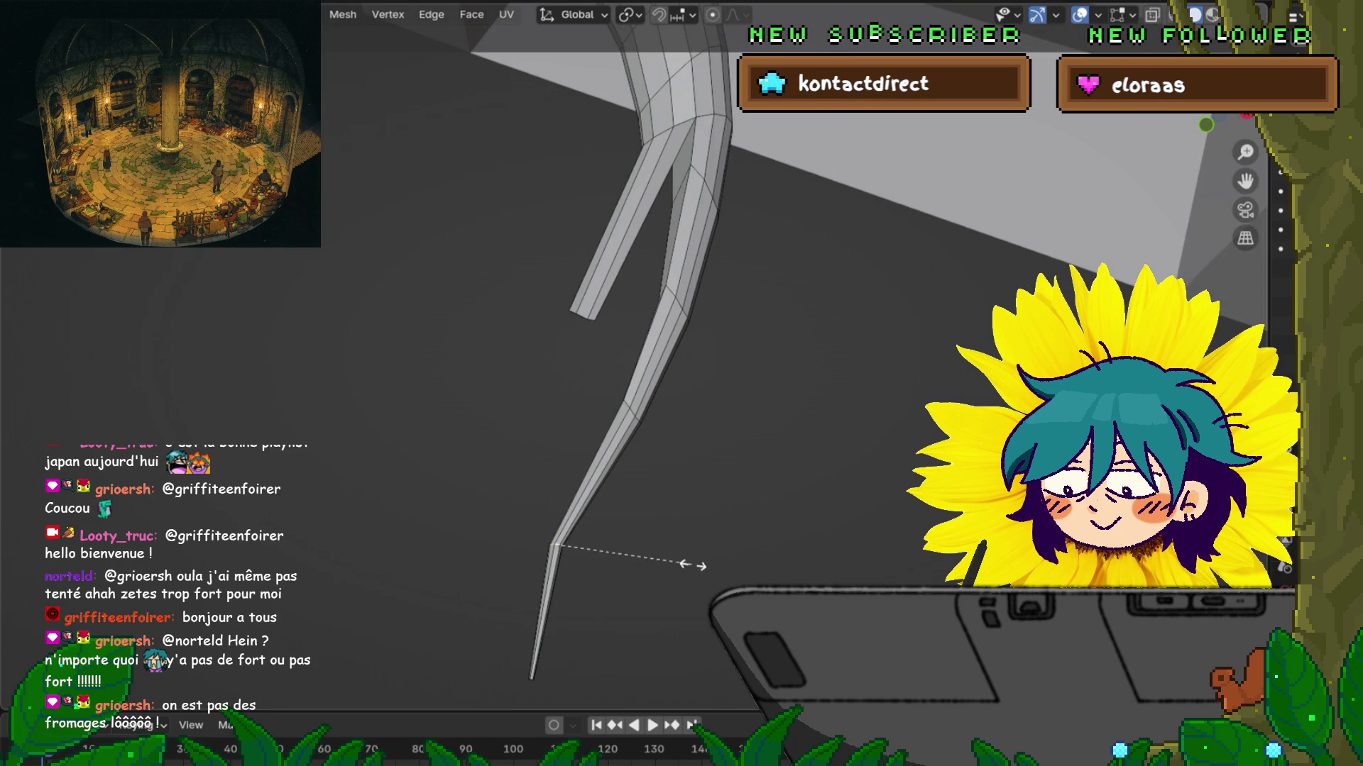
{"action": "left_click", "coordinate": [716, 553]}
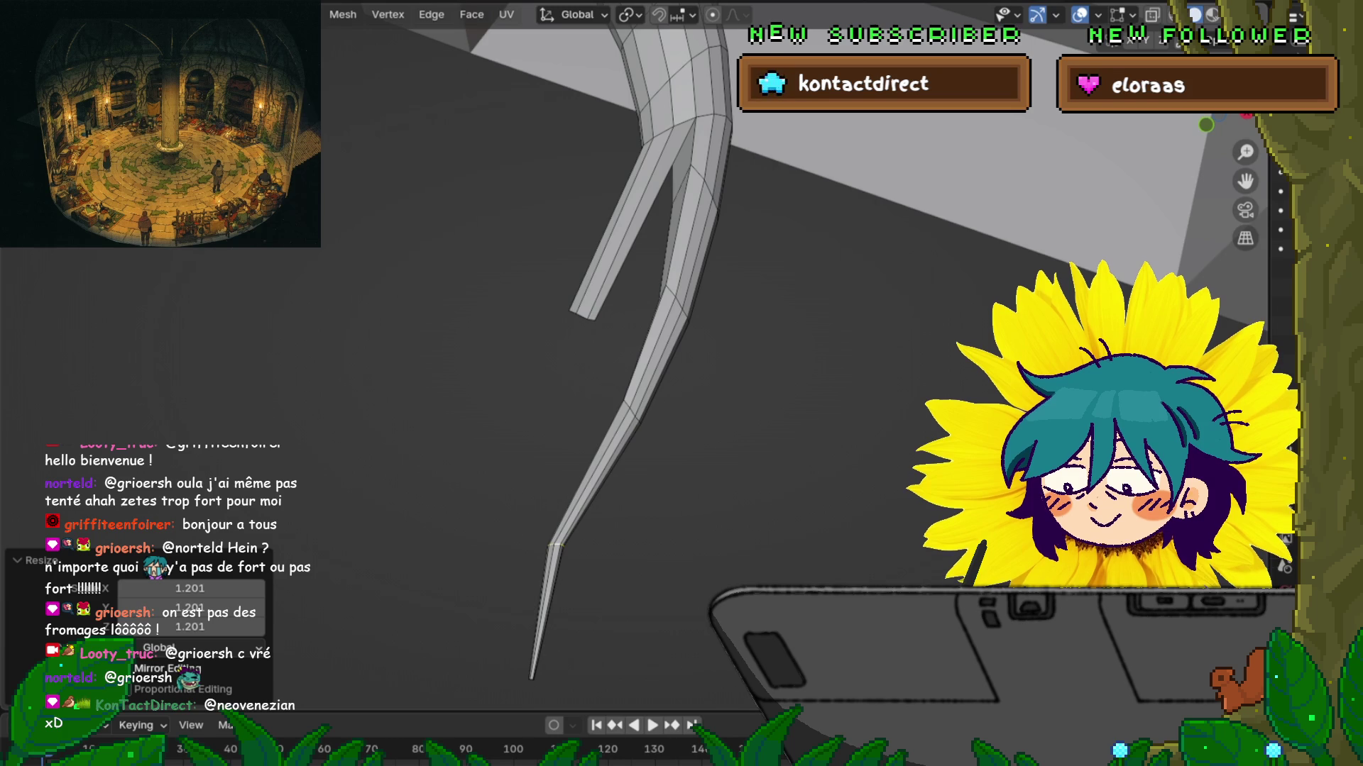
Step: Clear the selection and switch to an orthographic view centred on the fork's branches
{"action": "mouse_move", "coordinate": [710, 355]}
{"action": "middle_mouse_down"}
{"action": "mouse_move", "coordinate": [785, 330]}
{"action": "mouse_move", "coordinate": [749, 355]}
{"action": "middle_mouse_up"}
{"action": "key", "text": "alt+a"}
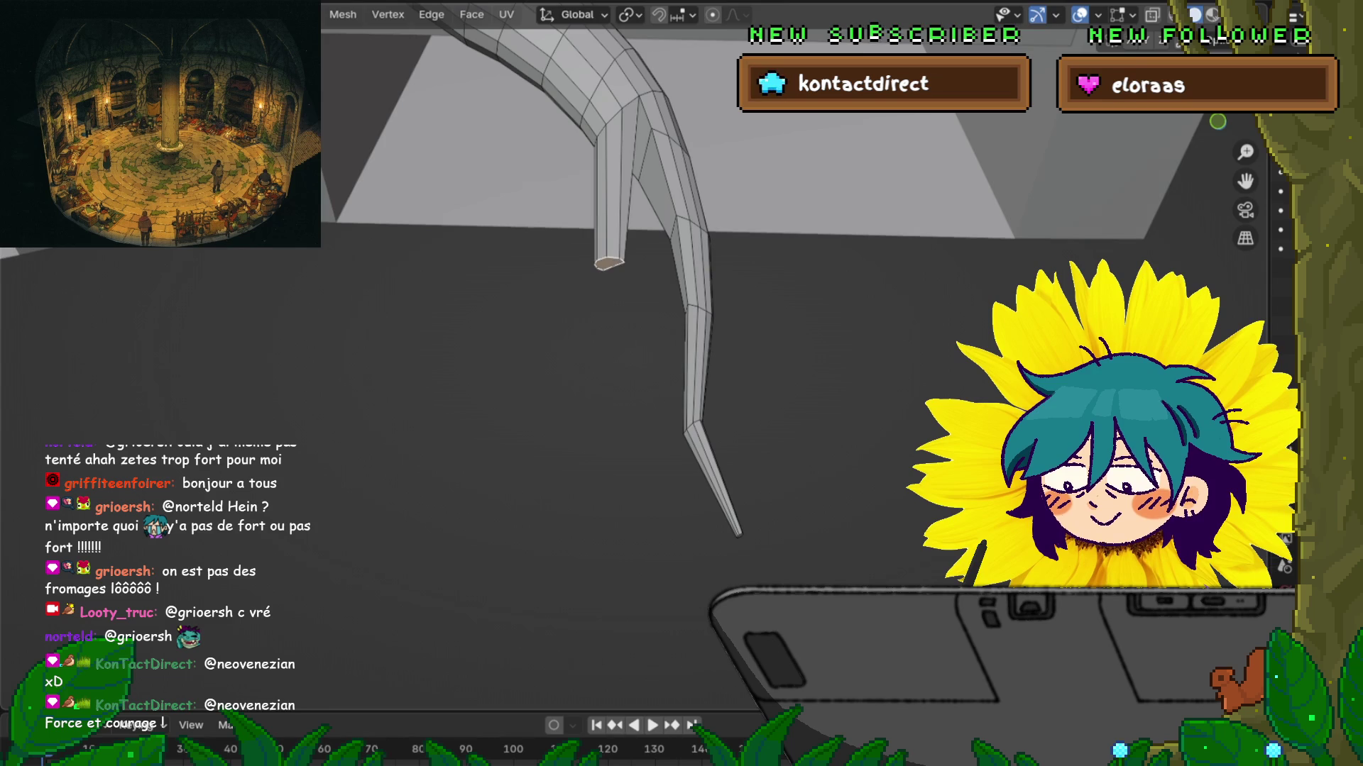
{"action": "key", "text": "KP_7"}
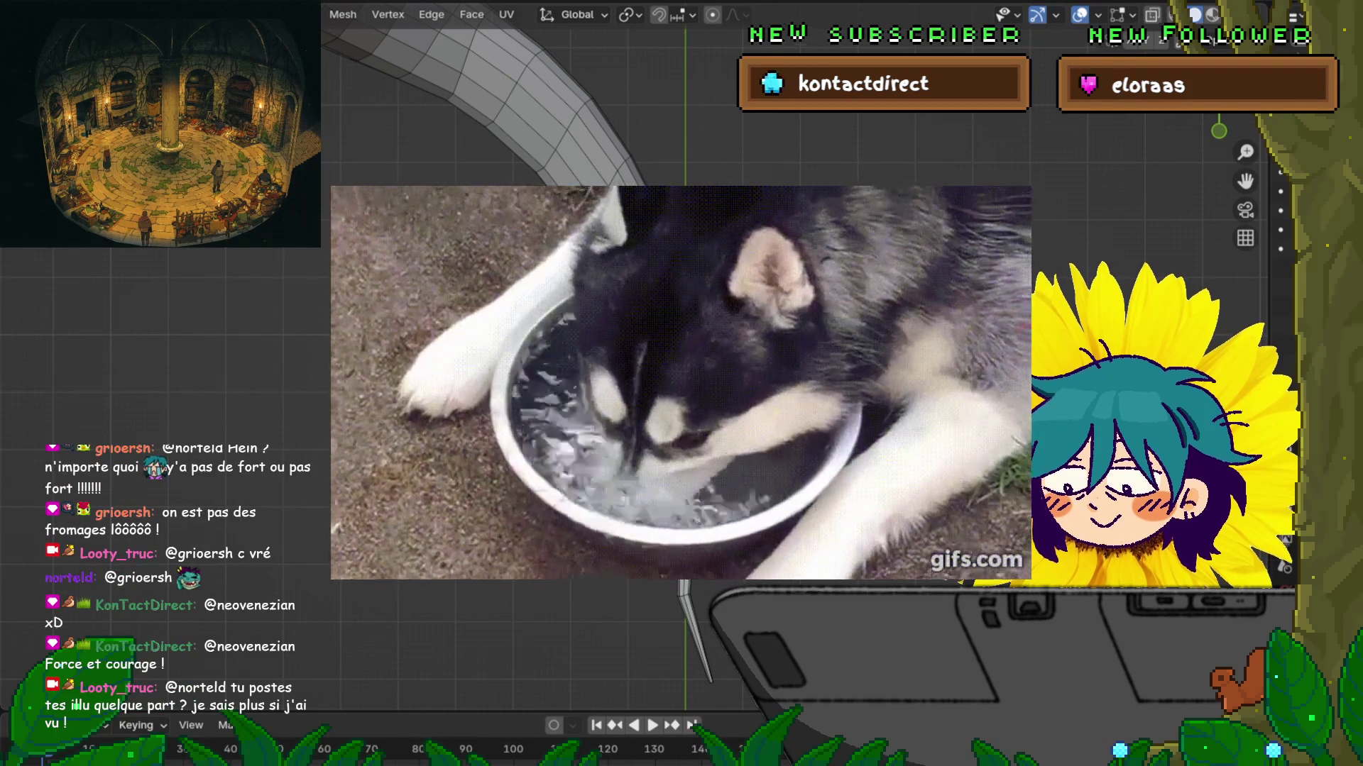
{"action": "mouse_move", "coordinate": [682, 383]}
{"action": "middle_mouse_down"}
{"action": "mouse_move", "coordinate": [717, 384]}
{"action": "mouse_move", "coordinate": [689, 383]}
{"action": "middle_mouse_up"}
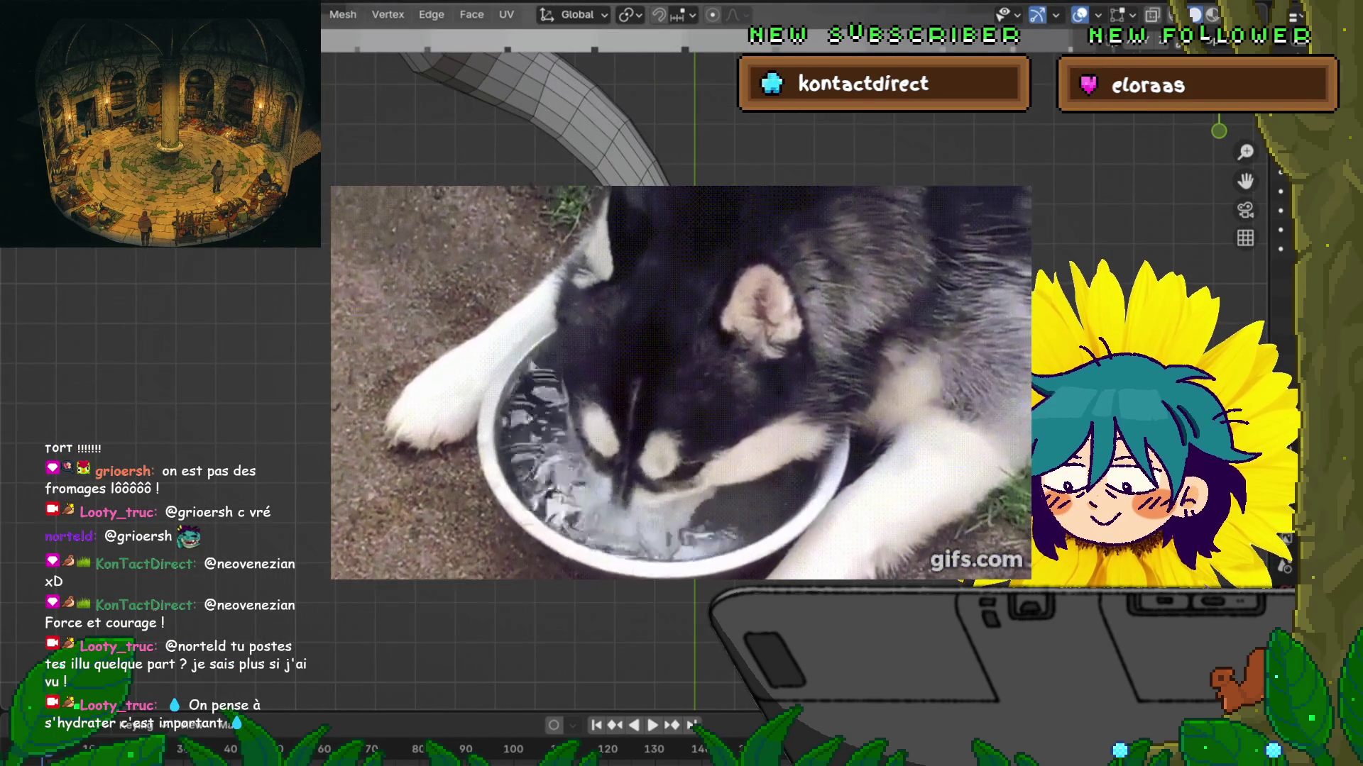
Step: Extrude the left branch tip down along Z, reposition it, and narrow it to 0.922
{"action": "key", "text": "g"}
{"action": "key", "text": "z"}
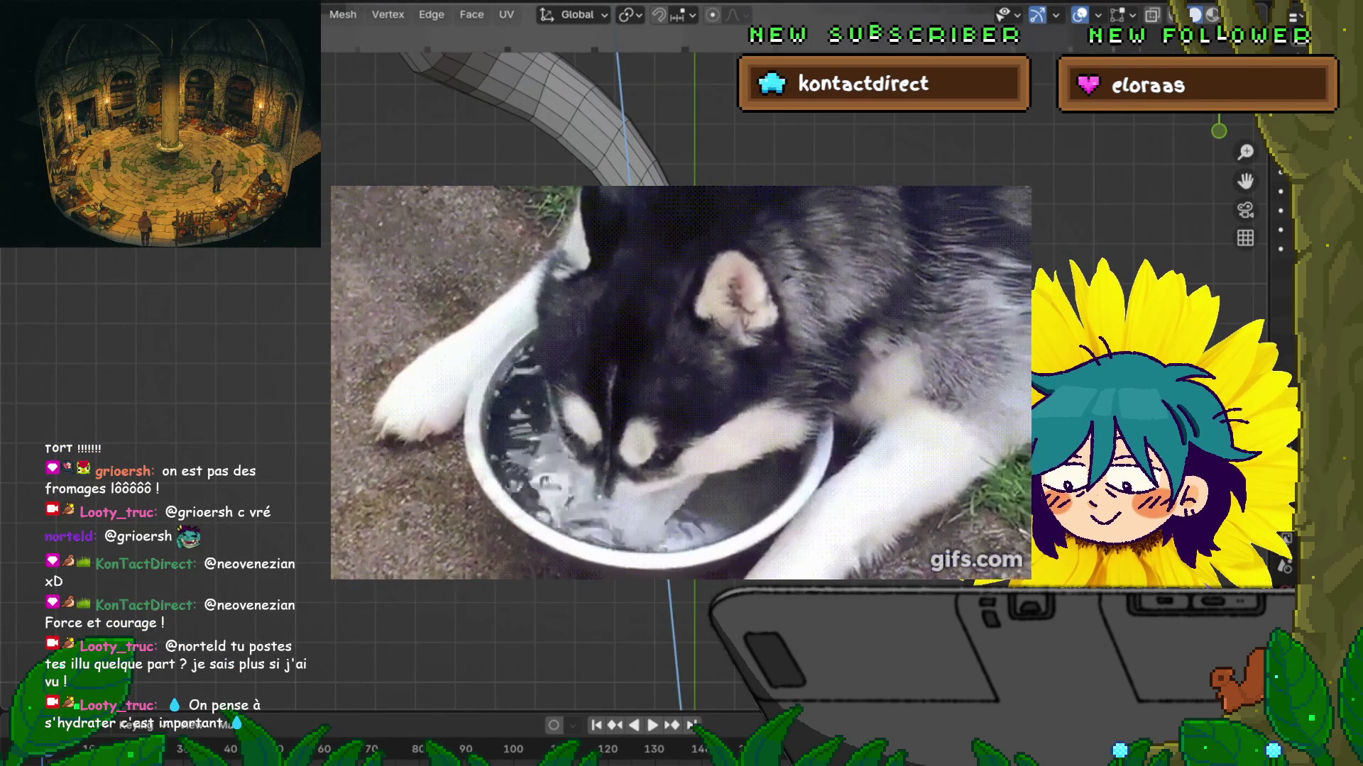
{"action": "key", "text": "Return"}
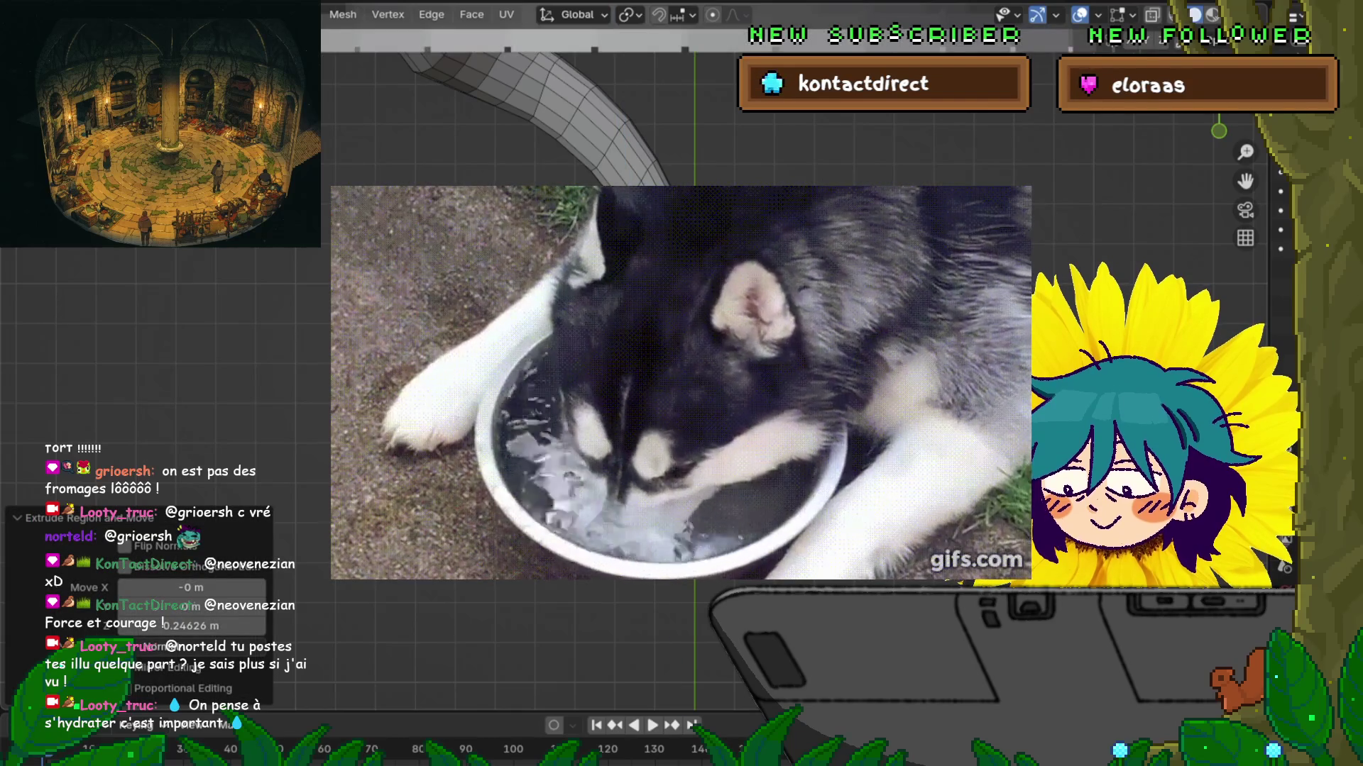
{"action": "key", "text": "g"}
{"action": "left_click", "coordinate": [667, 532]}
{"action": "key", "text": "s"}
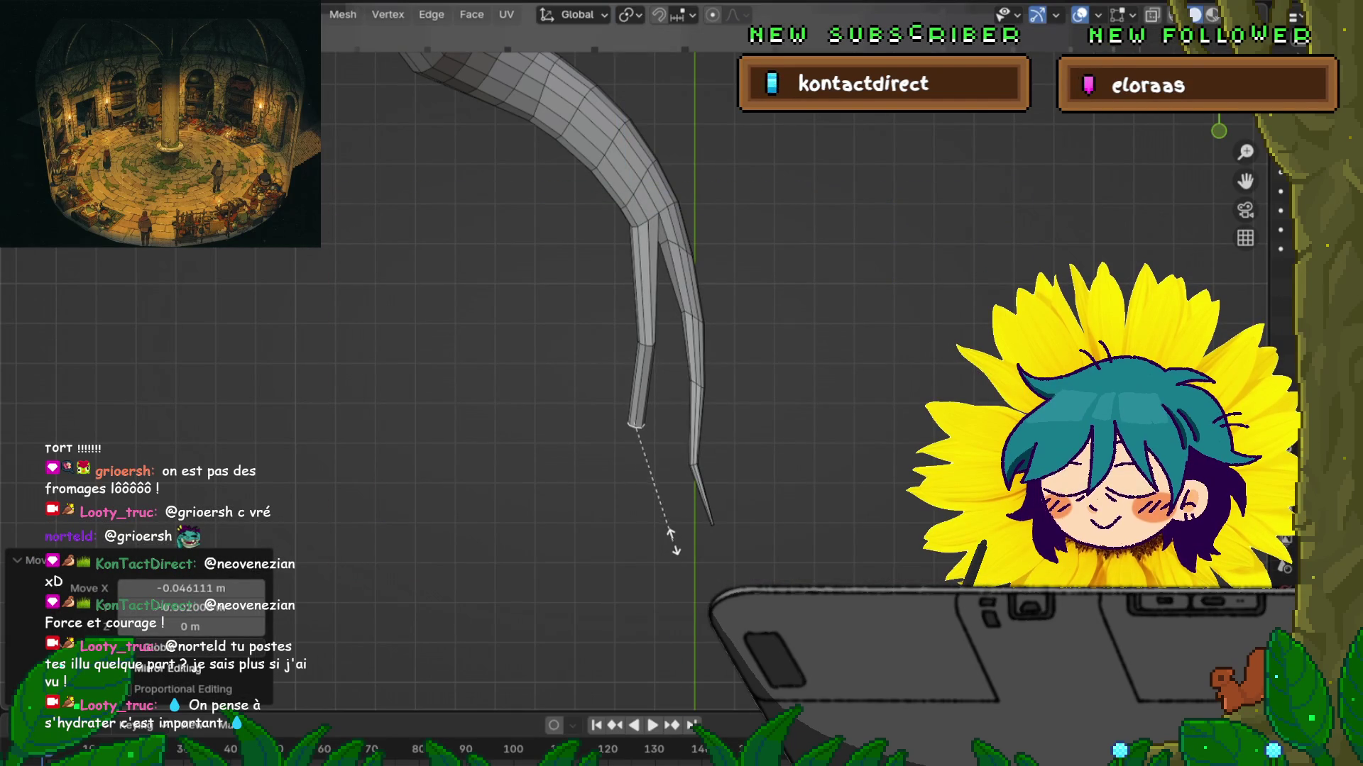
{"action": "left_click", "coordinate": [667, 530]}
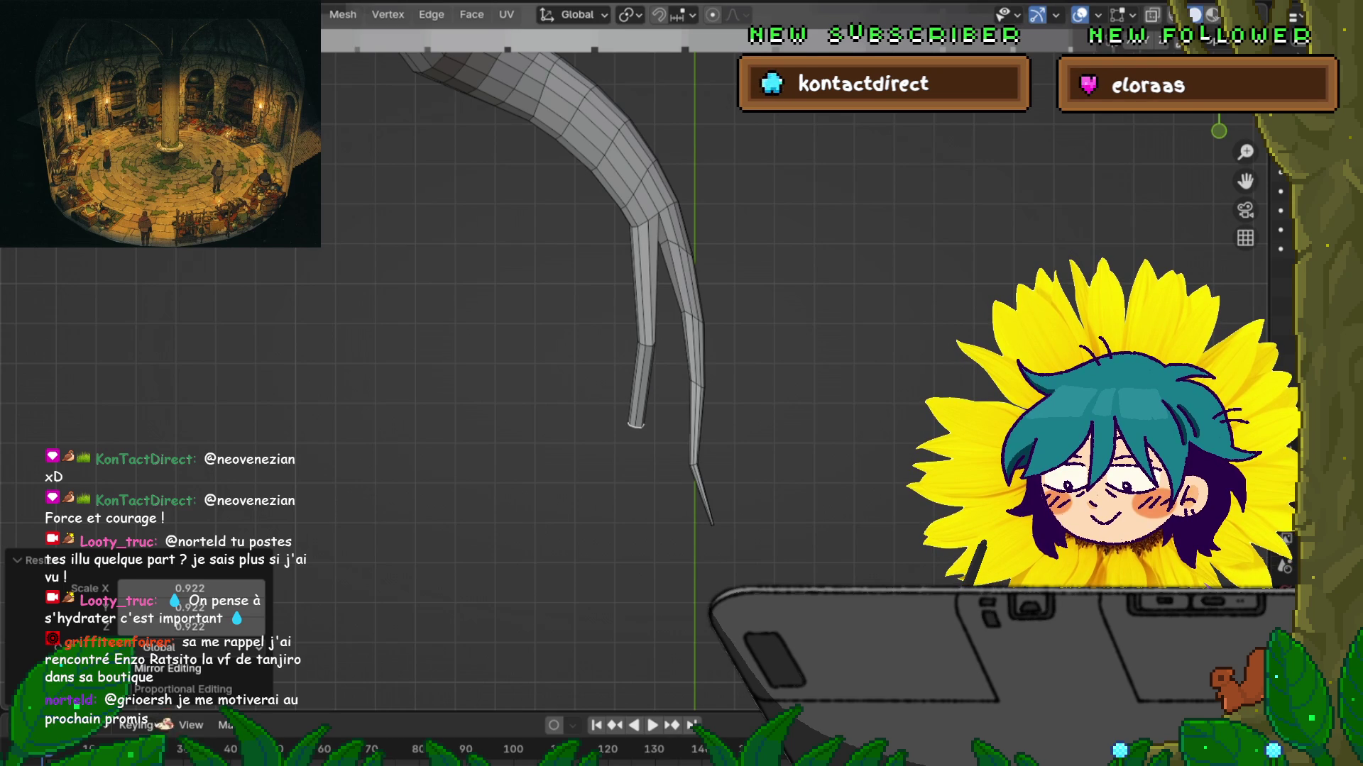
Step: Extrude the left tip 0.1644 m down, shrink it to 0.593, and nudge it sideways
{"action": "key", "text": "g"}
{"action": "key", "text": "z"}
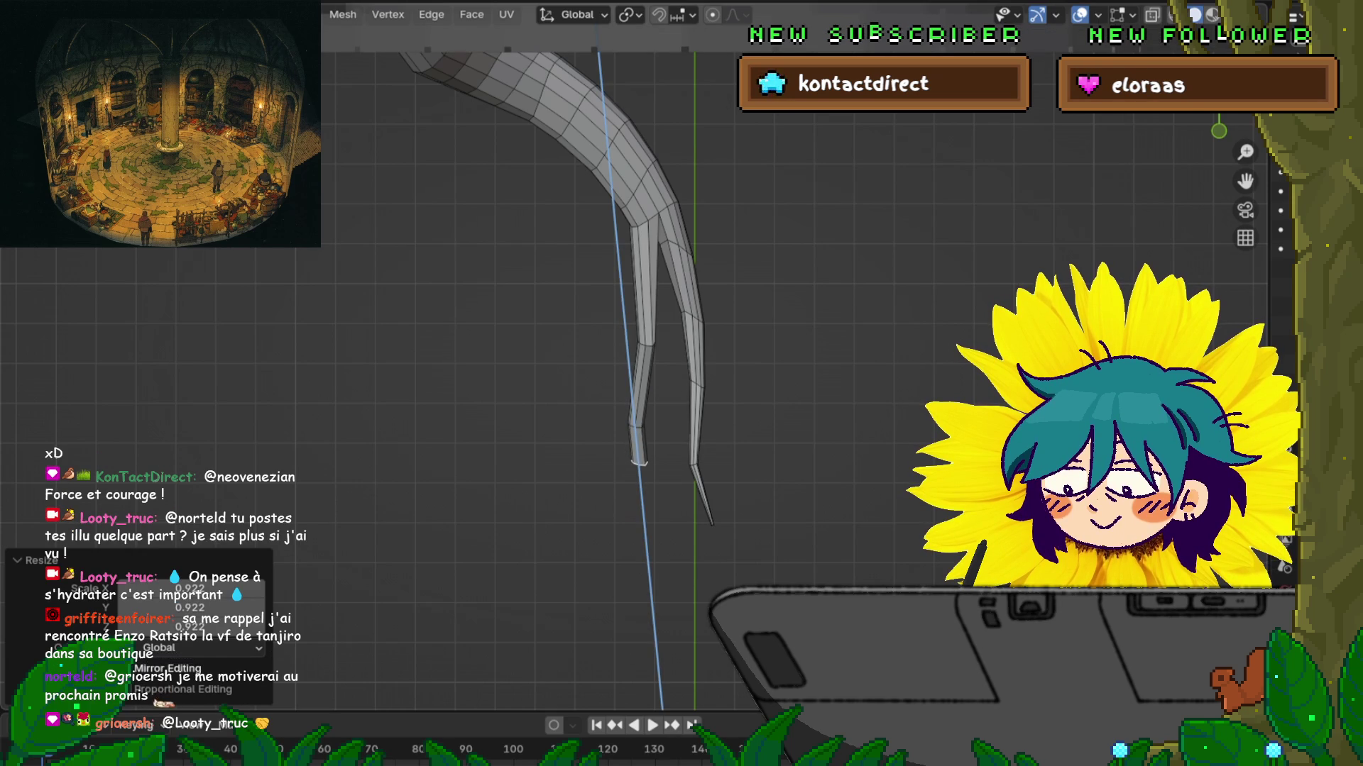
{"action": "key", "text": "Return"}
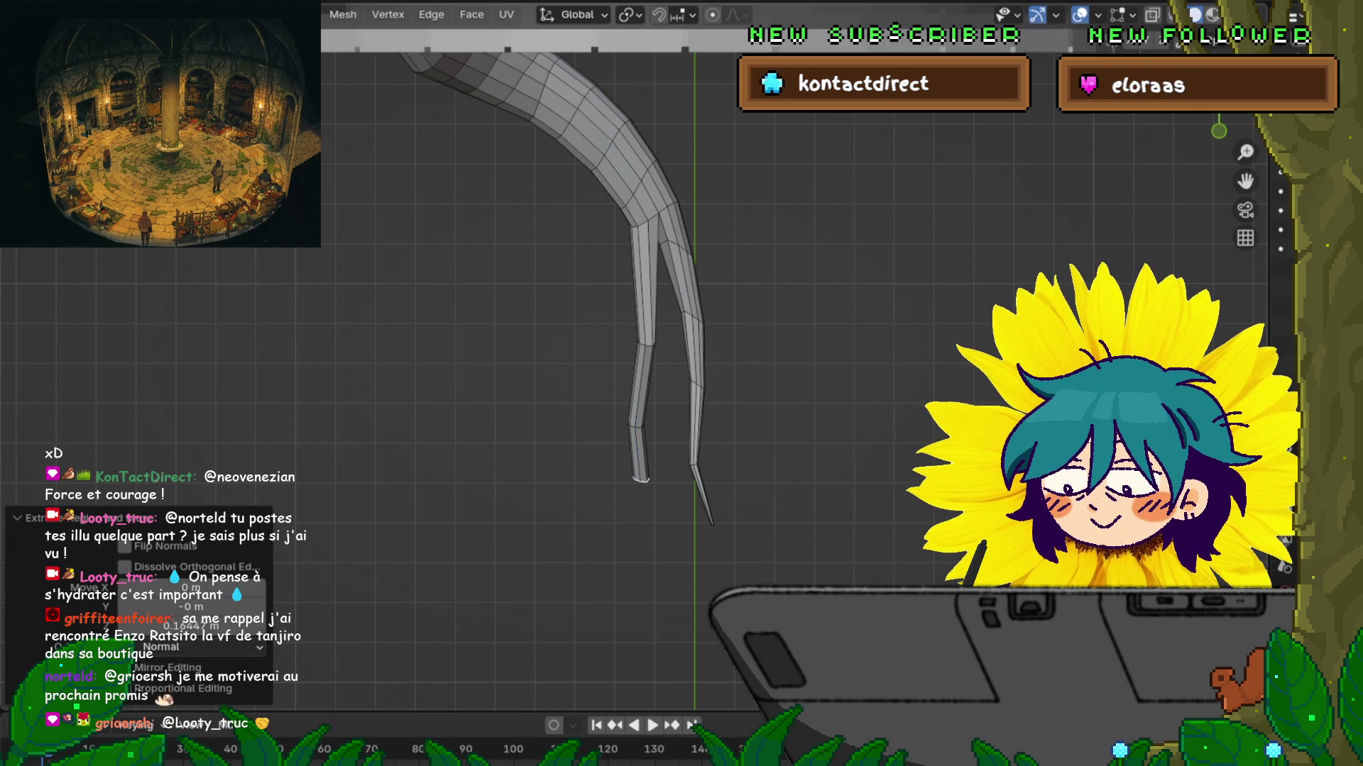
{"action": "key", "text": "s"}
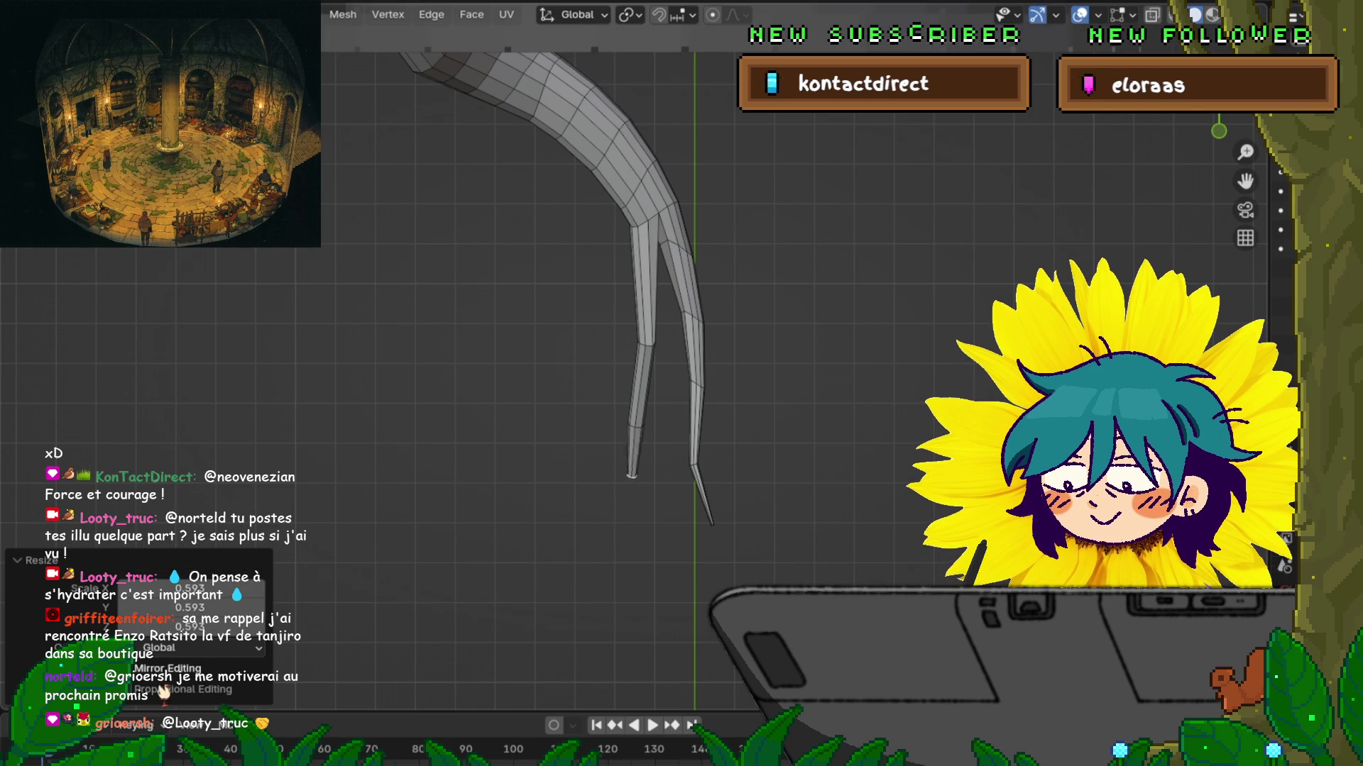
{"action": "key", "text": "Return"}
{"action": "key", "text": "g"}
{"action": "key", "text": "Return"}
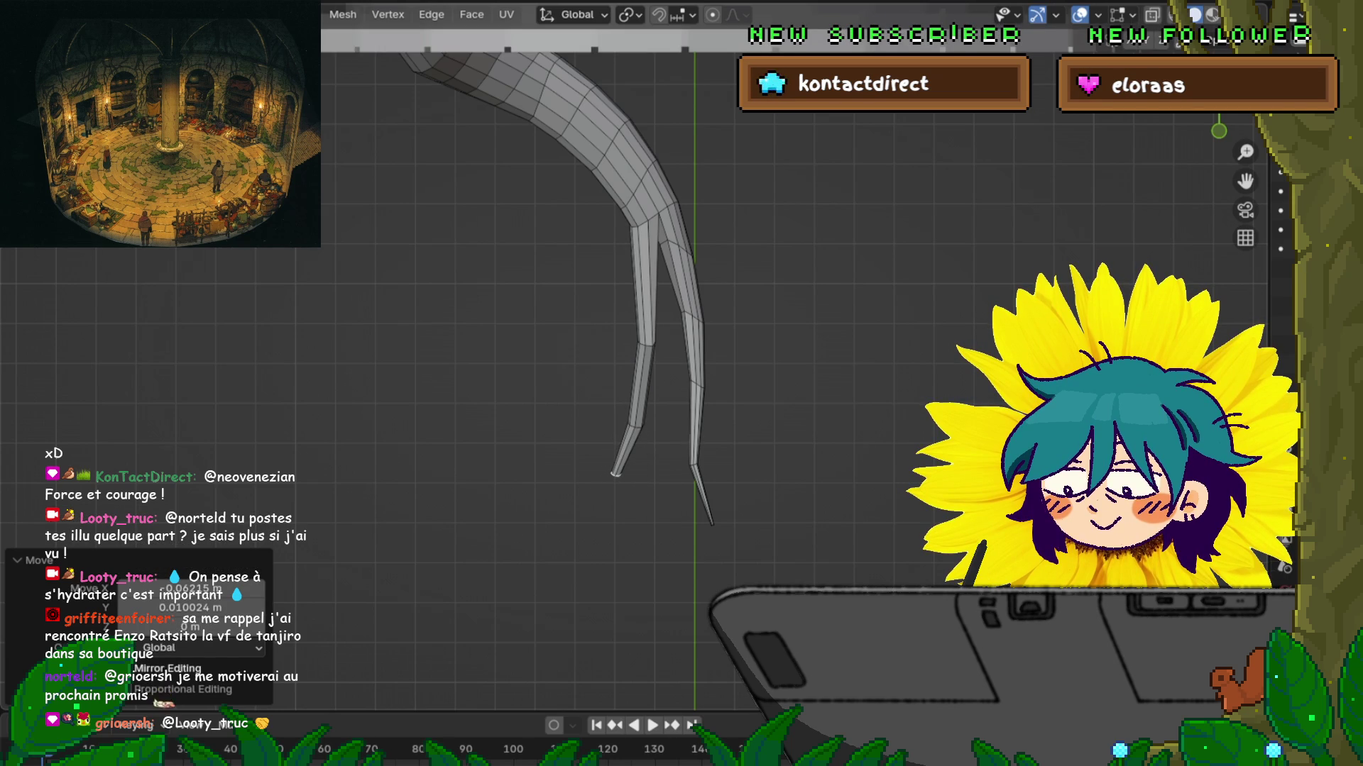
Step: Extrude the tip down again, shift it outward left, and narrow it to 0.835
{"action": "key", "text": "e"}
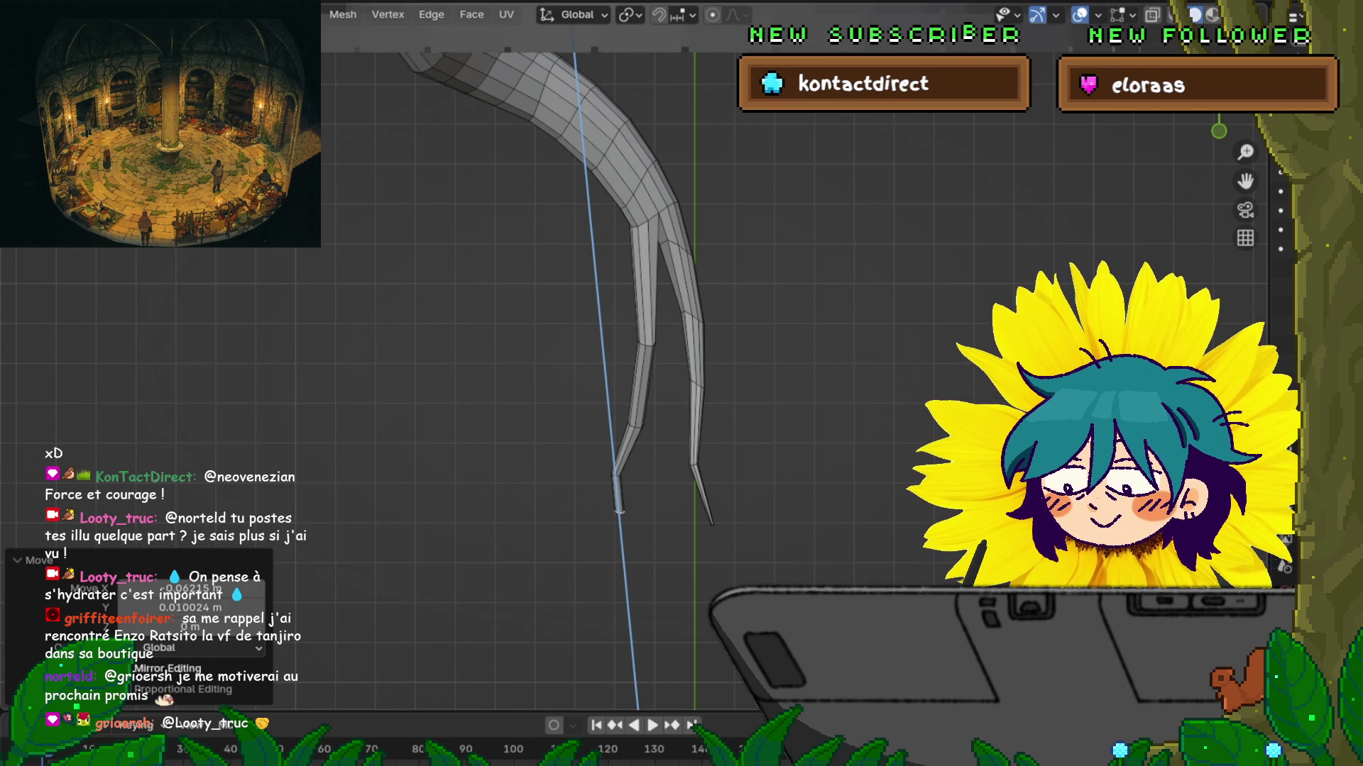
{"action": "key", "text": "Return"}
{"action": "key", "text": "g"}
{"action": "key", "text": "Return"}
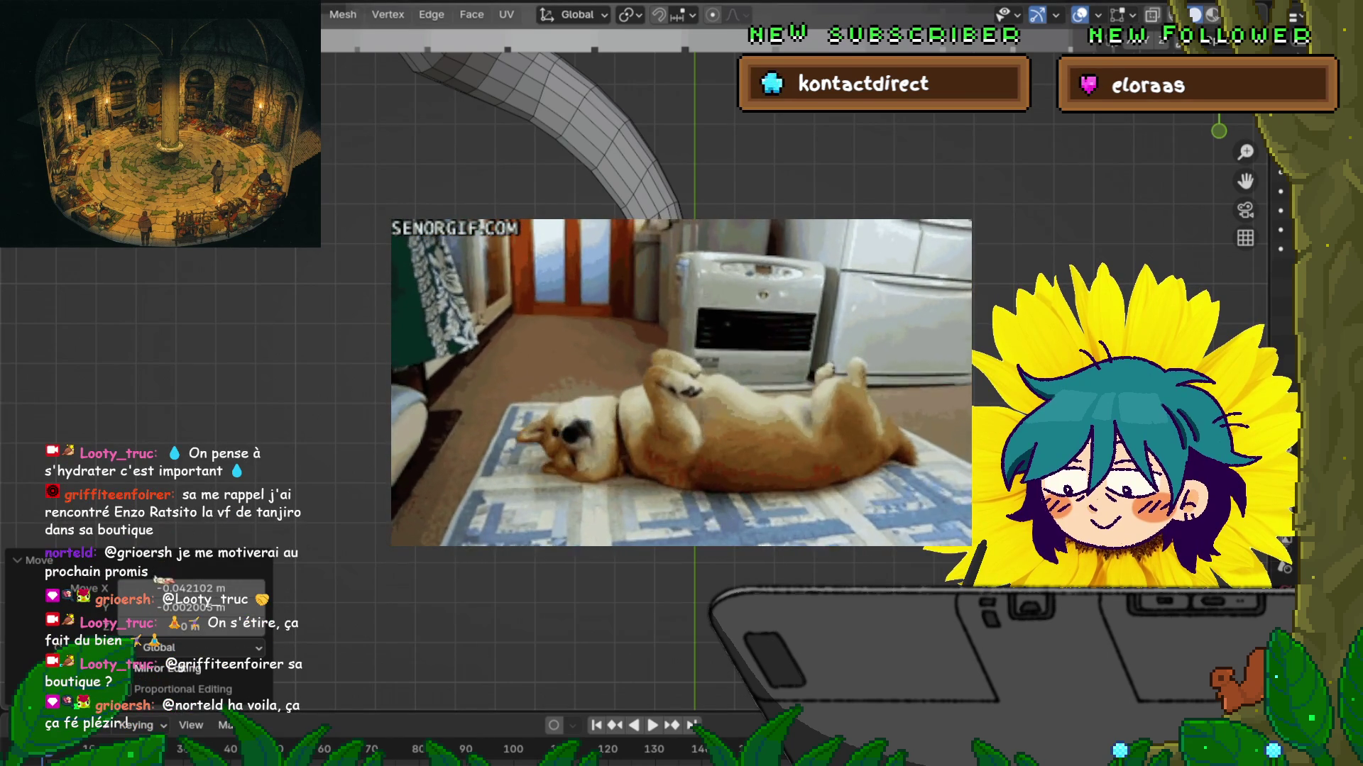
{"action": "key", "text": "s"}
{"action": "key", "text": "Return"}
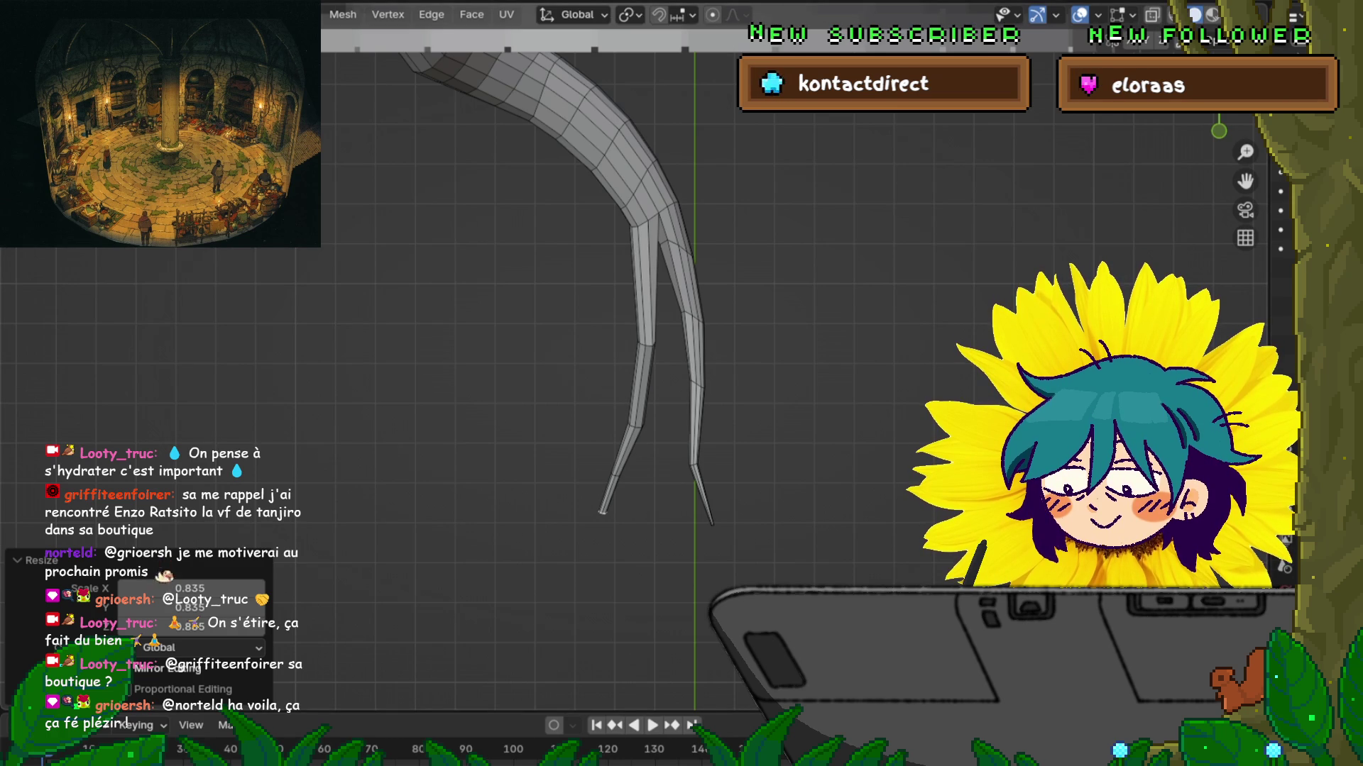
Step: Extrude the tip straight down once more, shrink it to 0.612, and nudge it lower
{"action": "key", "text": "e"}
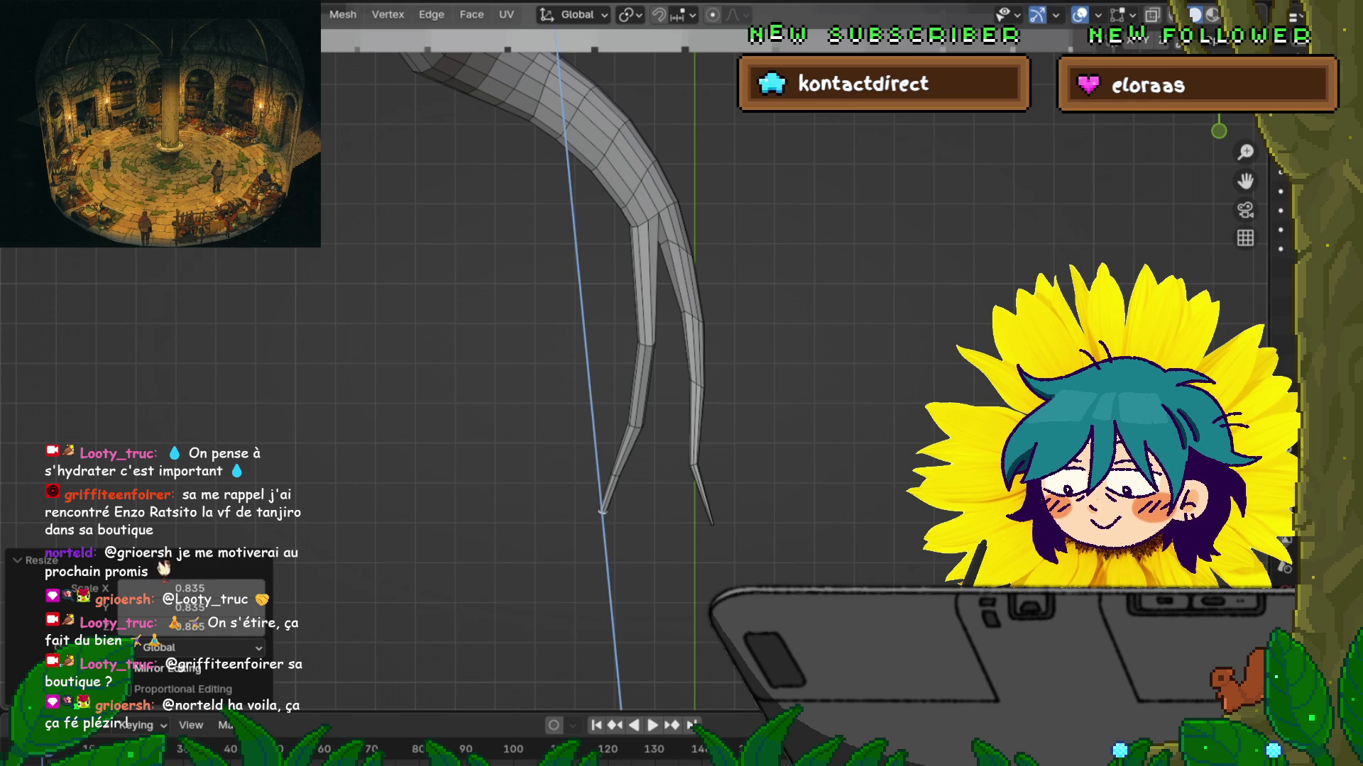
{"action": "key", "text": "Return"}
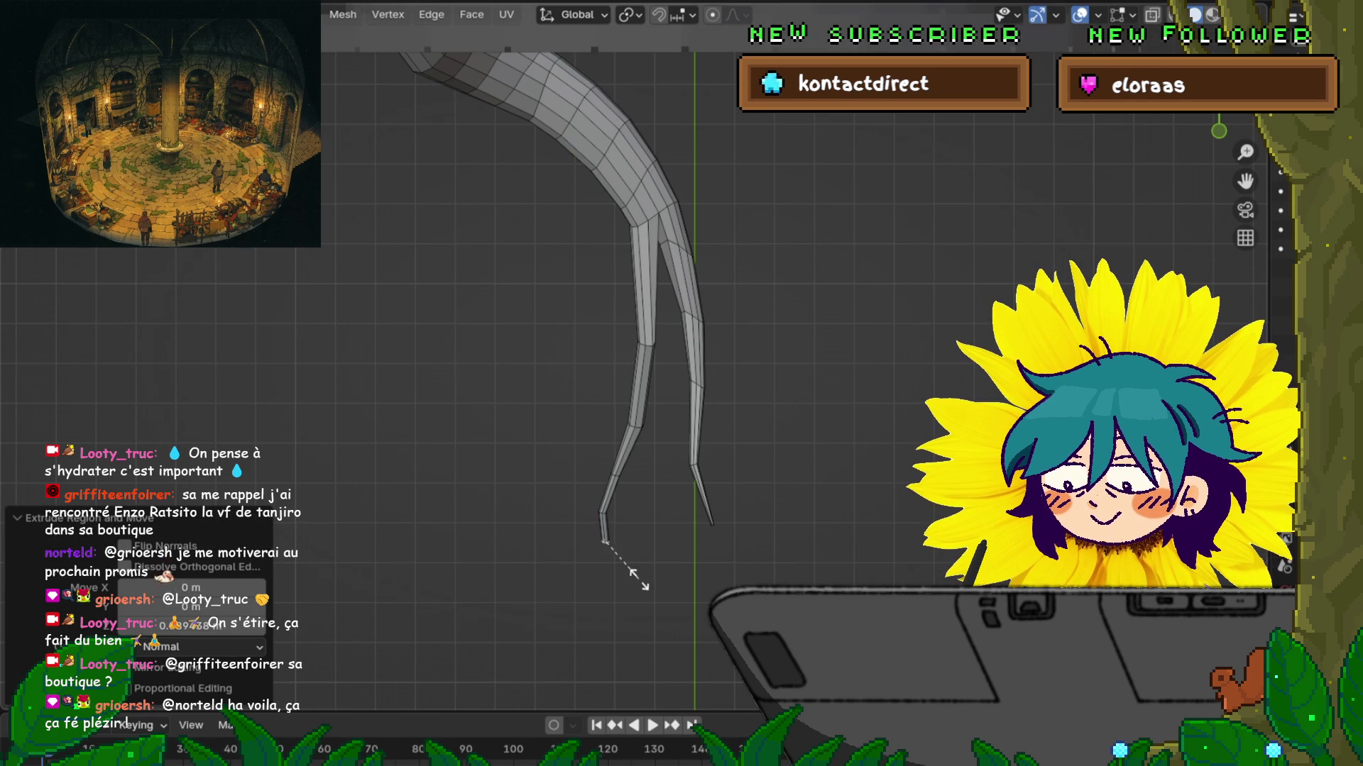
{"action": "key", "text": "s"}
{"action": "left_click", "coordinate": [608, 573]}
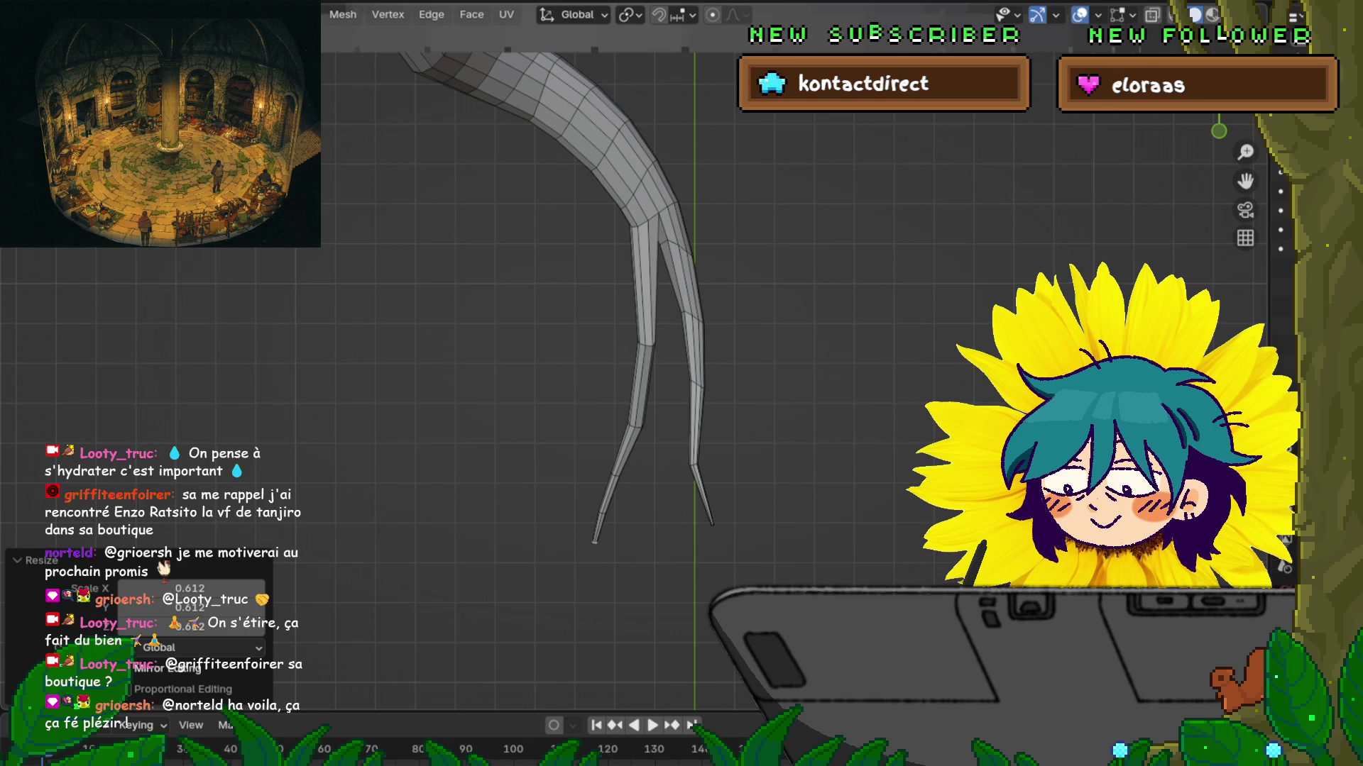
{"action": "key", "text": "g"}
{"action": "left_click", "coordinate": [604, 568]}
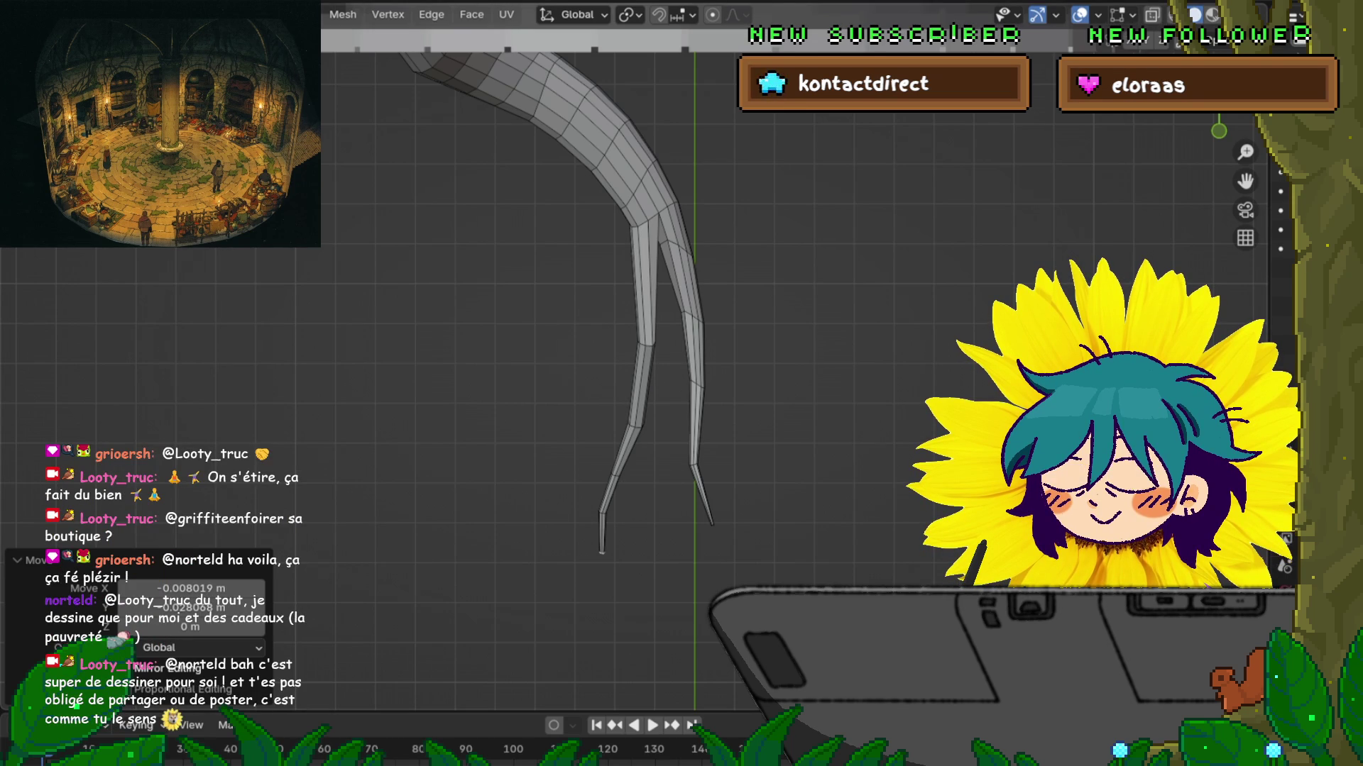
{"action": "key", "text": "ctrl+z"}
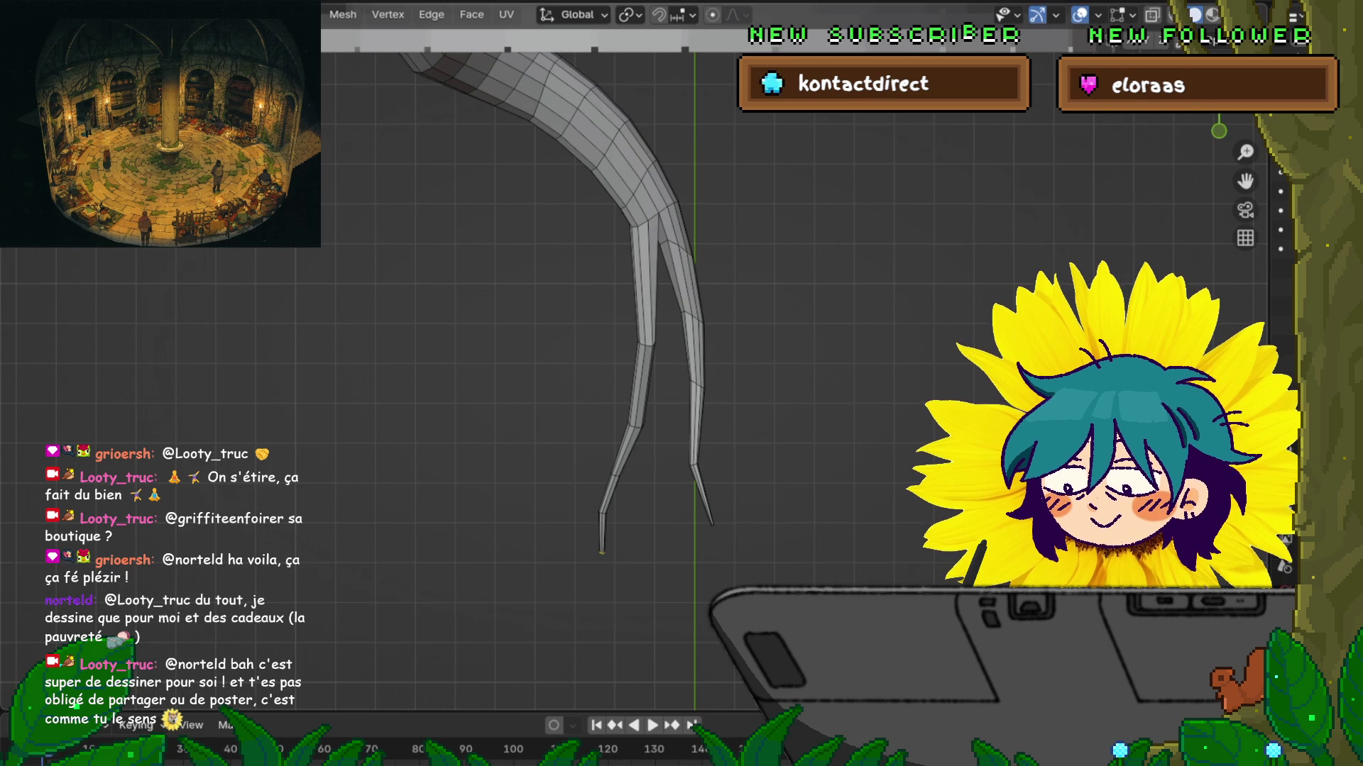
{"action": "left_click", "coordinate": [644, 284], "text": "alt"}
{"action": "left_click", "coordinate": [646, 345], "text": "alt"}
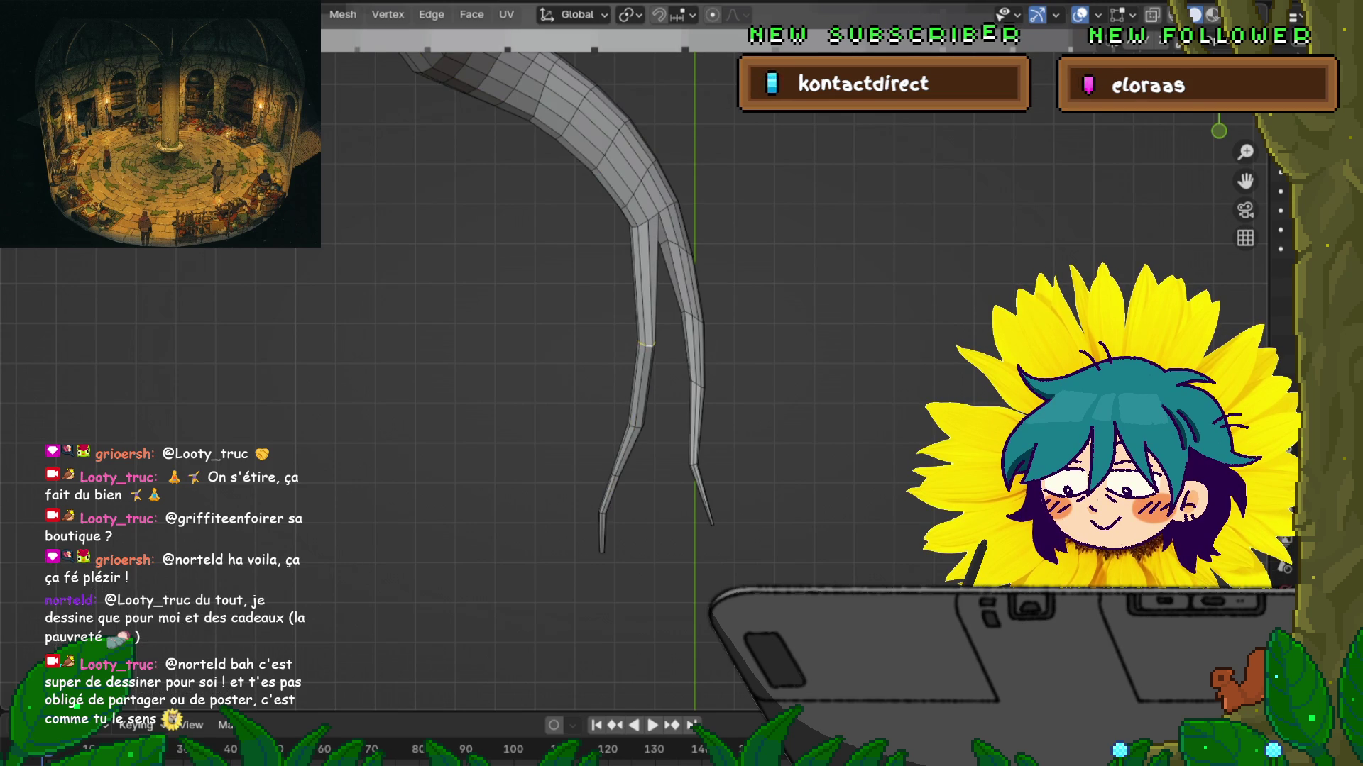
Step: Add 2-segment bevels on loops at the left branch's upper section, tip, and lower bend (0.0398 m)
{"action": "key", "text": "ctrl+KP_Add"}
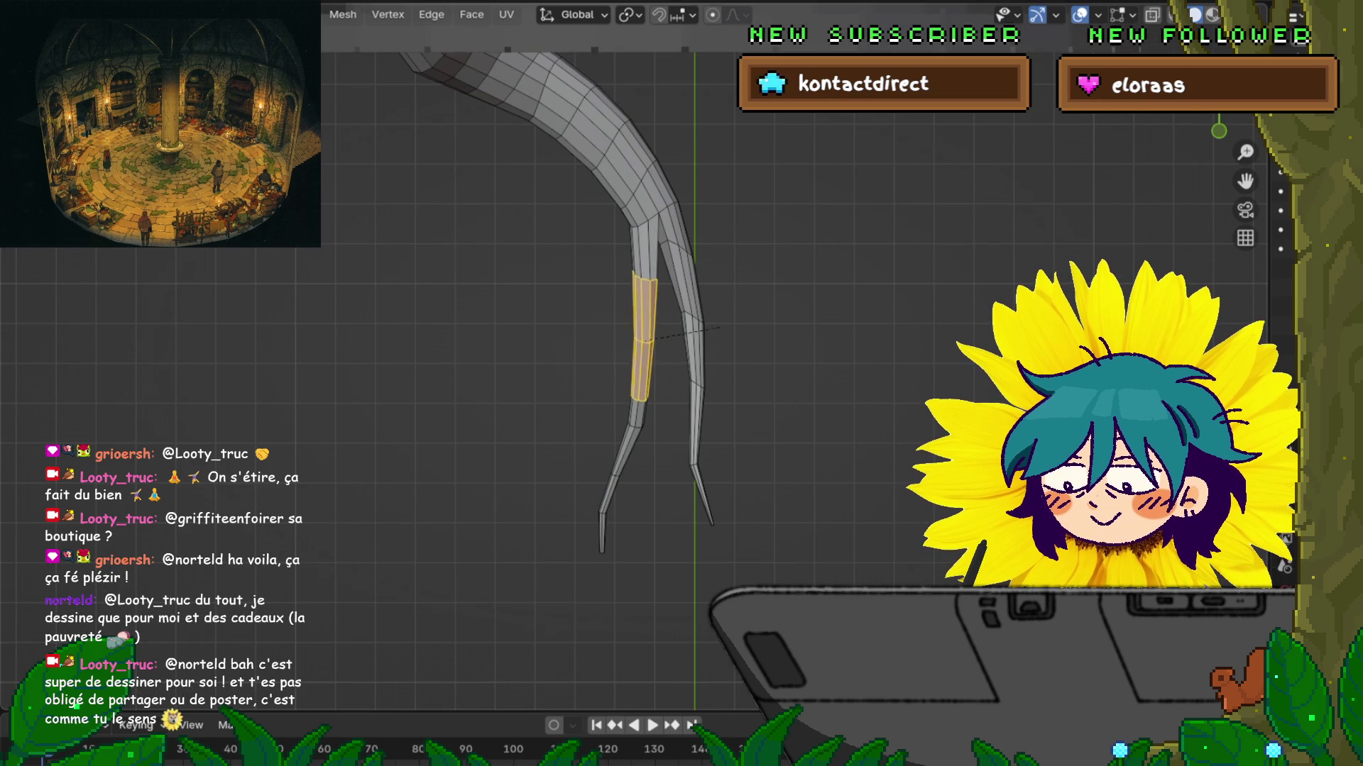
{"action": "key", "text": "s"}
{"action": "key", "text": "Return"}
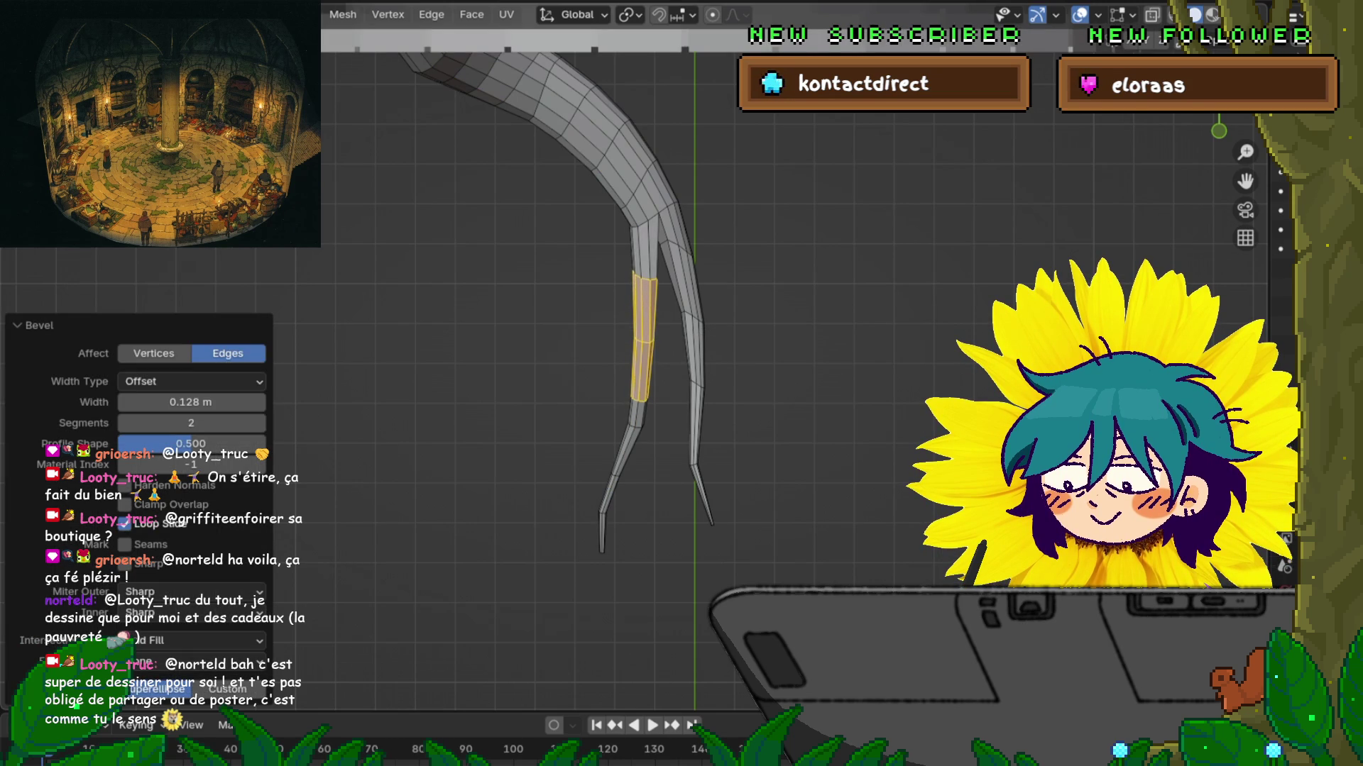
{"action": "left_click", "coordinate": [603, 512]}
{"action": "key", "text": "s"}
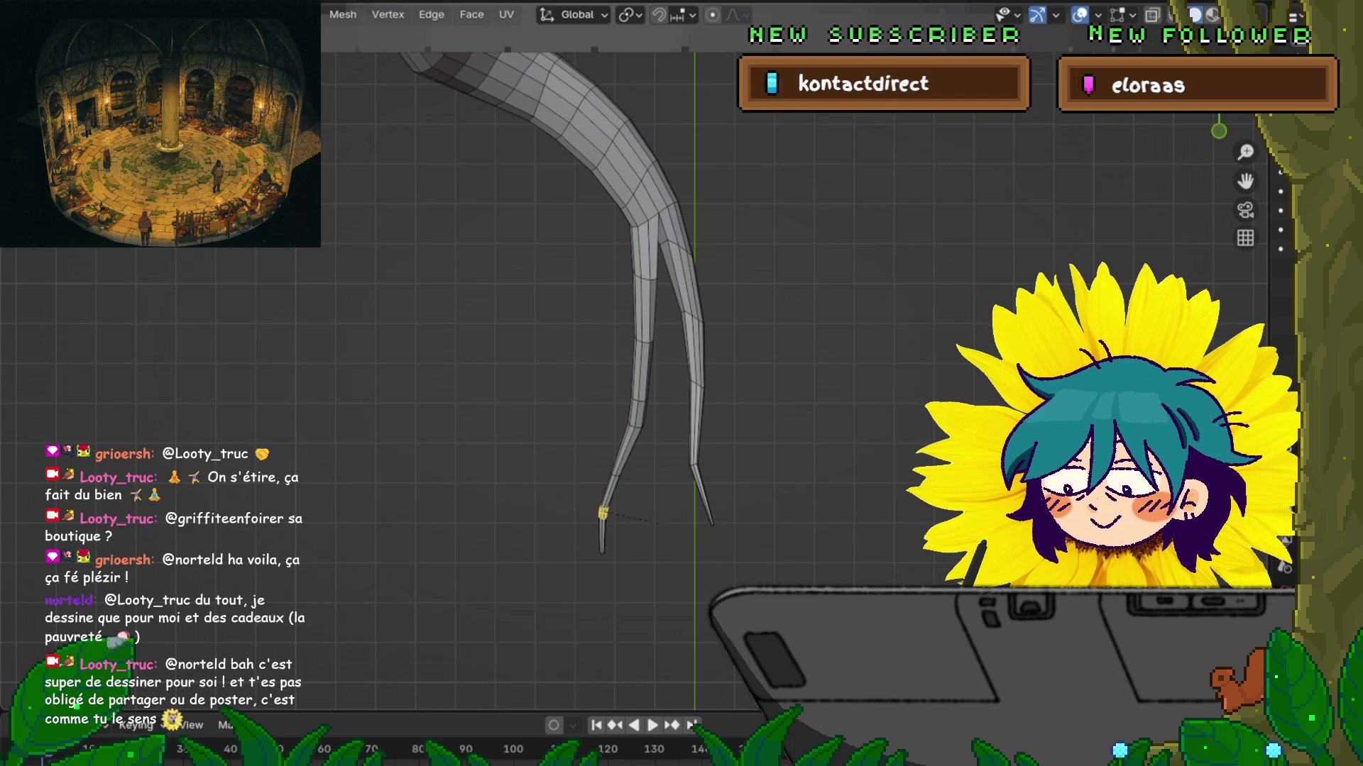
{"action": "left_click", "coordinate": [678, 513]}
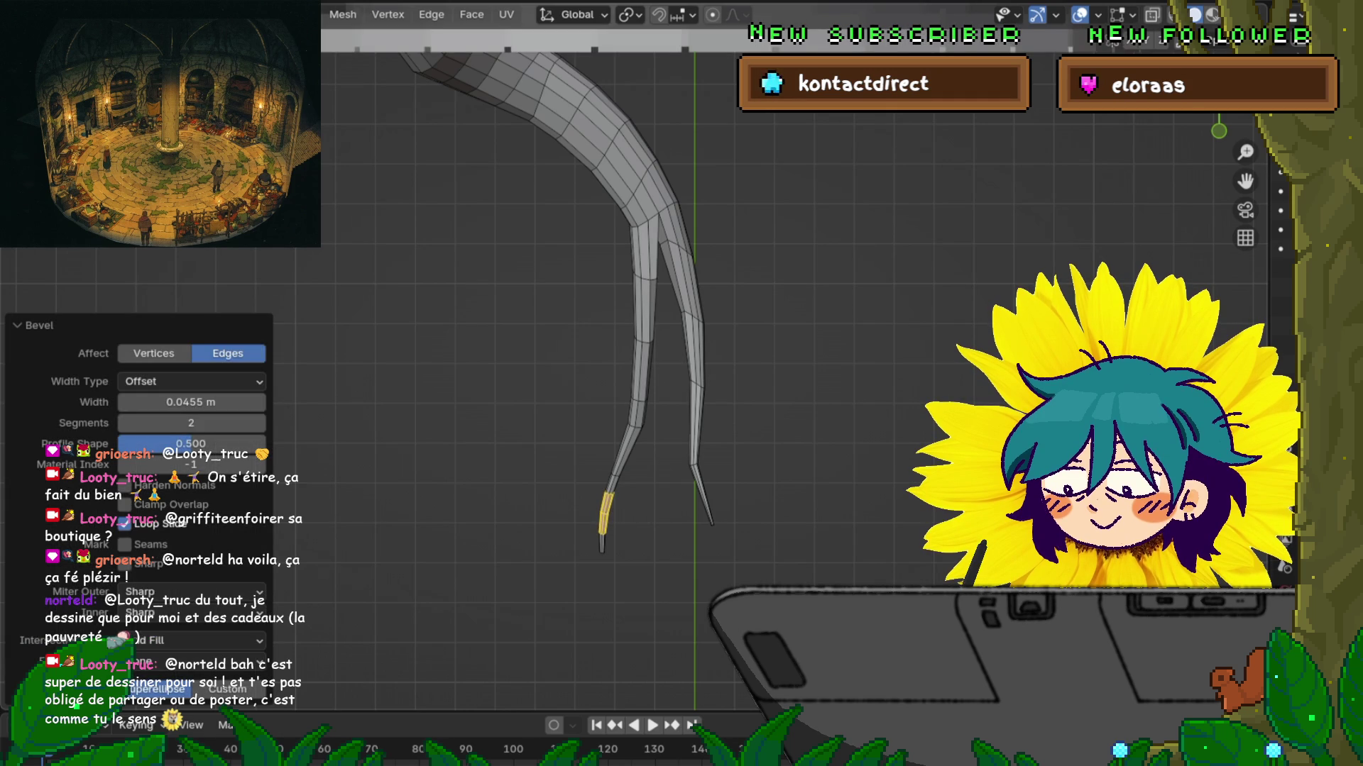
{"action": "left_click", "coordinate": [636, 426]}
{"action": "key", "text": "ctrl+b"}
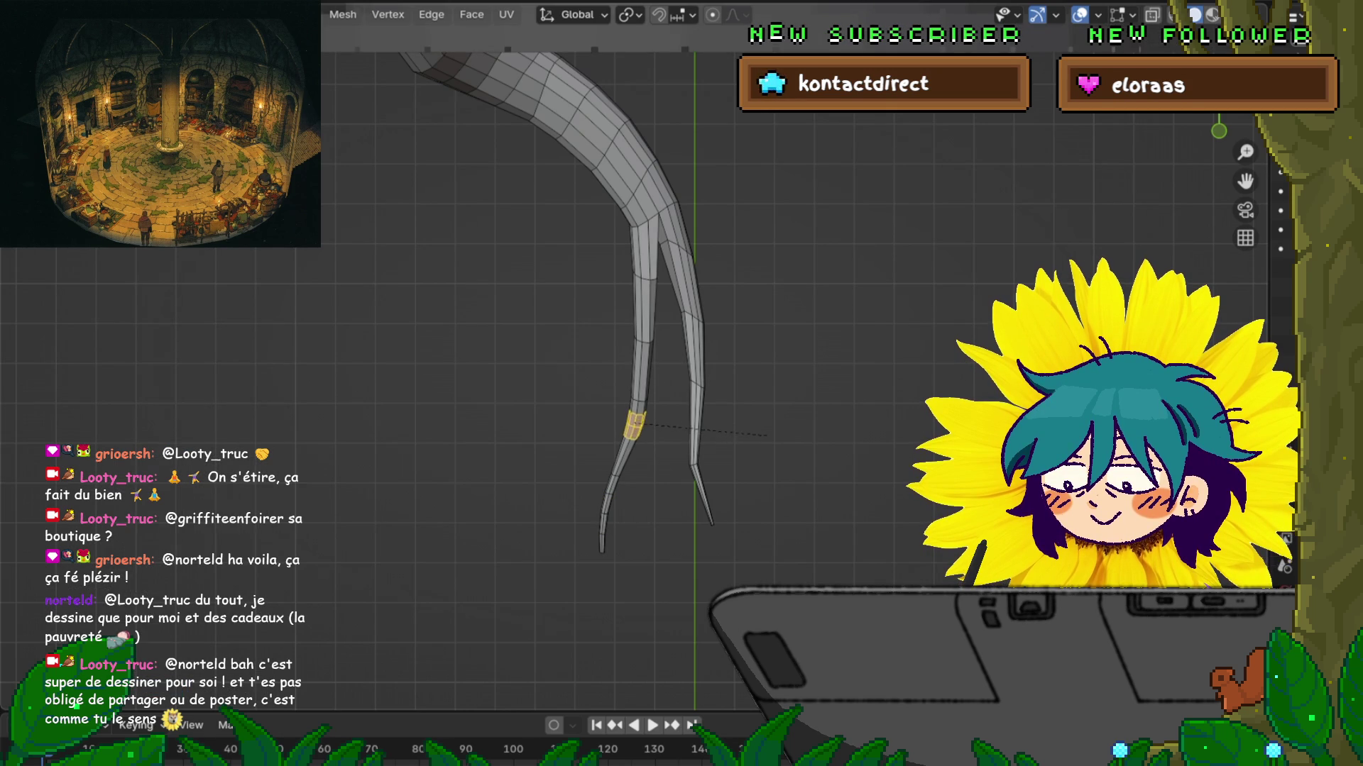
{"action": "key", "text": "Return"}
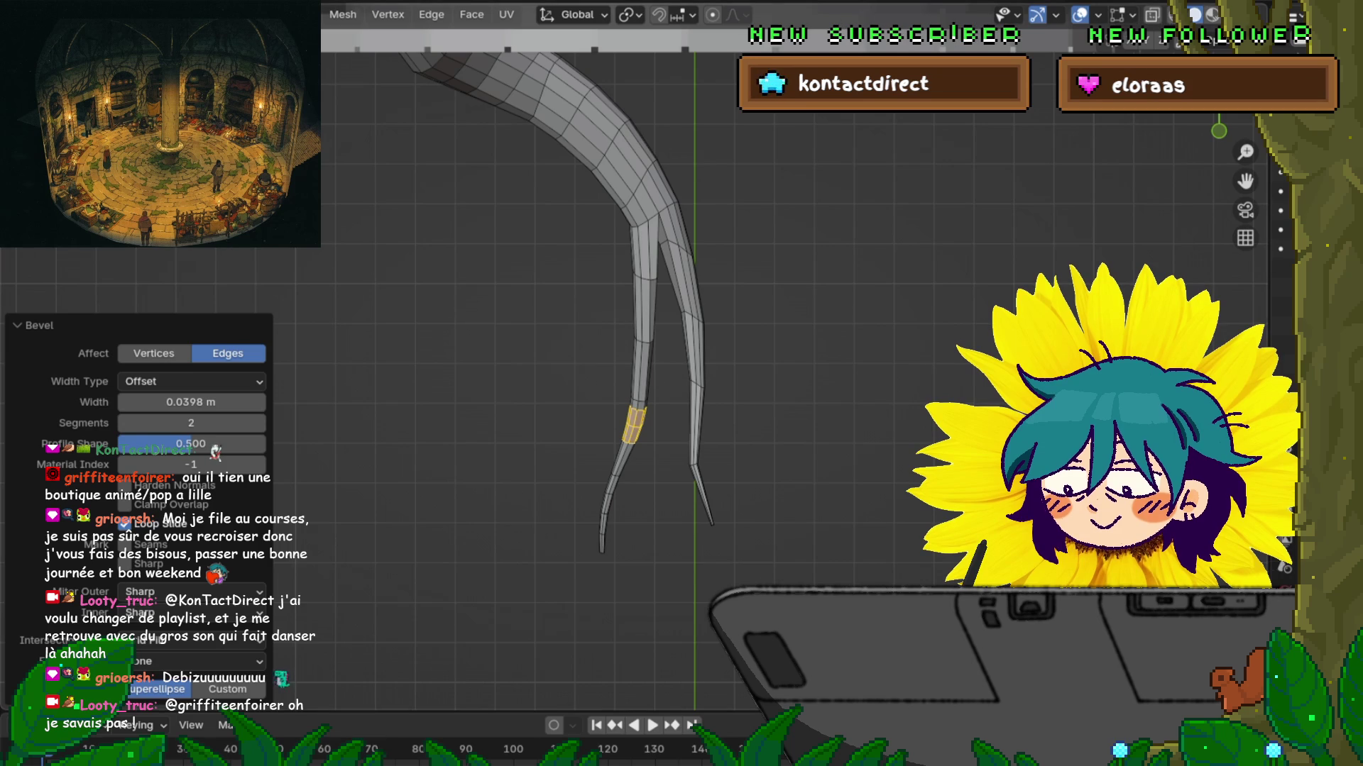
Step: In front orthographic view, extrude the left leg tip and narrow it to 0.690
{"action": "mouse_move", "coordinate": [781, 354]}
{"action": "middle_mouse_down"}
{"action": "mouse_move", "coordinate": [808, 497]}
{"action": "mouse_move", "coordinate": [710, 386]}
{"action": "middle_mouse_up"}
{"action": "key", "text": "alt+a"}
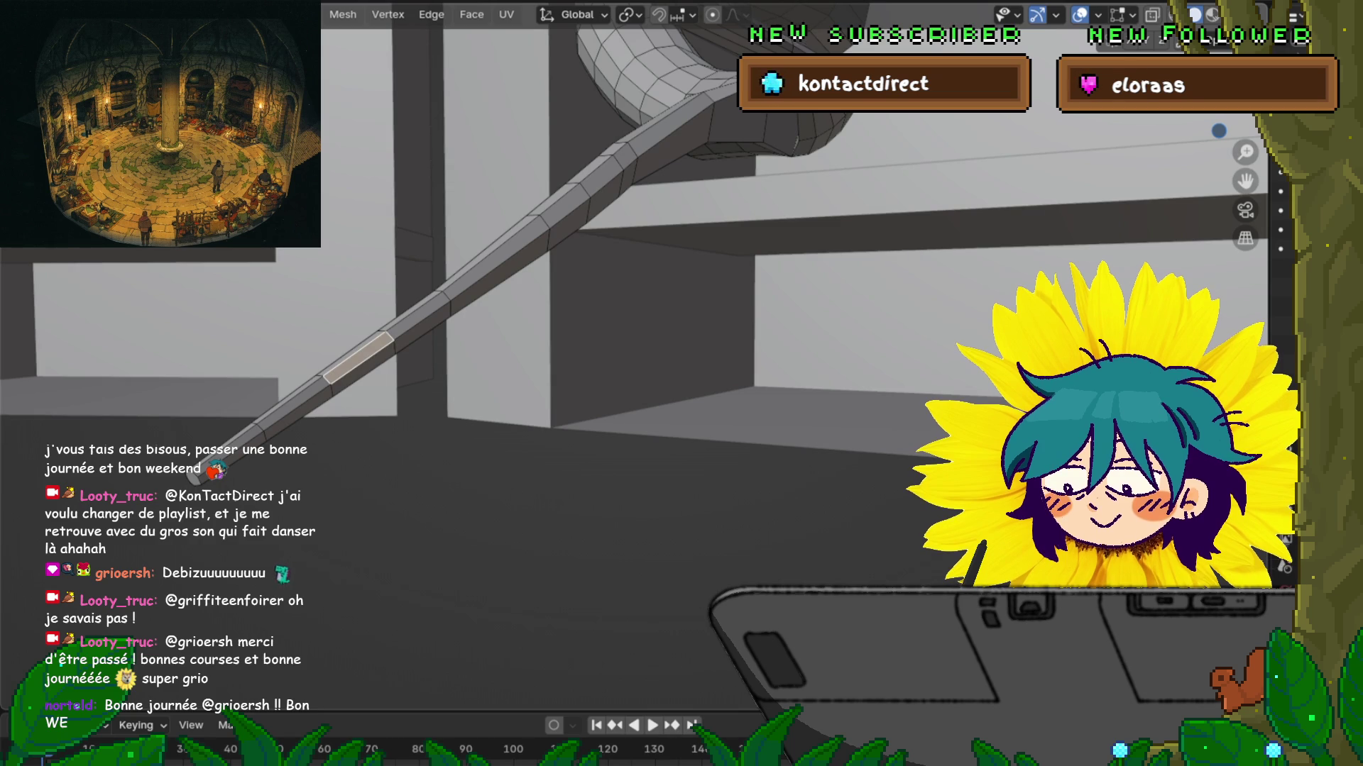
{"action": "middle_click_drag", "start_coordinate": [710, 386], "coordinate": [682, 355]}
{"action": "key", "text": "KP_3"}
{"action": "key", "text": "KP_1"}
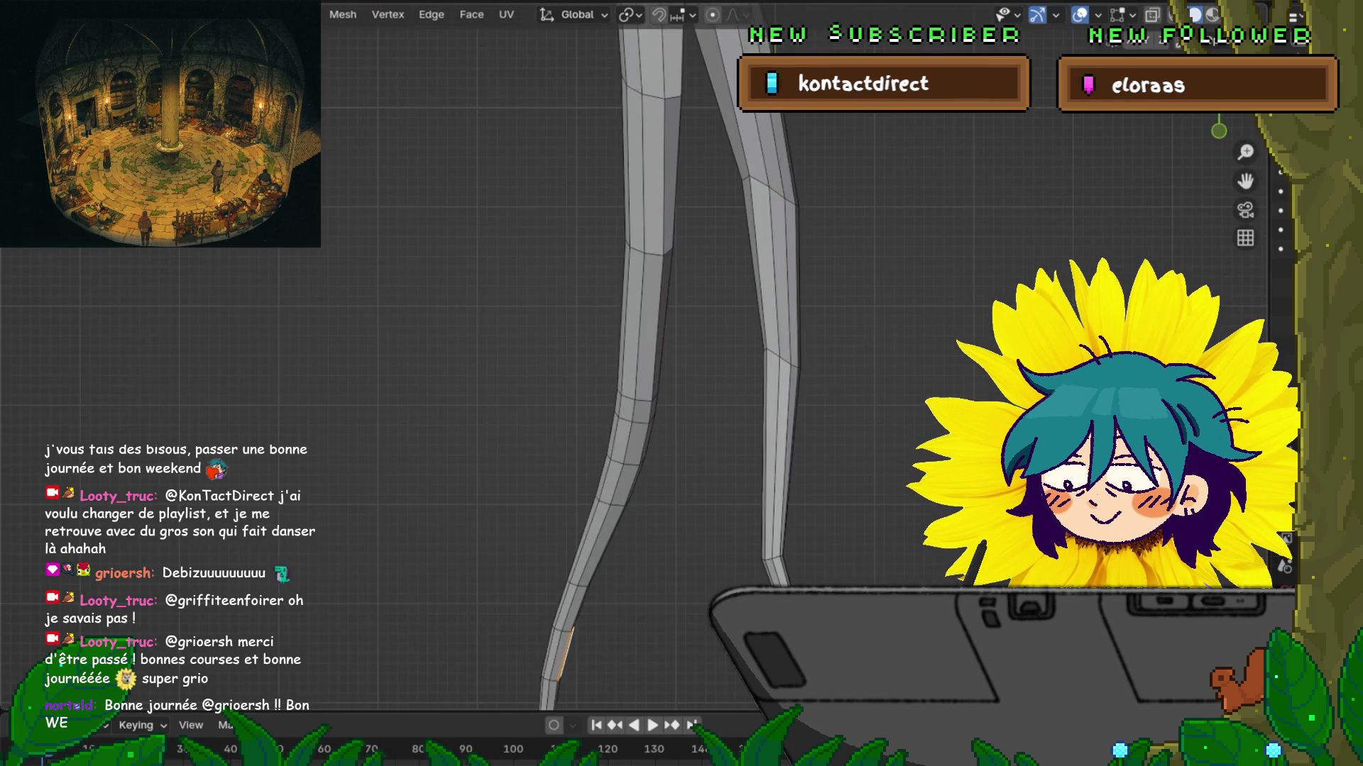
{"action": "scroll", "coordinate": [639, 355], "scroll_direction": "down", "scroll_amount": 5}
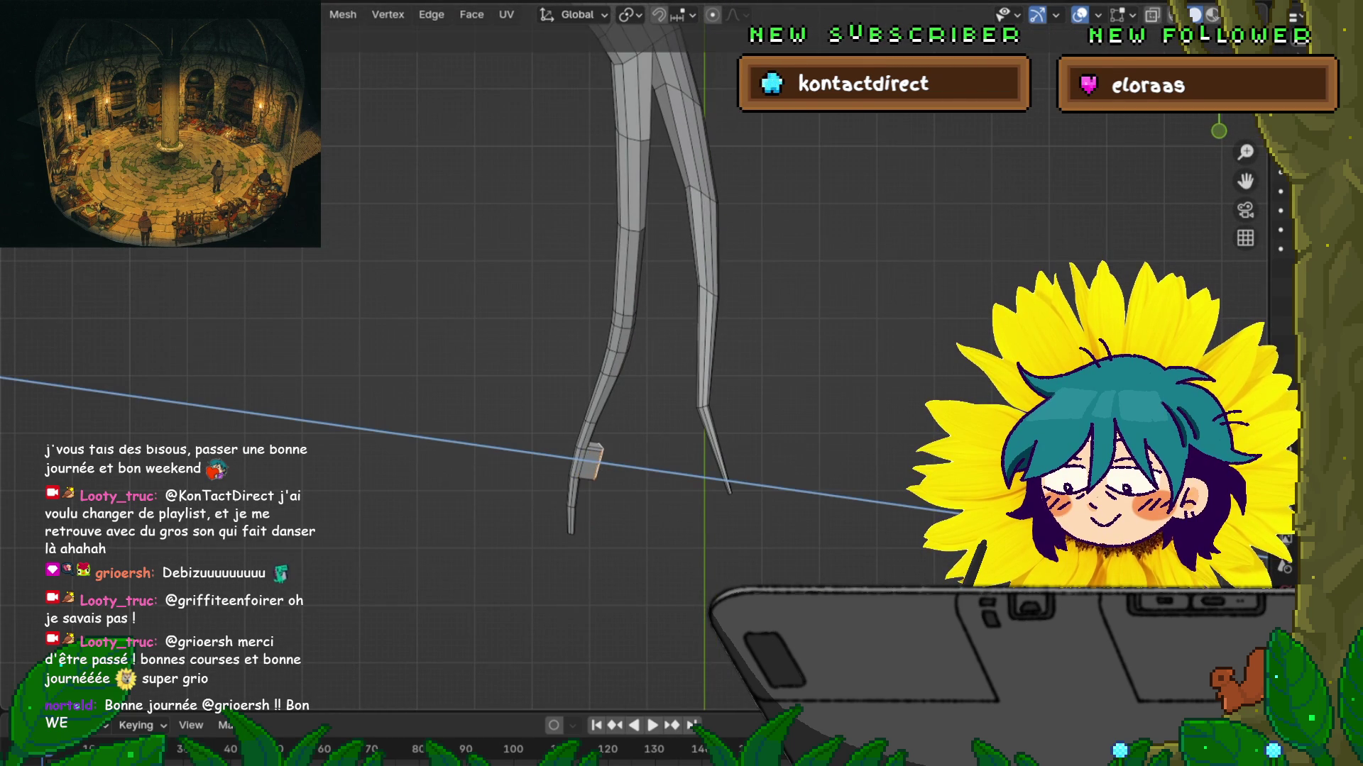
{"action": "left_click", "coordinate": [259, 643]}
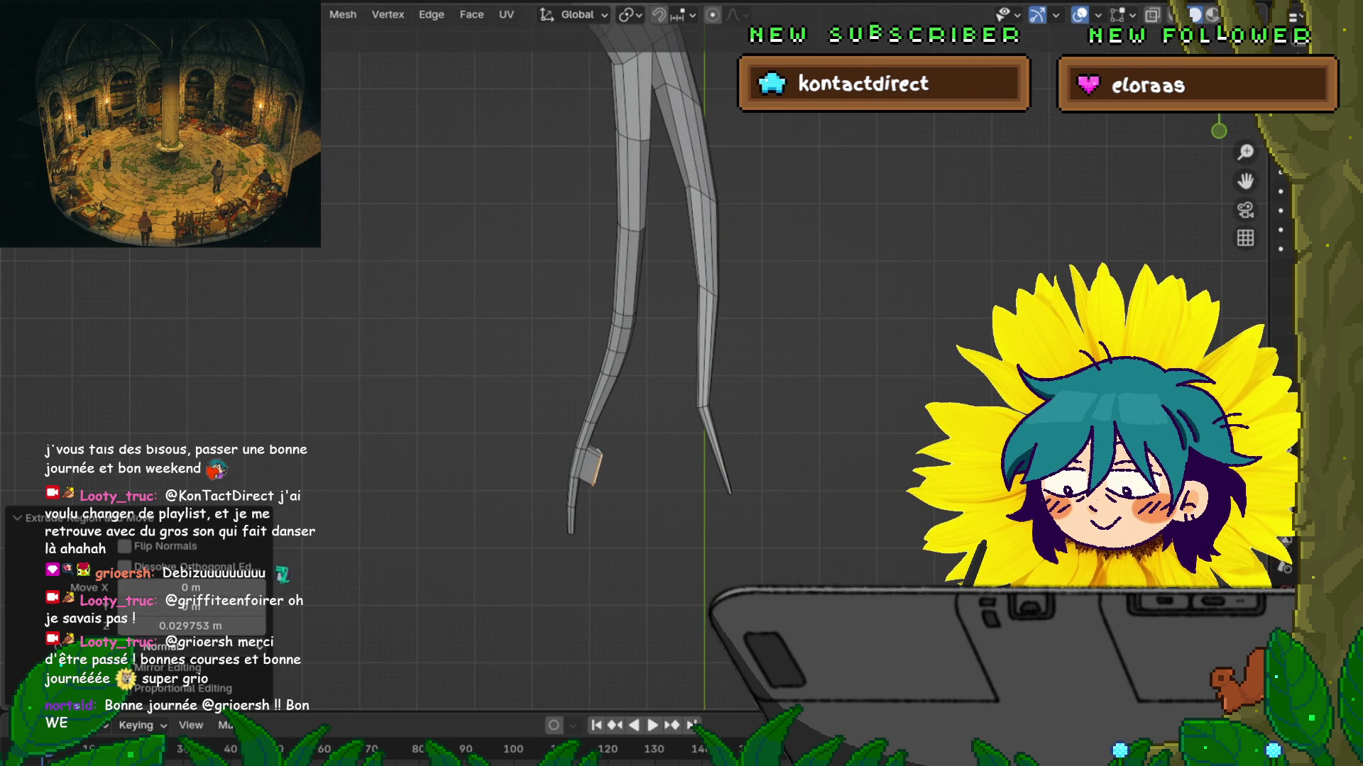
{"action": "left_click", "coordinate": [653, 509]}
{"action": "key", "text": "s"}
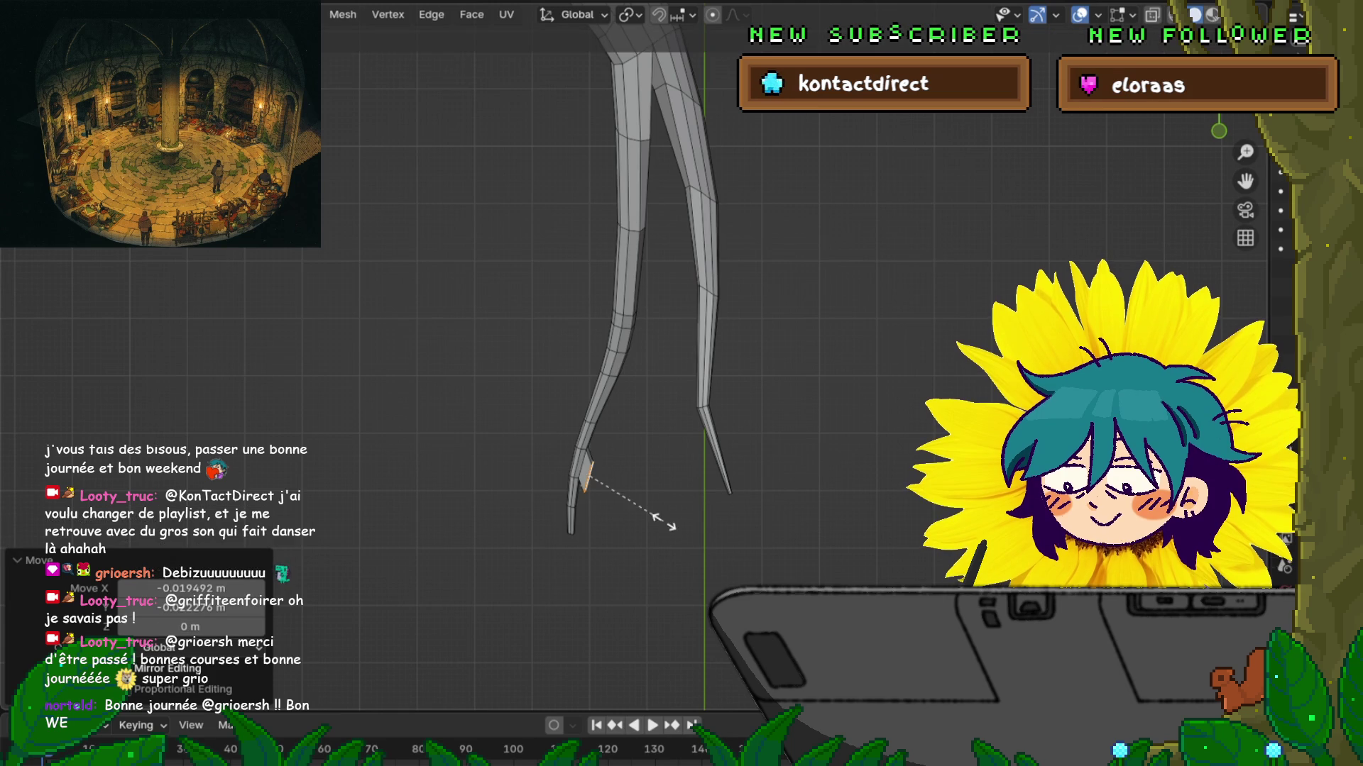
{"action": "left_click", "coordinate": [646, 503]}
Step: Extrude the tip again, shrink it to 0.645, and pull it into a spike
{"action": "key", "text": "e"}
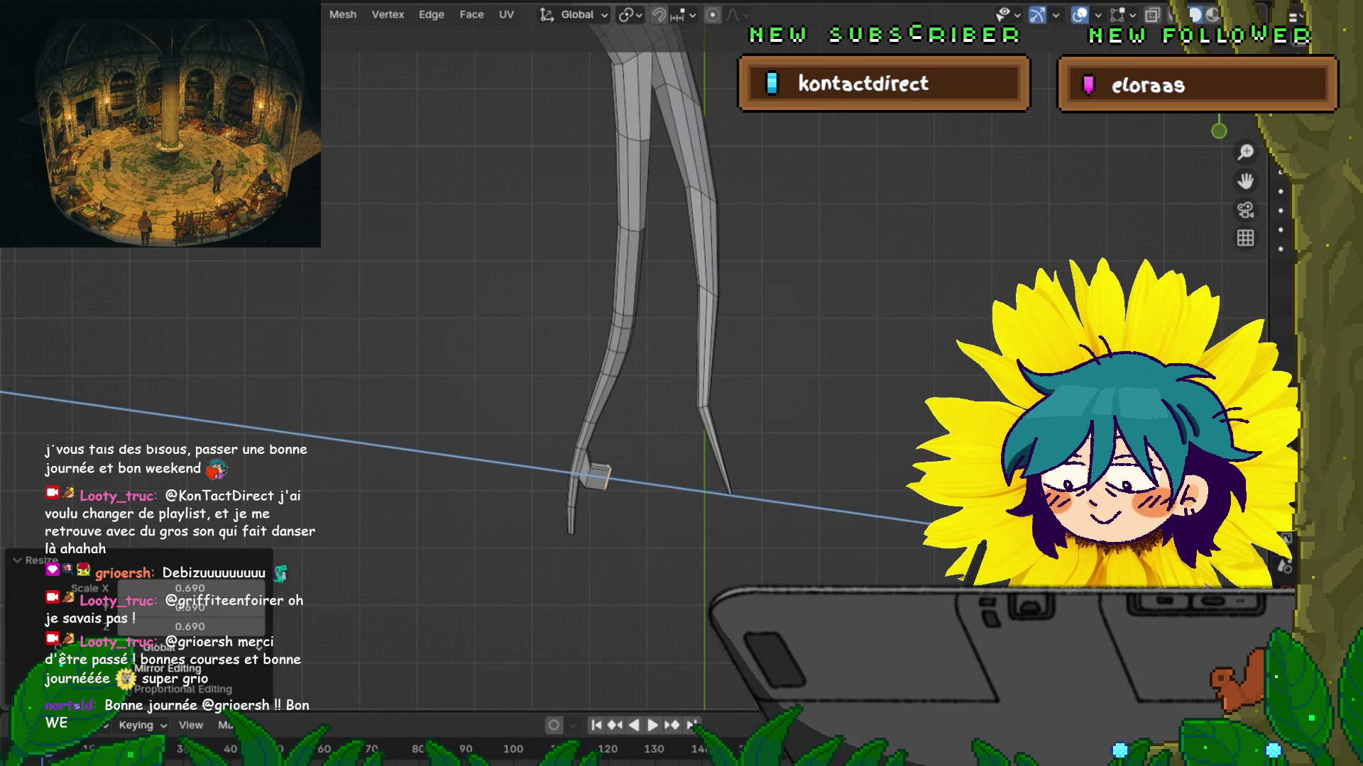
{"action": "left_click", "coordinate": [681, 501]}
{"action": "key", "text": "s"}
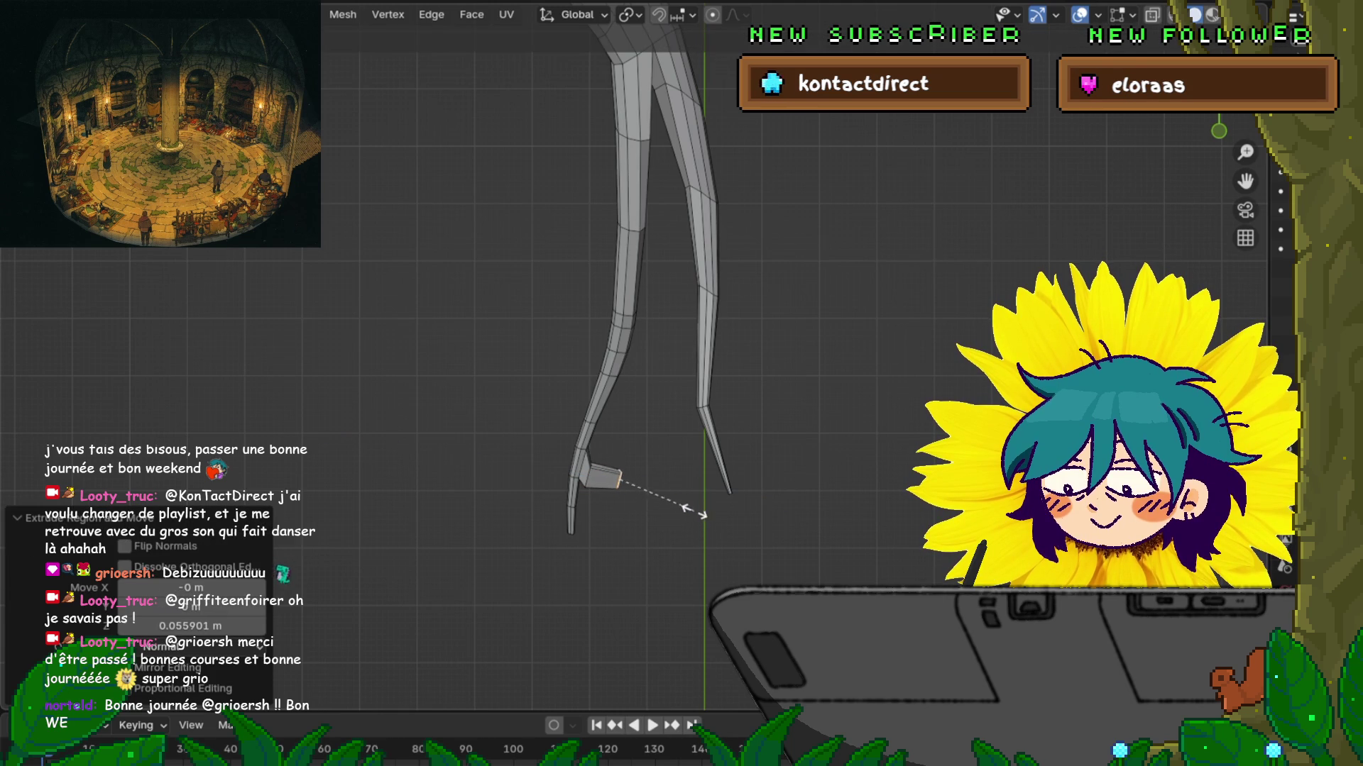
{"action": "left_click", "coordinate": [688, 492]}
{"action": "key", "text": "g"}
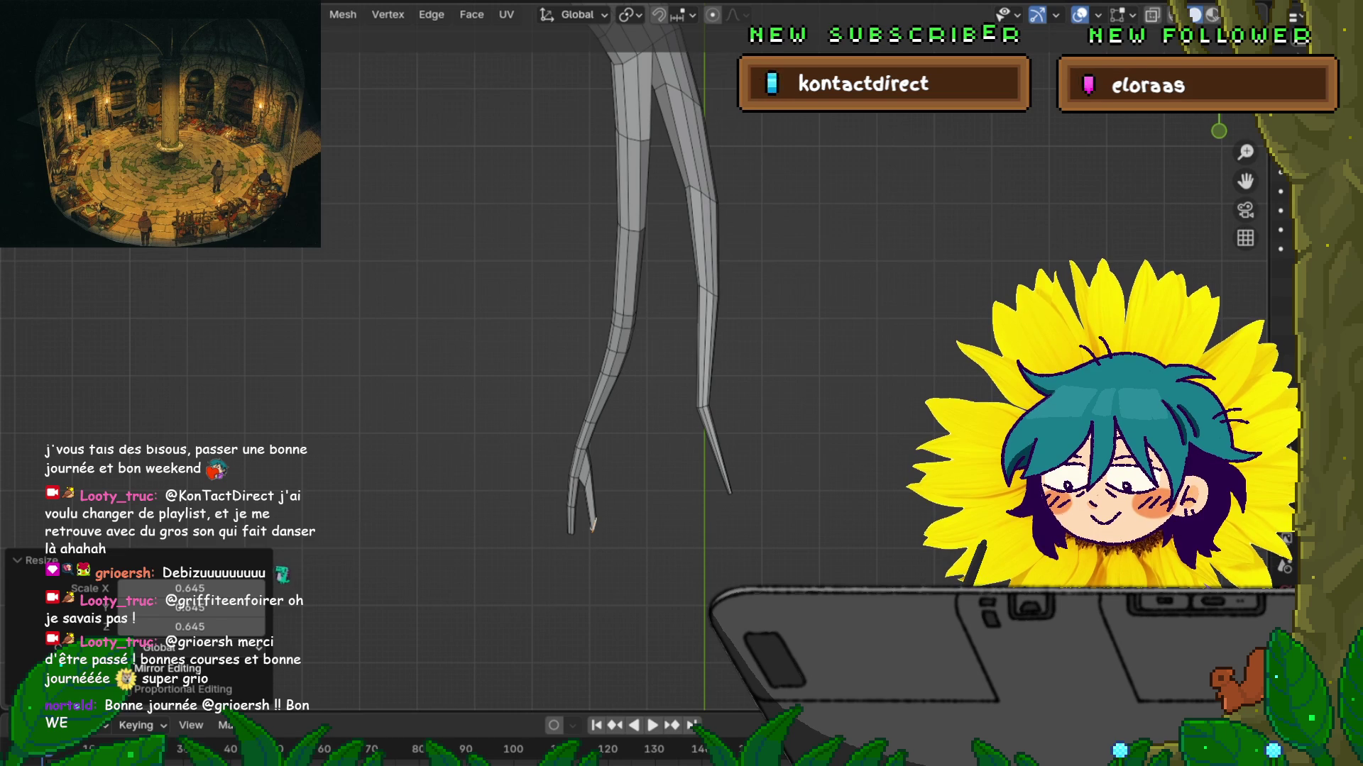
{"action": "key", "text": "g"}
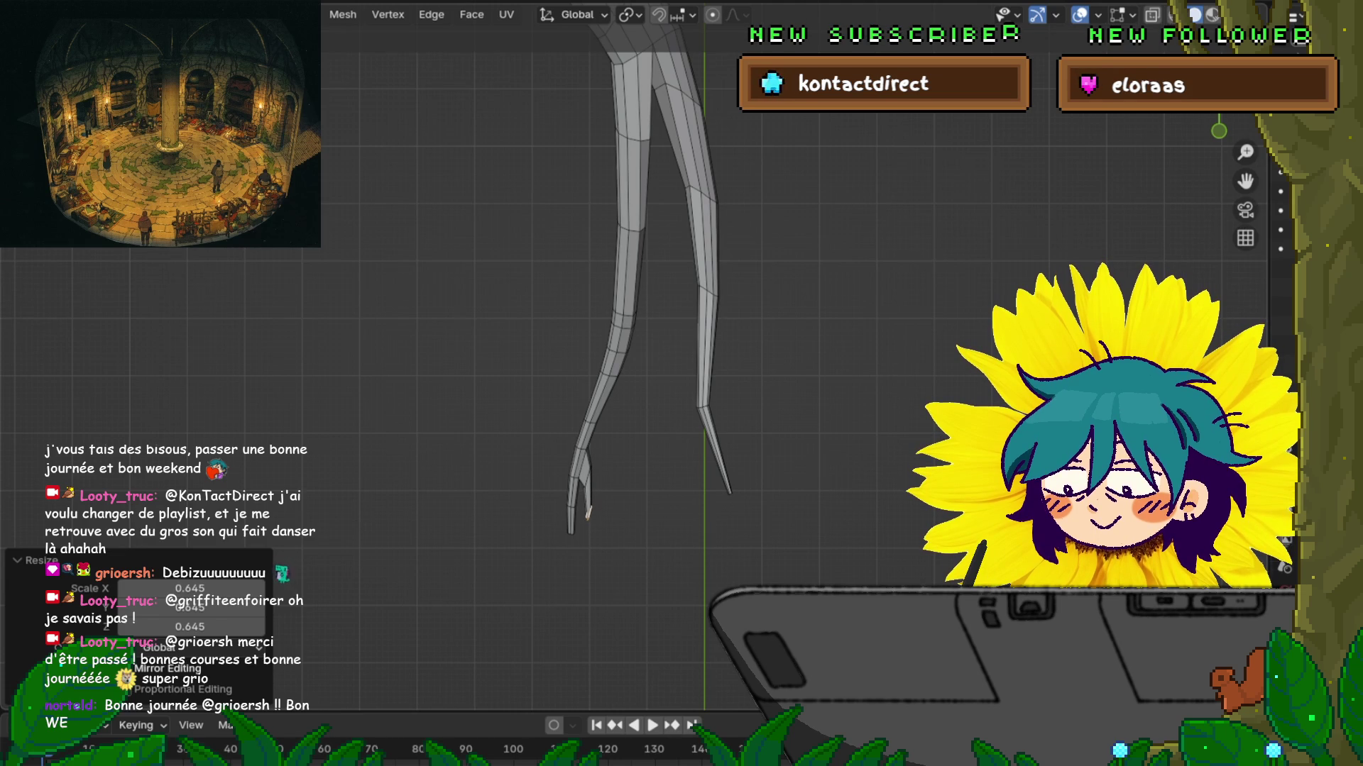
{"action": "key", "text": "Return"}
Step: Rotate the spike tip by 43° and shrink it to 0.399
{"action": "key", "text": "s"}
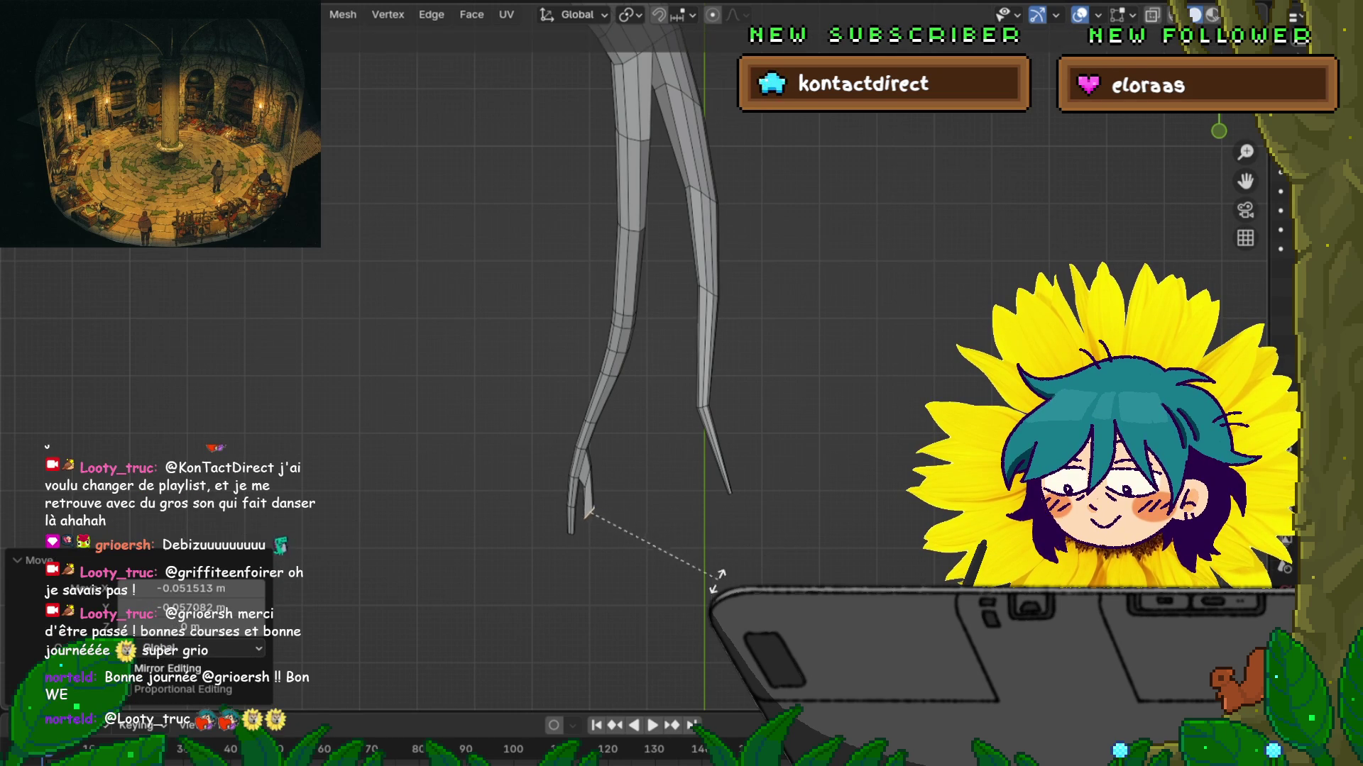
{"action": "left_click", "coordinate": [658, 584]}
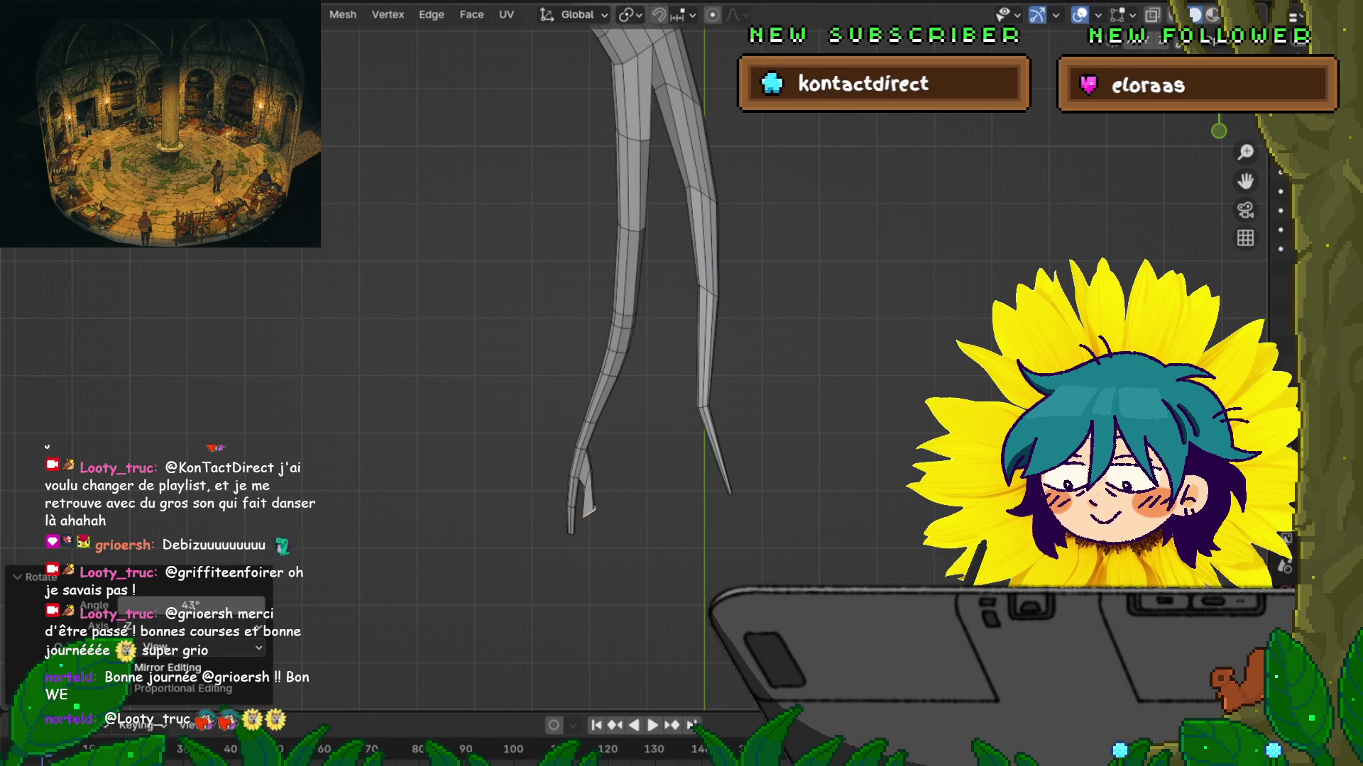
{"action": "key", "text": "s"}
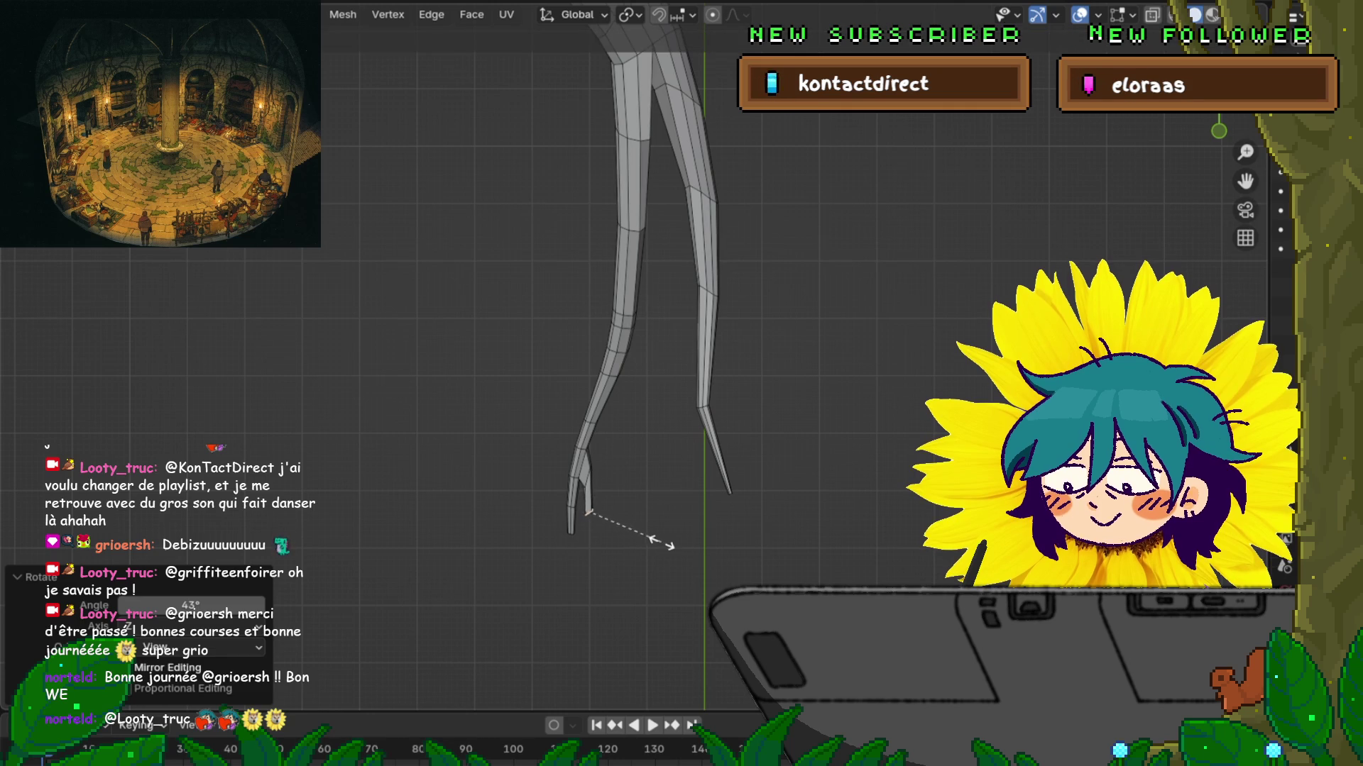
{"action": "left_click", "coordinate": [632, 529]}
{"action": "scroll", "coordinate": [633, 530], "scroll_direction": "up", "scroll_amount": 1}
{"action": "scroll", "coordinate": [632, 354], "scroll_direction": "up", "scroll_amount": 3}
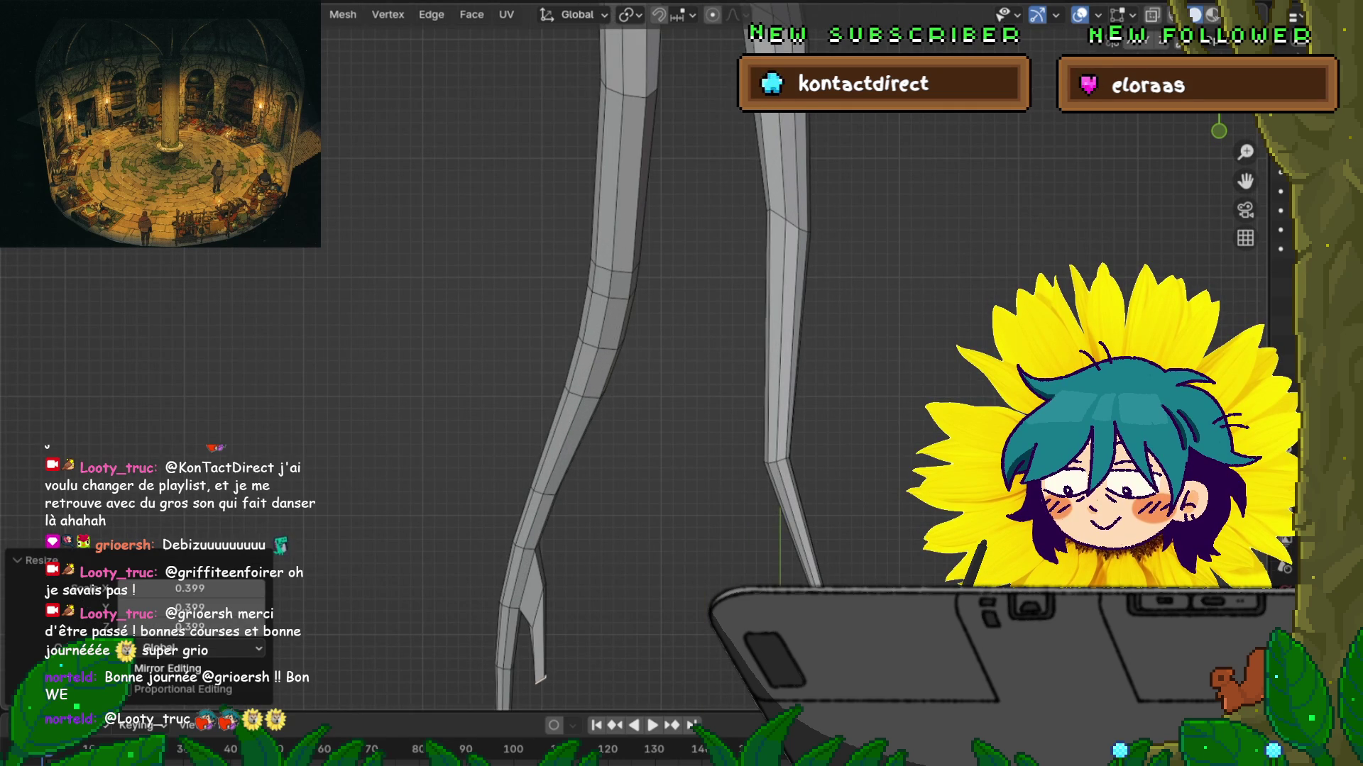
{"action": "middle_click_drag", "start_coordinate": [632, 355], "coordinate": [660, 184], "text": "shift"}
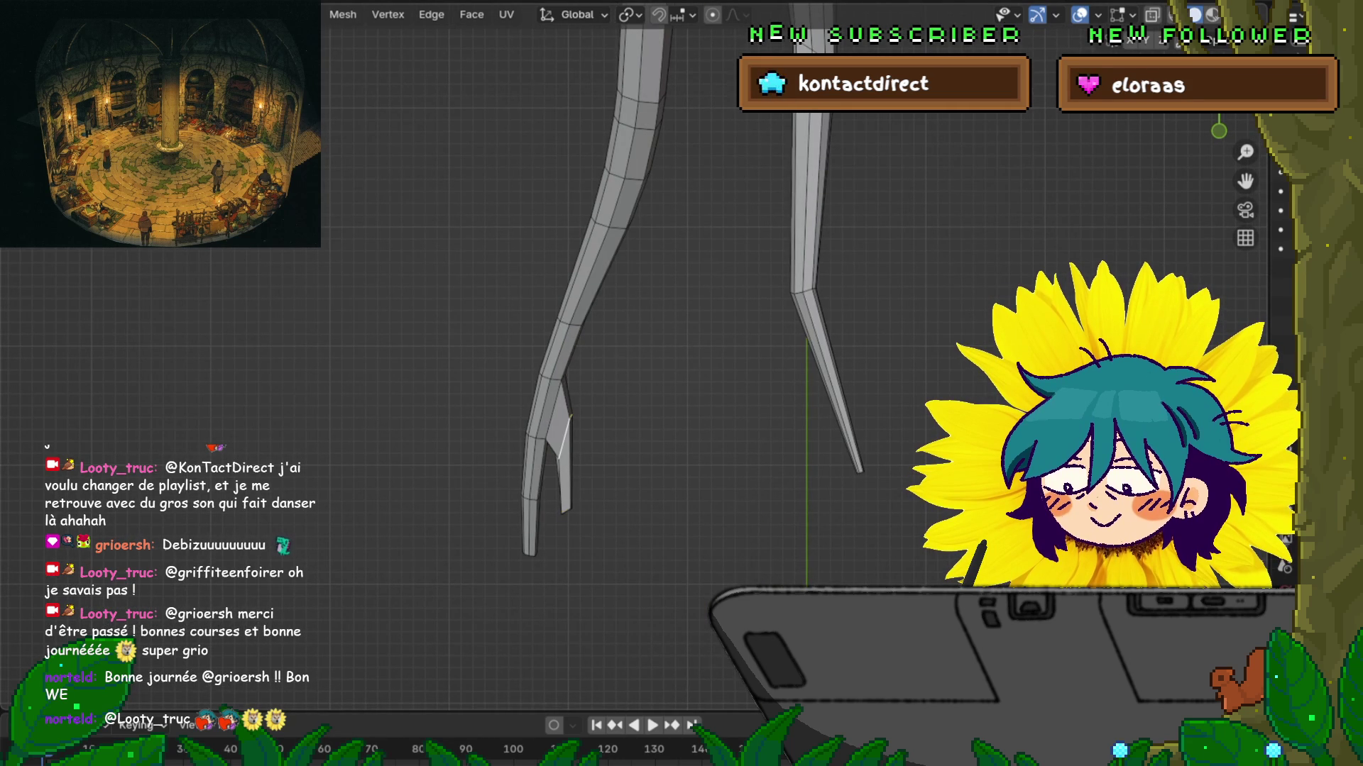
Step: Rotate the spur tip 13.2° and scale it to 0.841
{"action": "key", "text": "r"}
{"action": "left_click", "coordinate": [788, 524]}
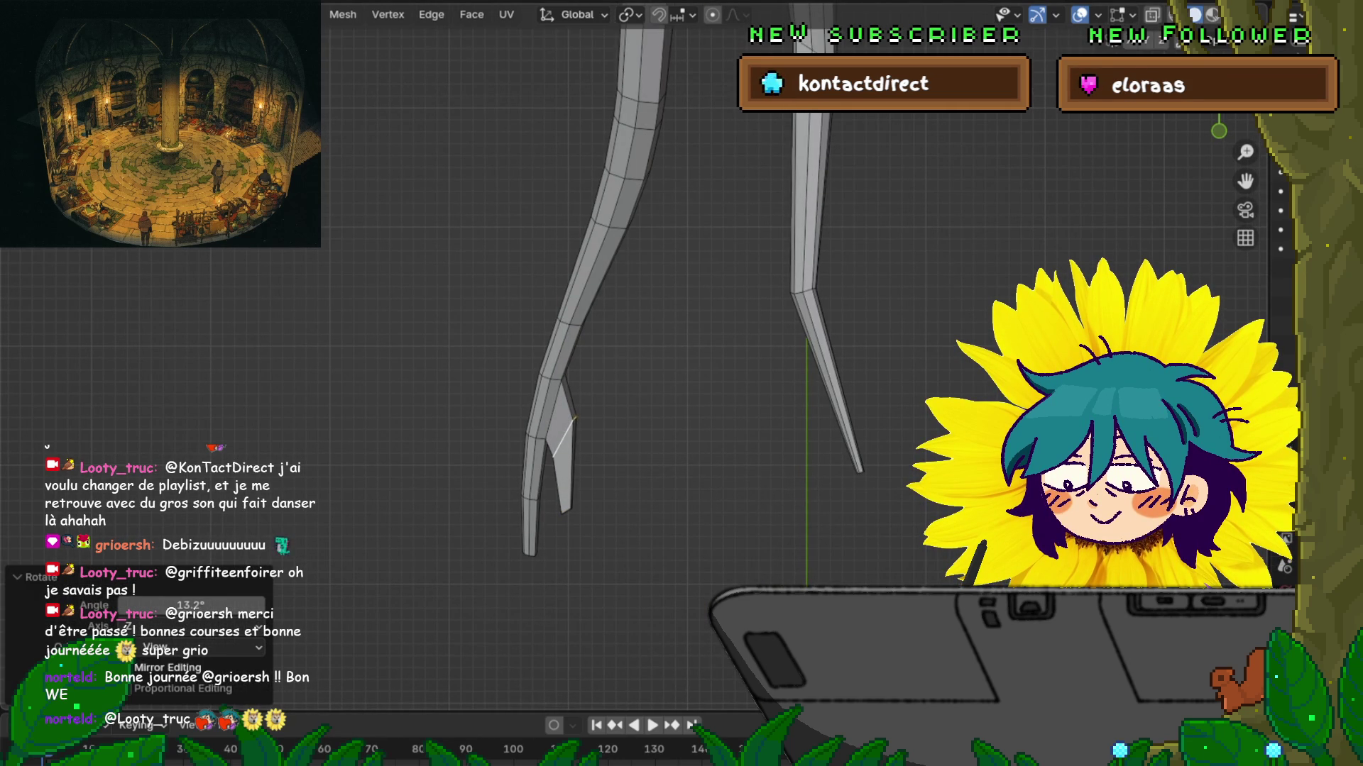
{"action": "key", "text": "r"}
{"action": "key", "text": "s"}
{"action": "left_click", "coordinate": [777, 512]}
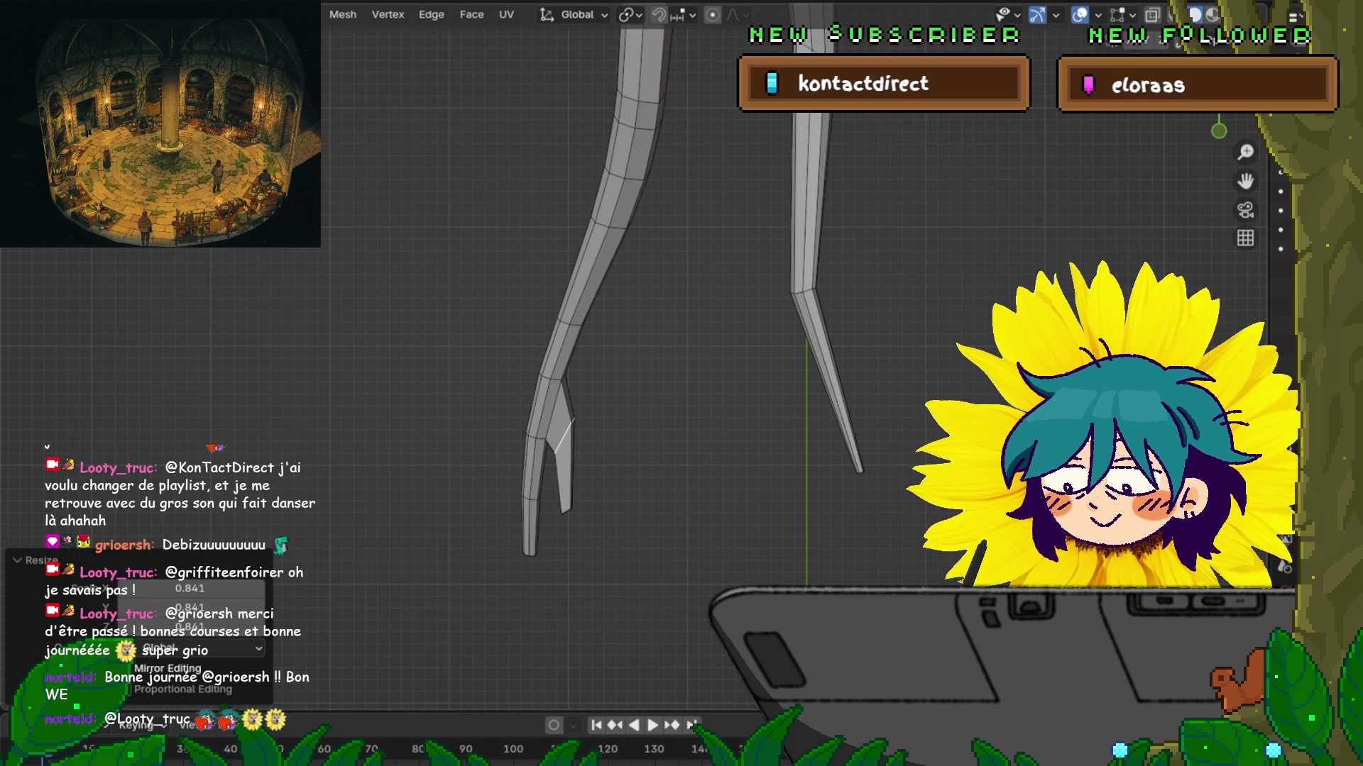
{"action": "middle_click_drag", "start_coordinate": [681, 355], "coordinate": [639, 298]}
{"action": "key", "text": "alt+a"}
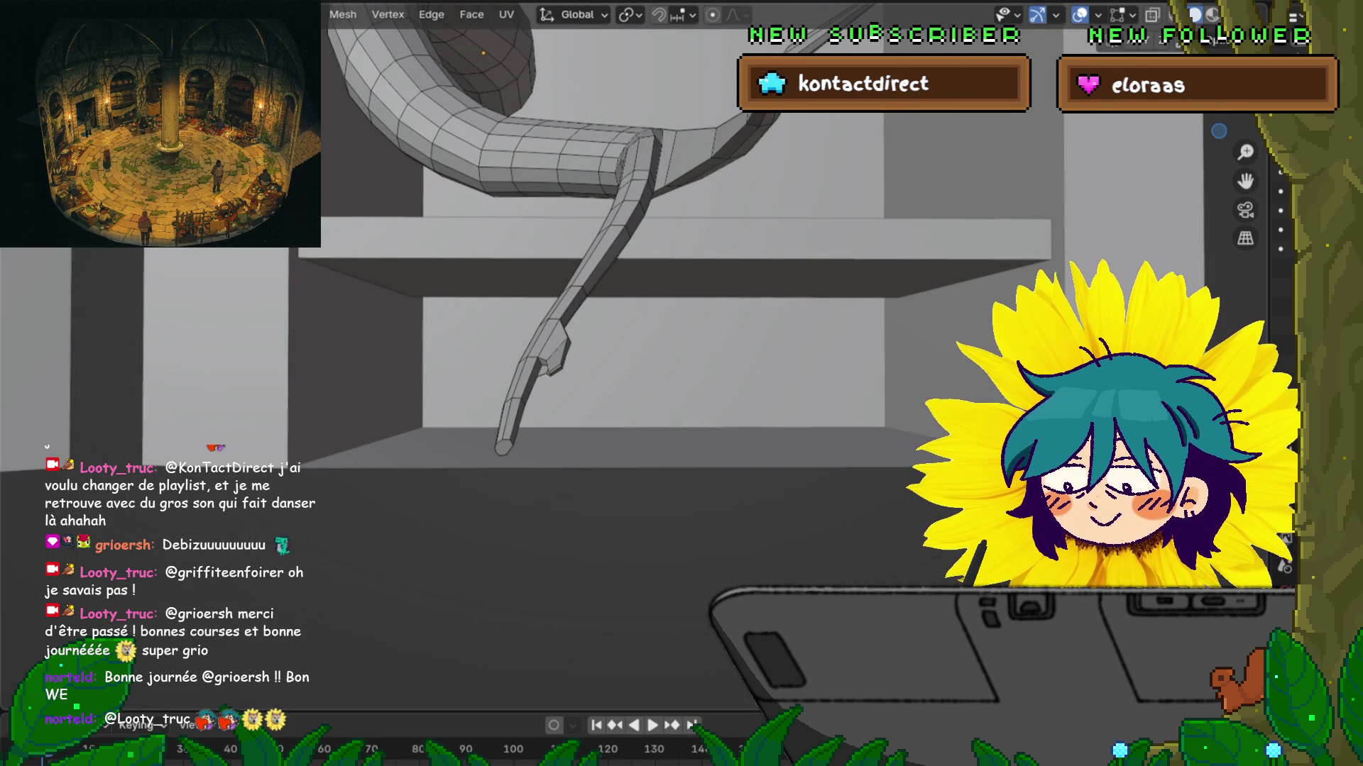
Step: Extrude the leg tip down into a long point, narrow it to 0.517, and tilt it -21°
{"action": "key", "text": "KP_7"}
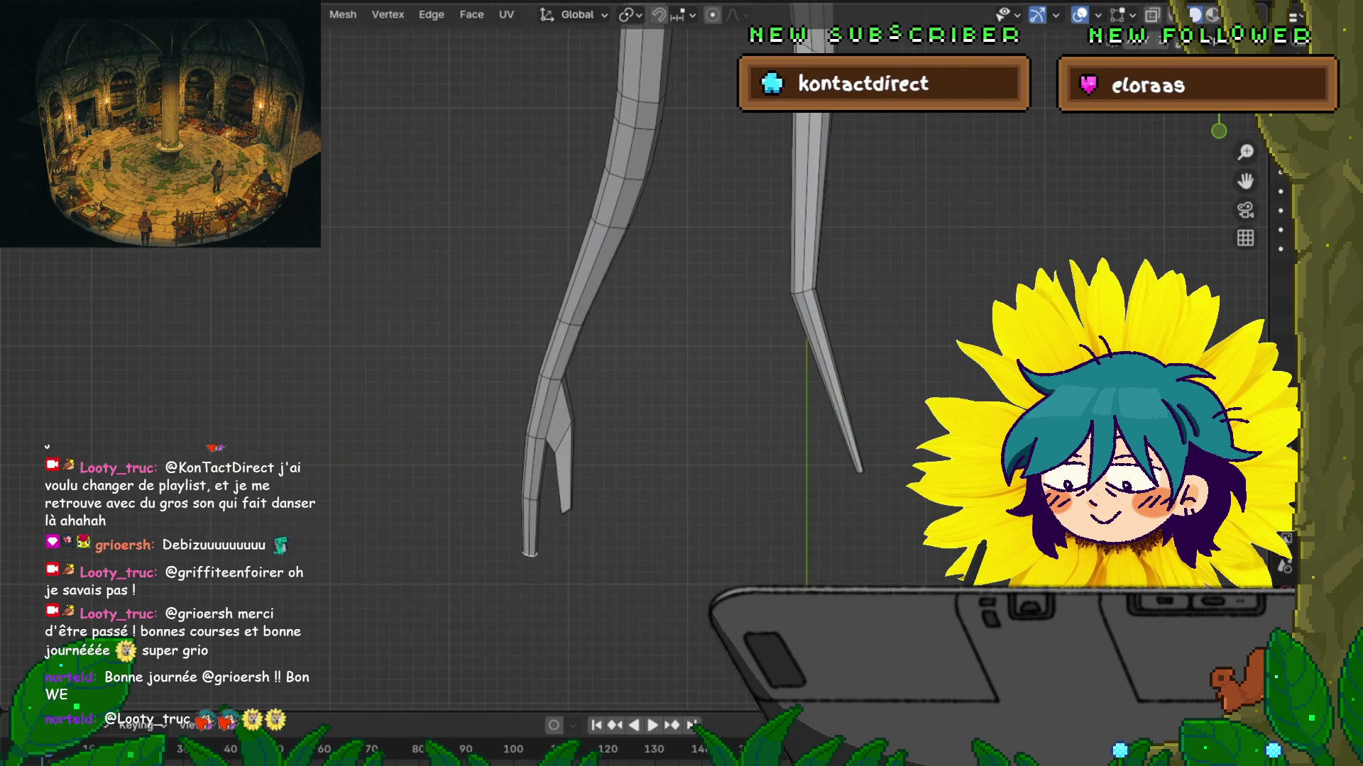
{"action": "key", "text": "e"}
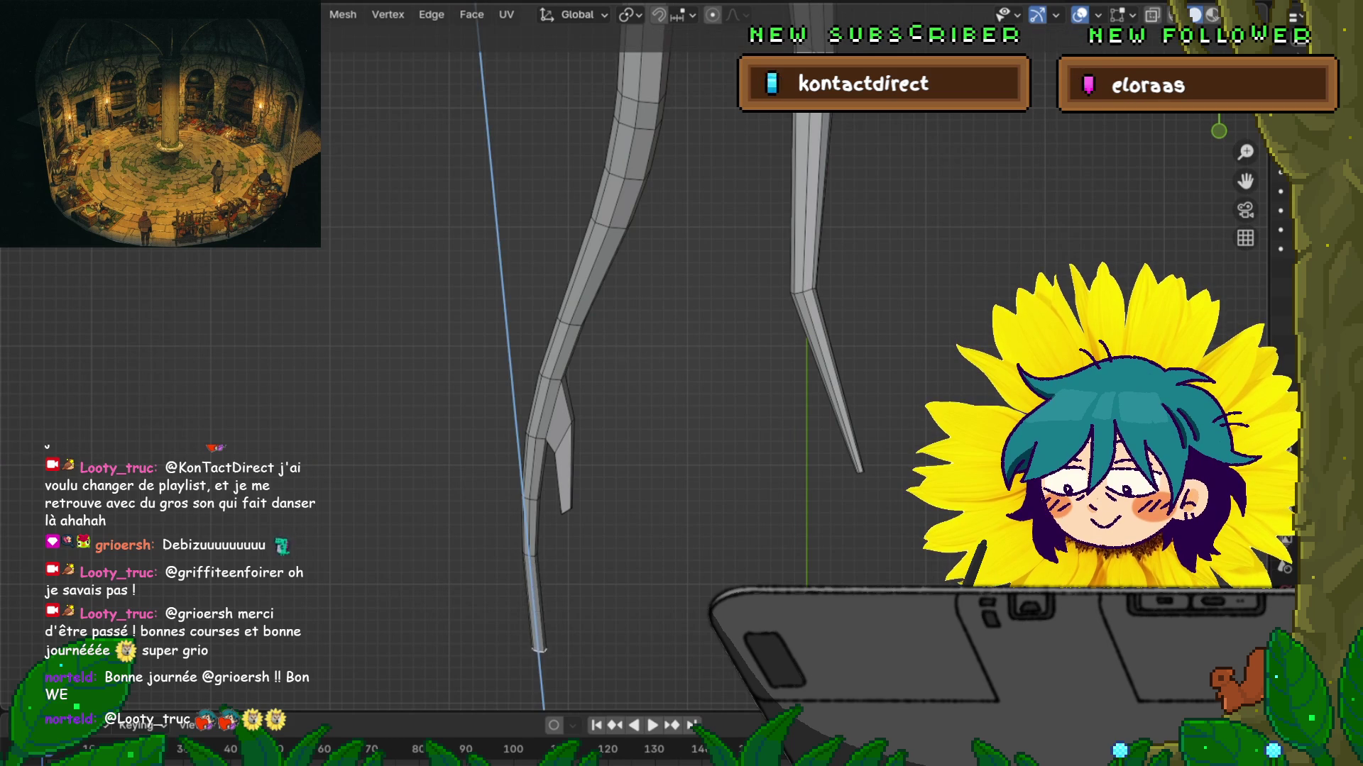
{"action": "key", "text": "Return"}
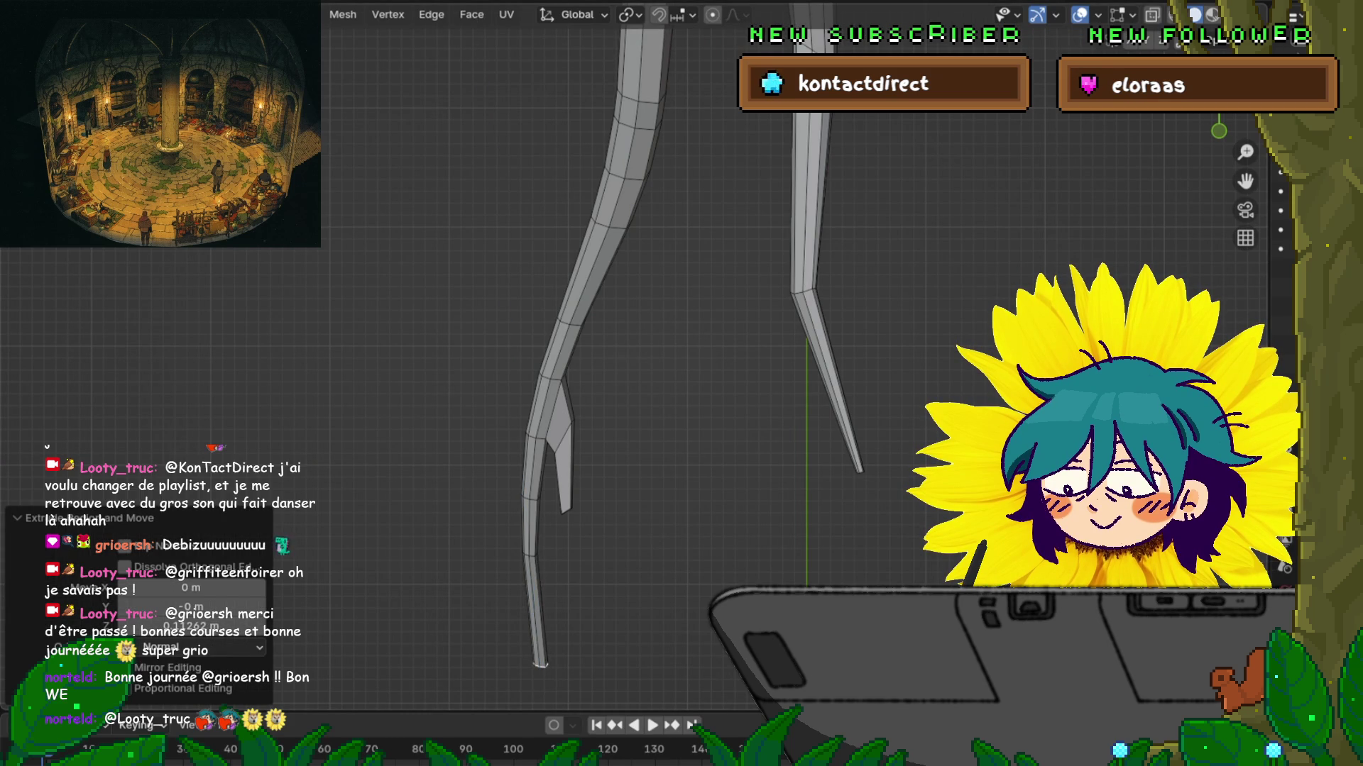
{"action": "key", "text": "s"}
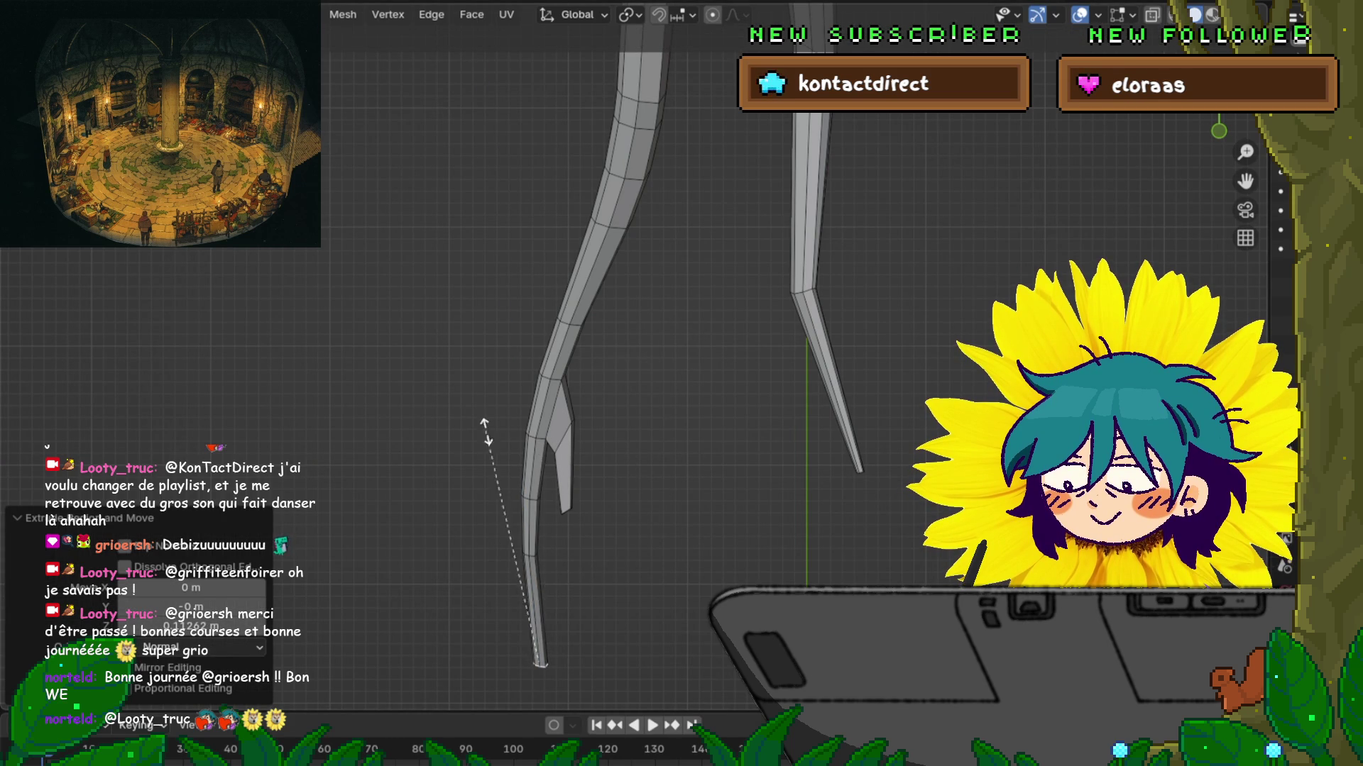
{"action": "left_click", "coordinate": [594, 540]}
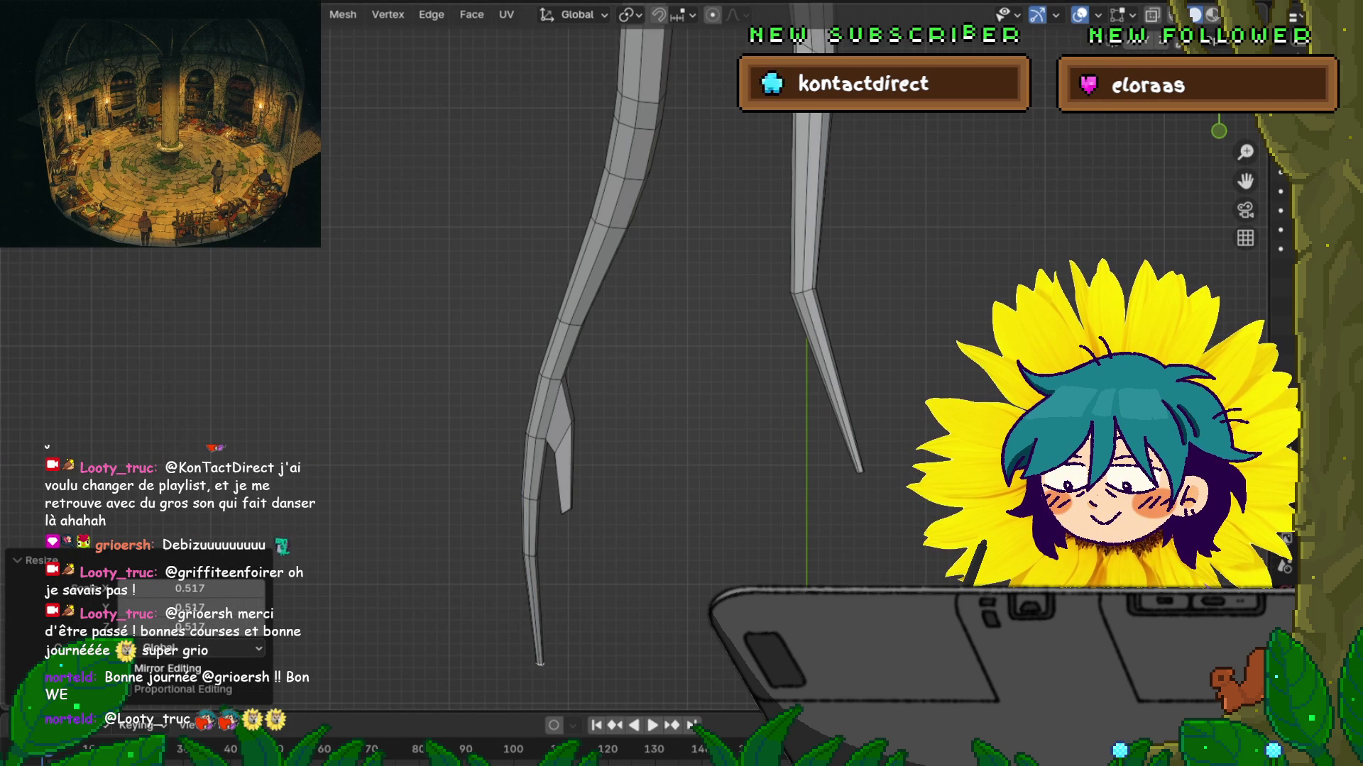
{"action": "key", "text": "r"}
{"action": "left_click", "coordinate": [805, 502]}
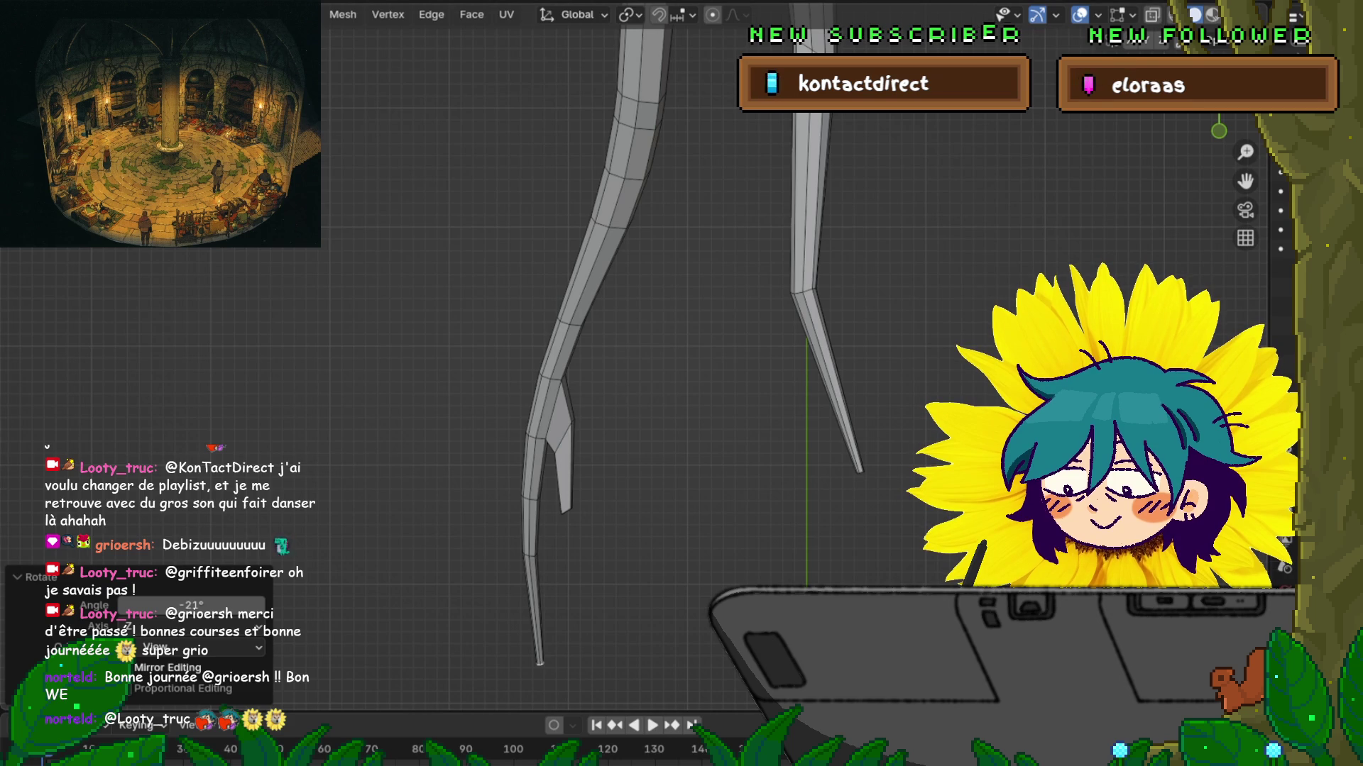
Step: Bevel the small face at the spur's claw joint 0.01 m wide with 2 segments
{"action": "left_click", "coordinate": [539, 664]}
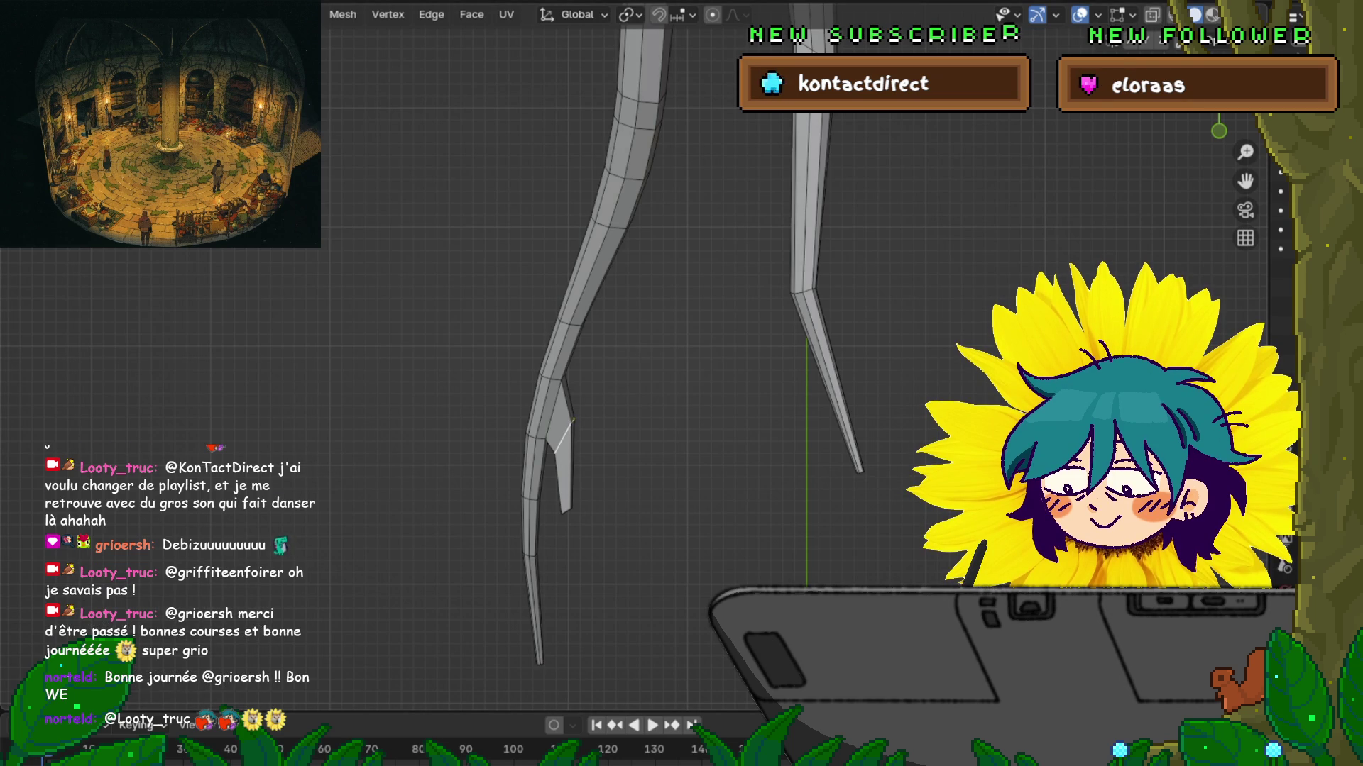
{"action": "left_click", "coordinate": [560, 436]}
{"action": "key", "text": "s"}
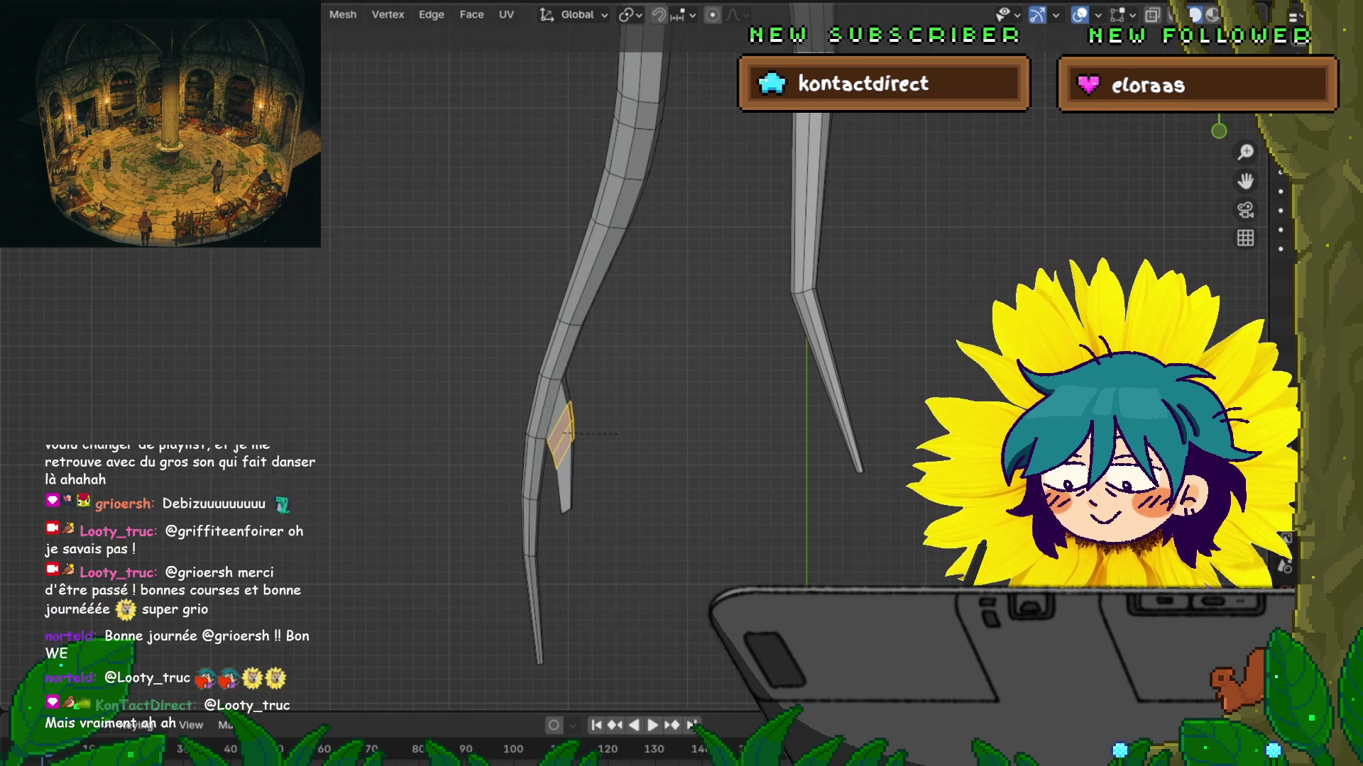
{"action": "left_click", "coordinate": [611, 437]}
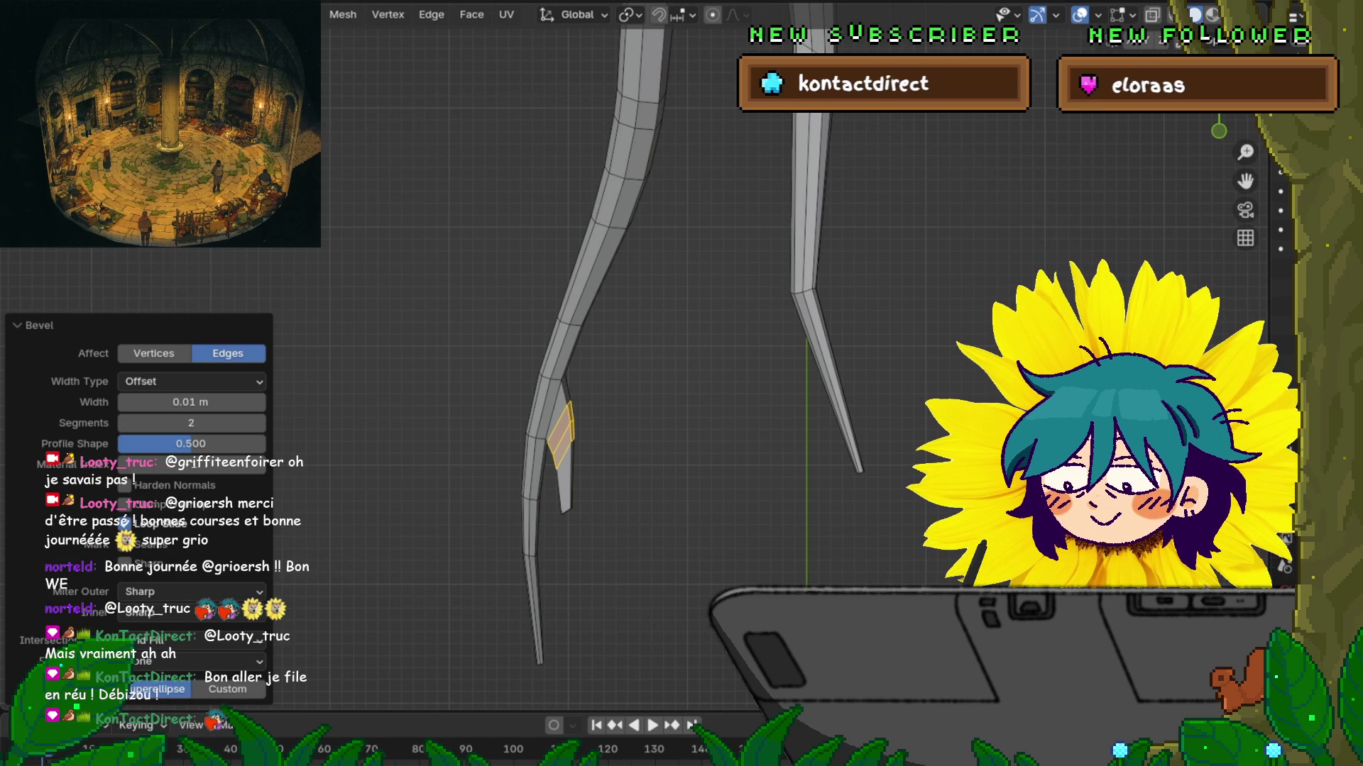
{"action": "mouse_move", "coordinate": [639, 355]}
{"action": "middle_mouse_down"}
{"action": "mouse_move", "coordinate": [589, 362]}
{"action": "mouse_move", "coordinate": [540, 323]}
{"action": "middle_mouse_up"}
{"action": "key", "text": "alt+a"}
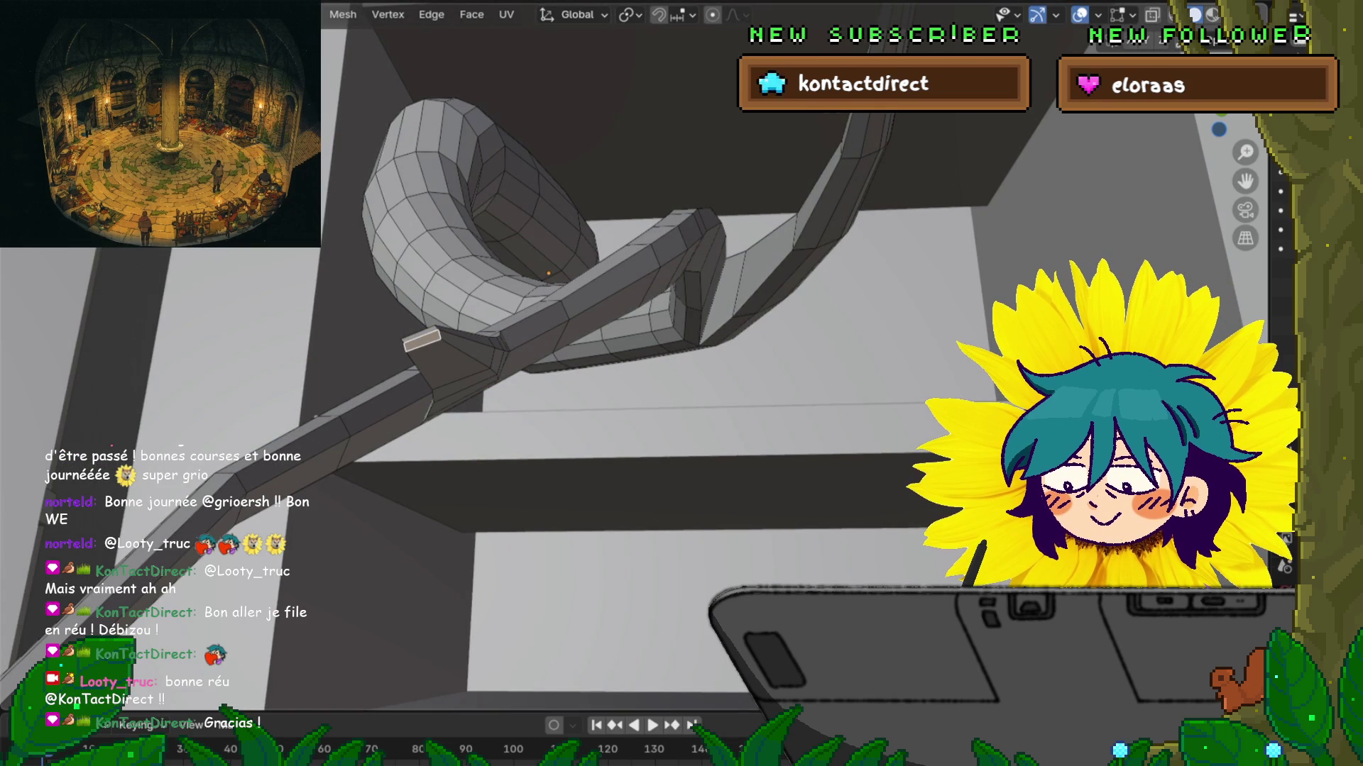
Step: Edge-slide three loops near the horn's bent end toward the tip, the first to factor 0.287
{"action": "middle_click_drag", "start_coordinate": [539, 323], "coordinate": [447, 270]}
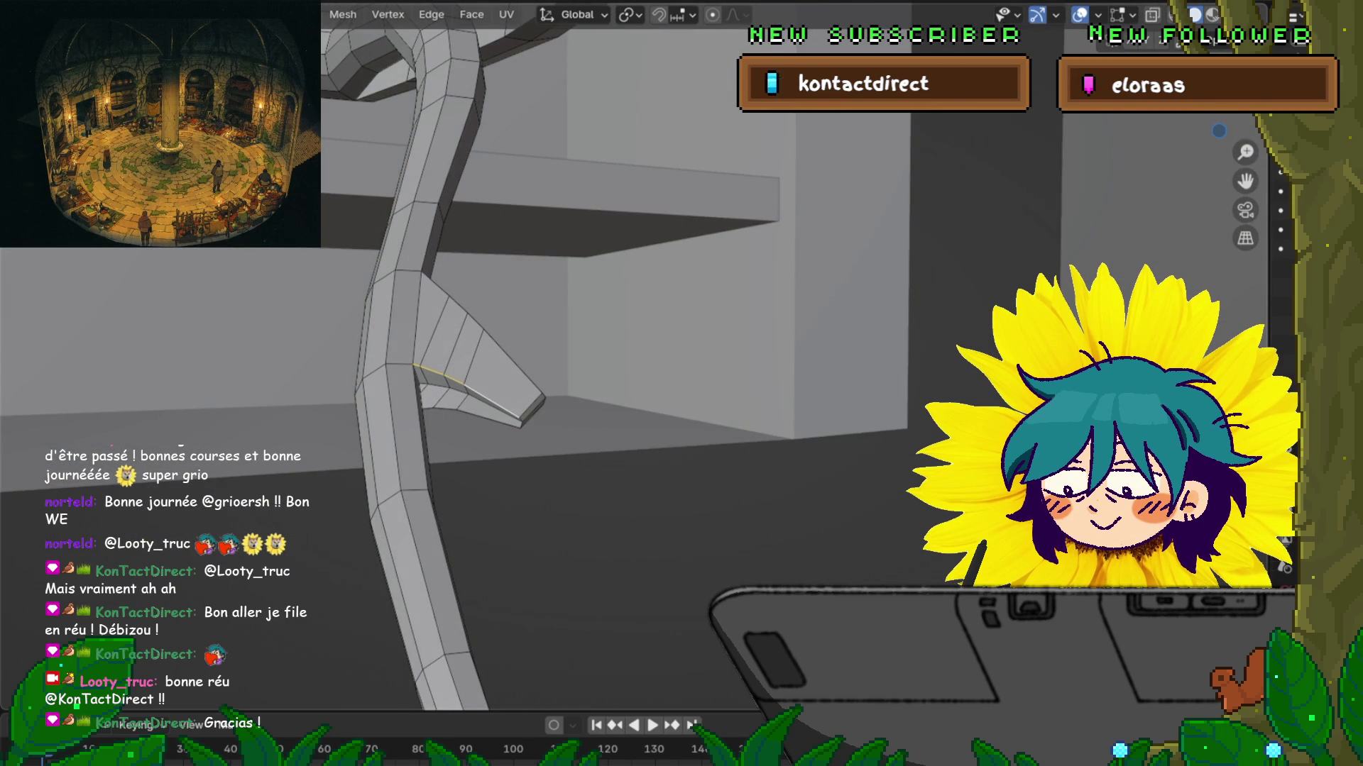
{"action": "key", "text": "g"}
{"action": "key", "text": "g"}
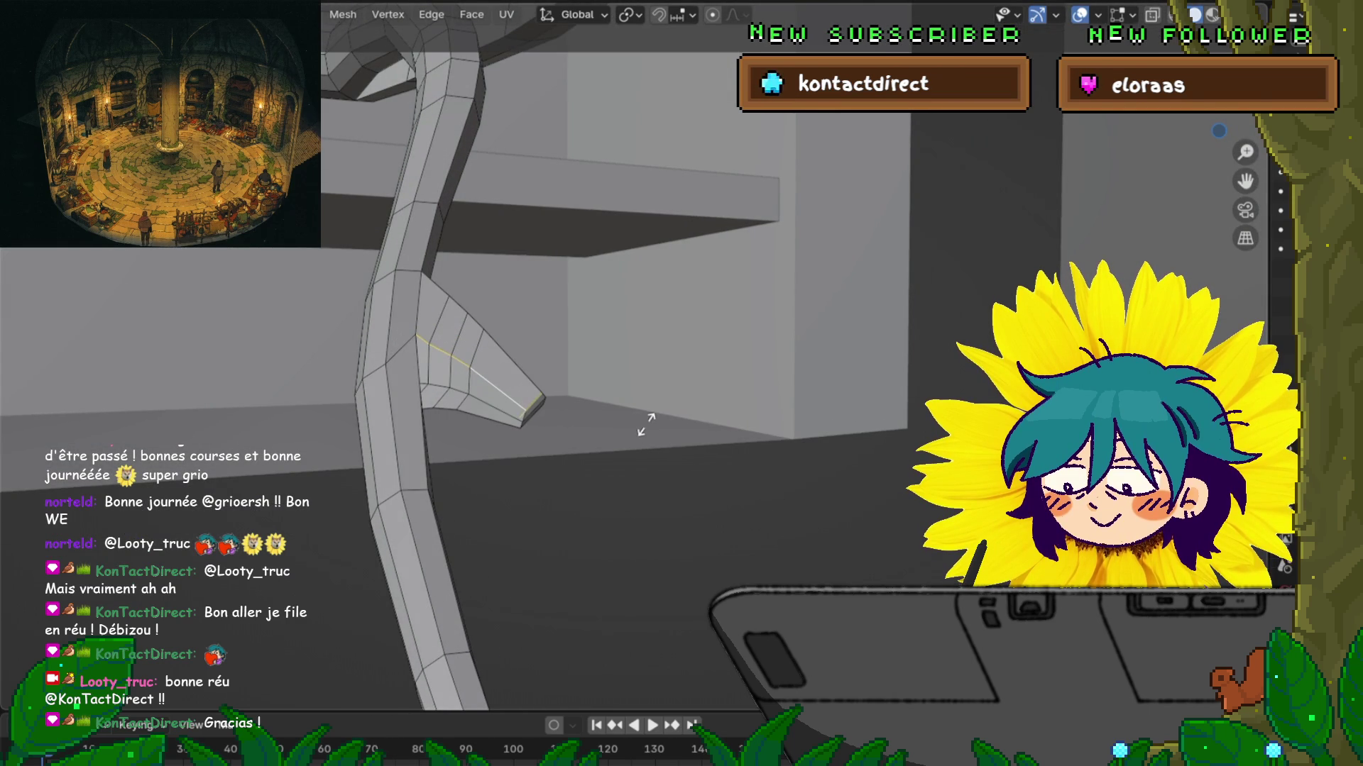
{"action": "left_click", "coordinate": [648, 425]}
{"action": "key", "text": "g"}
{"action": "key", "text": "g"}
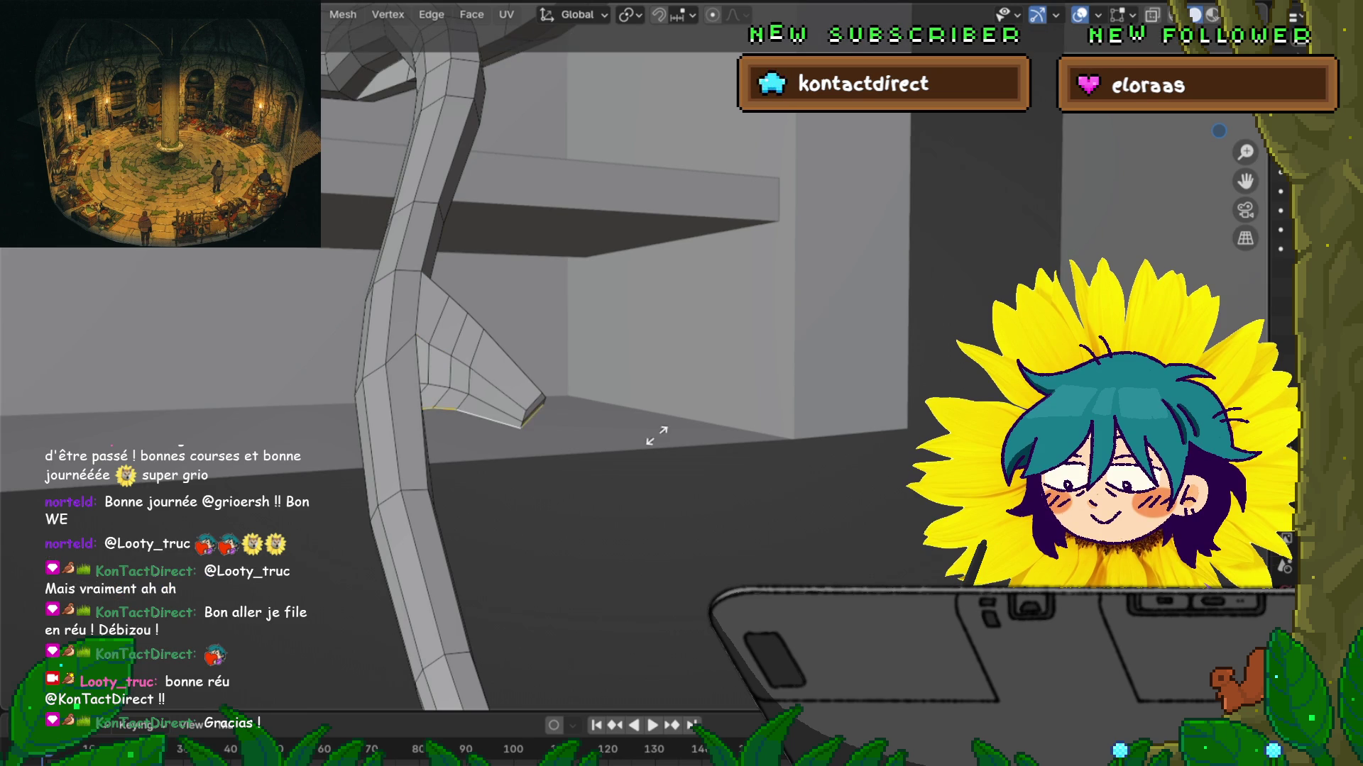
{"action": "left_click", "coordinate": [663, 420]}
{"action": "middle_click_drag", "start_coordinate": [639, 355], "coordinate": [653, 497]}
{"action": "key", "text": "g"}
{"action": "key", "text": "g"}
{"action": "mouse_move", "coordinate": [639, 397]}
{"action": "middle_mouse_down"}
{"action": "mouse_move", "coordinate": [630, 386]}
{"action": "mouse_move", "coordinate": [610, 440]}
{"action": "middle_mouse_up"}
{"action": "left_click", "coordinate": [632, 383]}
{"action": "mouse_move", "coordinate": [638, 383]}
{"action": "middle_mouse_down"}
{"action": "mouse_move", "coordinate": [699, 468]}
{"action": "mouse_move", "coordinate": [724, 433]}
{"action": "middle_mouse_up"}
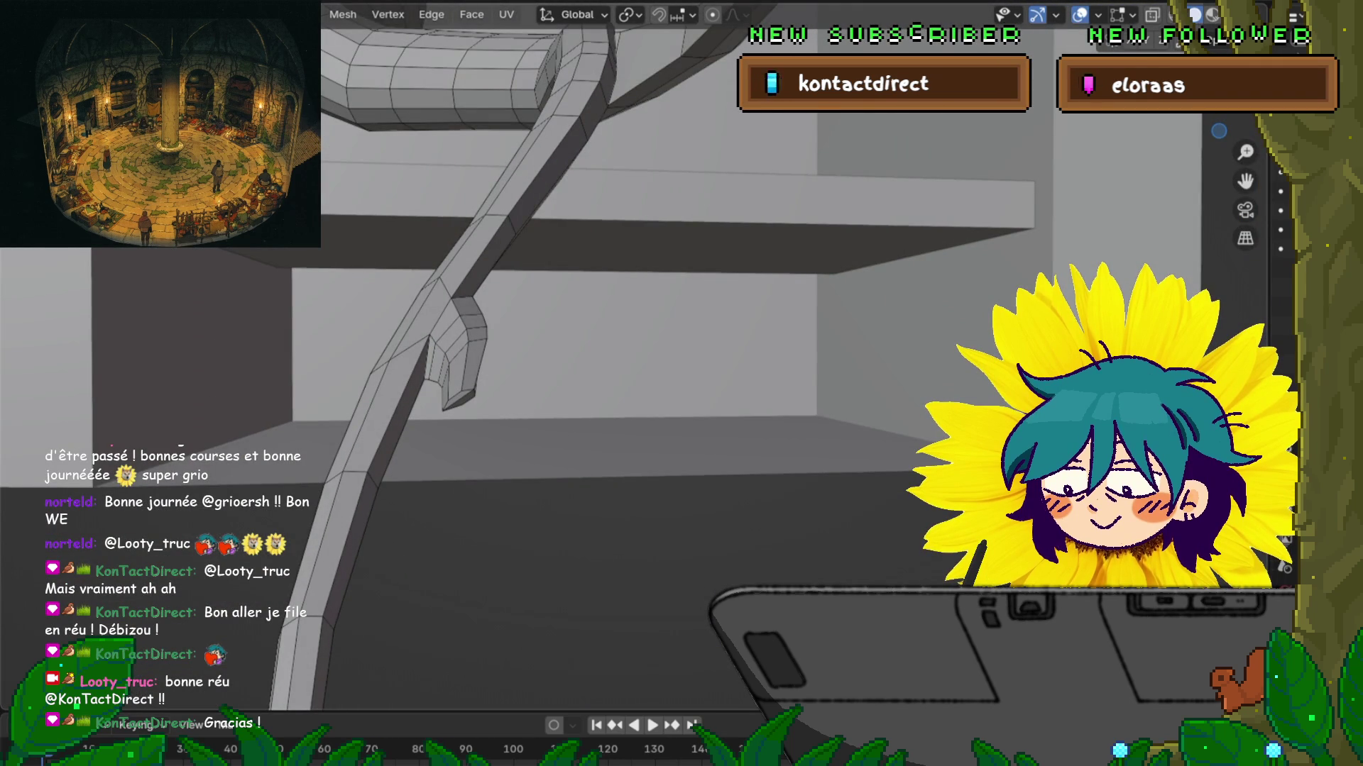
{"action": "middle_click_drag", "start_coordinate": [724, 433], "coordinate": [781, 399]}
Step: Extrude a new narrower tip segment from the inner fork, rotating it to point downward
{"action": "key", "text": "e"}
{"action": "left_click", "coordinate": [752, 572]}
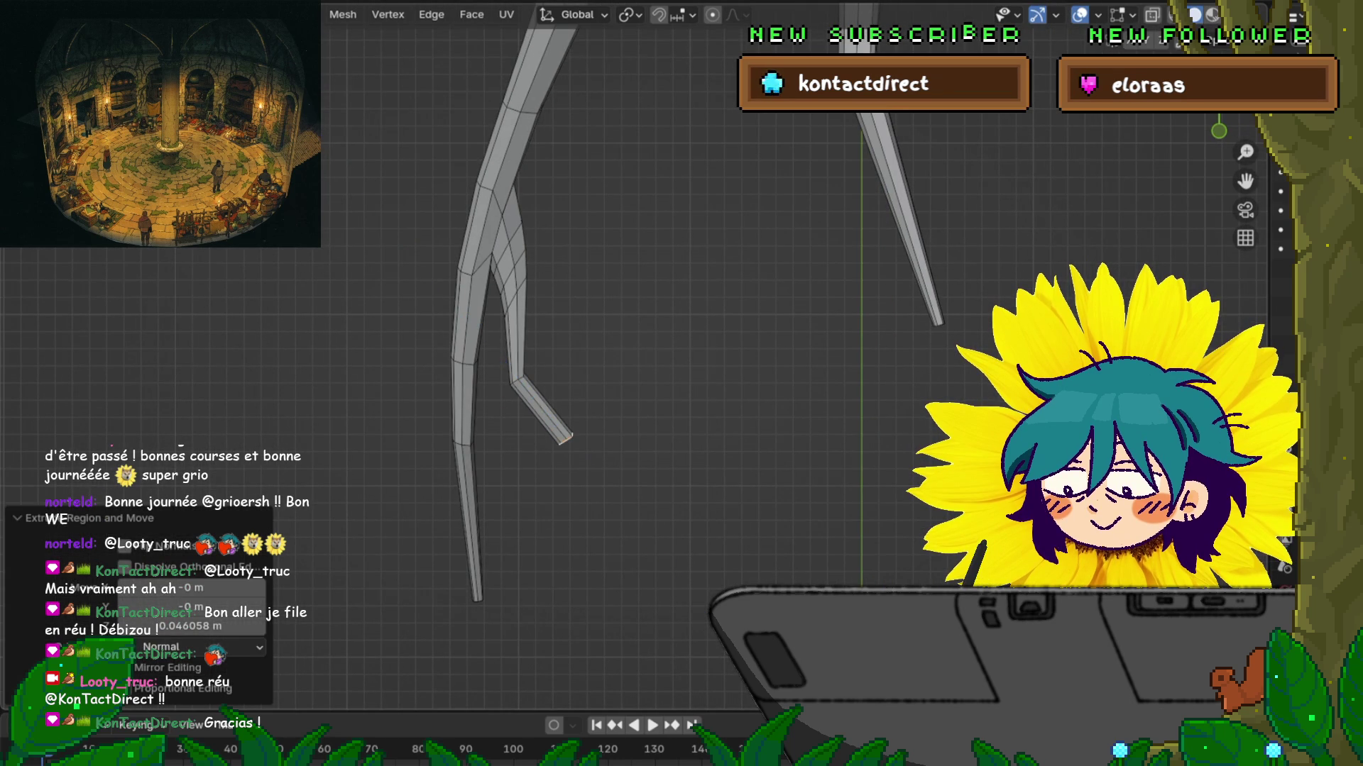
{"action": "key", "text": "r"}
{"action": "left_click", "coordinate": [721, 576]}
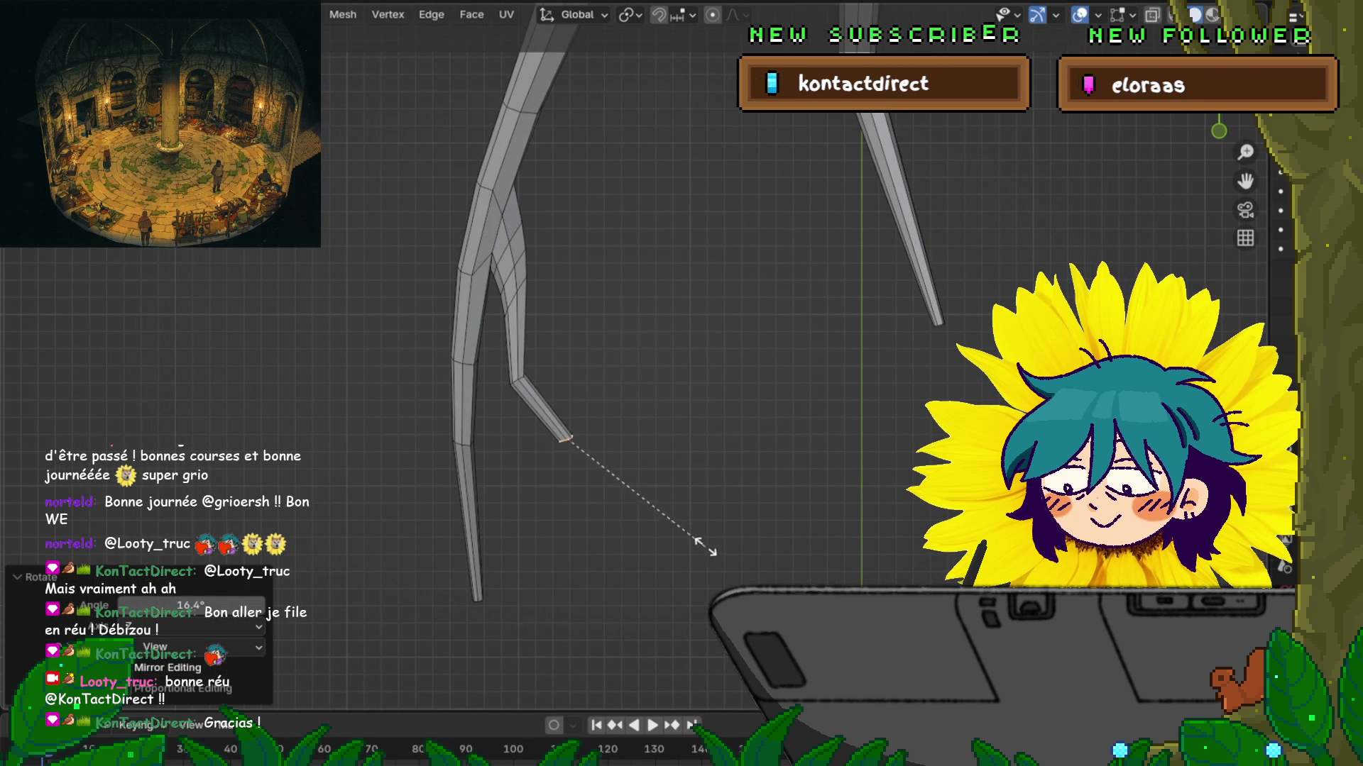
{"action": "left_click", "coordinate": [685, 504]}
{"action": "key", "text": "g"}
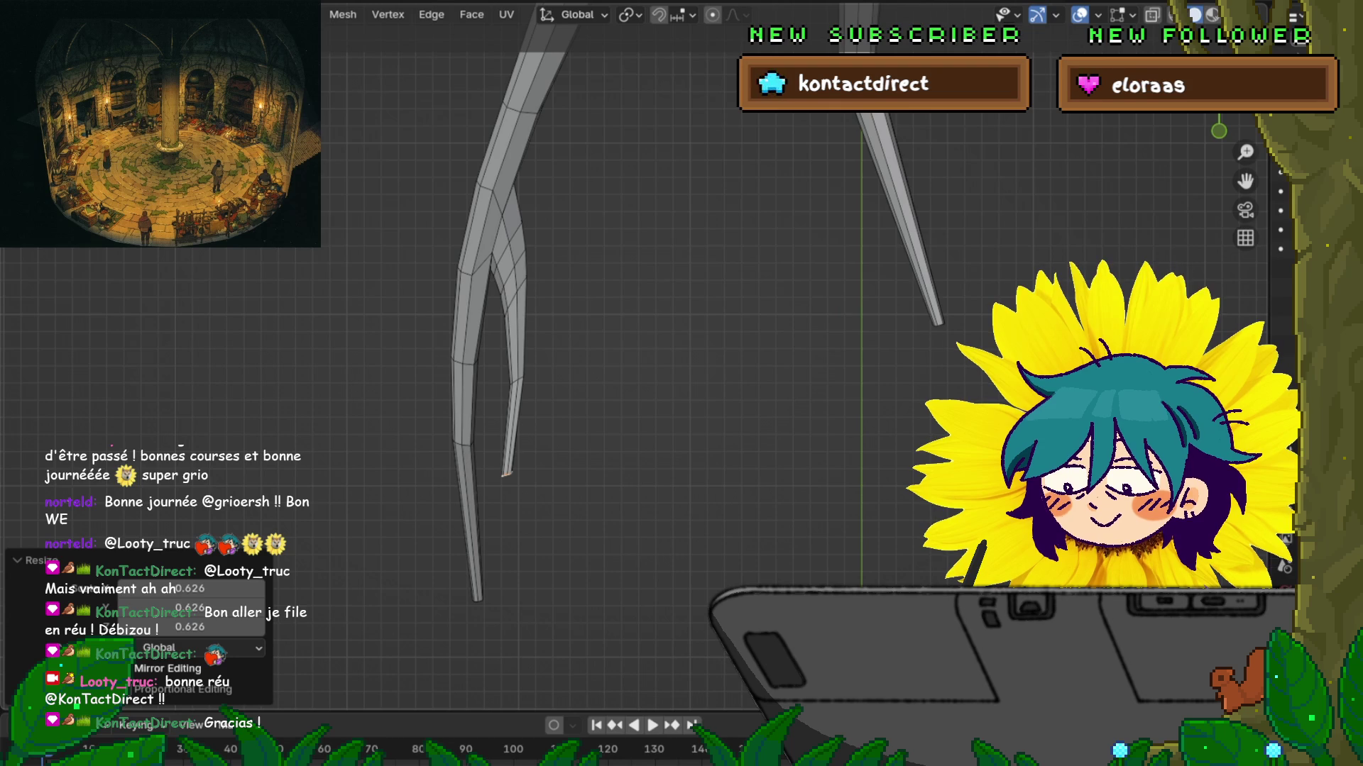
{"action": "key", "text": "Return"}
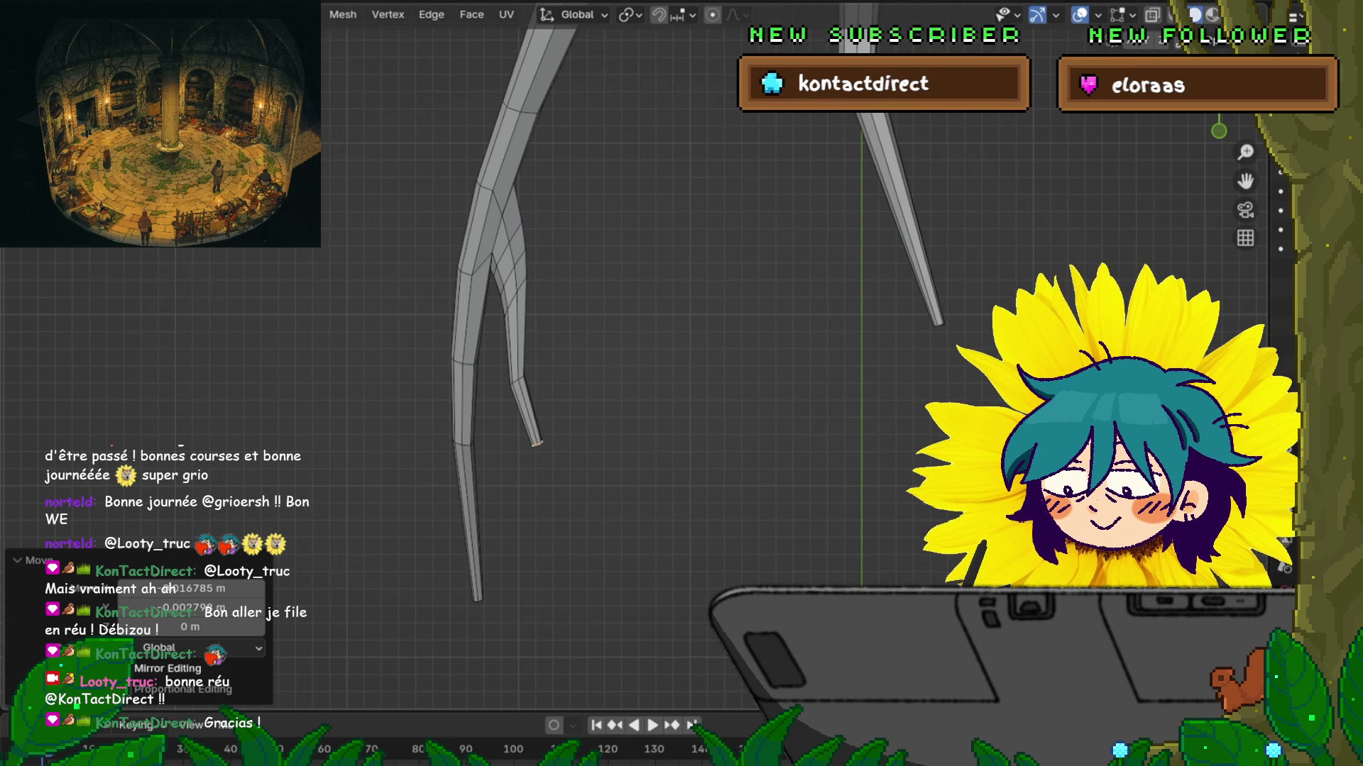
Step: Shift a short edge at the branch bend slightly to the right
{"action": "key", "text": "ctrl+KP_Add"}
{"action": "key", "text": "ctrl+KP_Add"}
{"action": "key", "text": "ctrl+KP_Add"}
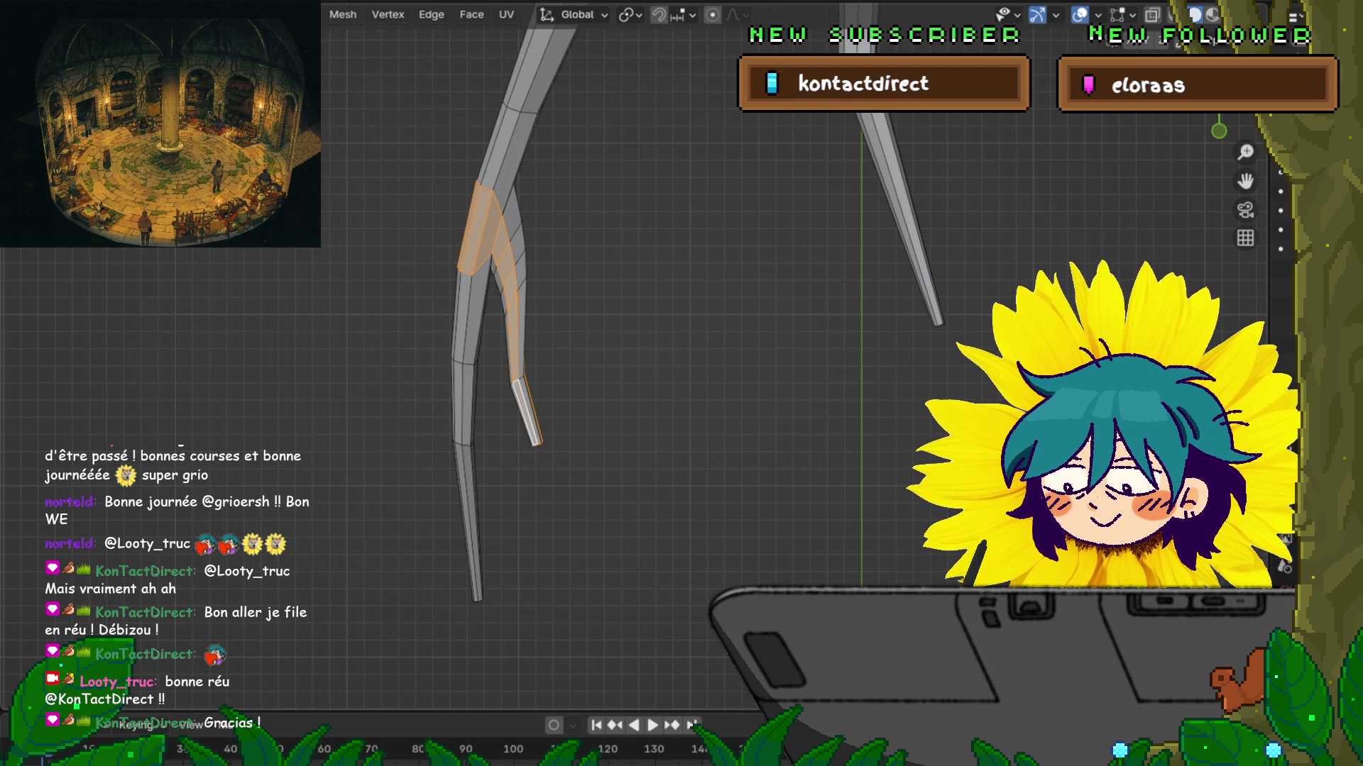
{"action": "key", "text": "2"}
{"action": "left_click", "coordinate": [517, 383]}
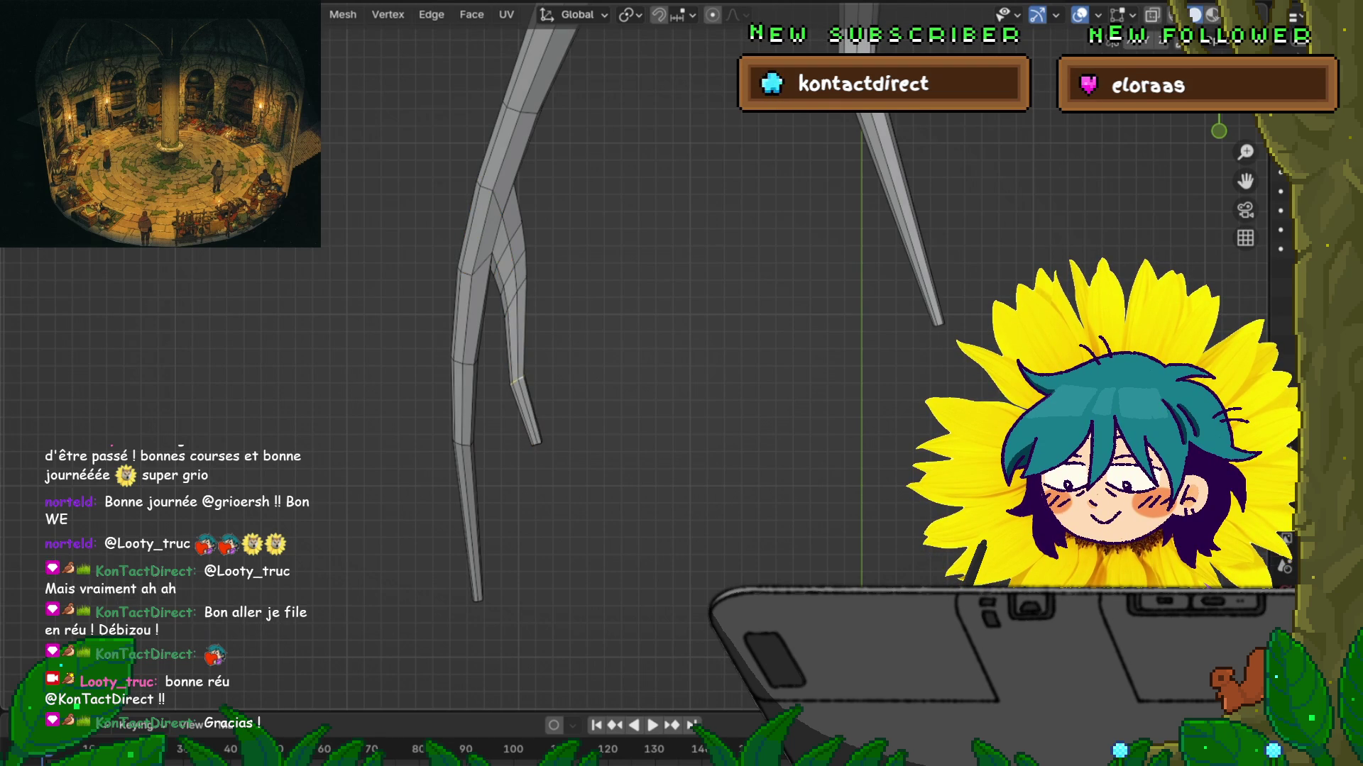
{"action": "key", "text": "g"}
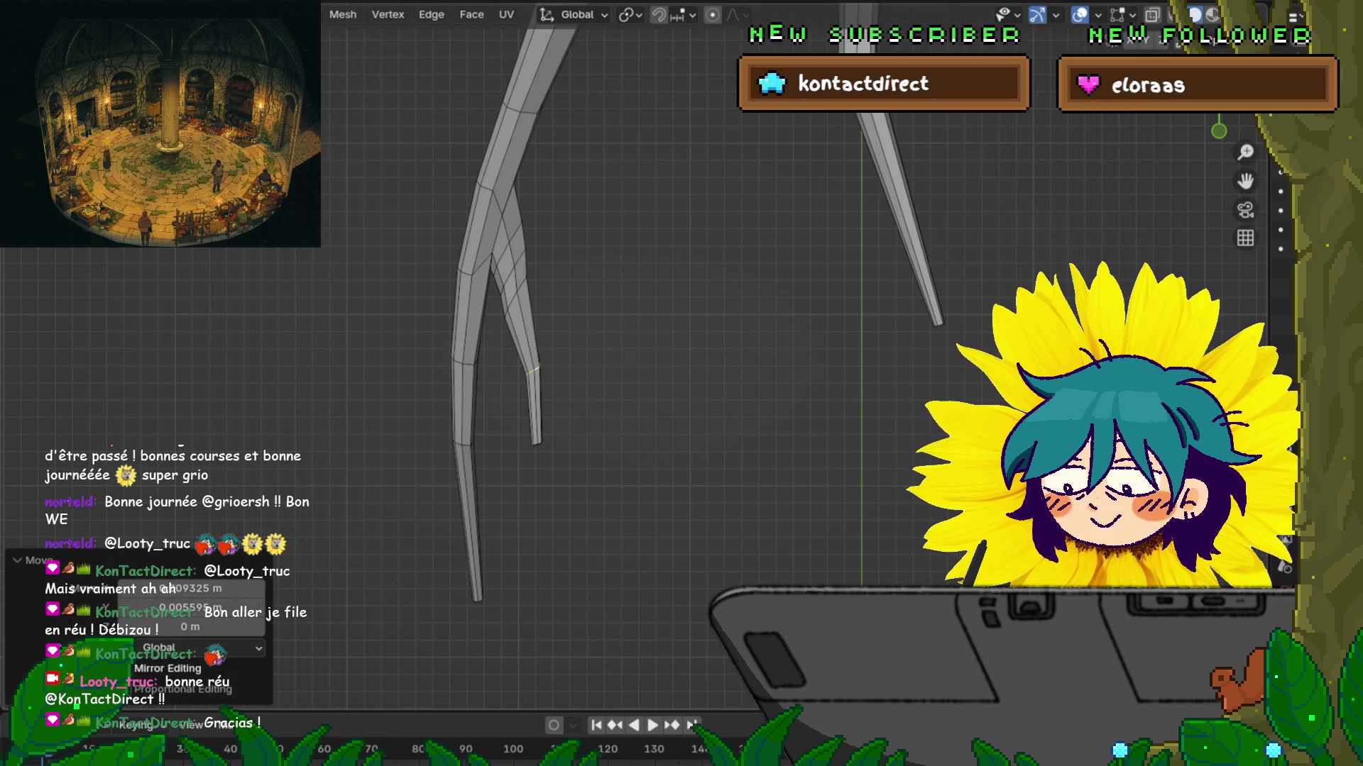
{"action": "key", "text": "Return"}
Step: Move an edge higher up the branch with proportional editing enabled and a resized falloff
{"action": "left_click", "coordinate": [515, 296]}
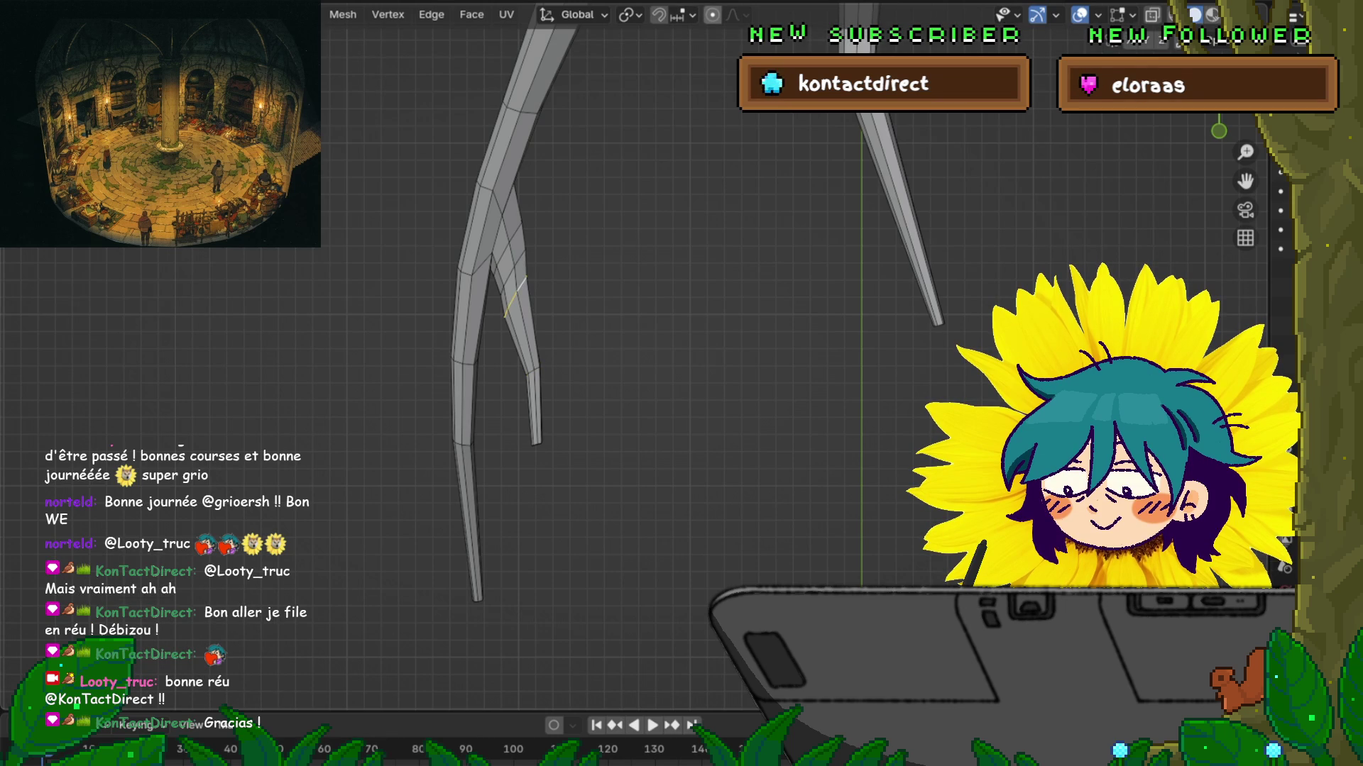
{"action": "key", "text": "o"}
{"action": "key", "text": "g"}
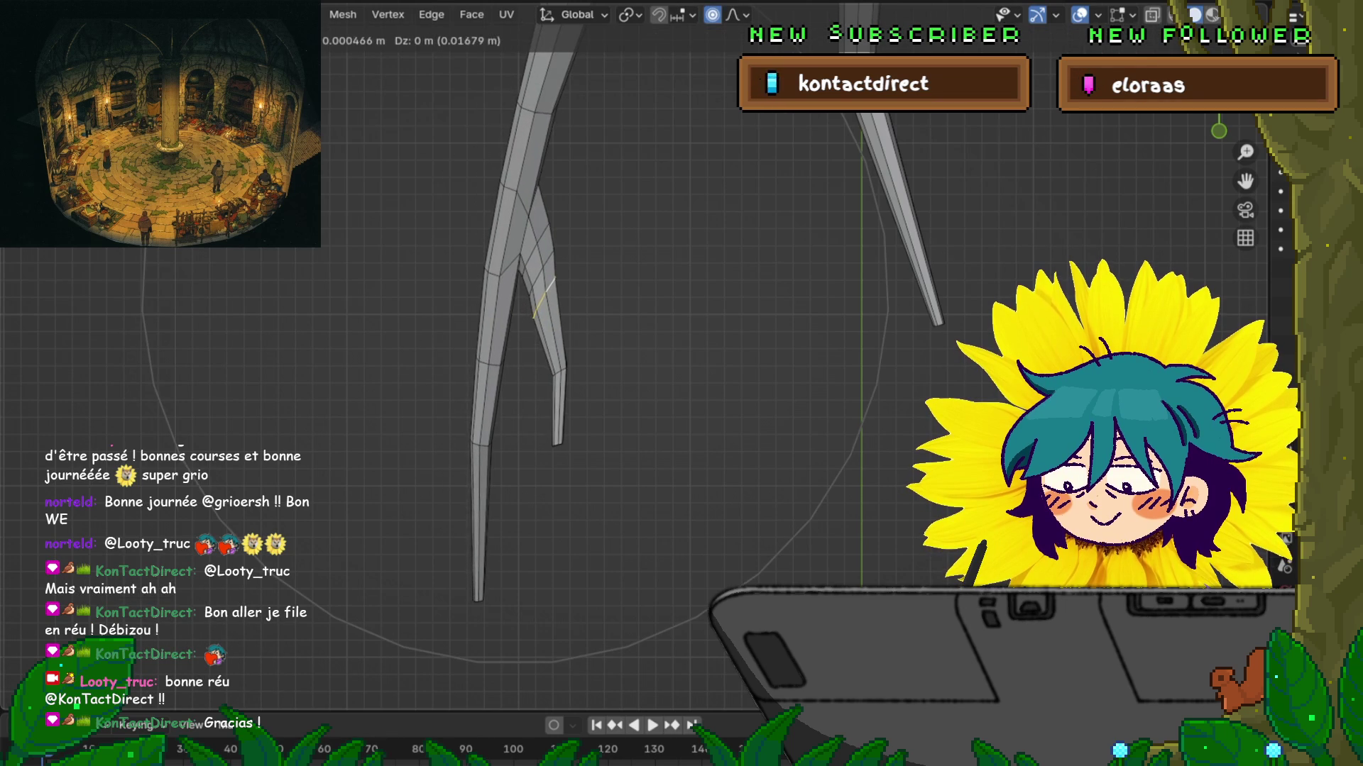
{"action": "scroll", "coordinate": [514, 291], "scroll_direction": "up", "scroll_amount": 10}
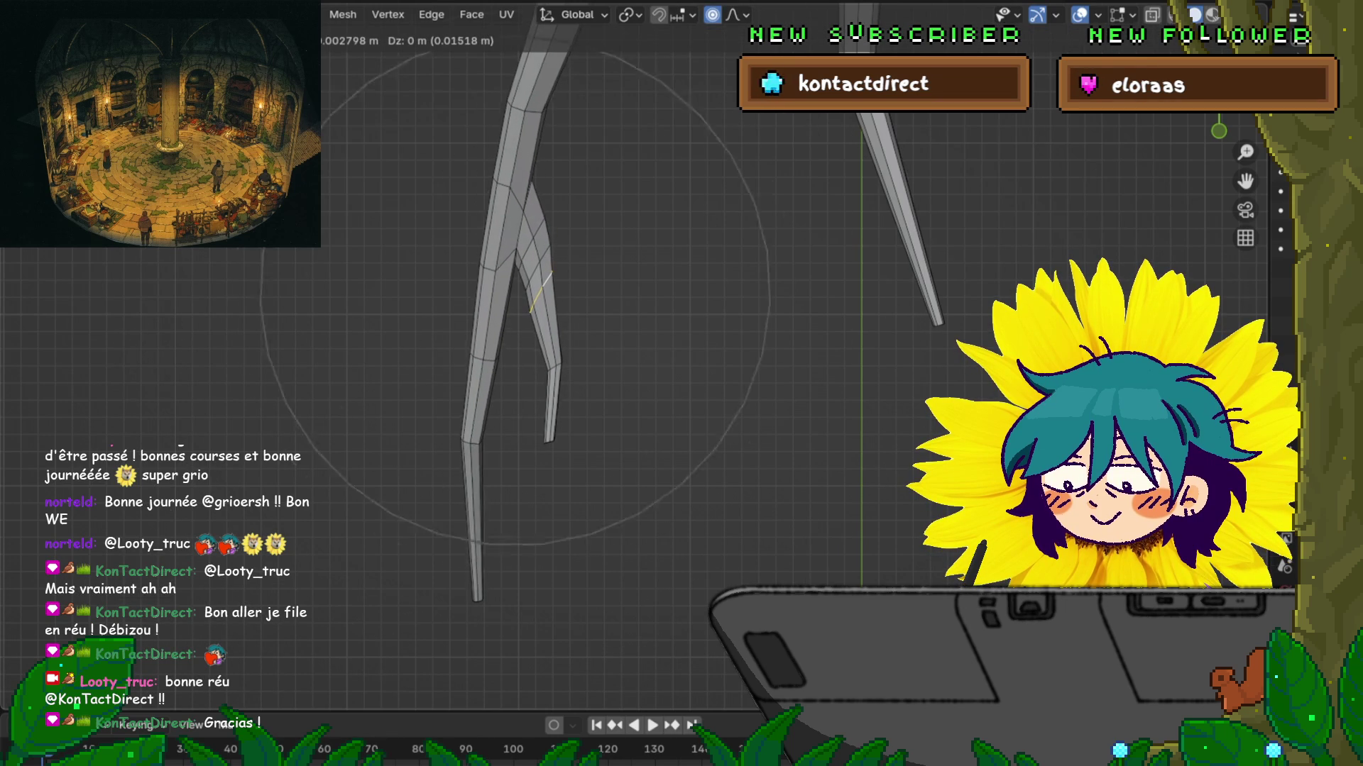
{"action": "scroll", "coordinate": [514, 291], "scroll_direction": "up", "scroll_amount": 7}
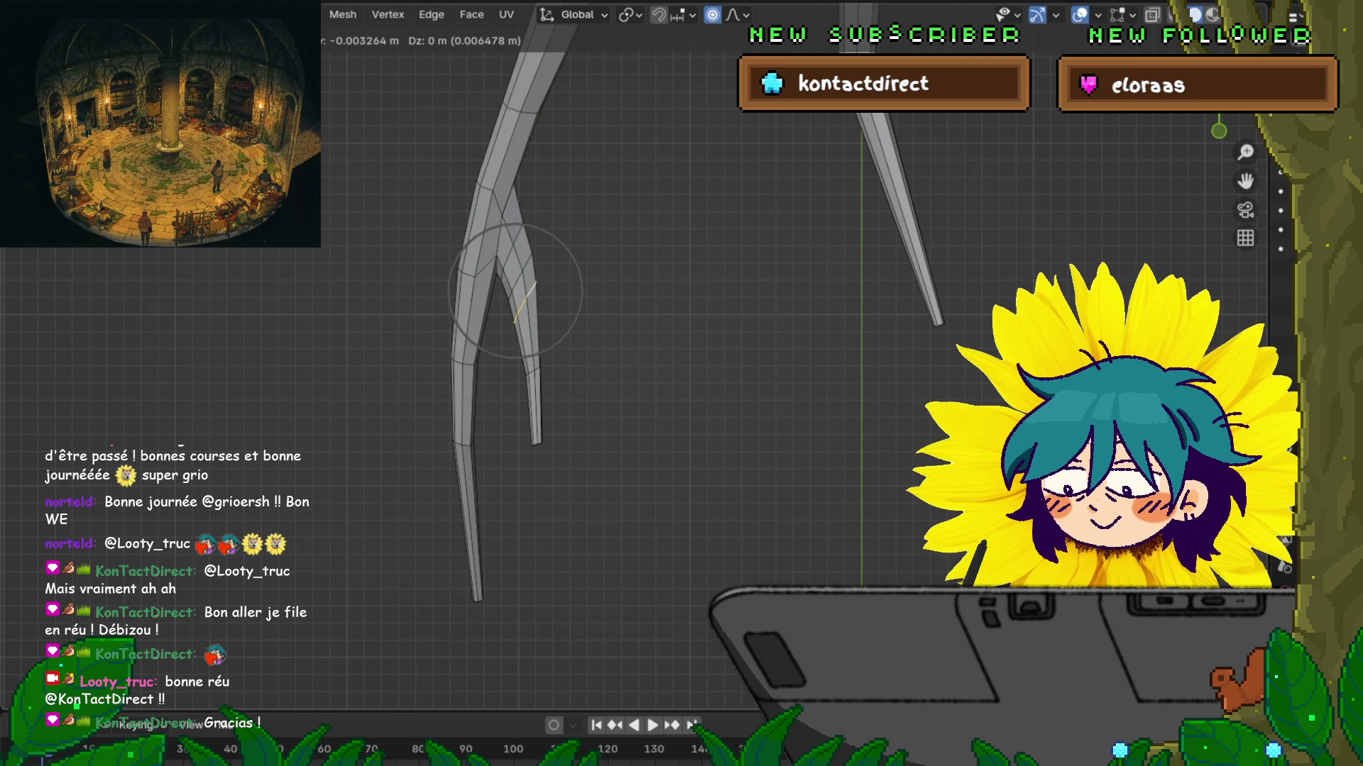
{"action": "key", "text": "Return"}
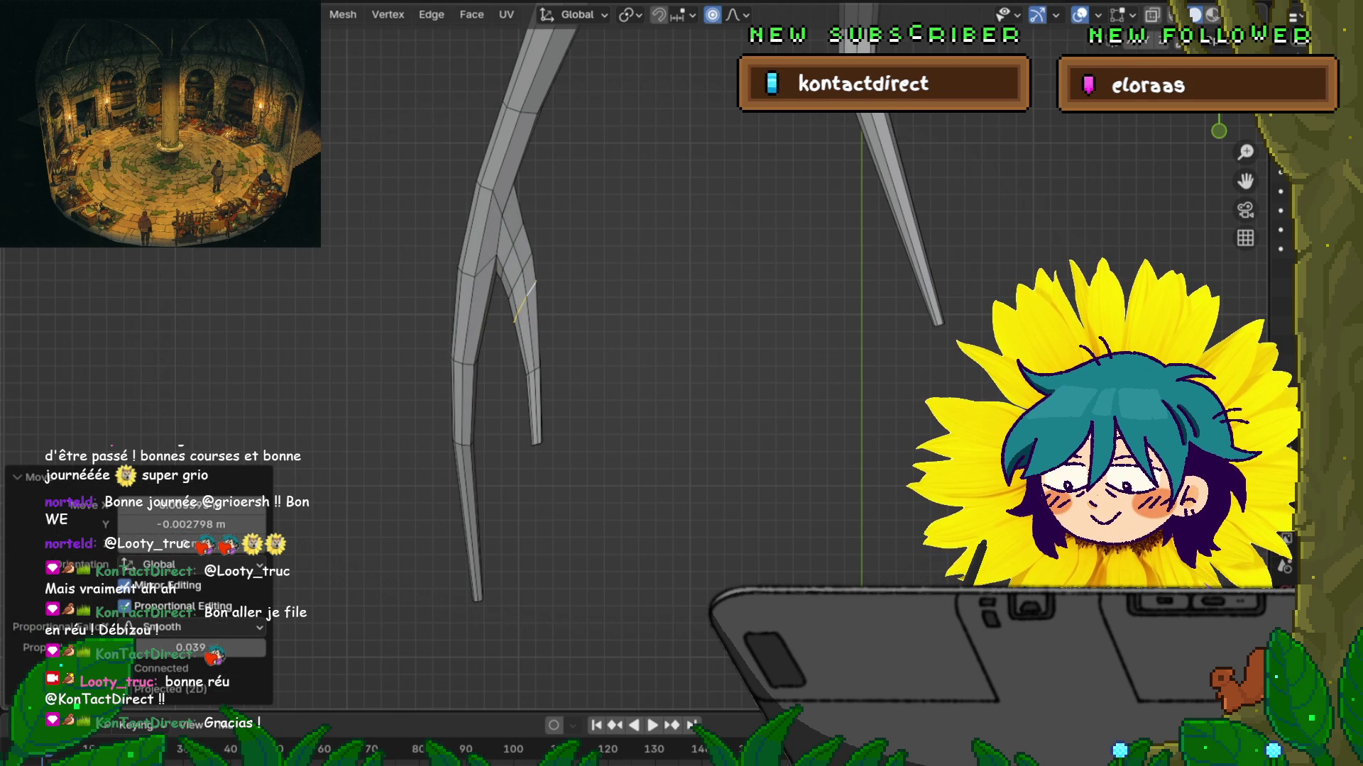
Step: Slide an edge loop up the branch and nudge it slightly, leaving the lower loop unrotated
{"action": "left_click", "coordinate": [463, 361], "text": "alt"}
{"action": "key", "text": "g"}
{"action": "key", "text": "g"}
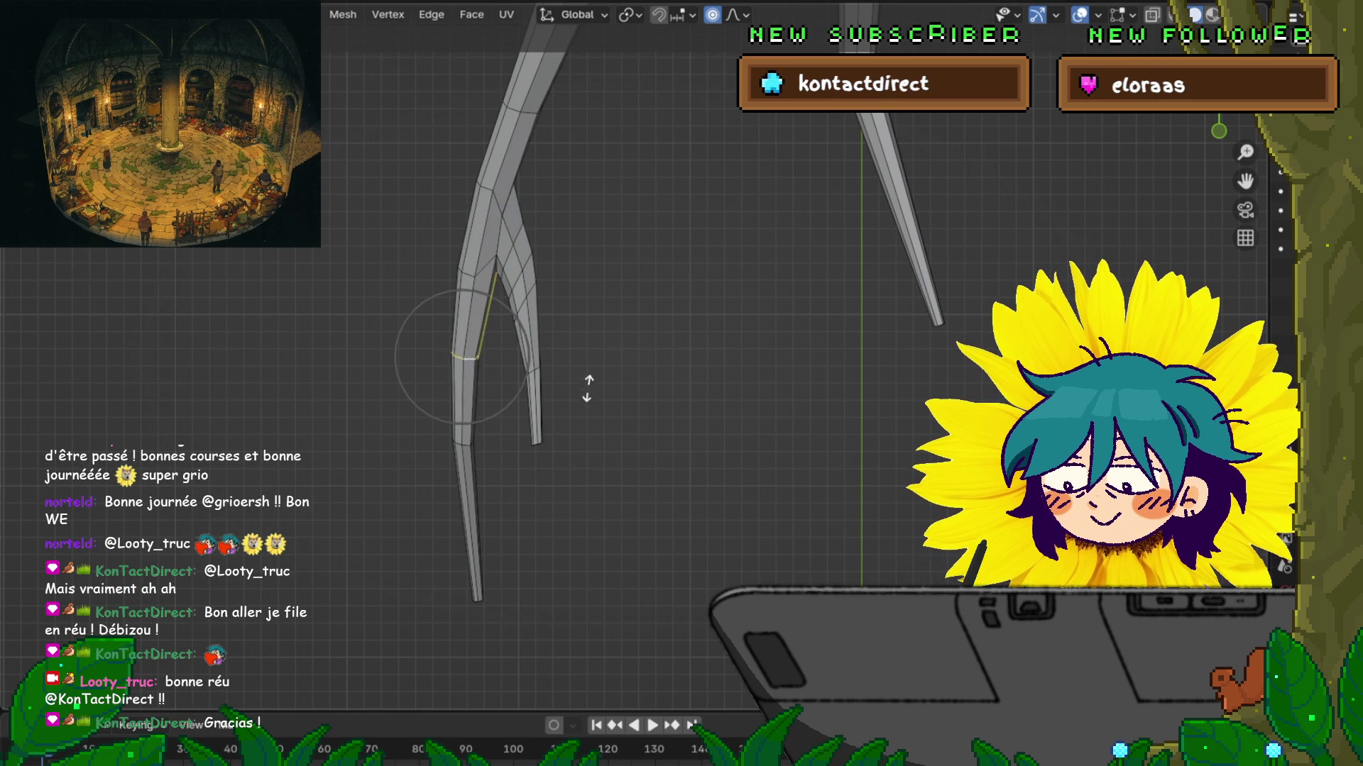
{"action": "key", "text": "Return"}
{"action": "key", "text": "g"}
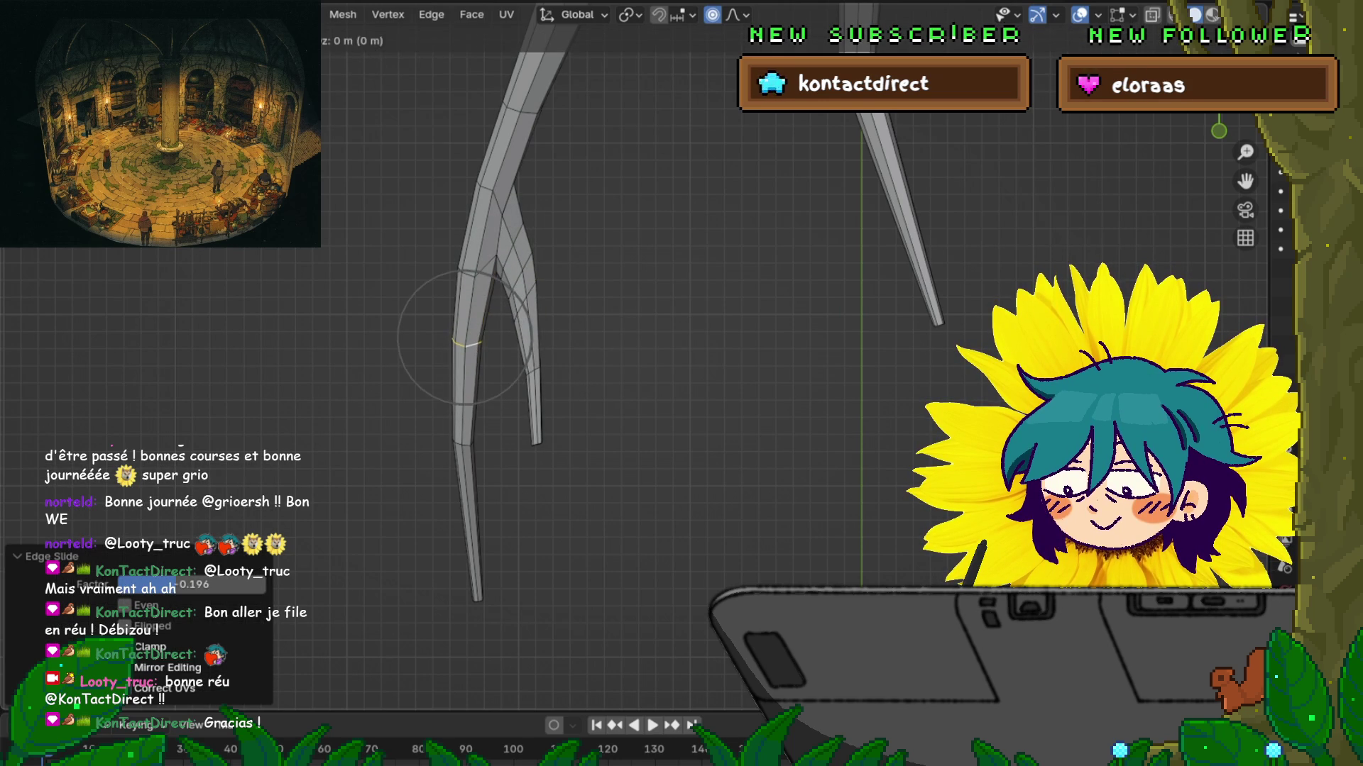
{"action": "key", "text": "Return"}
{"action": "left_click", "coordinate": [463, 441], "text": "alt"}
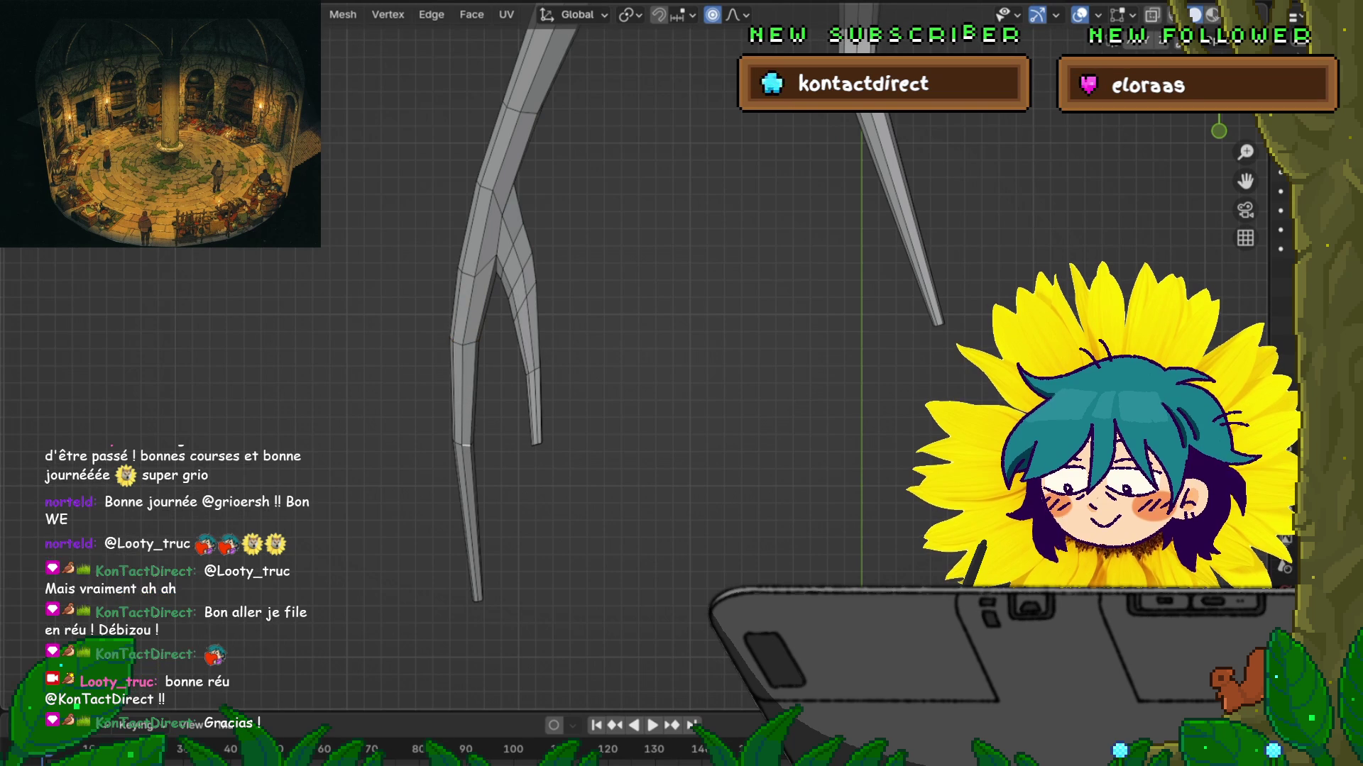
{"action": "key", "text": "r"}
{"action": "key", "text": "Escape"}
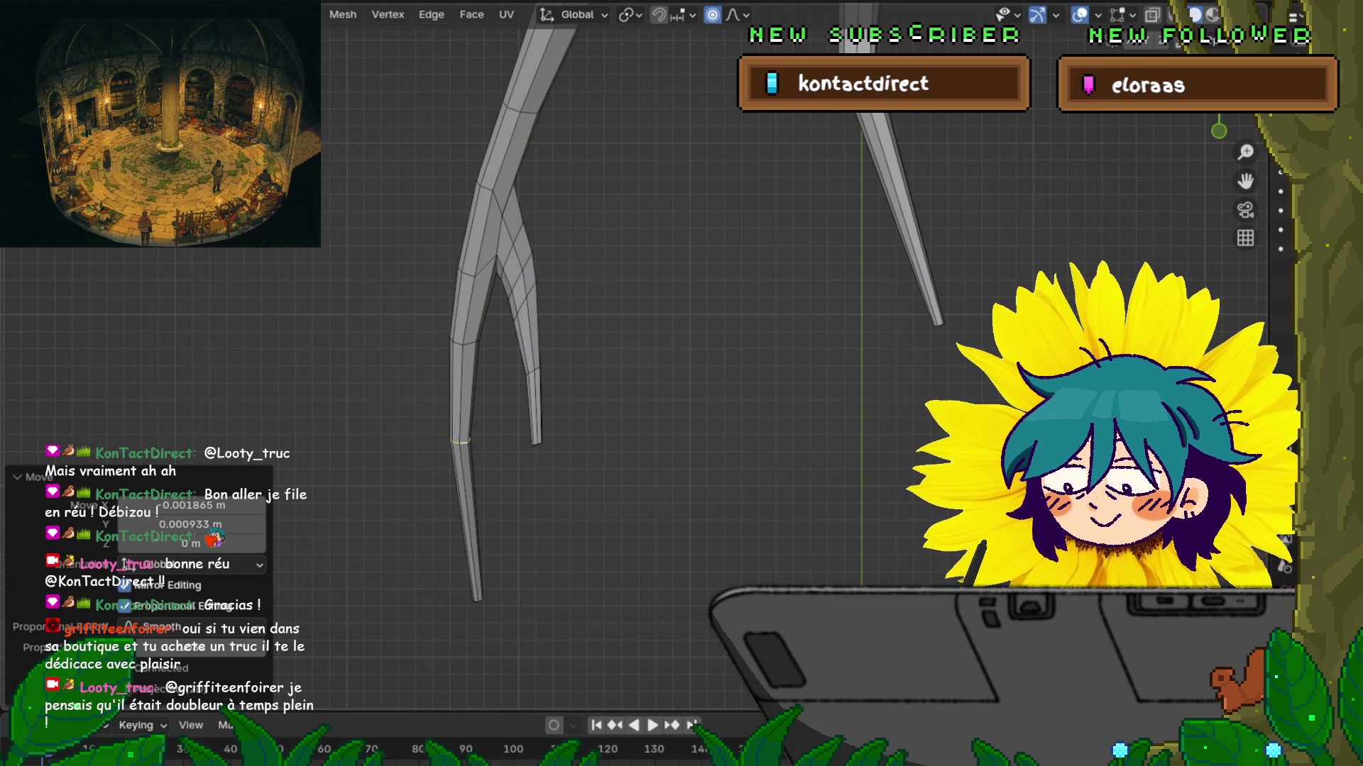
Step: Bend the right branch by rotating an edge -13.5° and scaling it to 0.858
{"action": "mouse_move", "coordinate": [639, 355]}
{"action": "middle_mouse_down"}
{"action": "mouse_move", "coordinate": [582, 355]}
{"action": "mouse_move", "coordinate": [639, 355]}
{"action": "mouse_move", "coordinate": [638, 312]}
{"action": "middle_mouse_up"}
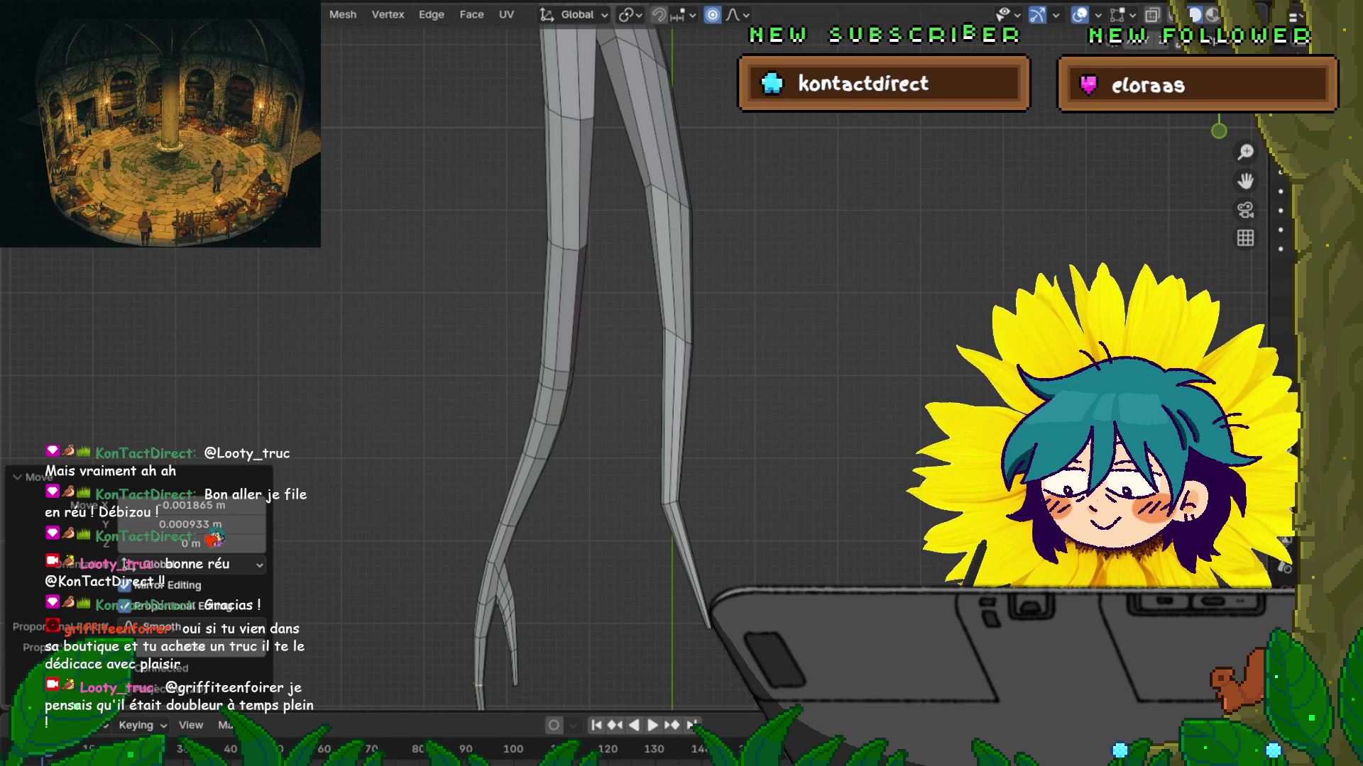
{"action": "left_click", "coordinate": [678, 338]}
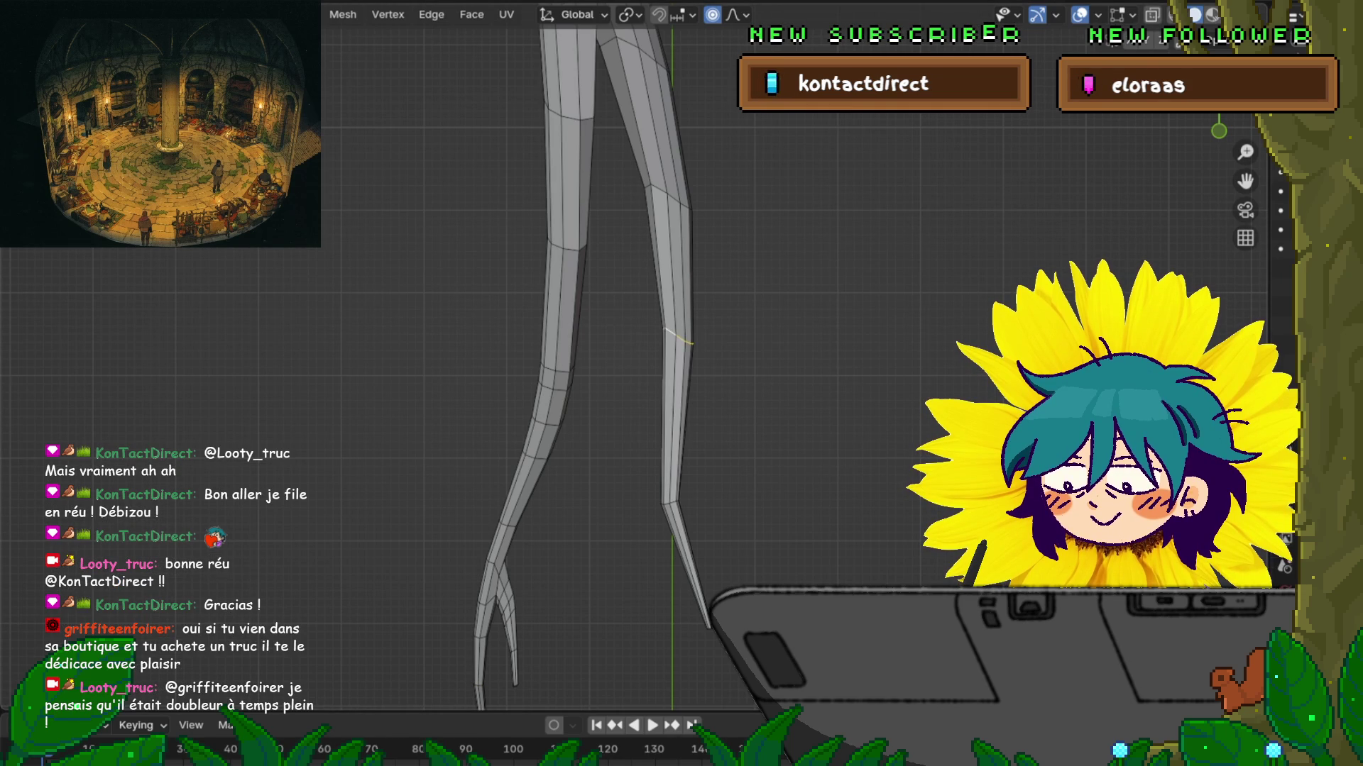
{"action": "key", "text": "r"}
{"action": "left_click", "coordinate": [880, 335]}
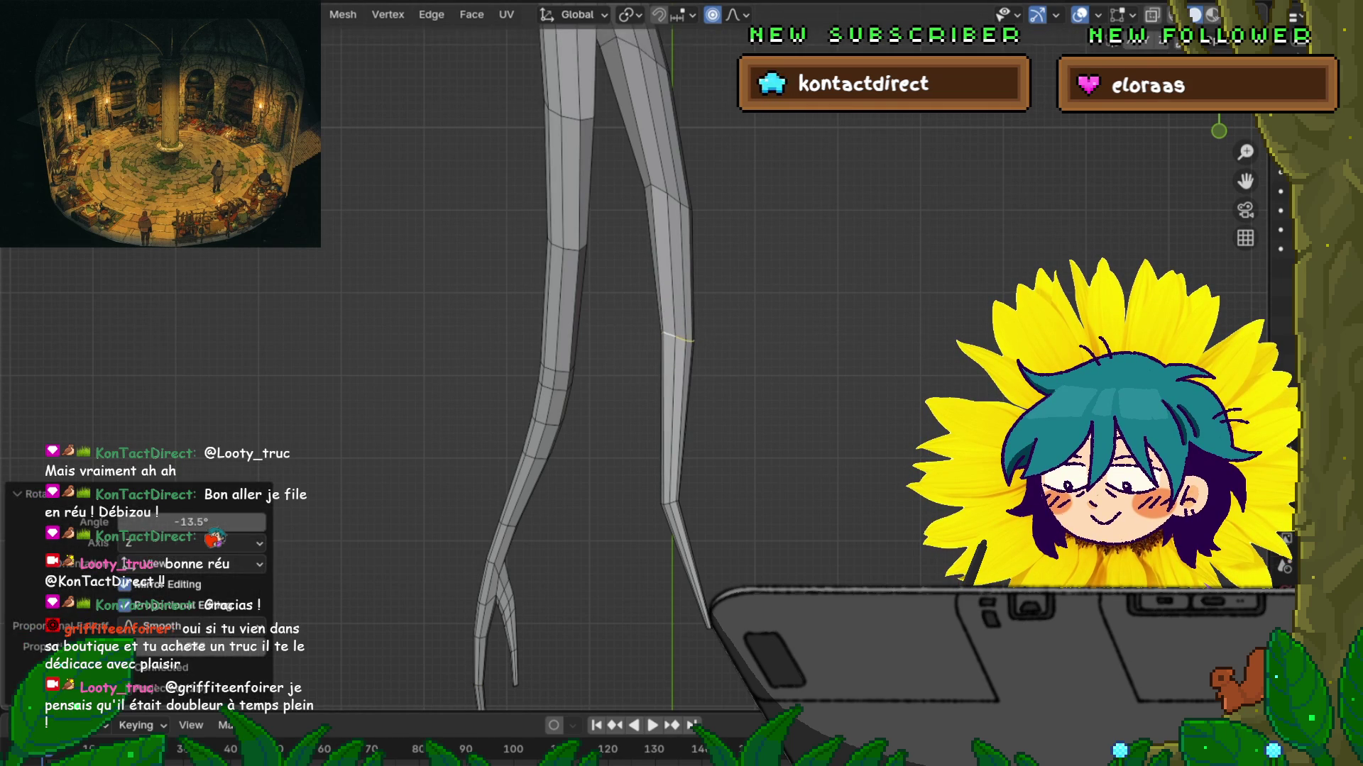
{"action": "key", "text": "s"}
{"action": "left_click", "coordinate": [915, 334]}
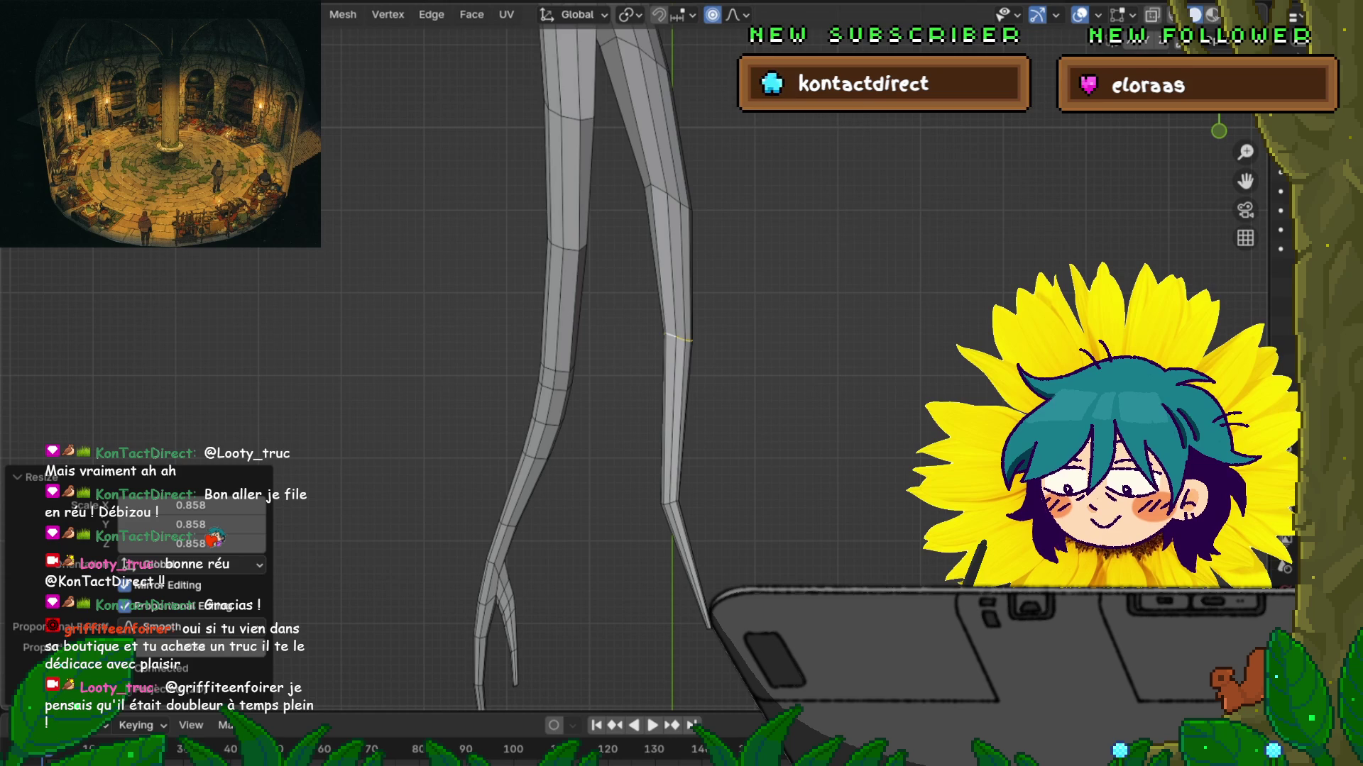
Step: Bevel edge loops on the leg into two segments, adding a bevel lower down
{"action": "key", "text": "ctrl+b"}
{"action": "key", "text": "Return"}
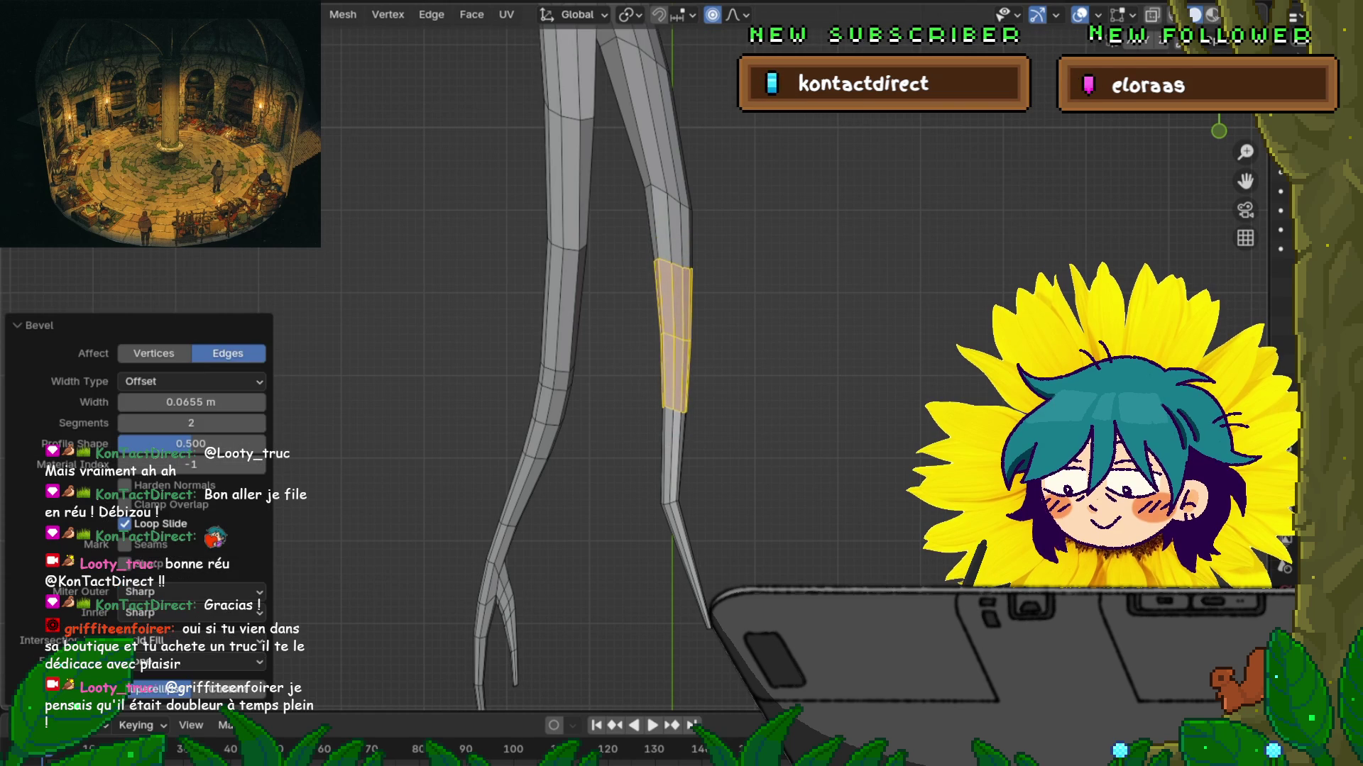
{"action": "key", "text": "alt+a"}
{"action": "key", "text": "ctrl+b"}
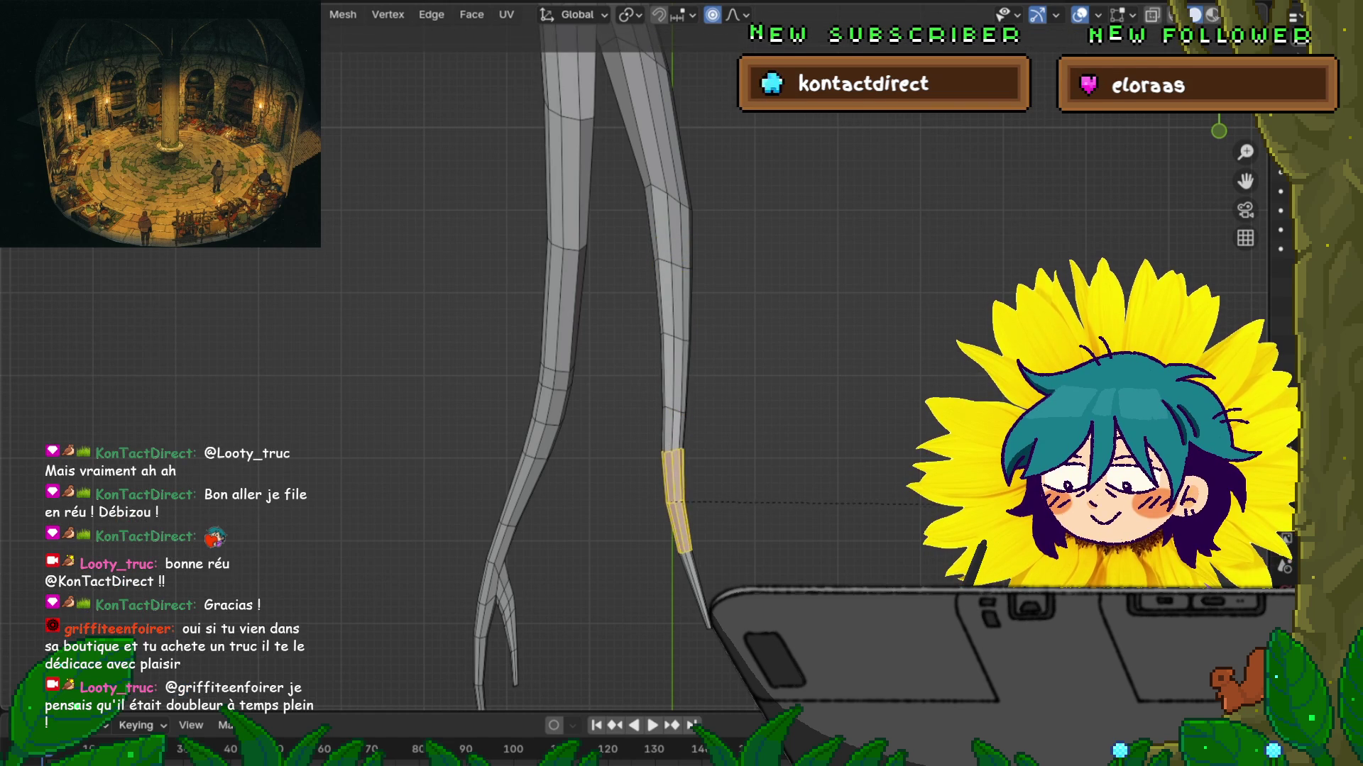
{"action": "key", "text": "Return"}
Step: Bevel an edge ring on the upper leg to add another band of edges
{"action": "middle_click_drag", "start_coordinate": [603, 284], "coordinate": [603, 440], "text": "shift"}
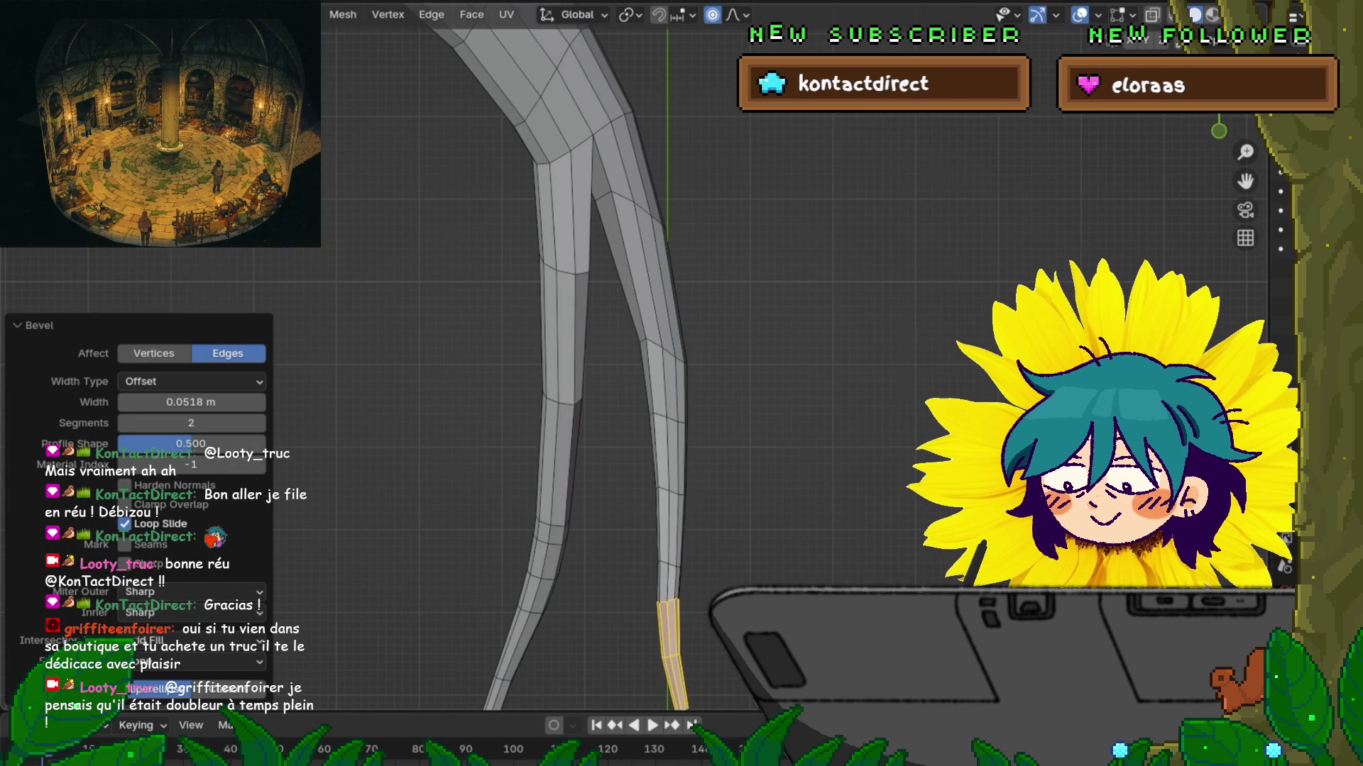
{"action": "left_click", "coordinate": [653, 343]}
{"action": "key", "text": "ctrl+KP_Add"}
{"action": "key", "text": "s"}
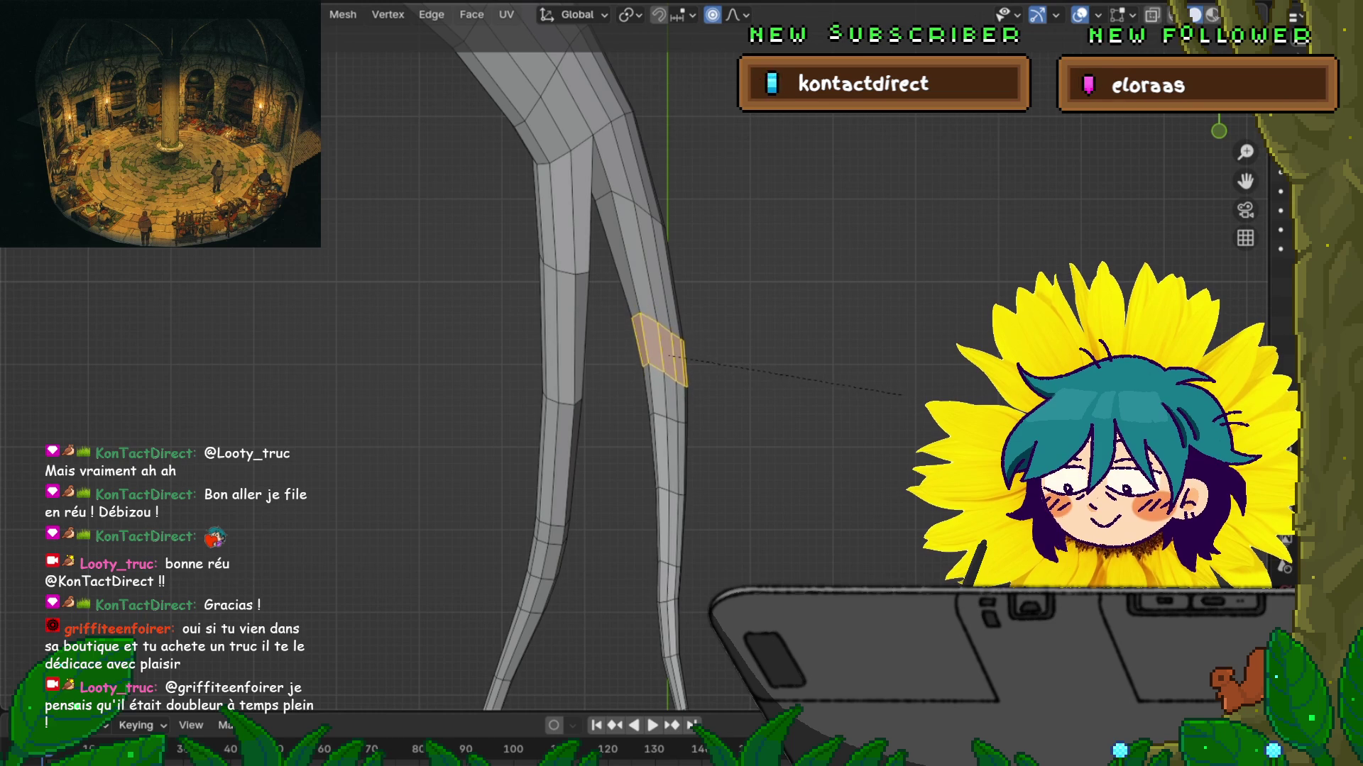
{"action": "left_click", "coordinate": [905, 392]}
{"action": "scroll", "coordinate": [905, 393], "scroll_direction": "down", "scroll_amount": 5}
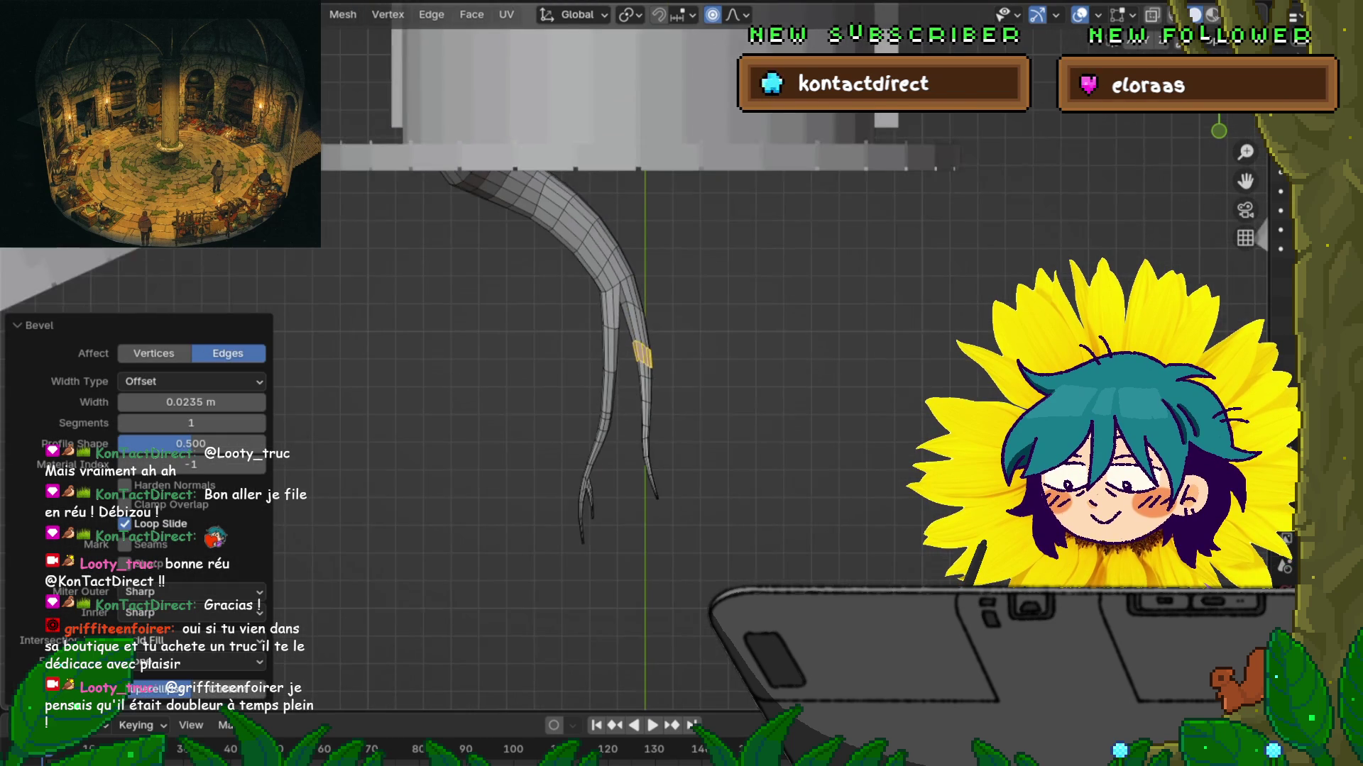
{"action": "mouse_move", "coordinate": [905, 393]}
{"action": "middle_mouse_down"}
{"action": "mouse_move", "coordinate": [838, 305]}
{"action": "mouse_move", "coordinate": [795, 277]}
{"action": "mouse_move", "coordinate": [710, 333]}
{"action": "middle_mouse_up"}
{"action": "scroll", "coordinate": [780, 273], "scroll_direction": "up", "scroll_amount": 3}
Step: Slide the vertex at the leg's top and another at the fork along their edges
{"action": "left_click", "coordinate": [456, 286], "text": "alt"}
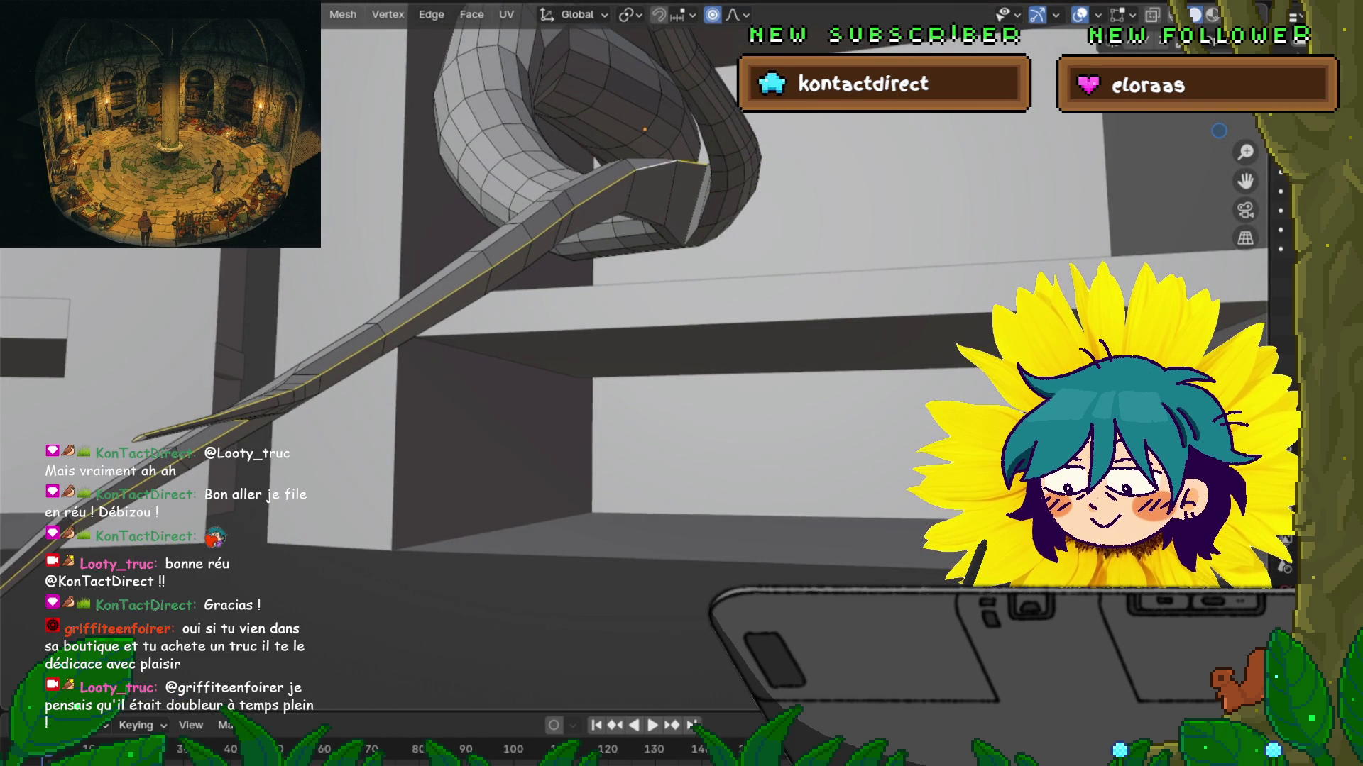
{"action": "key", "text": "1"}
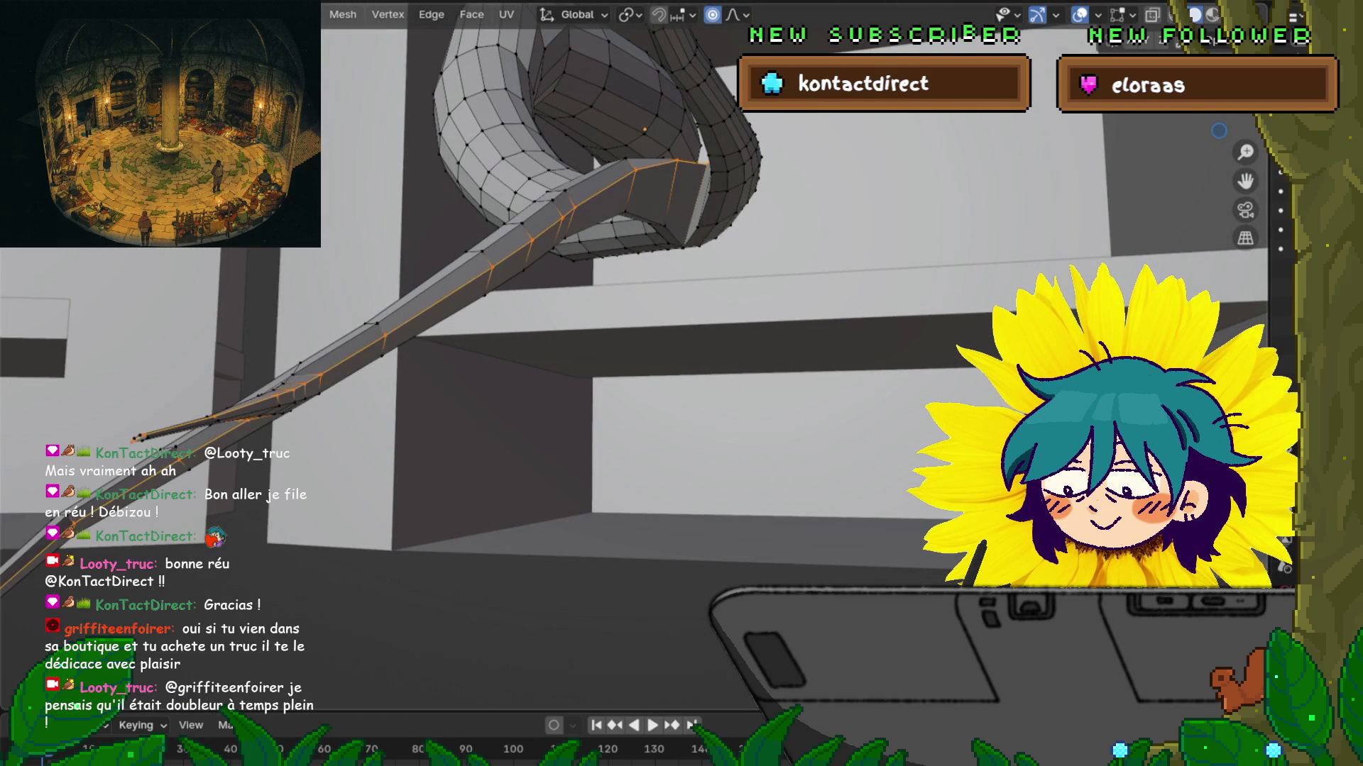
{"action": "left_click", "coordinate": [635, 169]}
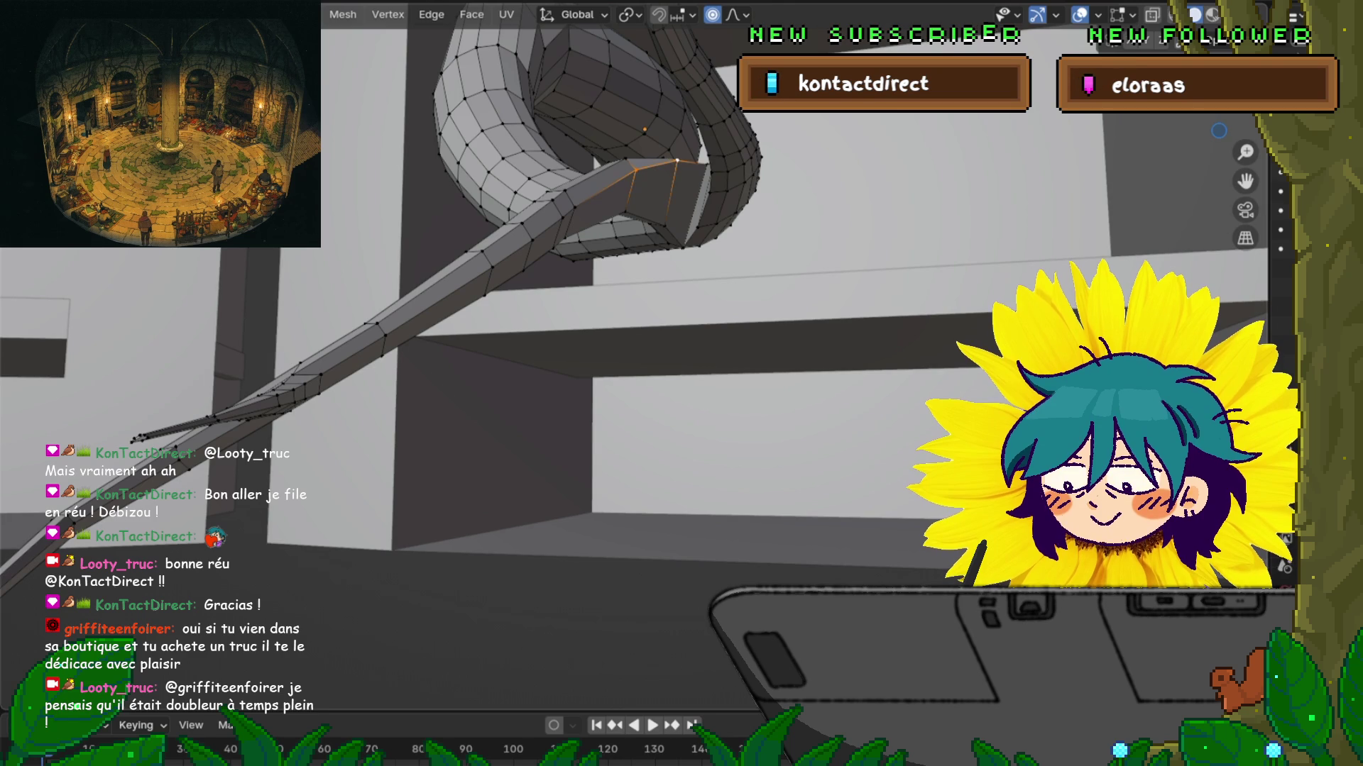
{"action": "key", "text": "g"}
{"action": "key", "text": "g"}
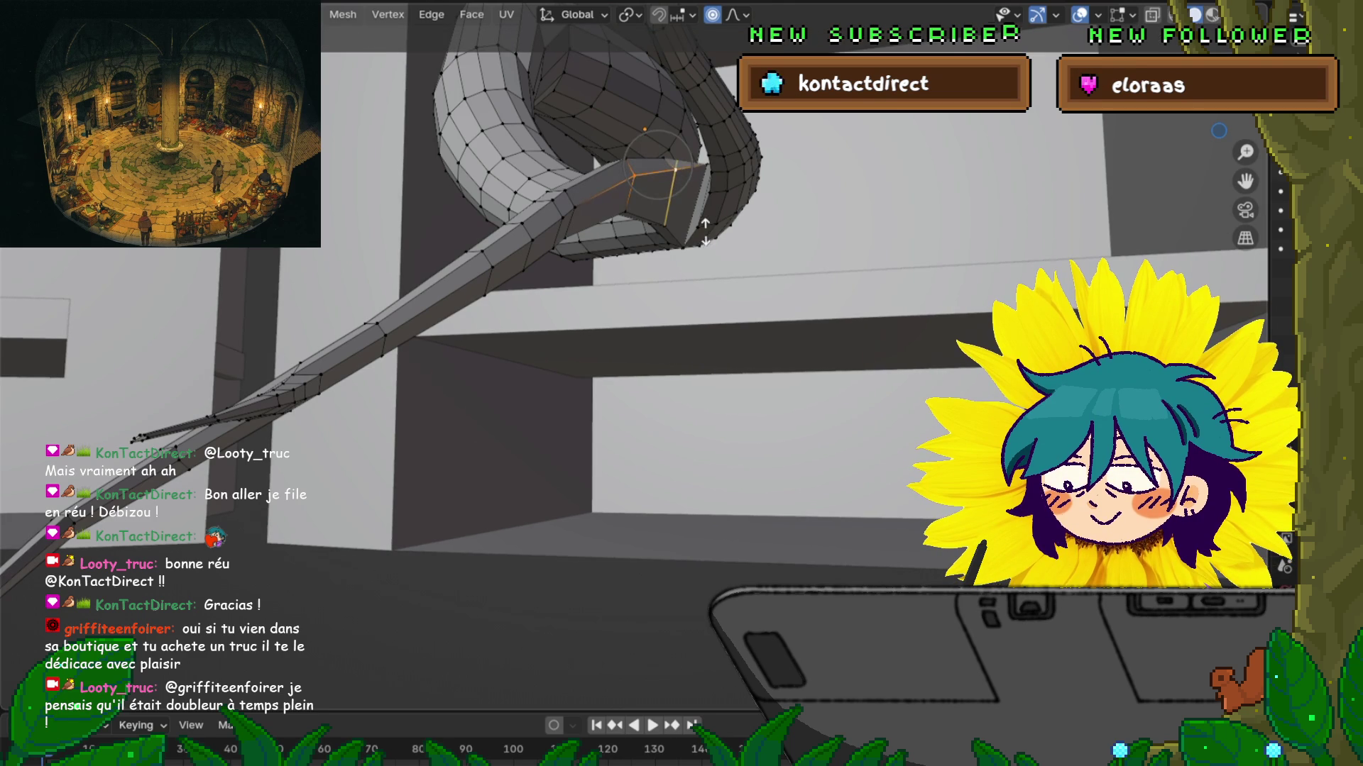
{"action": "key", "text": "Return"}
{"action": "left_click", "coordinate": [624, 211]}
{"action": "key", "text": "g"}
{"action": "key", "text": "z"}
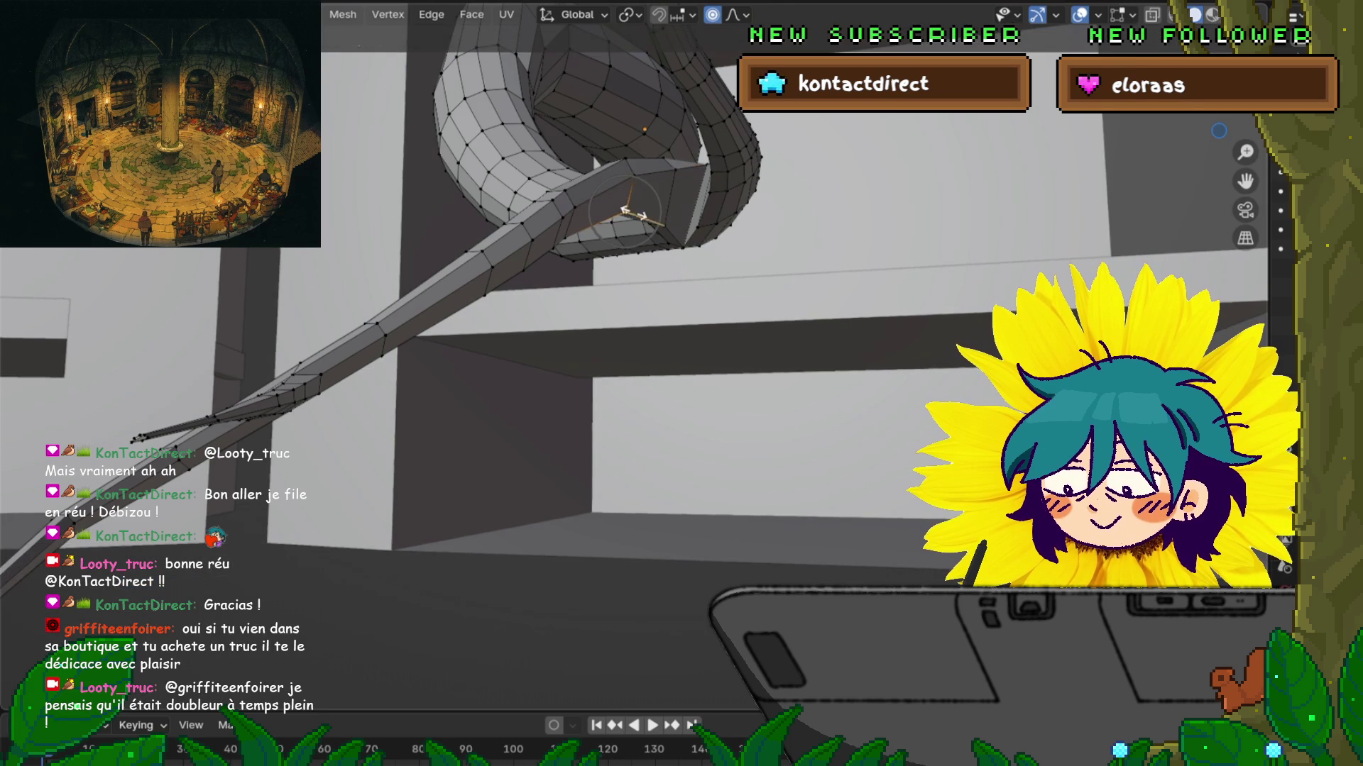
{"action": "key", "text": "Return"}
Step: Slide the fork vertex several more times along its edge to refine the junction
{"action": "middle_click_drag", "start_coordinate": [634, 205], "coordinate": [526, 266]}
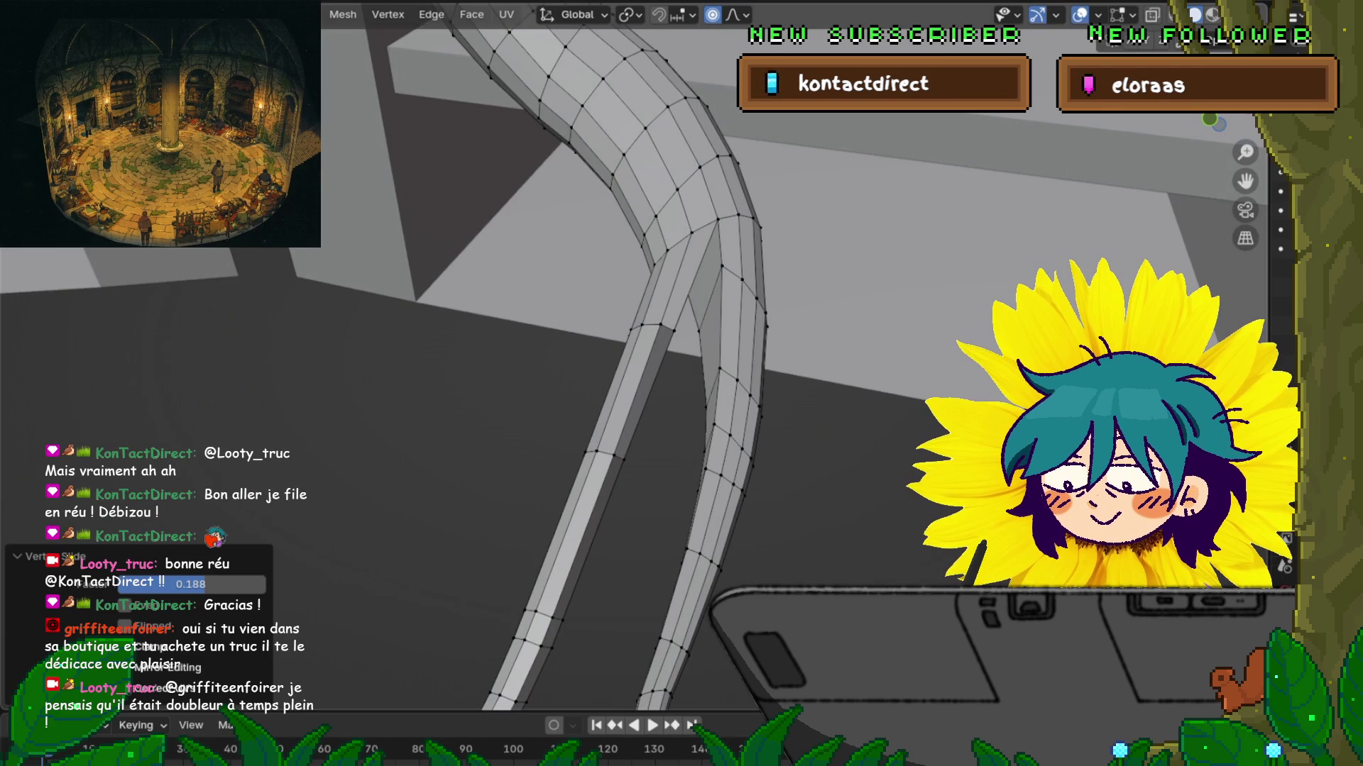
{"action": "key", "text": "g"}
{"action": "key", "text": "g"}
{"action": "key", "text": "Return"}
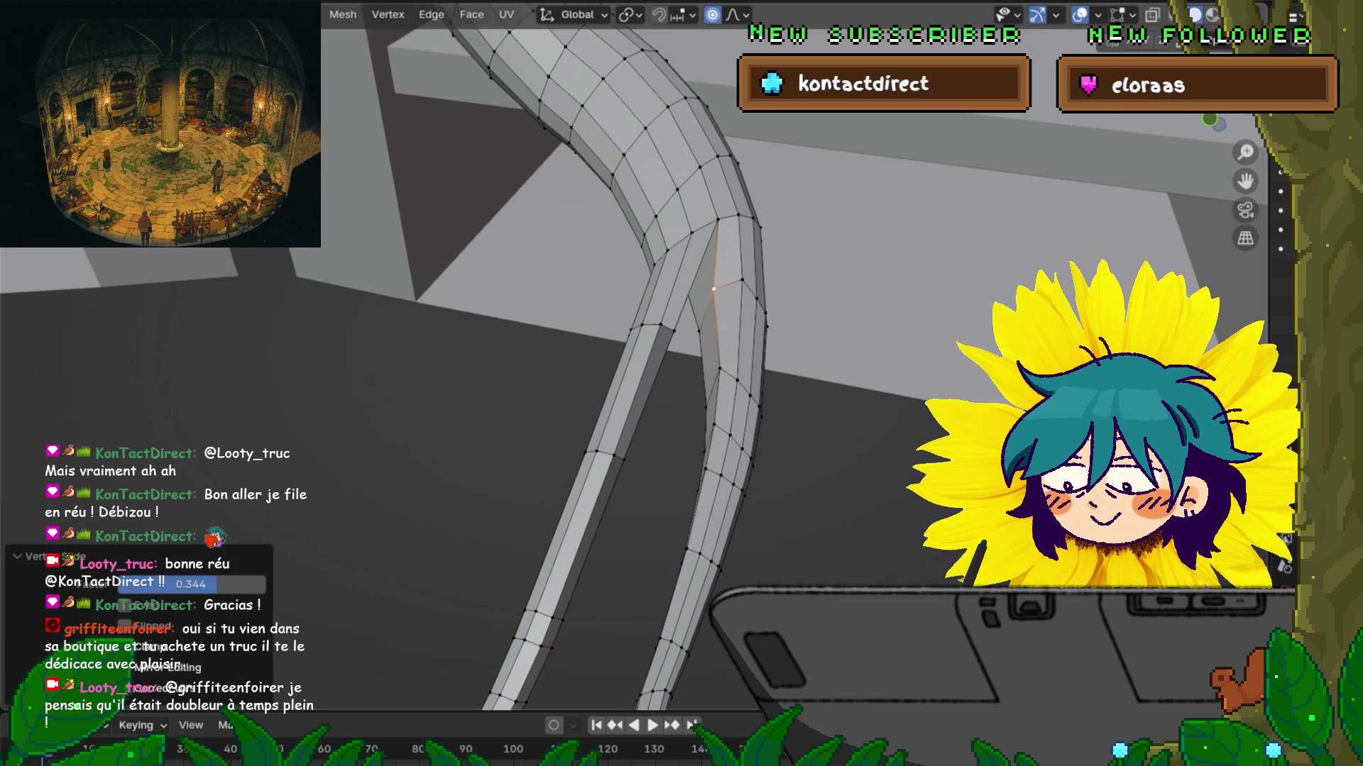
{"action": "middle_click_drag", "start_coordinate": [710, 284], "coordinate": [767, 264]}
{"action": "key", "text": "g"}
{"action": "key", "text": "g"}
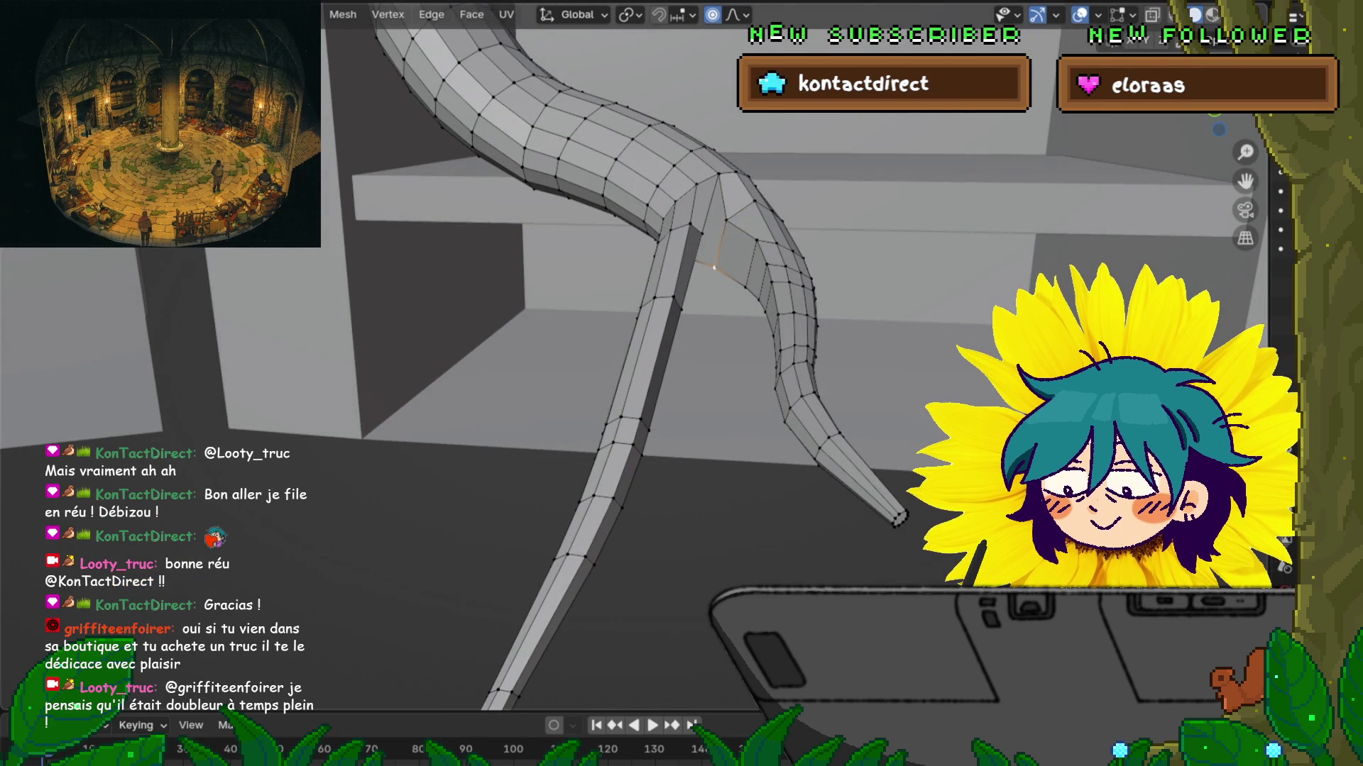
{"action": "left_click", "coordinate": [774, 255]}
{"action": "key", "text": "g"}
{"action": "key", "text": "g"}
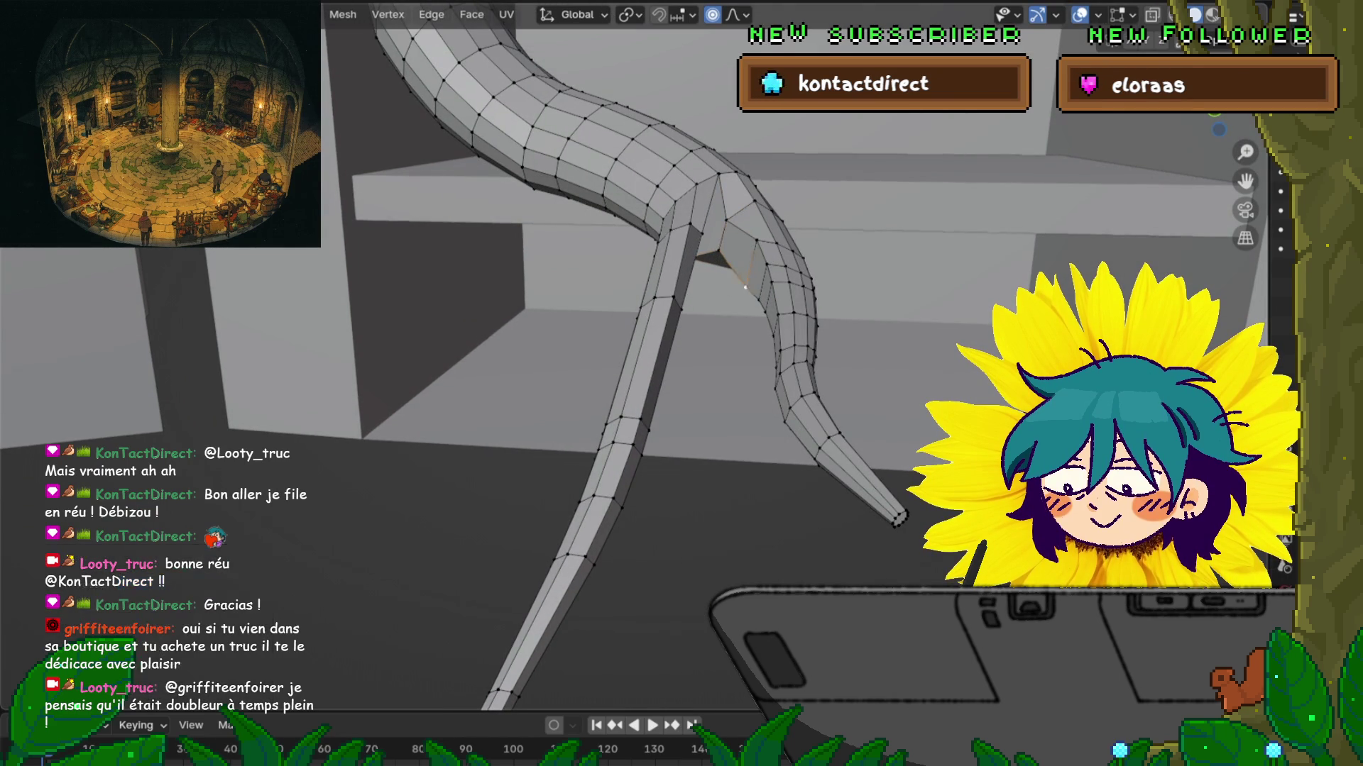
{"action": "left_click", "coordinate": [797, 274]}
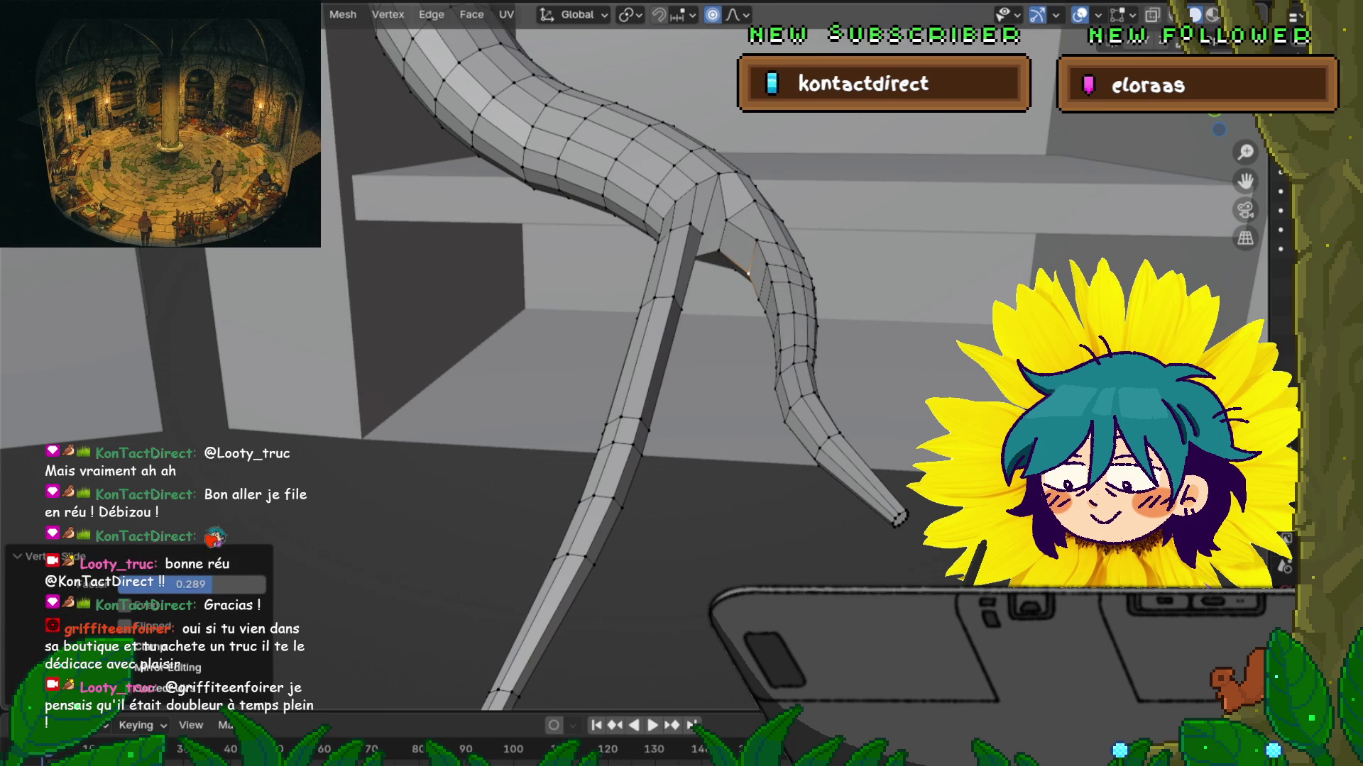
{"action": "key", "text": "g"}
{"action": "key", "text": "g"}
{"action": "left_click", "coordinate": [754, 249]}
Step: Slide an edge loop and a single vertex along the leg strip
{"action": "middle_click_drag", "start_coordinate": [754, 250], "coordinate": [674, 234]}
{"action": "scroll", "coordinate": [710, 284], "scroll_direction": "up", "scroll_amount": 4}
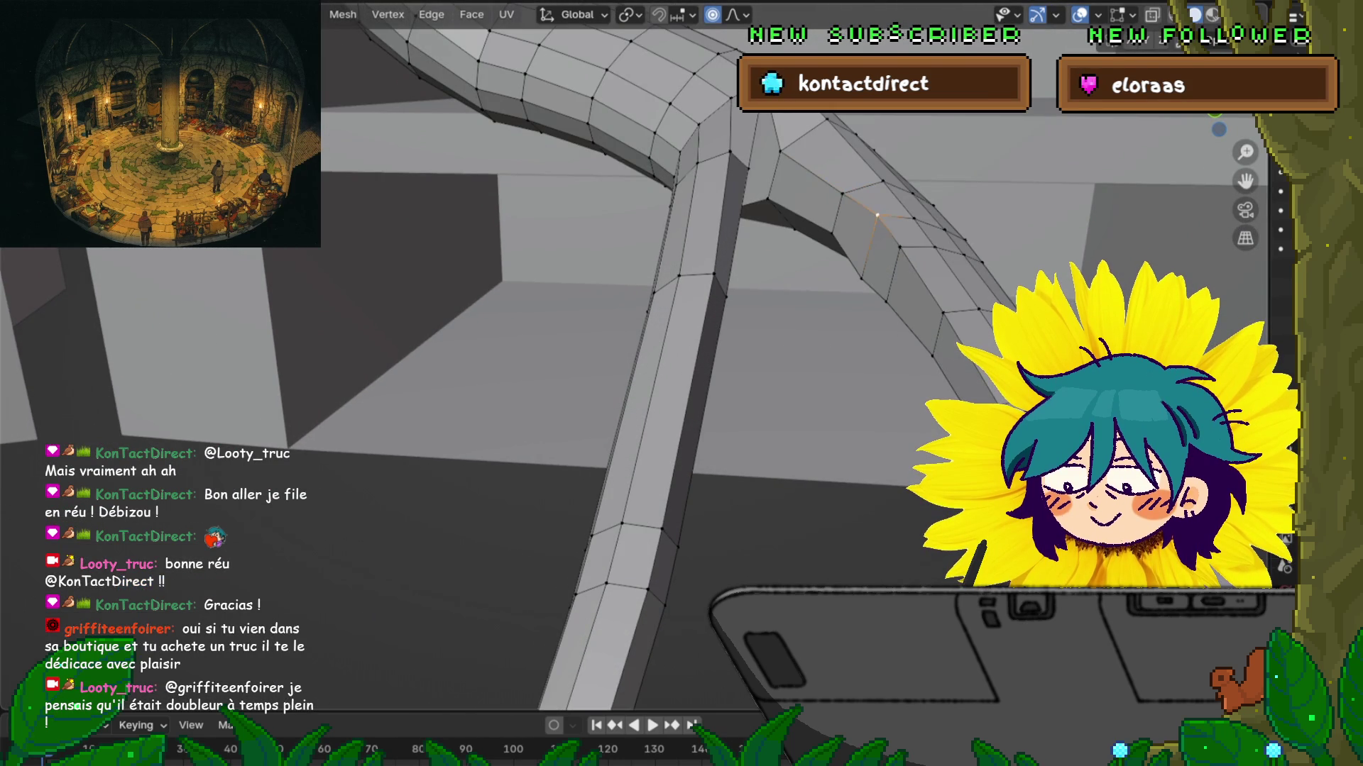
{"action": "middle_click_drag", "start_coordinate": [709, 284], "coordinate": [639, 266]}
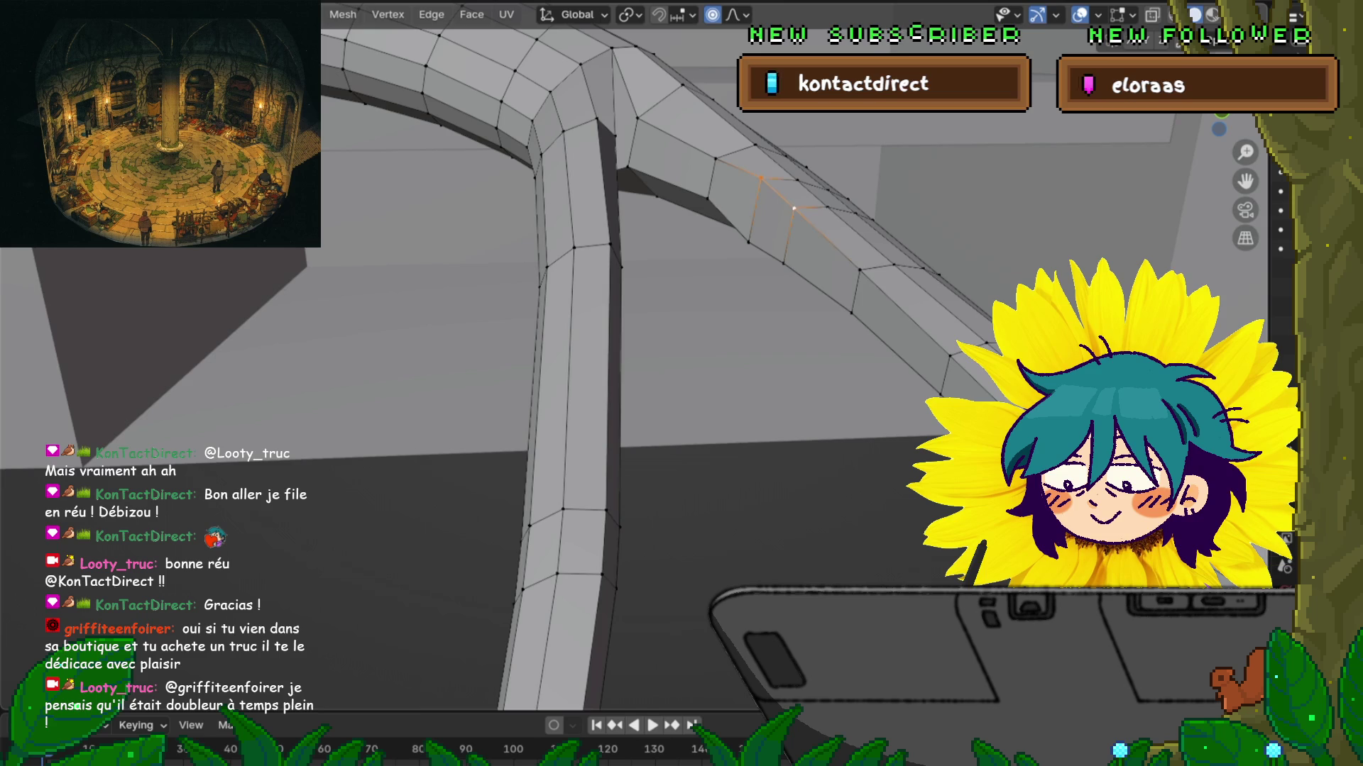
{"action": "key", "text": "g"}
{"action": "key", "text": "g"}
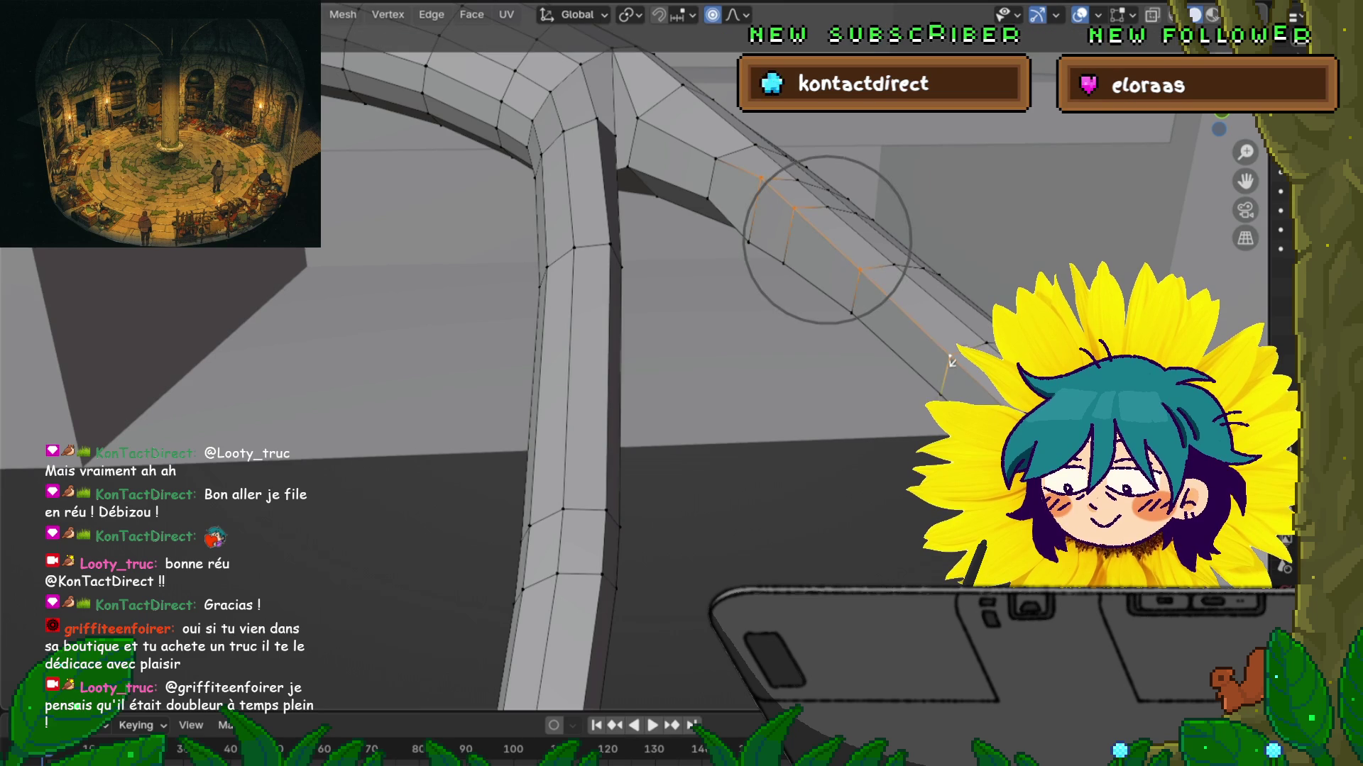
{"action": "key", "text": "Return"}
{"action": "left_click", "coordinate": [748, 242]}
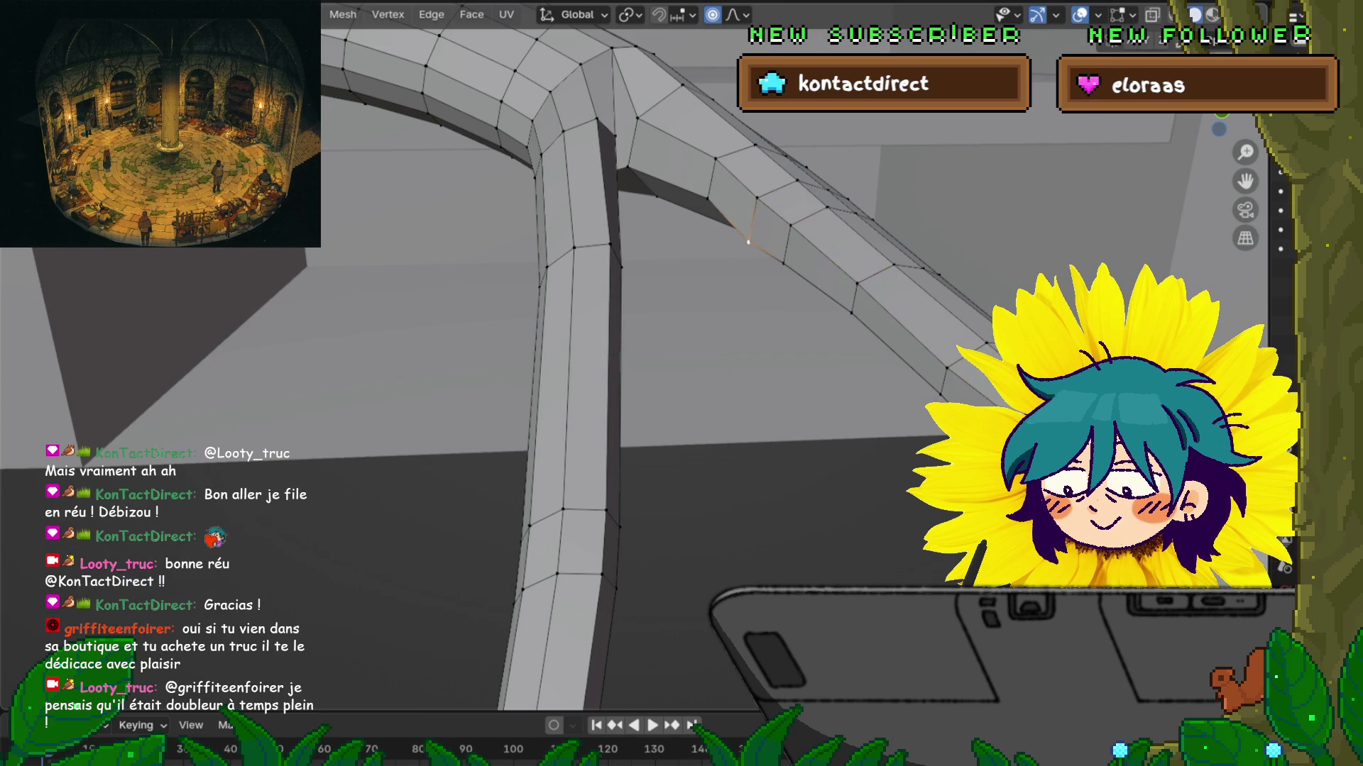
{"action": "key", "text": "g"}
{"action": "key", "text": "g"}
{"action": "key", "text": "Return"}
{"action": "mouse_move", "coordinate": [745, 234]}
{"action": "middle_mouse_down"}
{"action": "mouse_move", "coordinate": [674, 212]}
{"action": "mouse_move", "coordinate": [639, 249]}
{"action": "middle_mouse_up"}
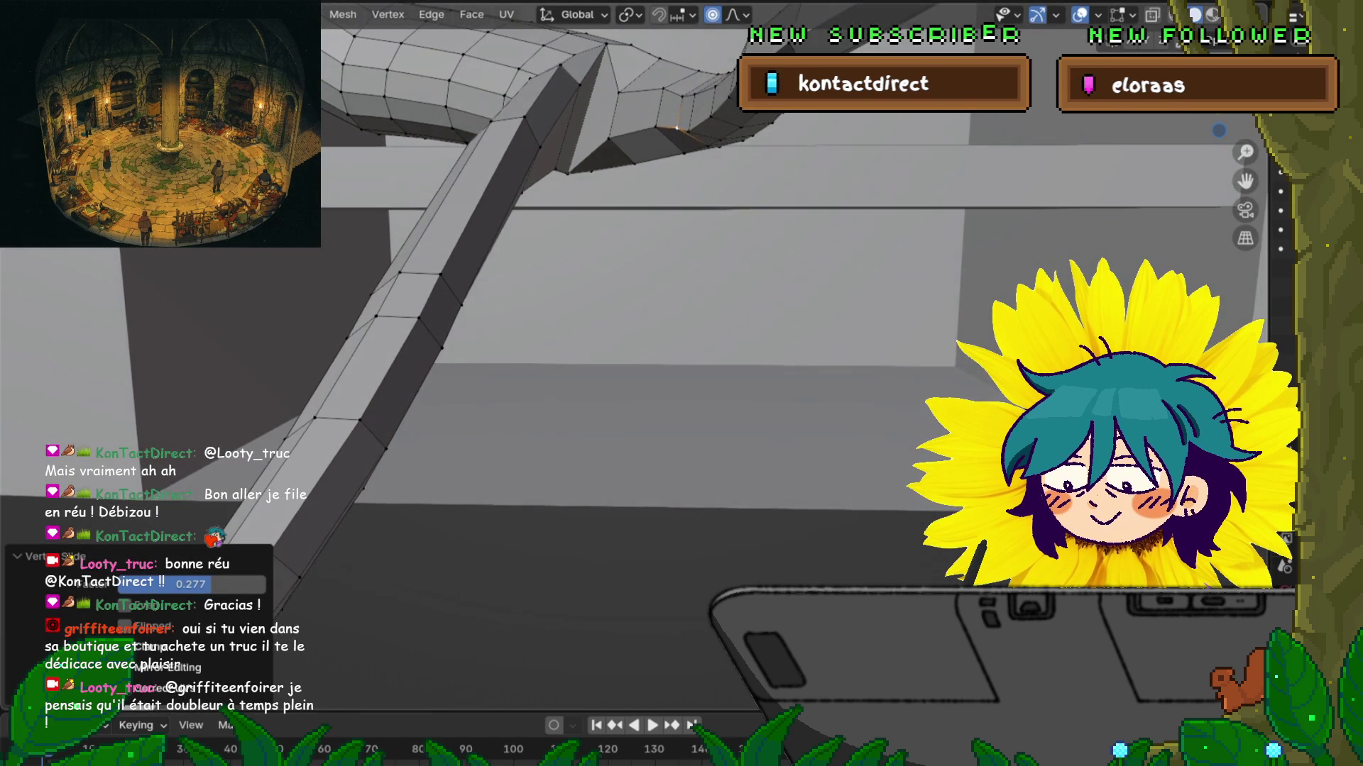
{"action": "key", "text": "g"}
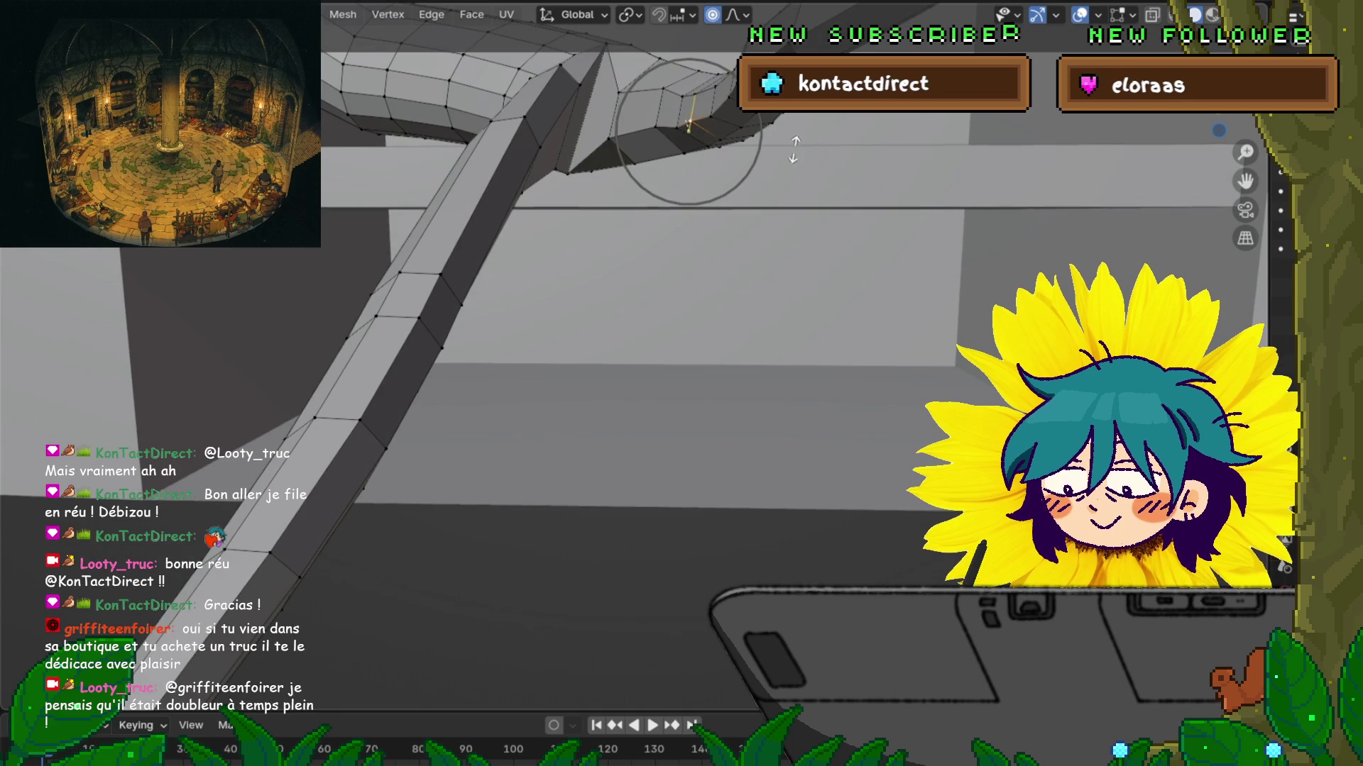
{"action": "key", "text": "g"}
{"action": "key", "text": "g"}
{"action": "key", "text": "Return"}
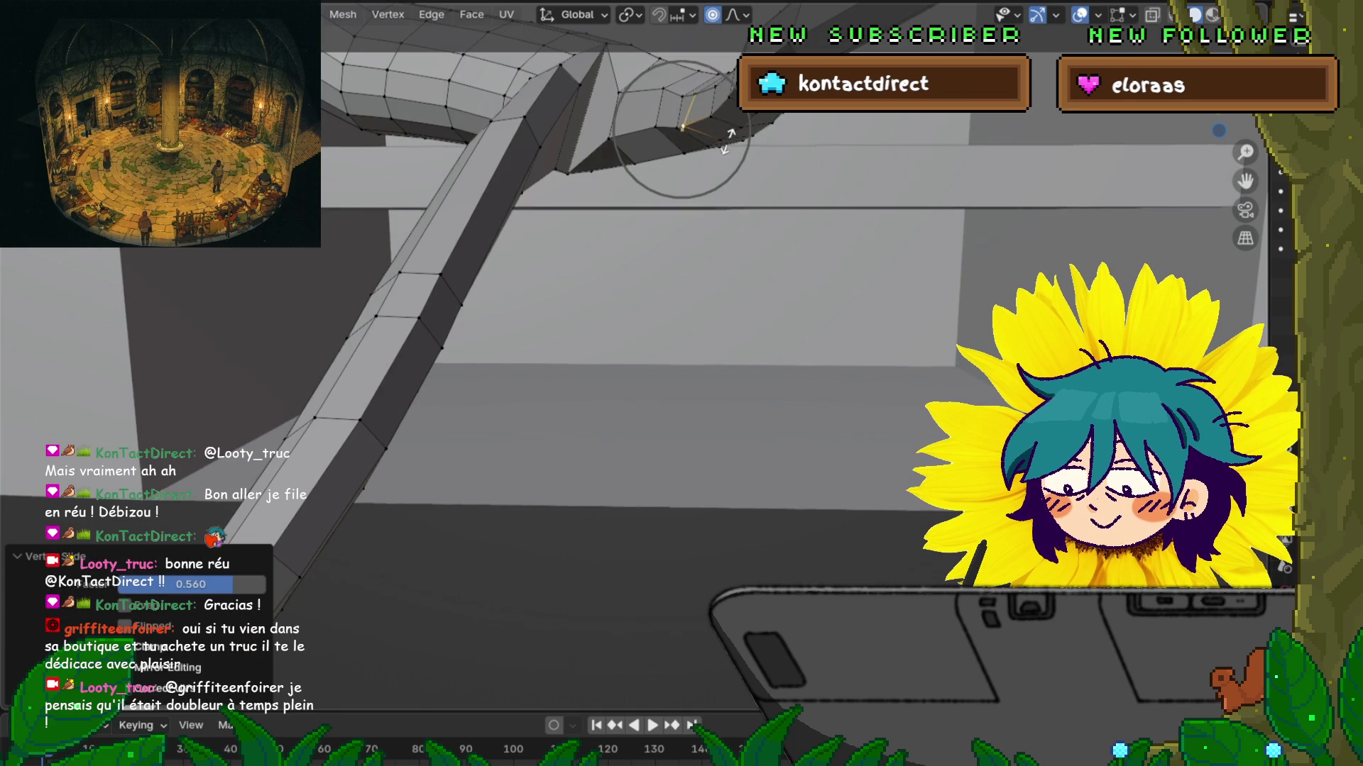
Step: From a top-down view, slide the vertex at the top of the split and one on the other leg
{"action": "mouse_move", "coordinate": [729, 139]}
{"action": "middle_mouse_down"}
{"action": "mouse_move", "coordinate": [703, 192]}
{"action": "mouse_move", "coordinate": [755, 319]}
{"action": "middle_mouse_up"}
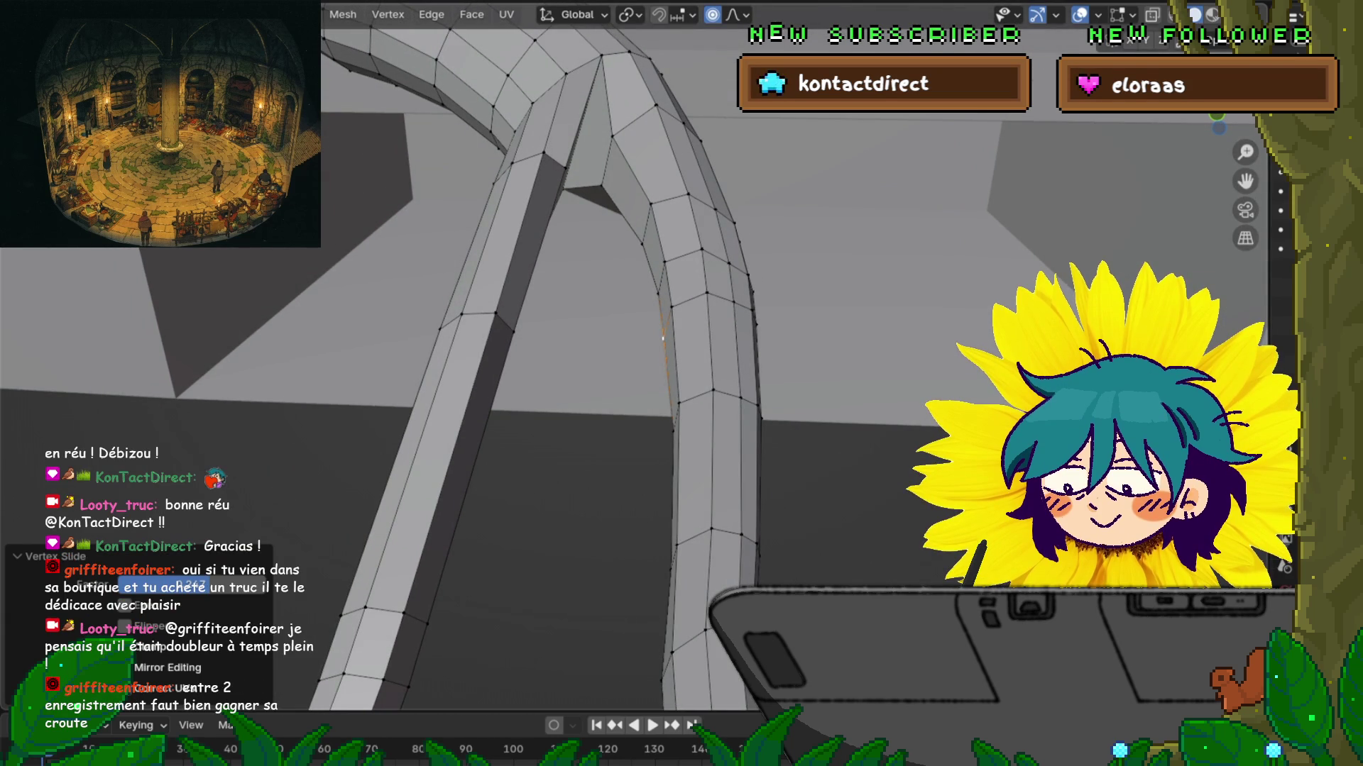
{"action": "middle_click_drag", "start_coordinate": [756, 319], "coordinate": [805, 518]}
{"action": "left_click", "coordinate": [592, 55]}
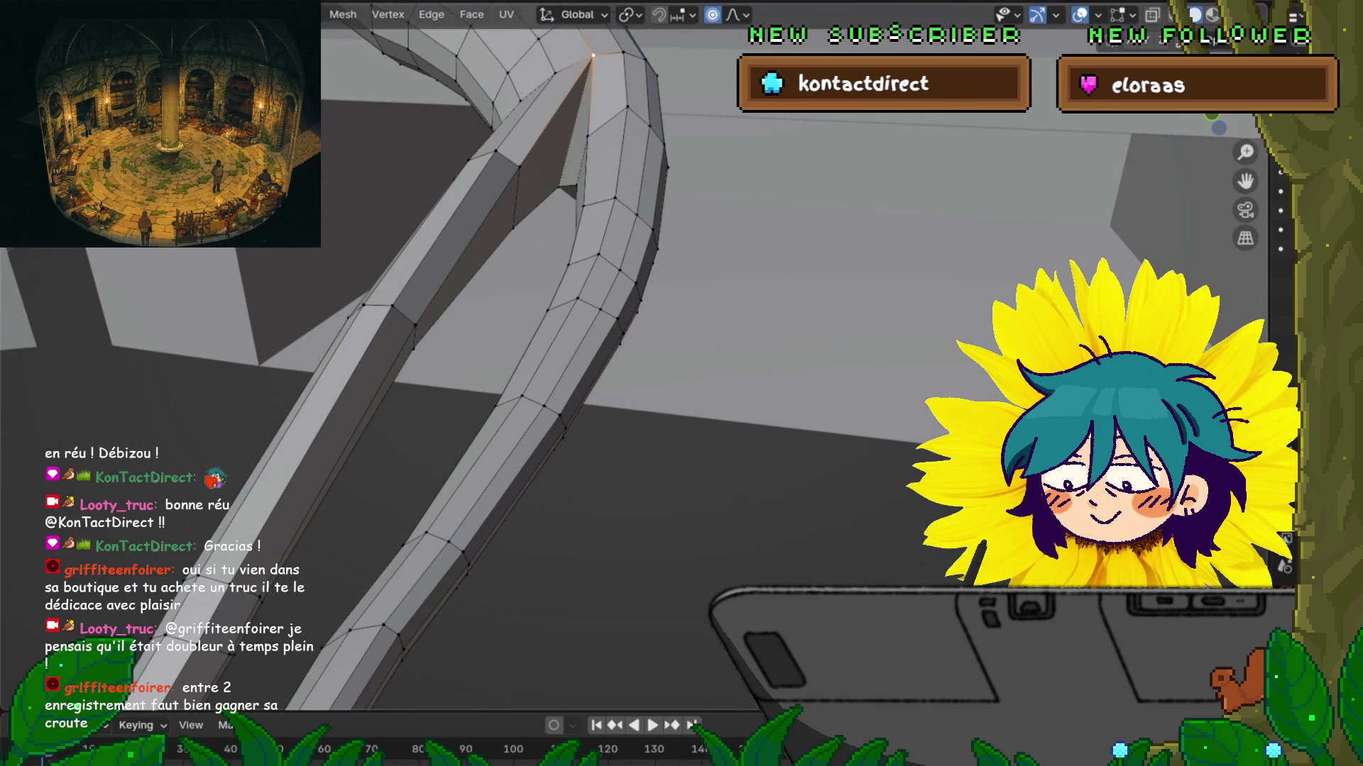
{"action": "key", "text": "r"}
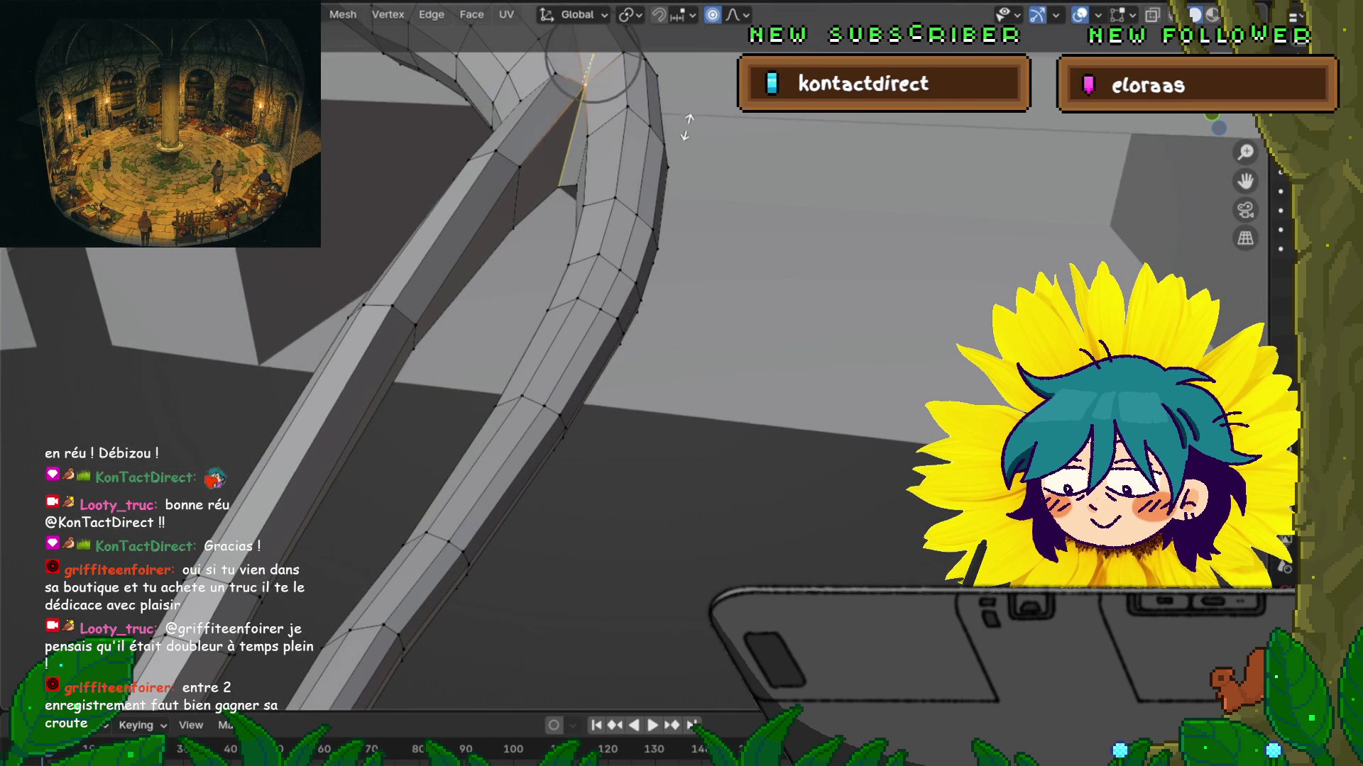
{"action": "left_click", "coordinate": [688, 118]}
{"action": "middle_click_drag", "start_coordinate": [688, 117], "coordinate": [720, 160]}
{"action": "left_click", "coordinate": [642, 151]}
{"action": "key", "text": "g"}
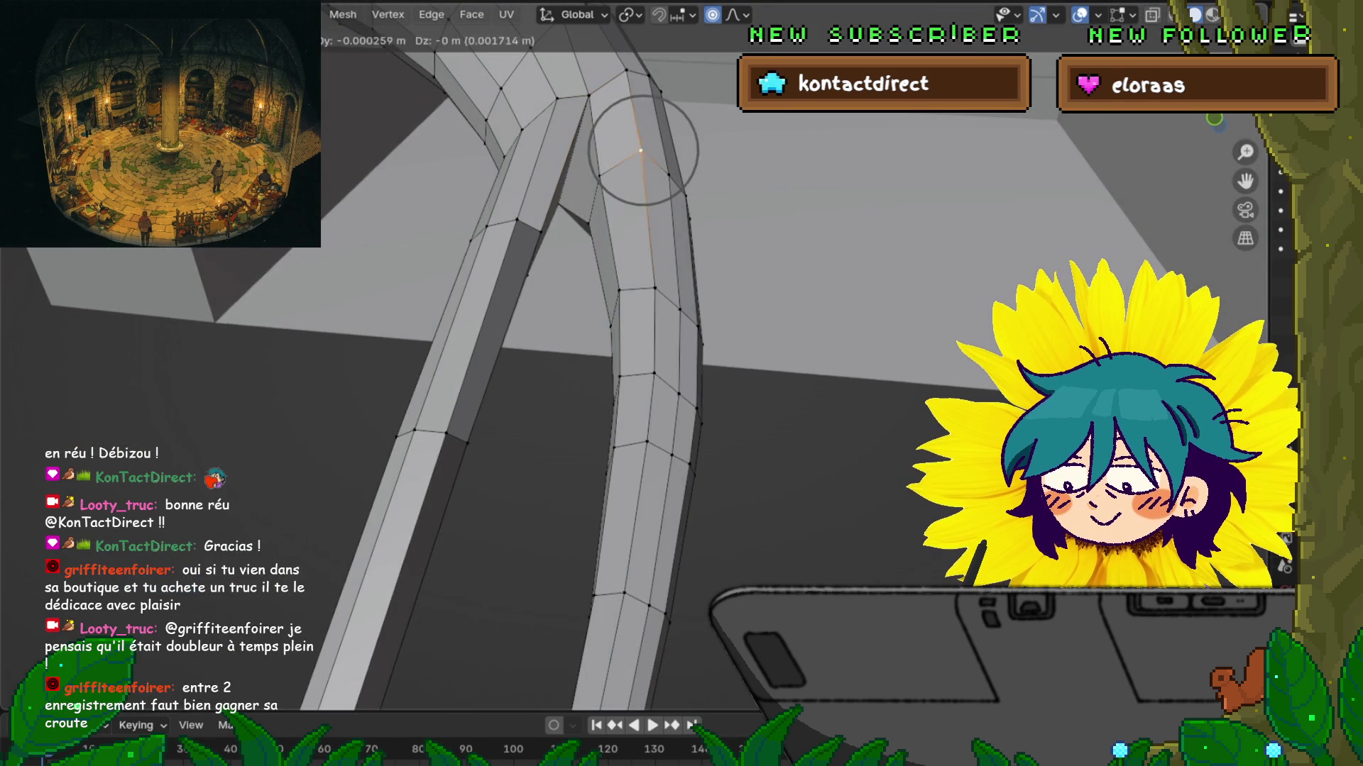
{"action": "left_click", "coordinate": [757, 206]}
Step: Zoom out to the whole tube mesh and reveal the hidden shelf props
{"action": "mouse_move", "coordinate": [639, 354]}
{"action": "middle_mouse_down"}
{"action": "mouse_move", "coordinate": [639, 496]}
{"action": "mouse_move", "coordinate": [689, 575]}
{"action": "middle_mouse_up"}
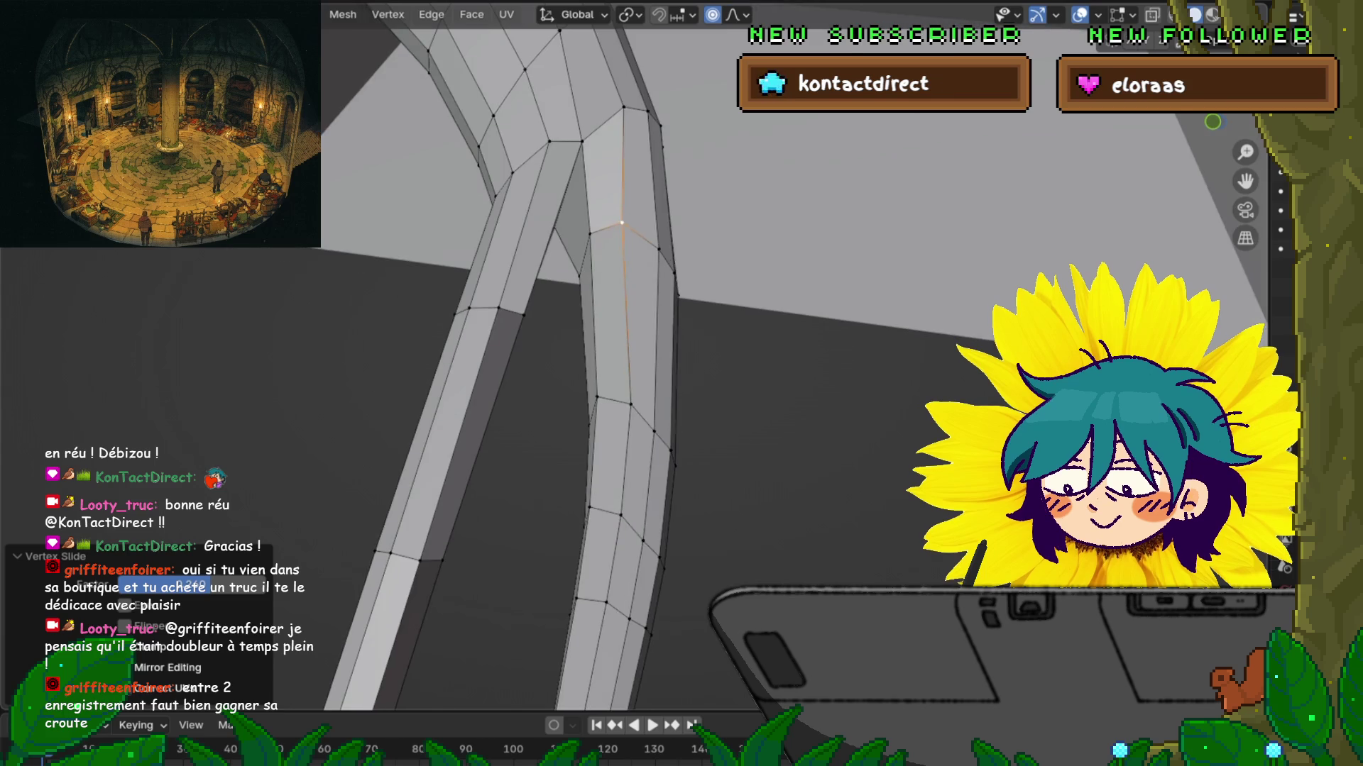
{"action": "scroll", "coordinate": [639, 355], "scroll_direction": "down", "scroll_amount": 5}
{"action": "mouse_move", "coordinate": [638, 355]}
{"action": "middle_mouse_down"}
{"action": "mouse_move", "coordinate": [759, 298]}
{"action": "mouse_move", "coordinate": [894, 283]}
{"action": "middle_mouse_up"}
{"action": "key", "text": "alt+h"}
Step: Move the tail tip vertices vertically with proportional editing
{"action": "left_click", "coordinate": [742, 454]}
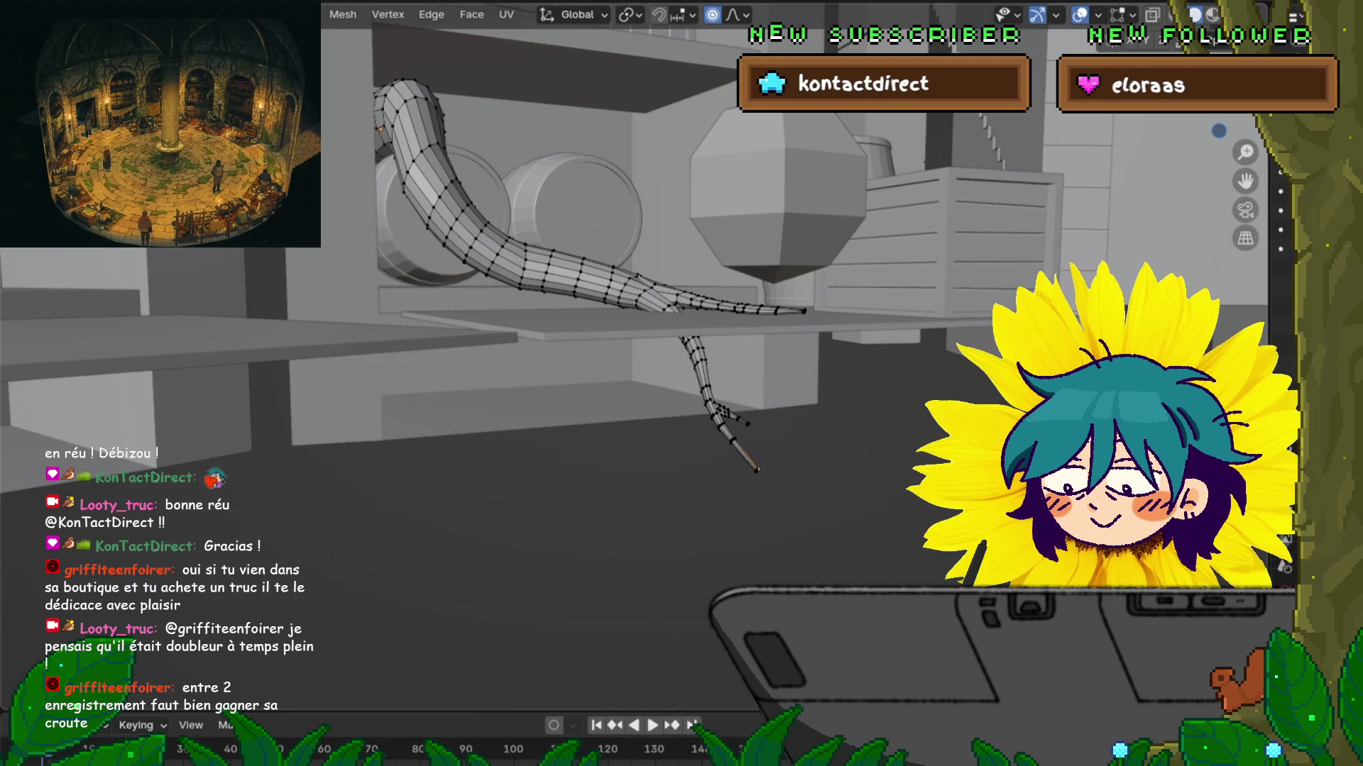
{"action": "left_click", "coordinate": [756, 469], "text": "shift"}
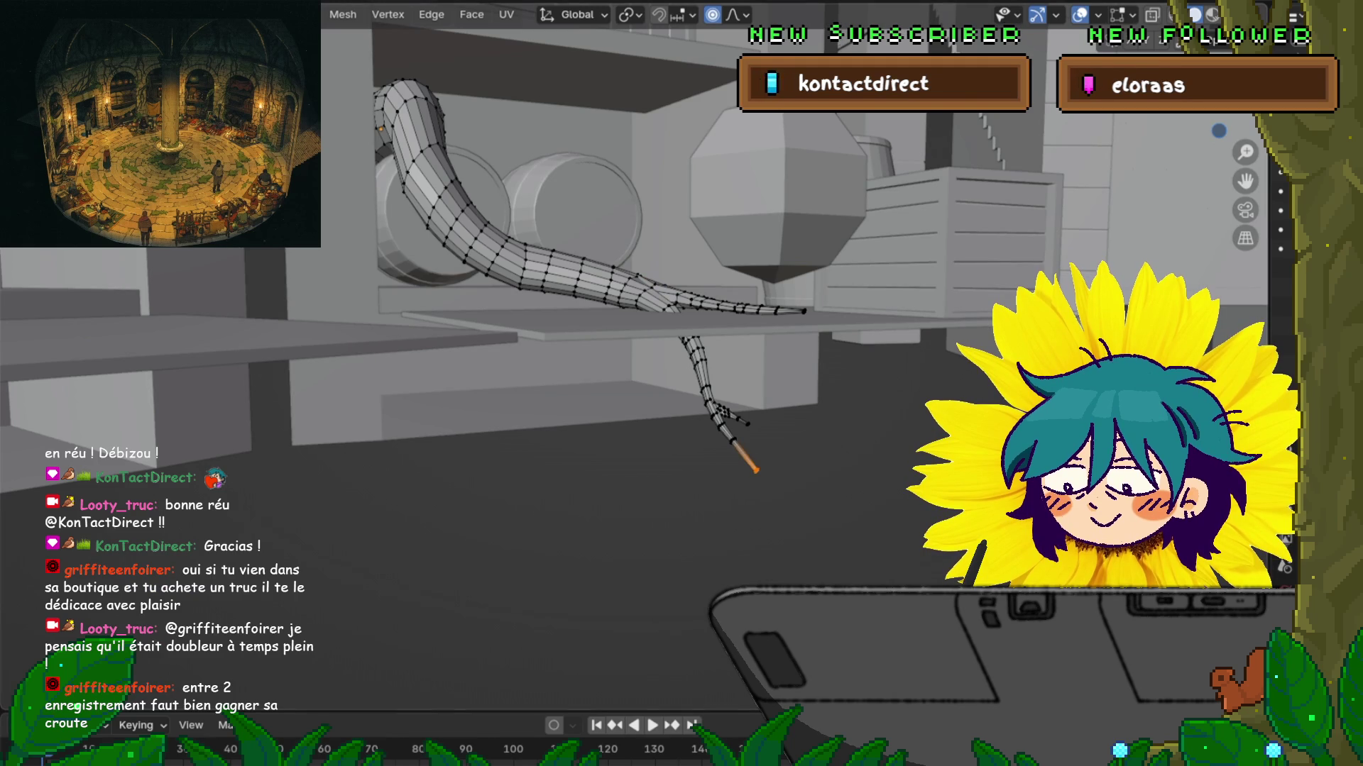
{"action": "key", "text": "o"}
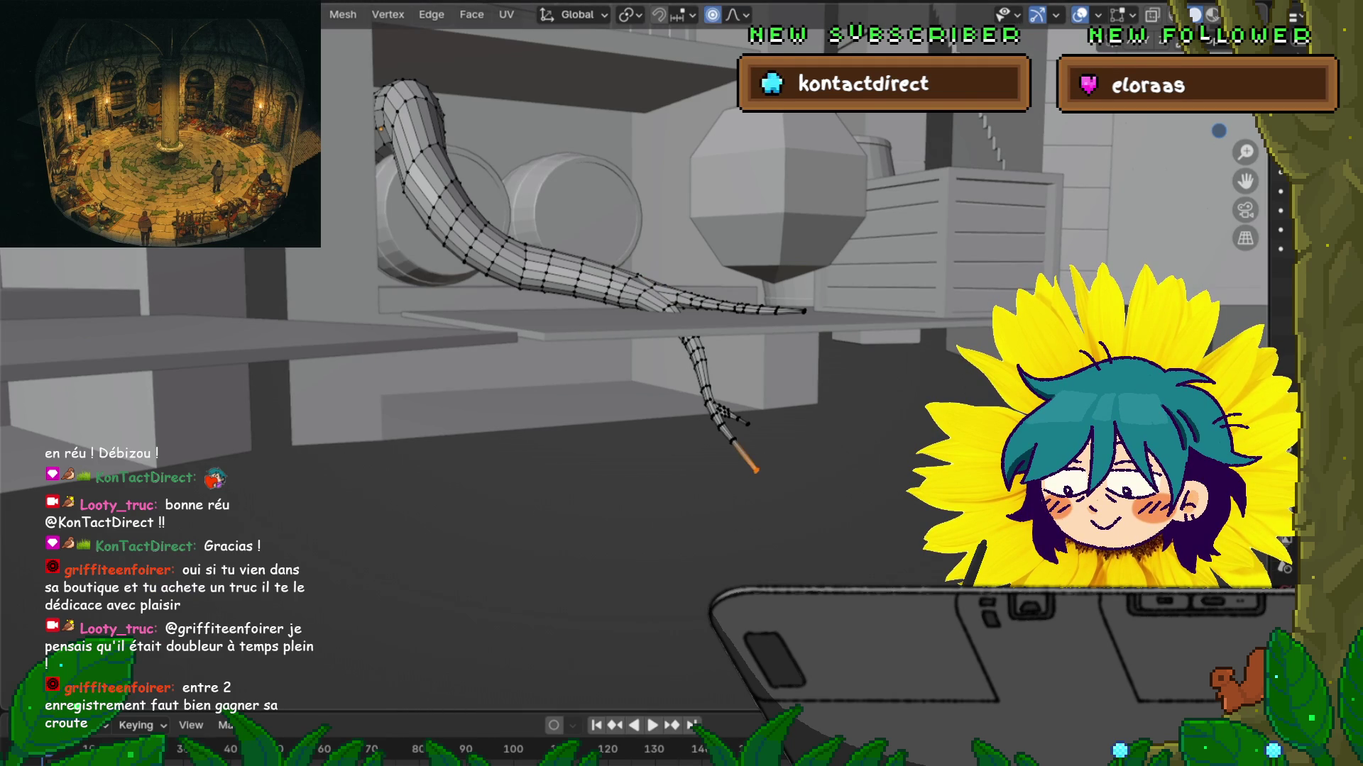
{"action": "middle_click_drag", "start_coordinate": [639, 355], "coordinate": [752, 333]}
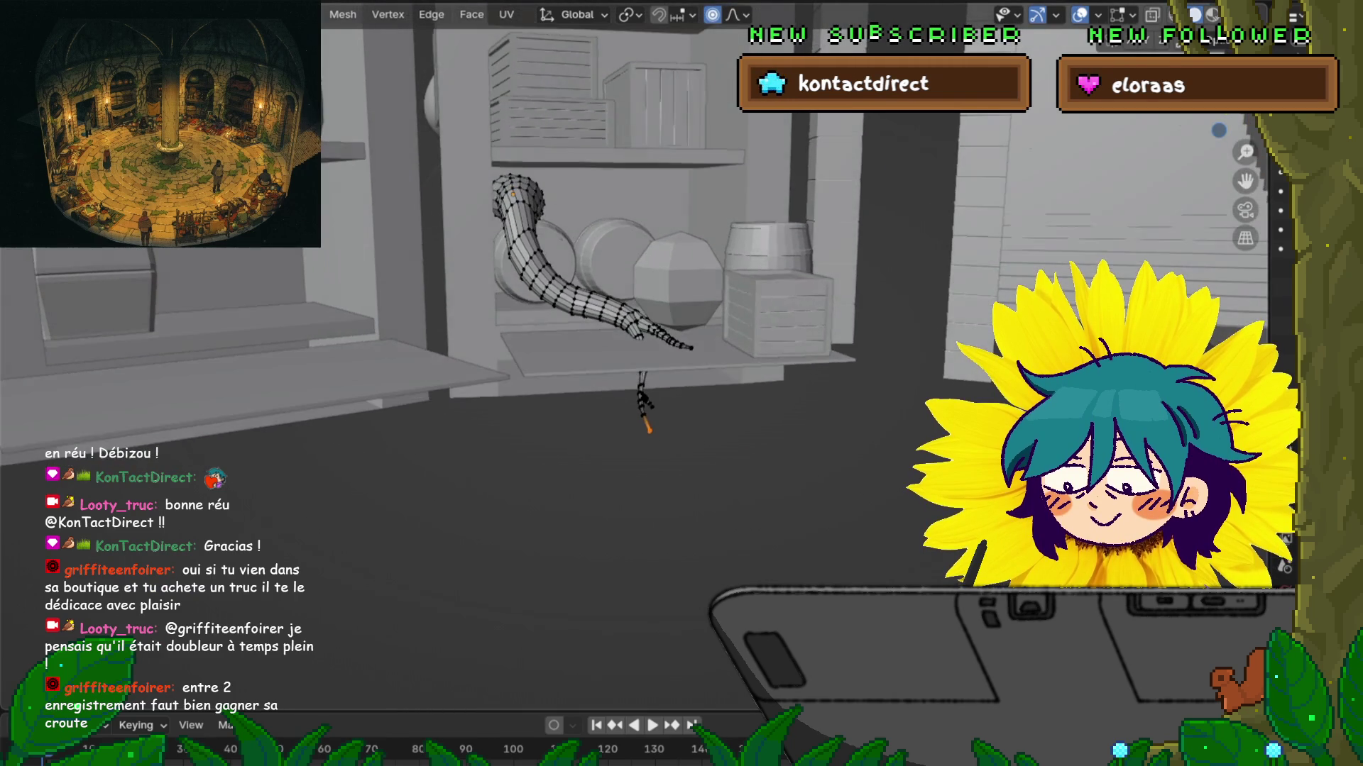
{"action": "key", "text": "g"}
{"action": "key", "text": "z"}
{"action": "key", "text": "z"}
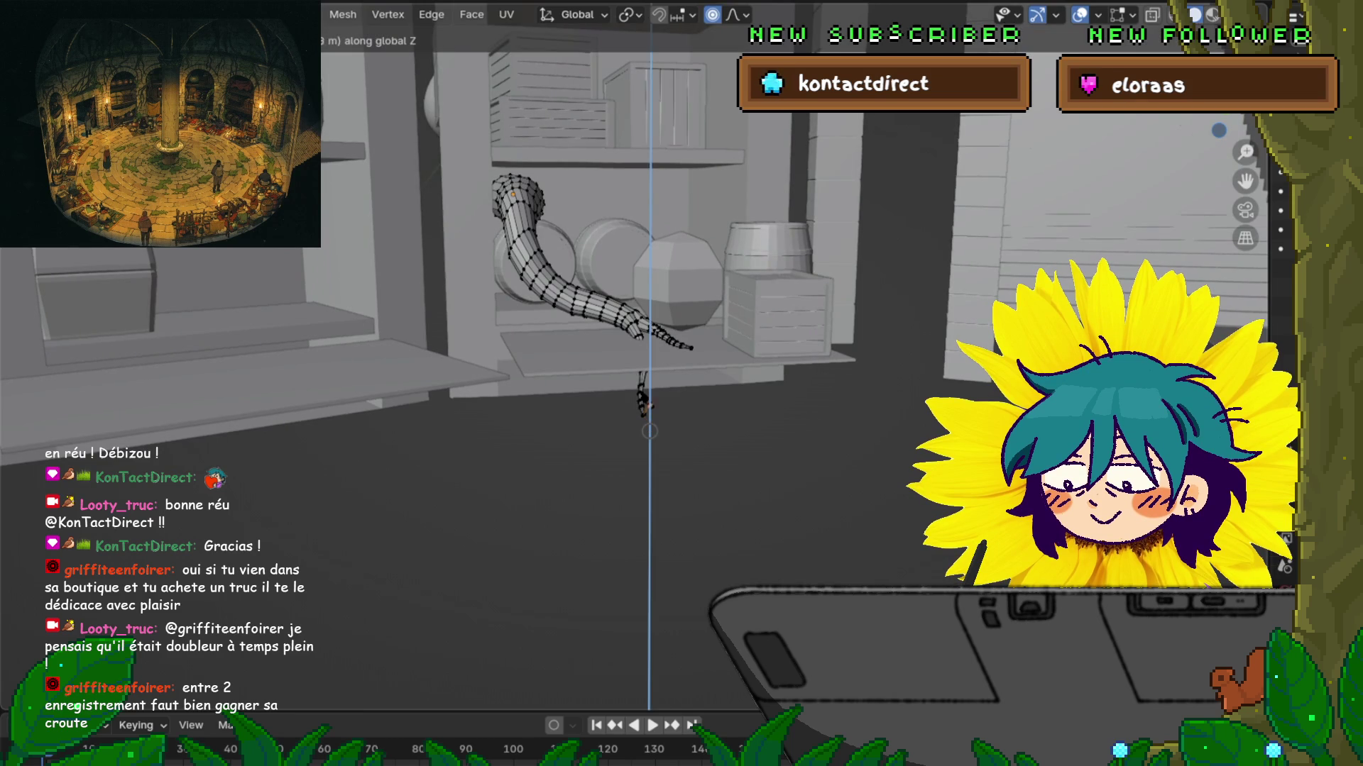
{"action": "scroll", "coordinate": [647, 398], "scroll_direction": "down", "scroll_amount": 20}
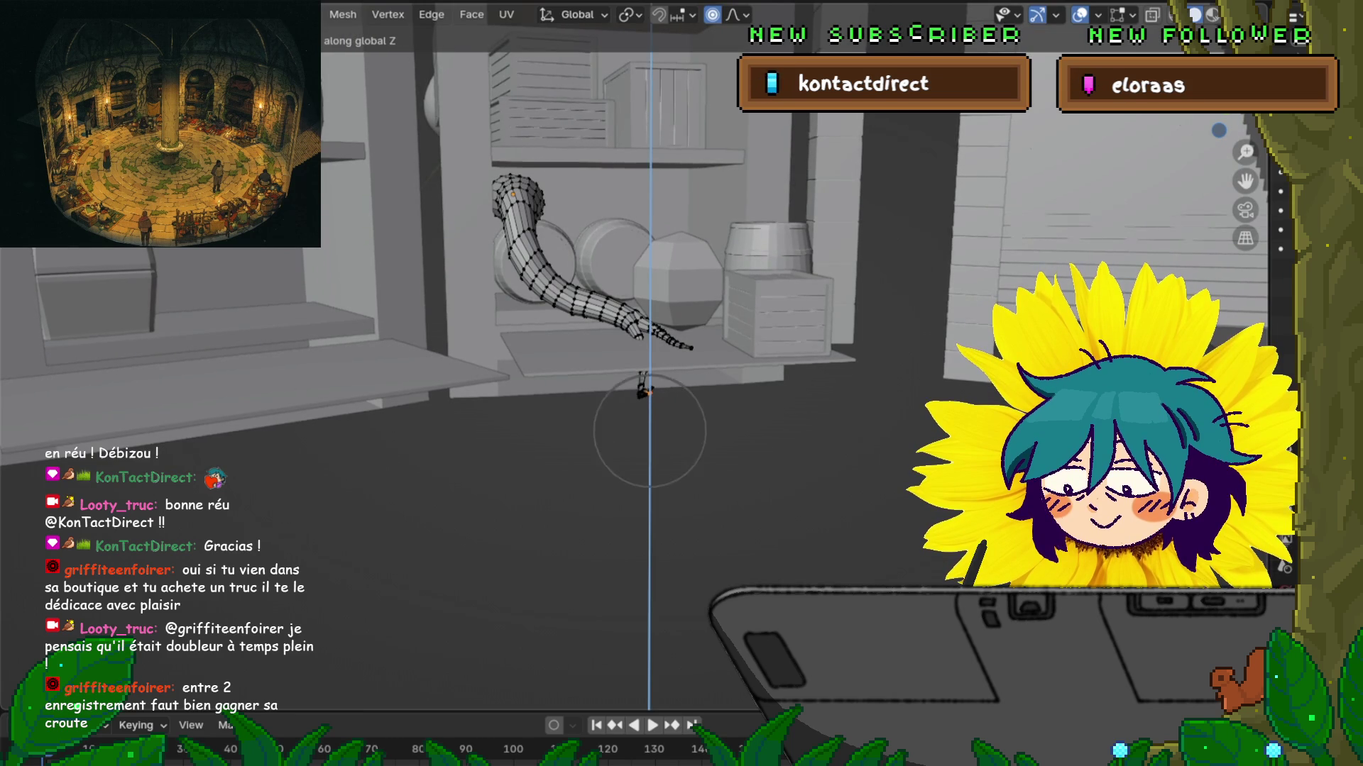
{"action": "scroll", "coordinate": [646, 378], "scroll_direction": "down", "scroll_amount": 8}
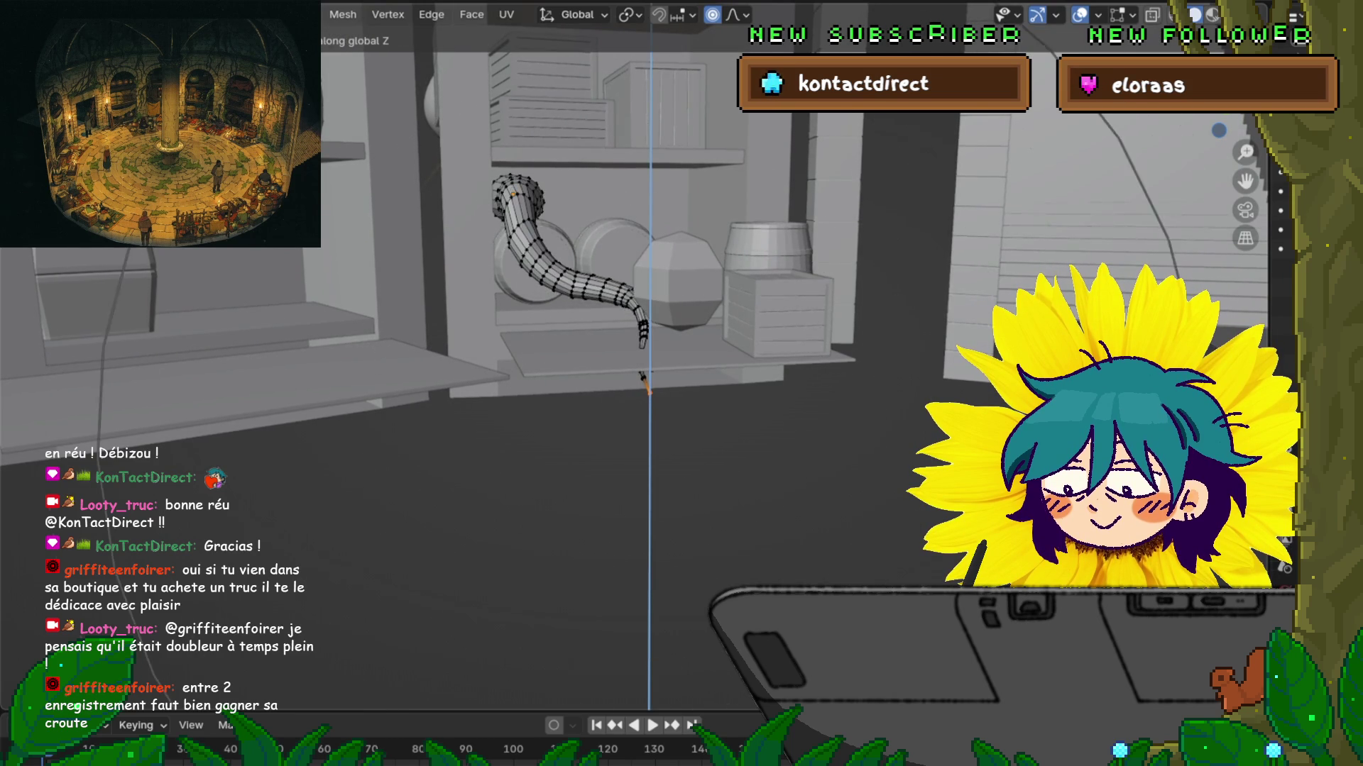
{"action": "scroll", "coordinate": [646, 376], "scroll_direction": "up", "scroll_amount": 5}
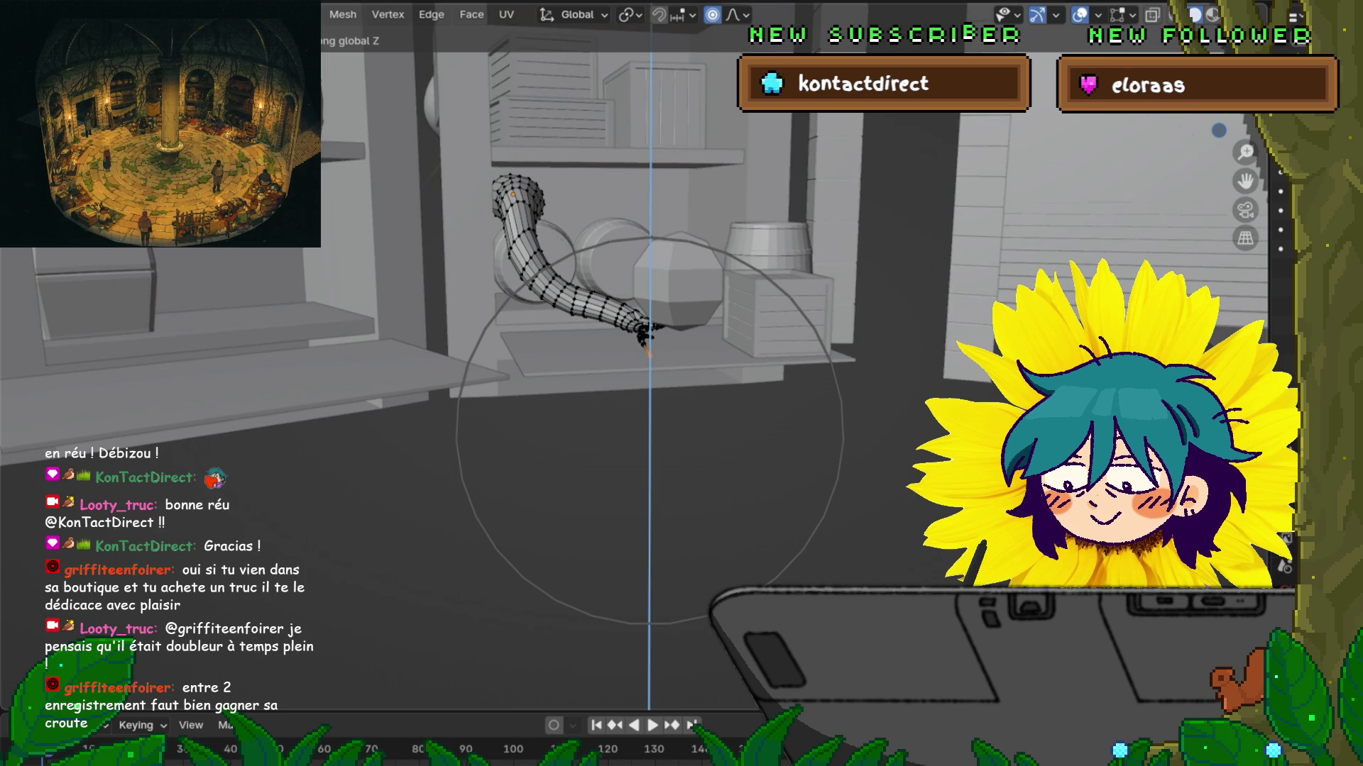
{"action": "left_click", "coordinate": [647, 377]}
Step: Hide the surrounding props, add the second tail tip to the selection, and view from top
{"action": "mouse_move", "coordinate": [647, 376]}
{"action": "middle_mouse_down"}
{"action": "mouse_move", "coordinate": [625, 355]}
{"action": "mouse_move", "coordinate": [667, 387]}
{"action": "mouse_move", "coordinate": [655, 397]}
{"action": "mouse_move", "coordinate": [695, 394]}
{"action": "mouse_move", "coordinate": [667, 531]}
{"action": "middle_mouse_up"}
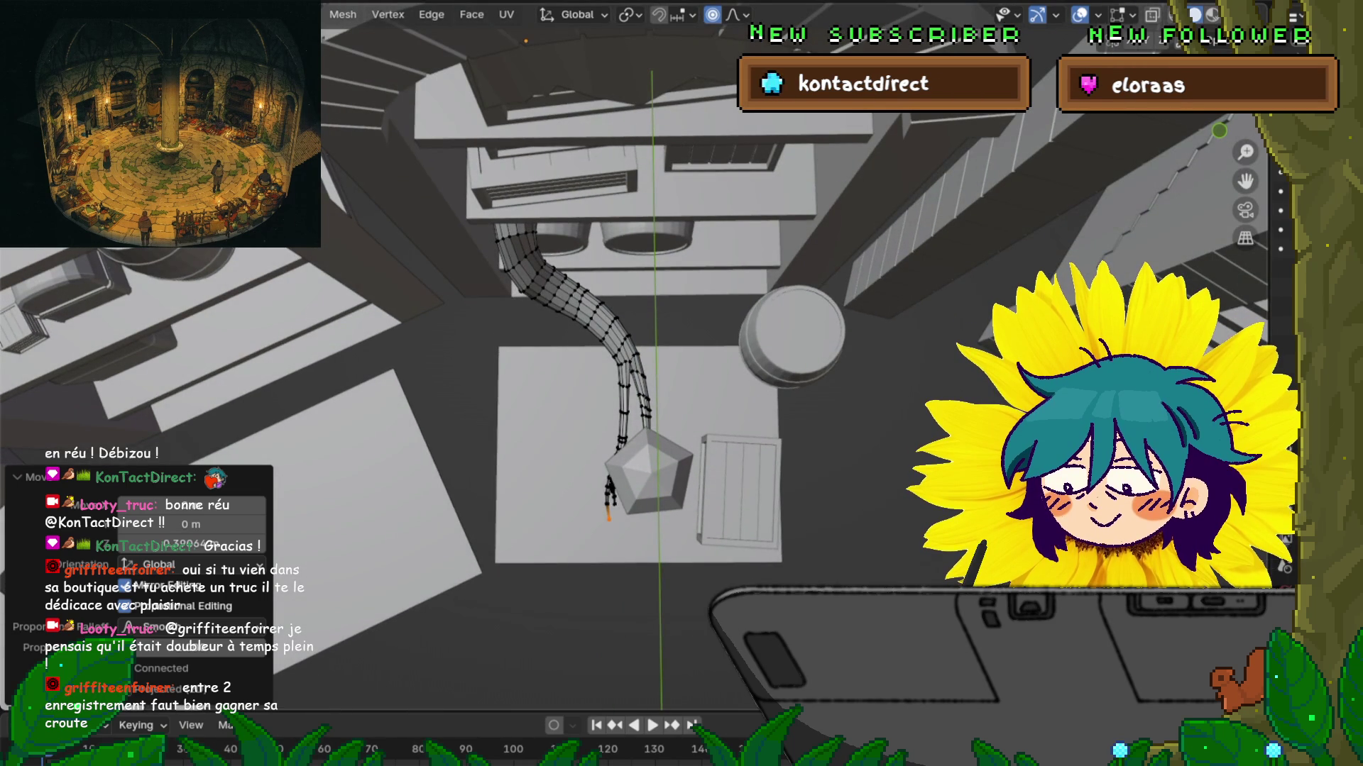
{"action": "key", "text": "g"}
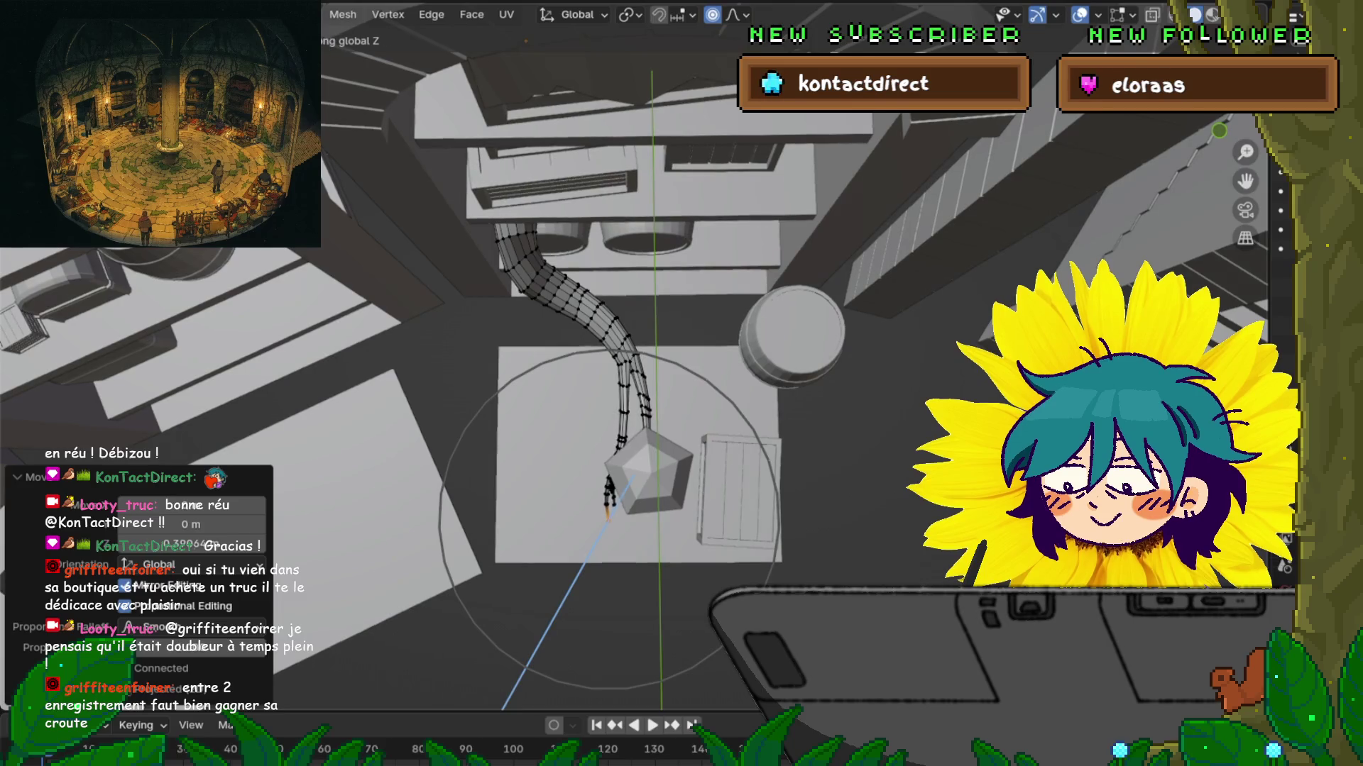
{"action": "key", "text": "Escape"}
{"action": "middle_click_drag", "start_coordinate": [668, 530], "coordinate": [676, 404]}
{"action": "scroll", "coordinate": [603, 348], "scroll_direction": "up", "scroll_amount": 2}
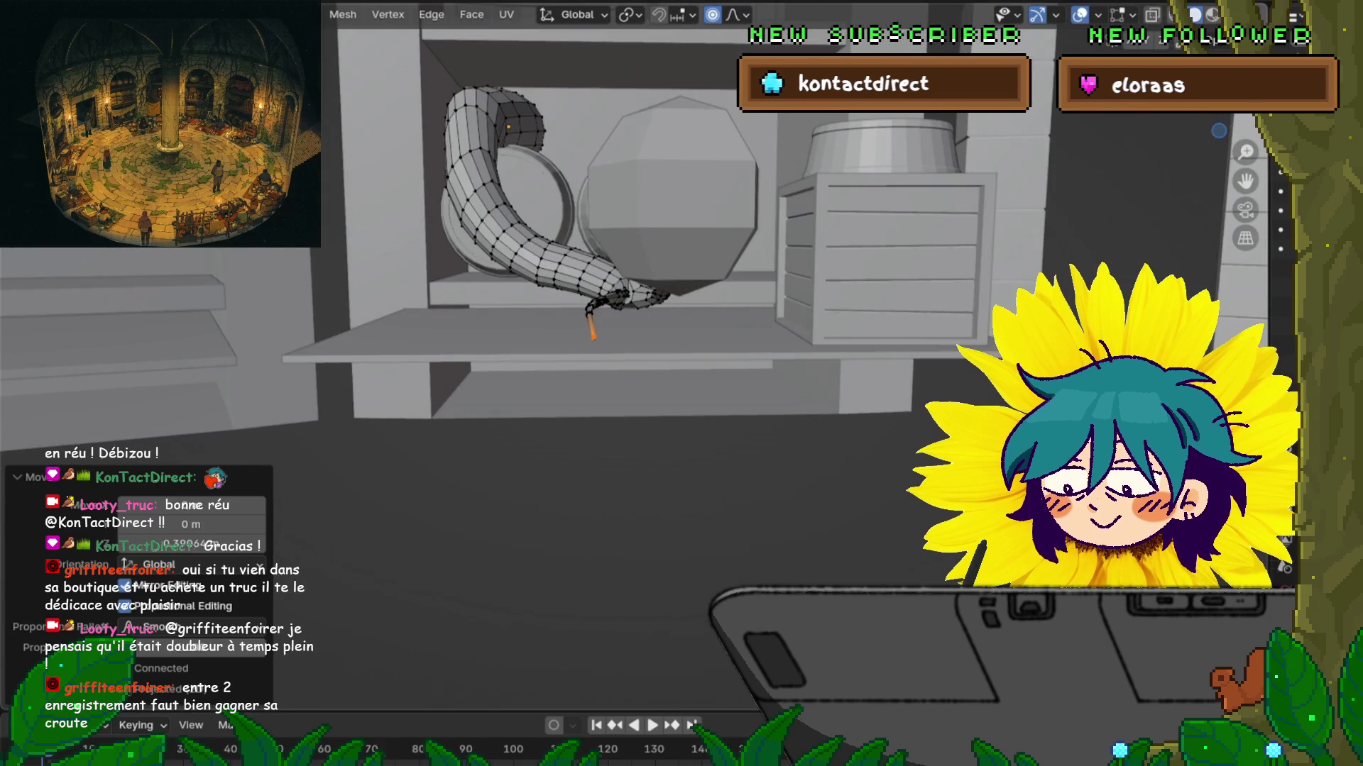
{"action": "key", "text": "shift+h"}
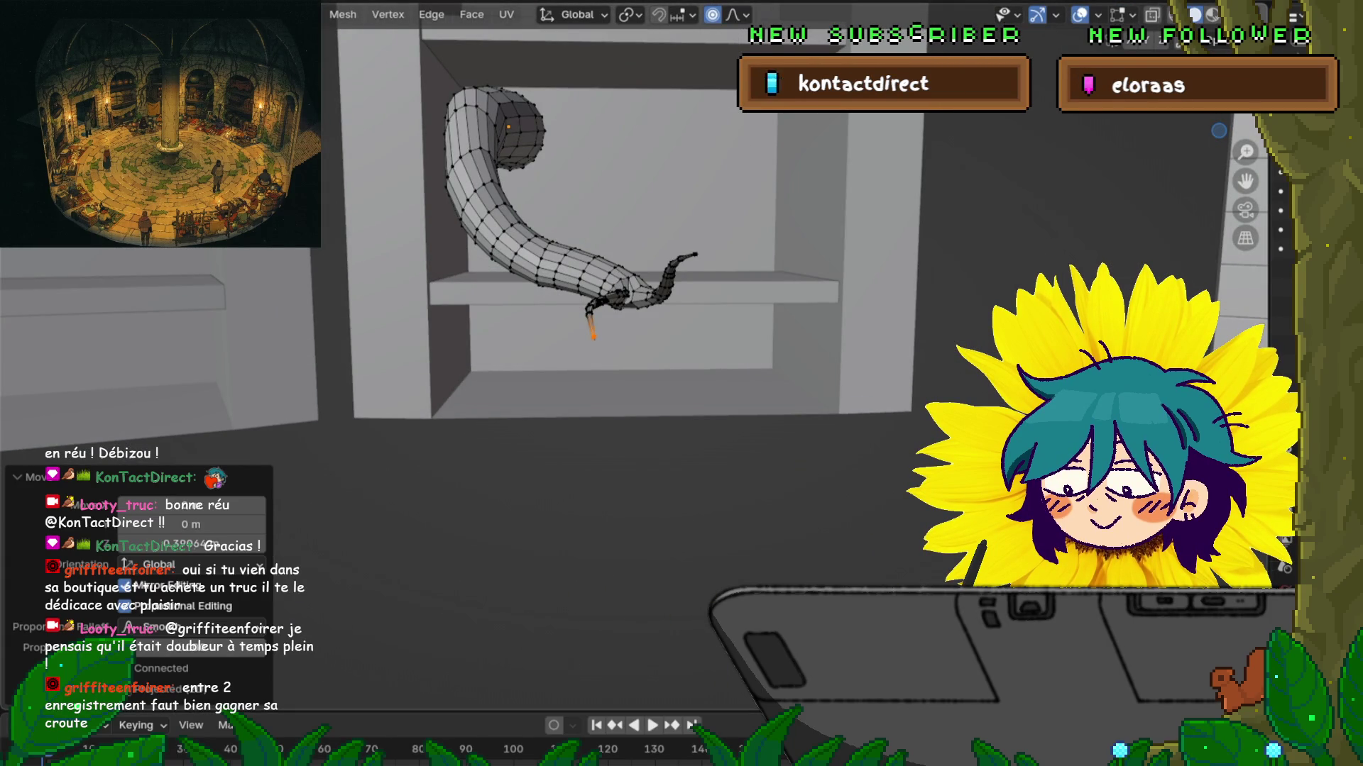
{"action": "left_click", "coordinate": [697, 253]}
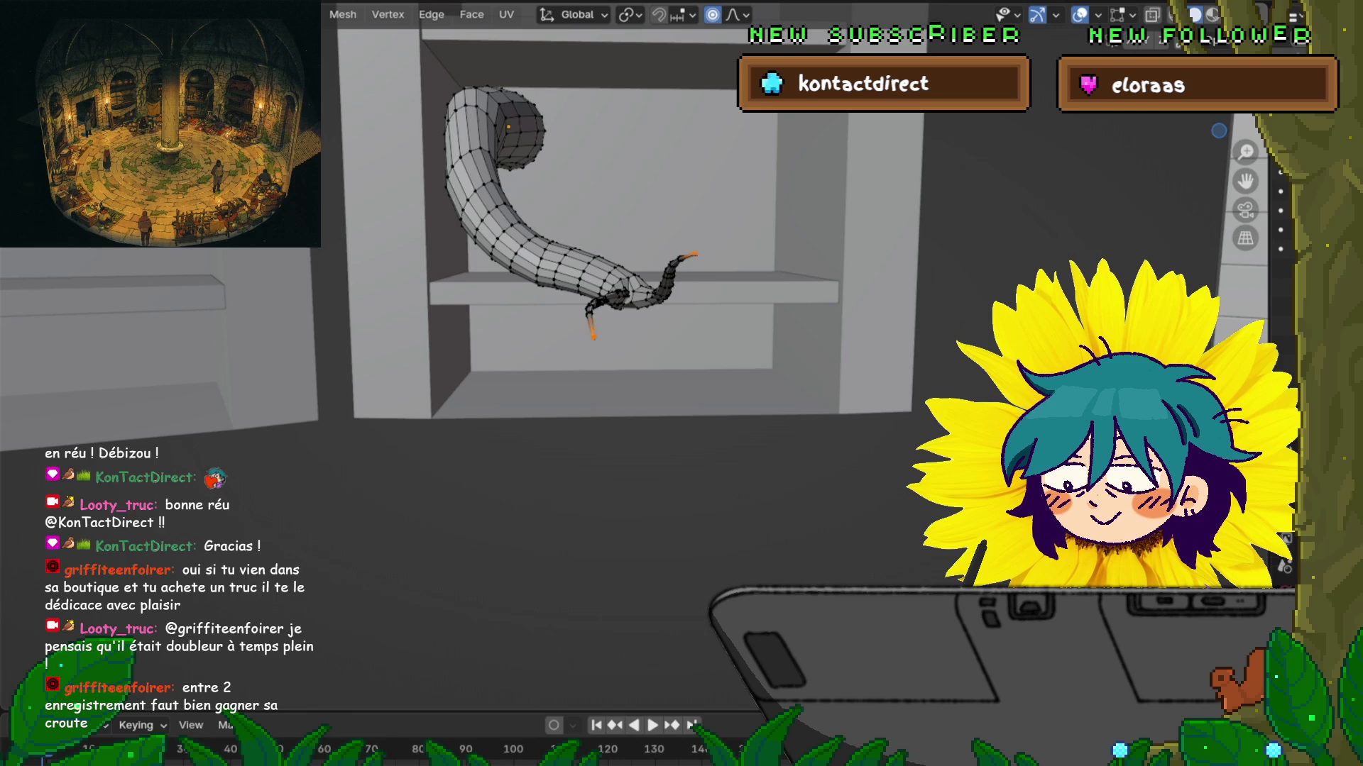
{"action": "key", "text": "KP_7"}
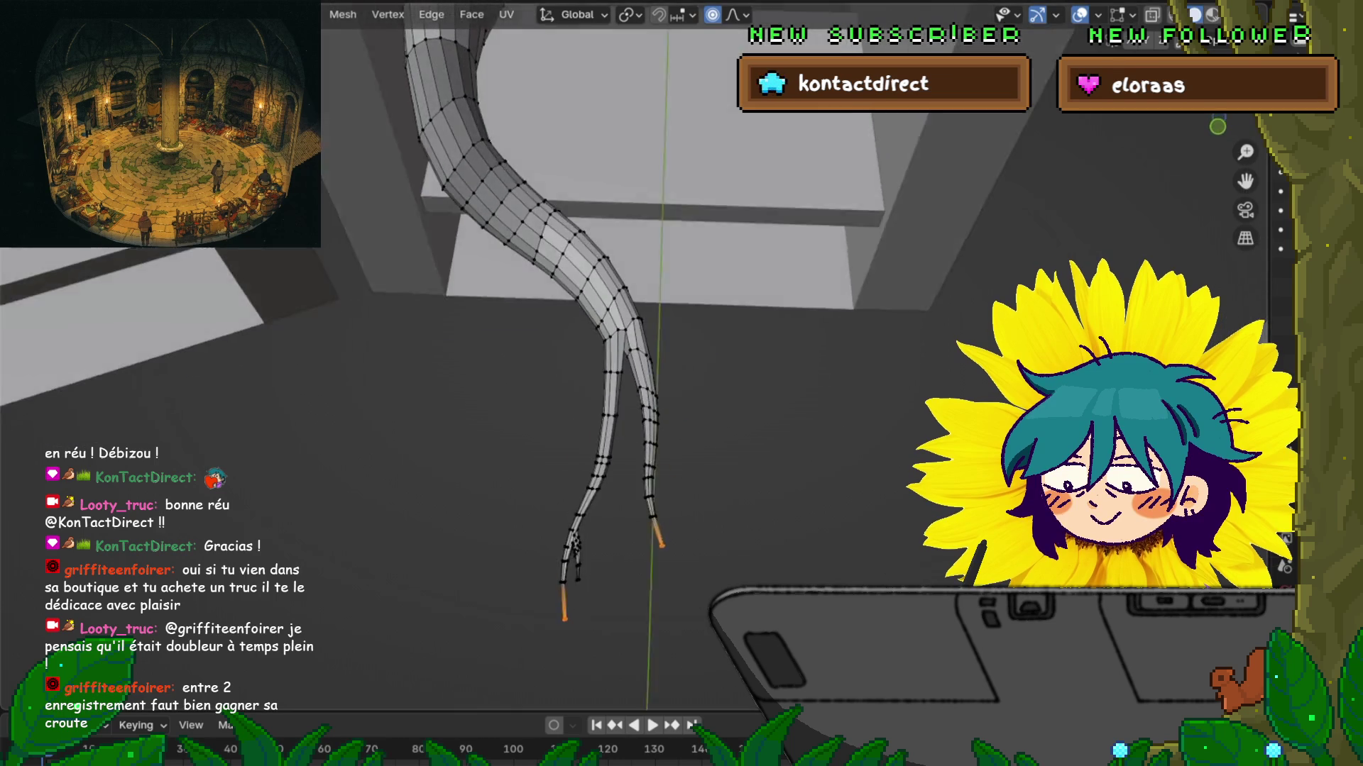
{"action": "middle_click_drag", "start_coordinate": [682, 426], "coordinate": [696, 320]}
{"action": "key", "text": "alt+z"}
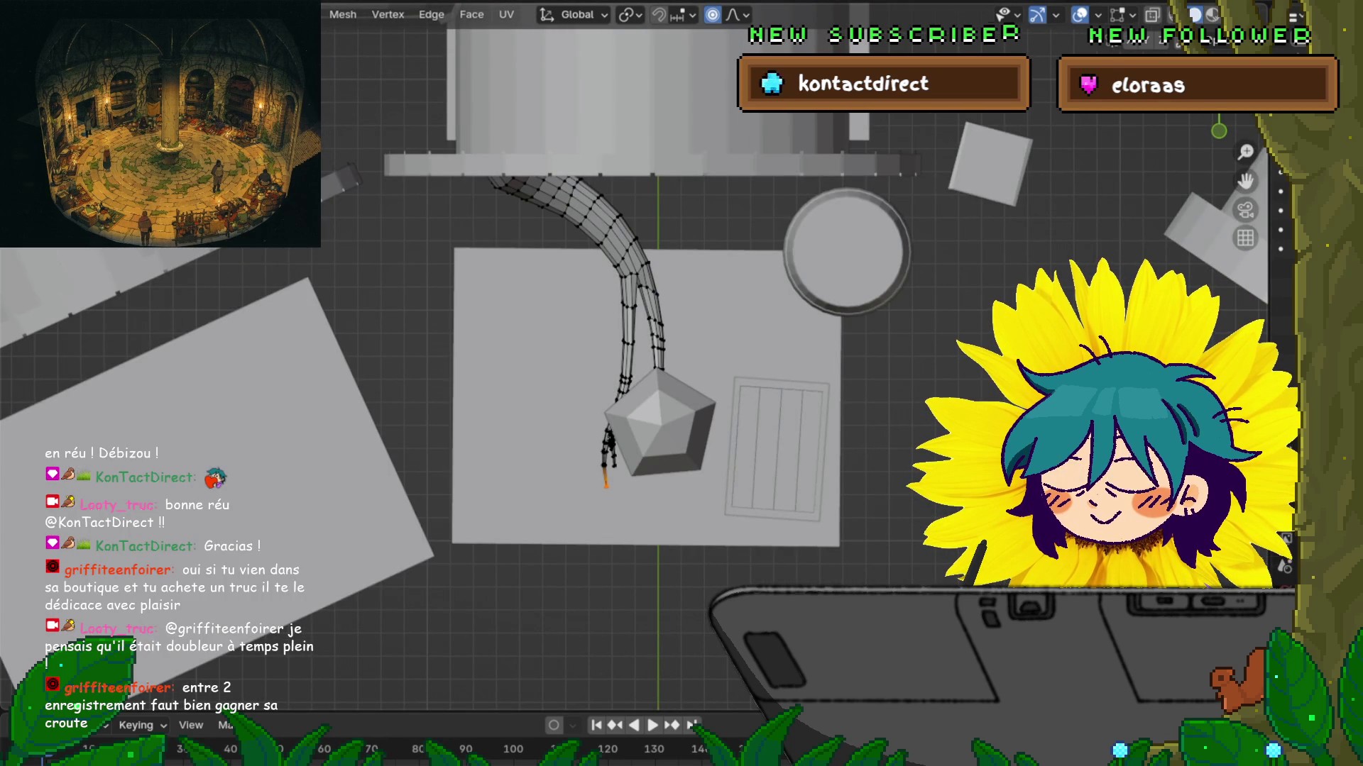
Step: Shift the forked tail tips with proportional falloff and rotate them 11.8° beside the pentagonal rock
{"action": "key", "text": "g"}
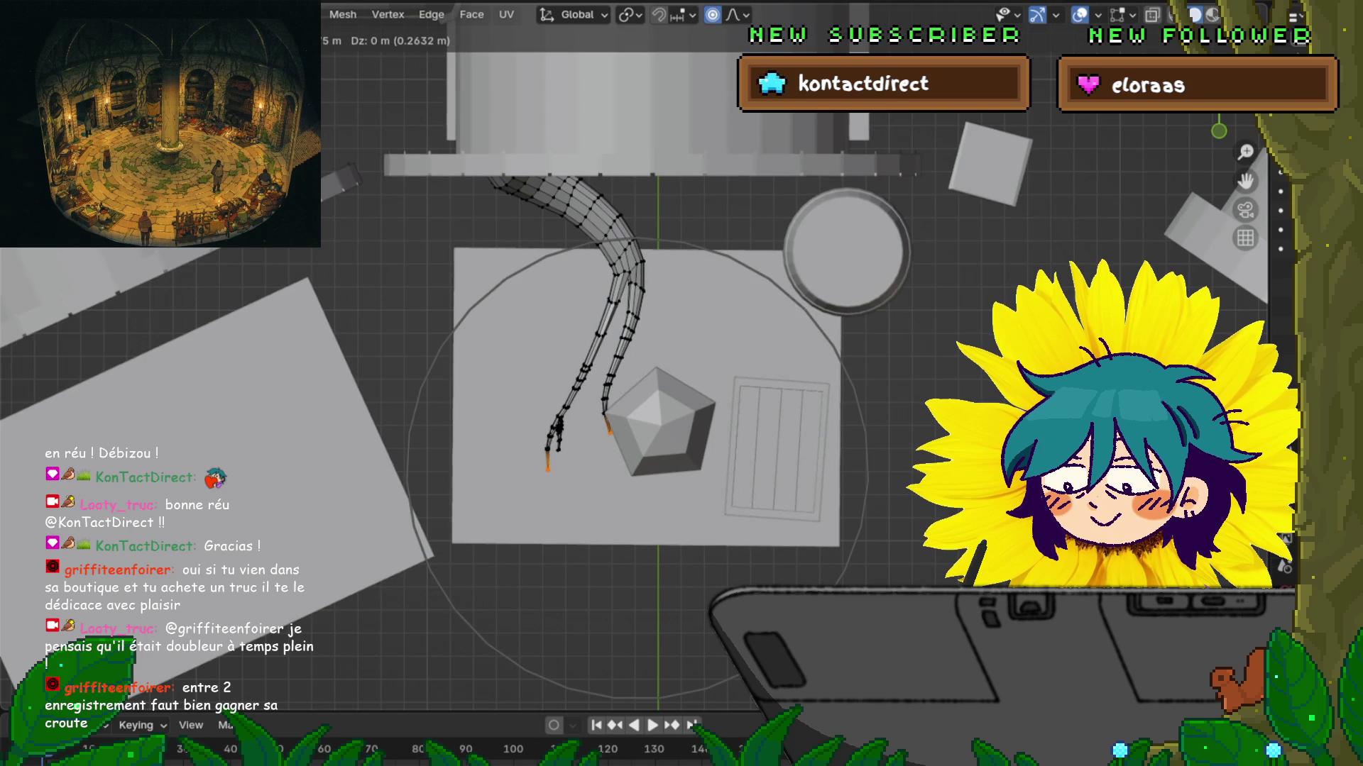
{"action": "scroll", "coordinate": [639, 426], "scroll_direction": "down", "scroll_amount": 3}
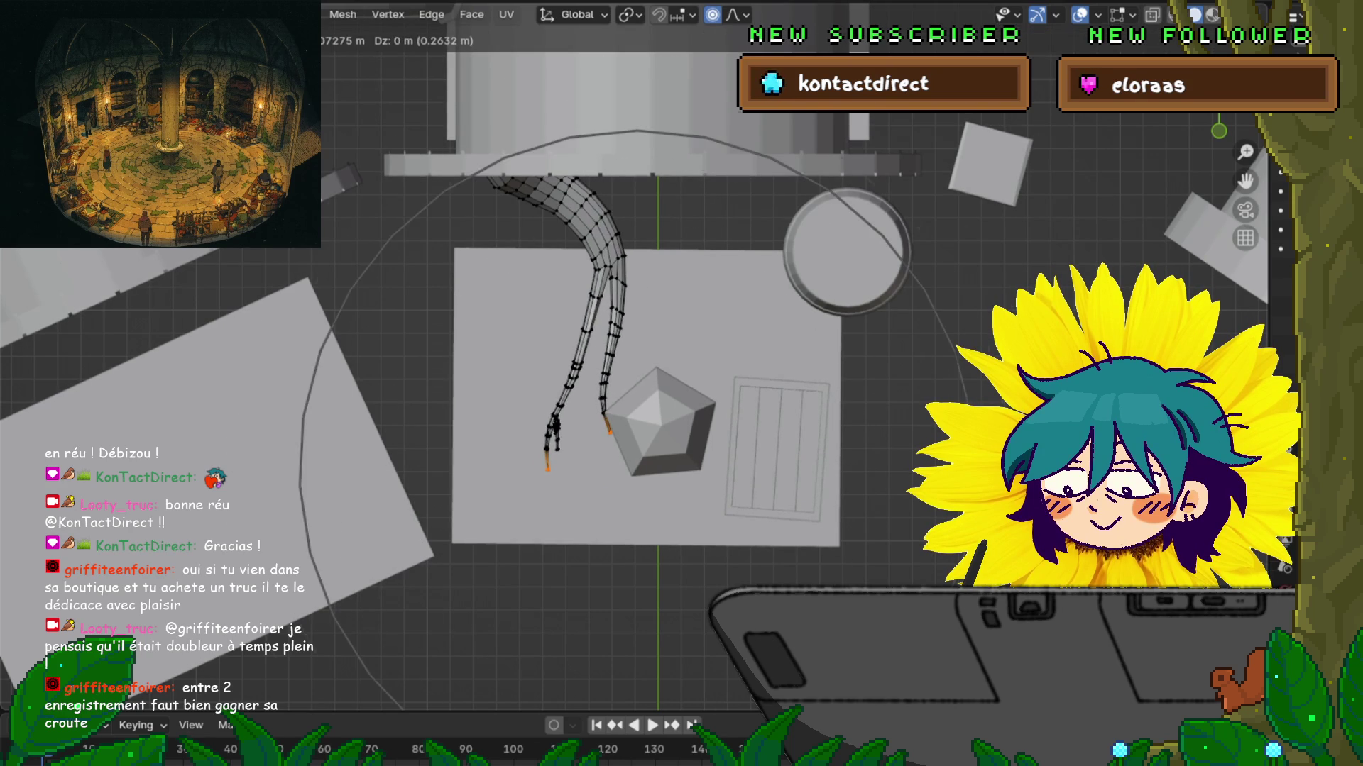
{"action": "scroll", "coordinate": [567, 319], "scroll_direction": "down", "scroll_amount": 3}
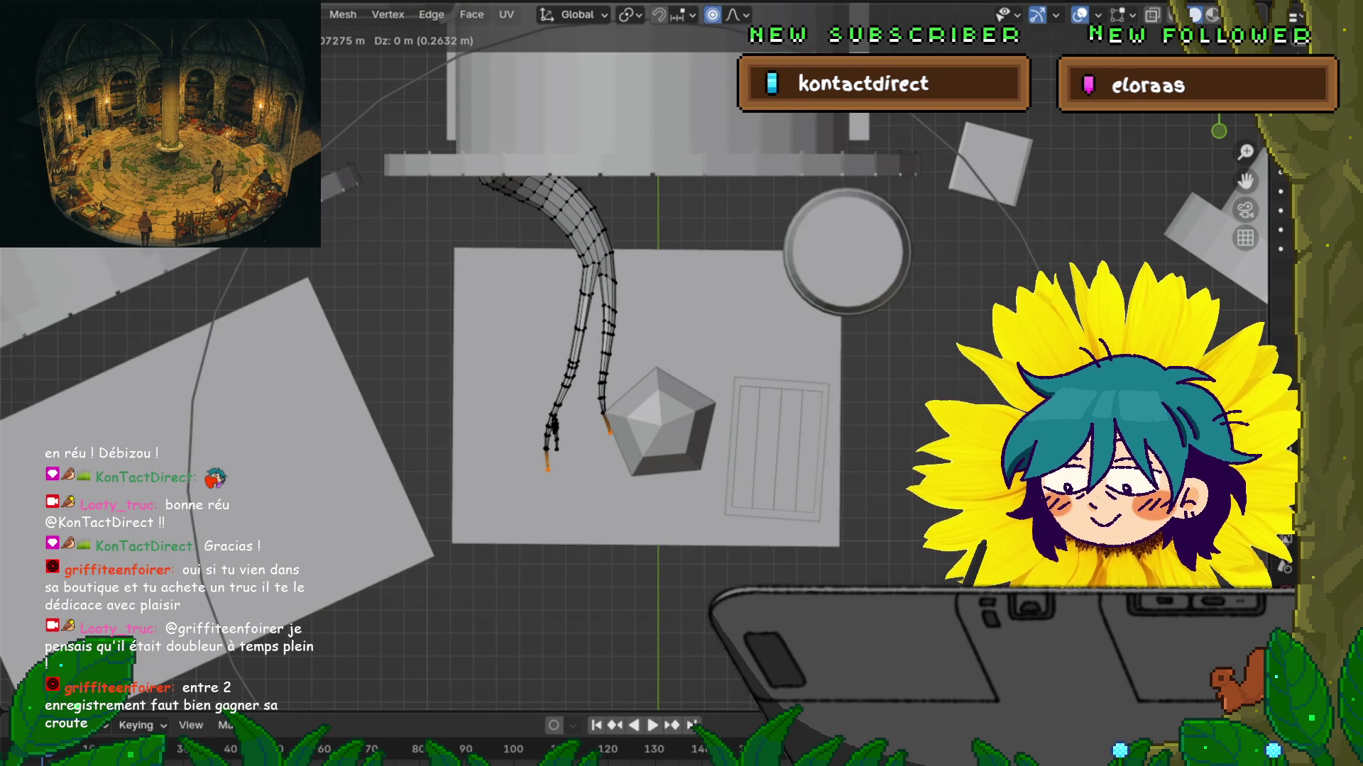
{"action": "scroll", "coordinate": [567, 319], "scroll_direction": "up", "scroll_amount": 6}
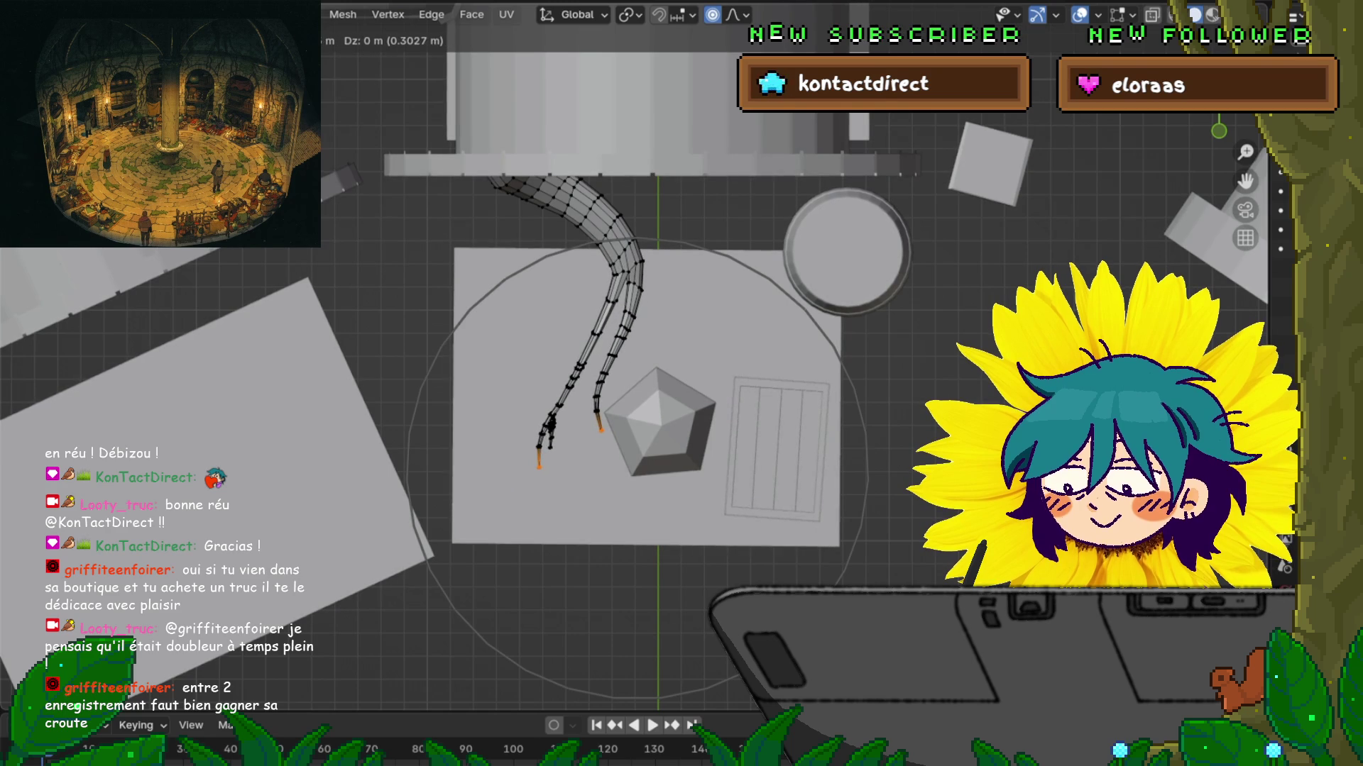
{"action": "left_click", "coordinate": [922, 450]}
{"action": "scroll", "coordinate": [922, 450], "scroll_direction": "down", "scroll_amount": 5}
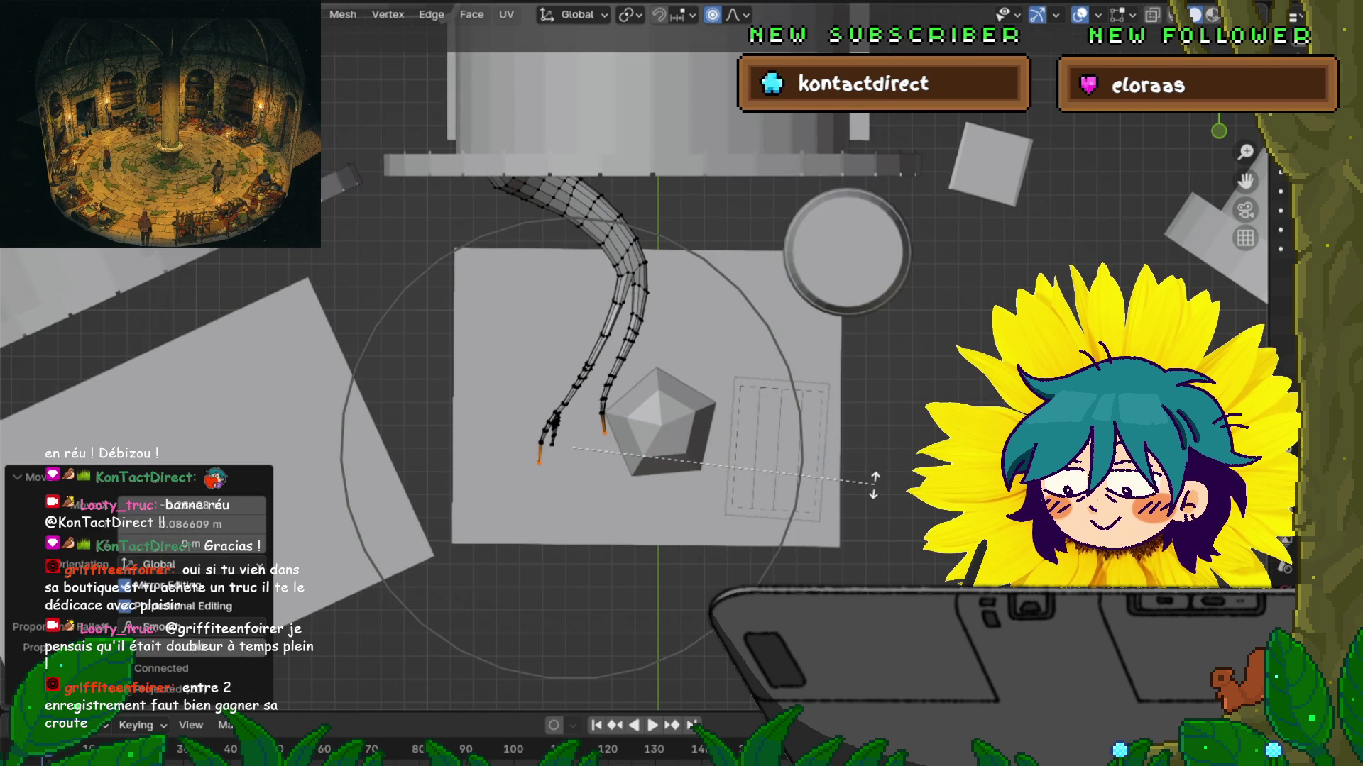
{"action": "left_click", "coordinate": [838, 500]}
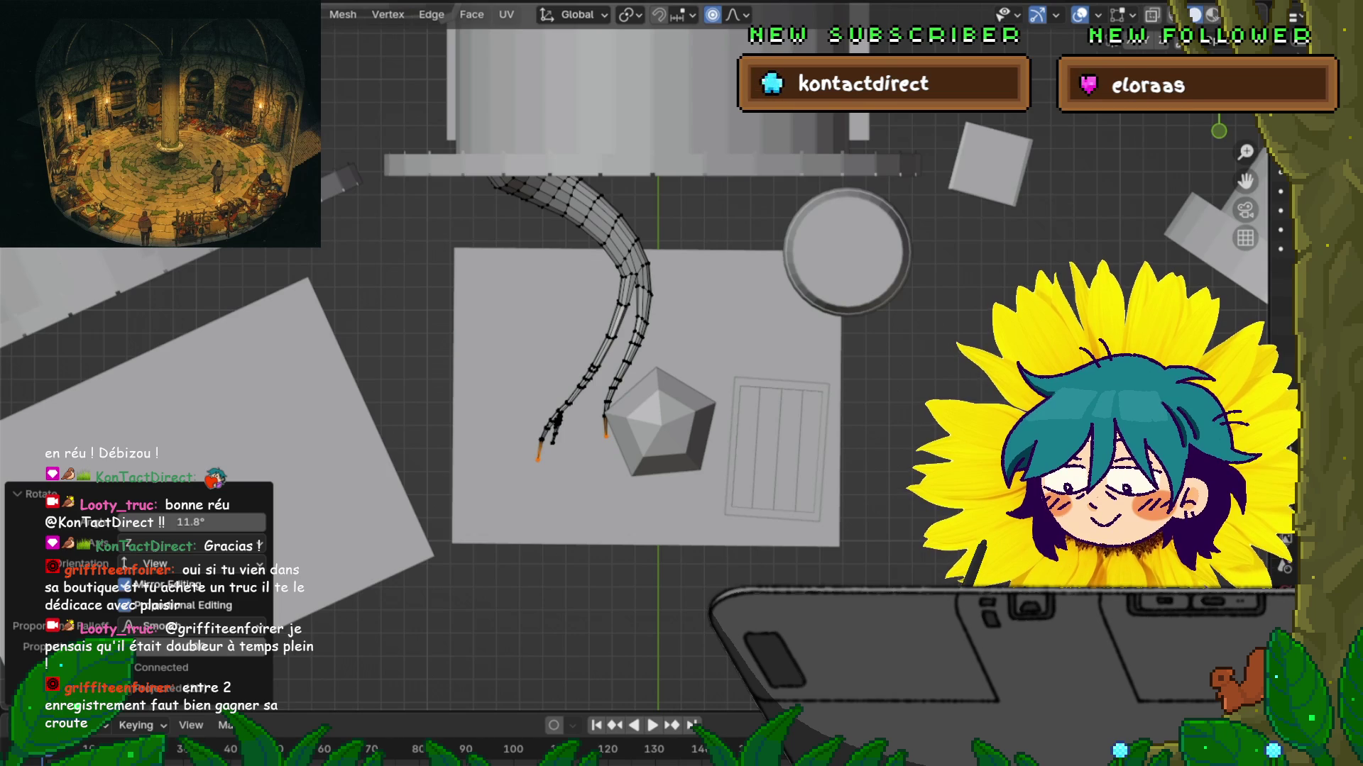
{"action": "middle_click_drag", "start_coordinate": [639, 355], "coordinate": [620, 419], "text": "shift"}
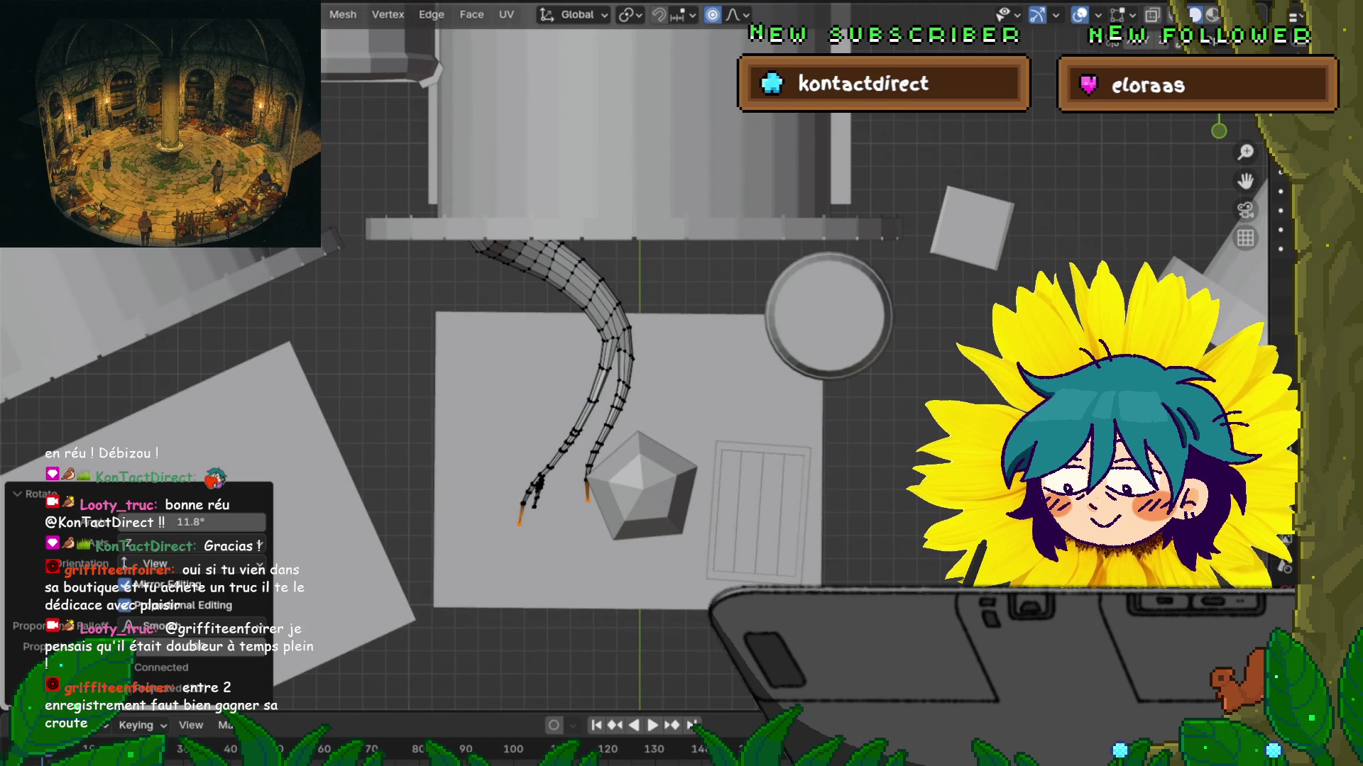
Step: Nudge two sections of the tube's lower leg with tightened proportional falloff, smoothing its curve
{"action": "key", "text": "2"}
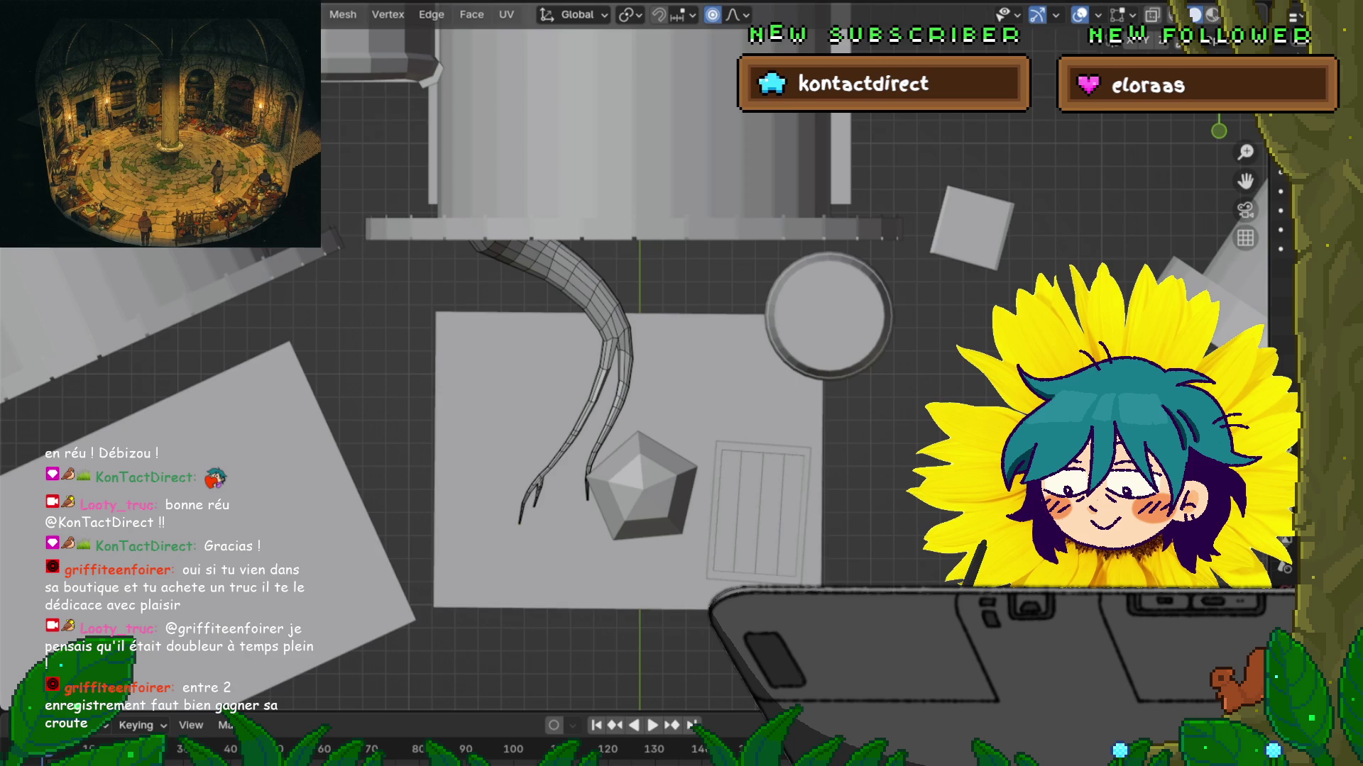
{"action": "left_click", "coordinate": [608, 317]}
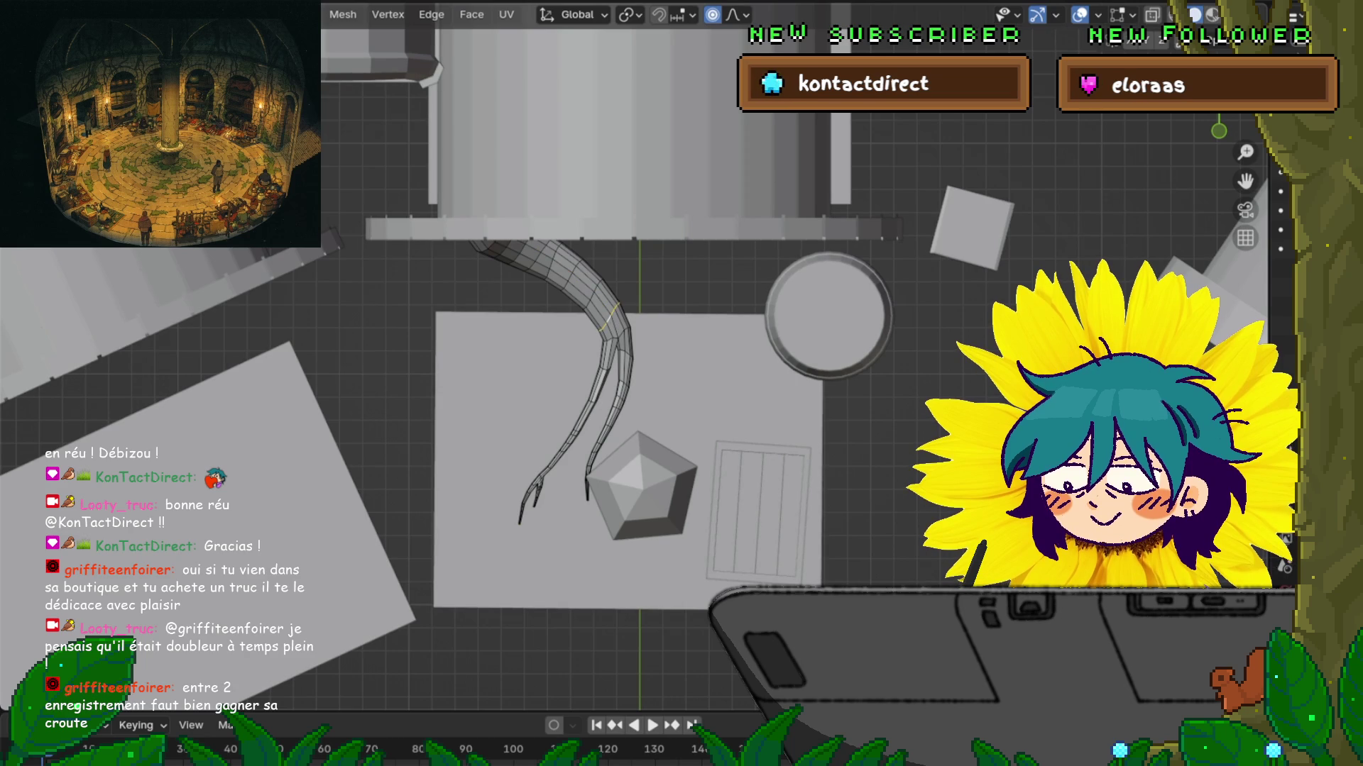
{"action": "key", "text": "g"}
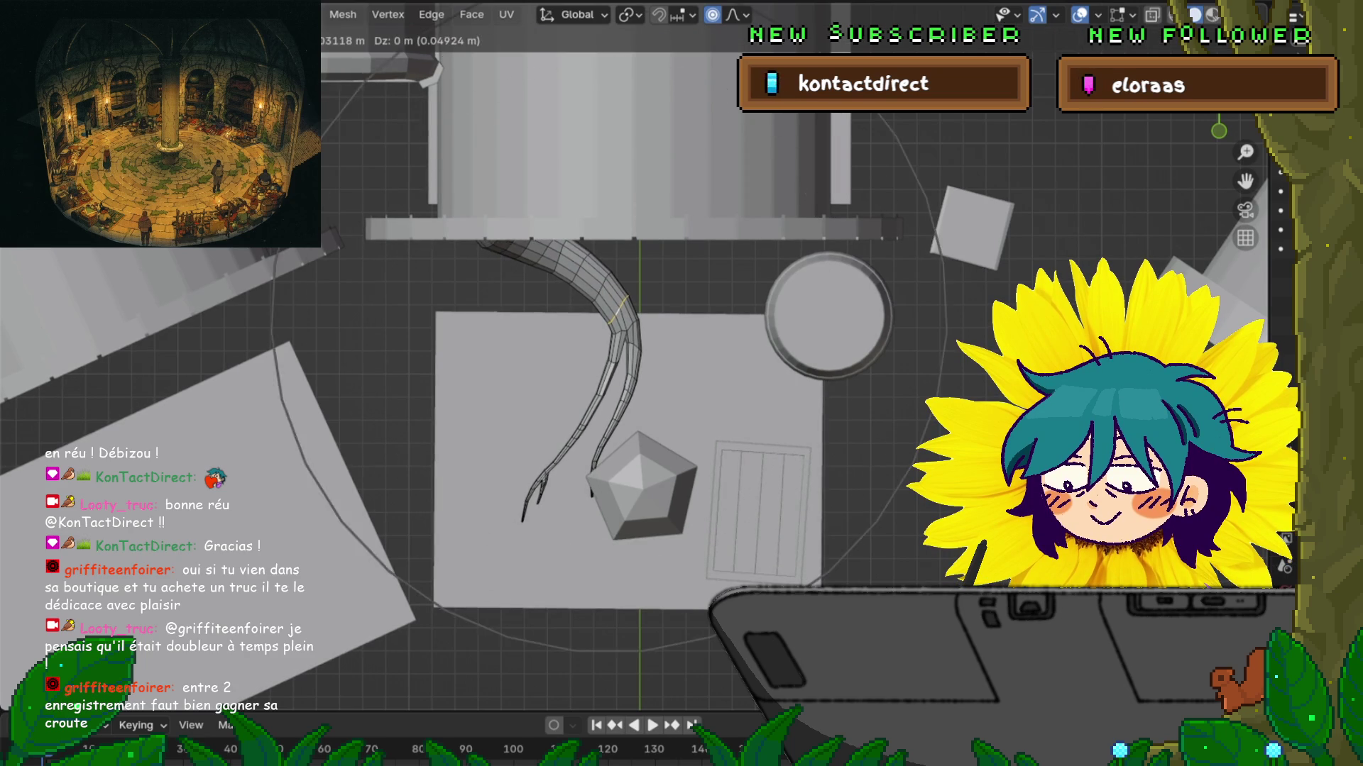
{"action": "scroll", "coordinate": [608, 314], "scroll_direction": "up", "scroll_amount": 5}
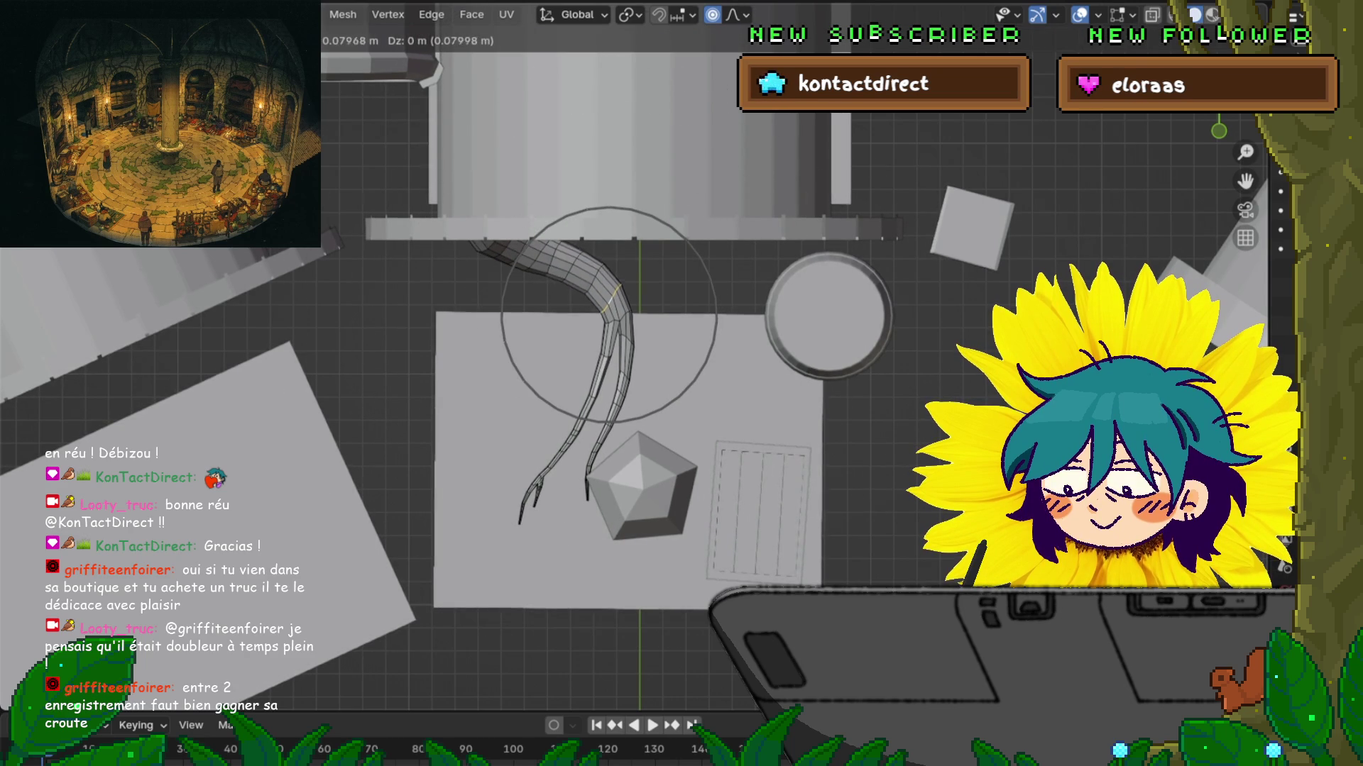
{"action": "key", "text": "Return"}
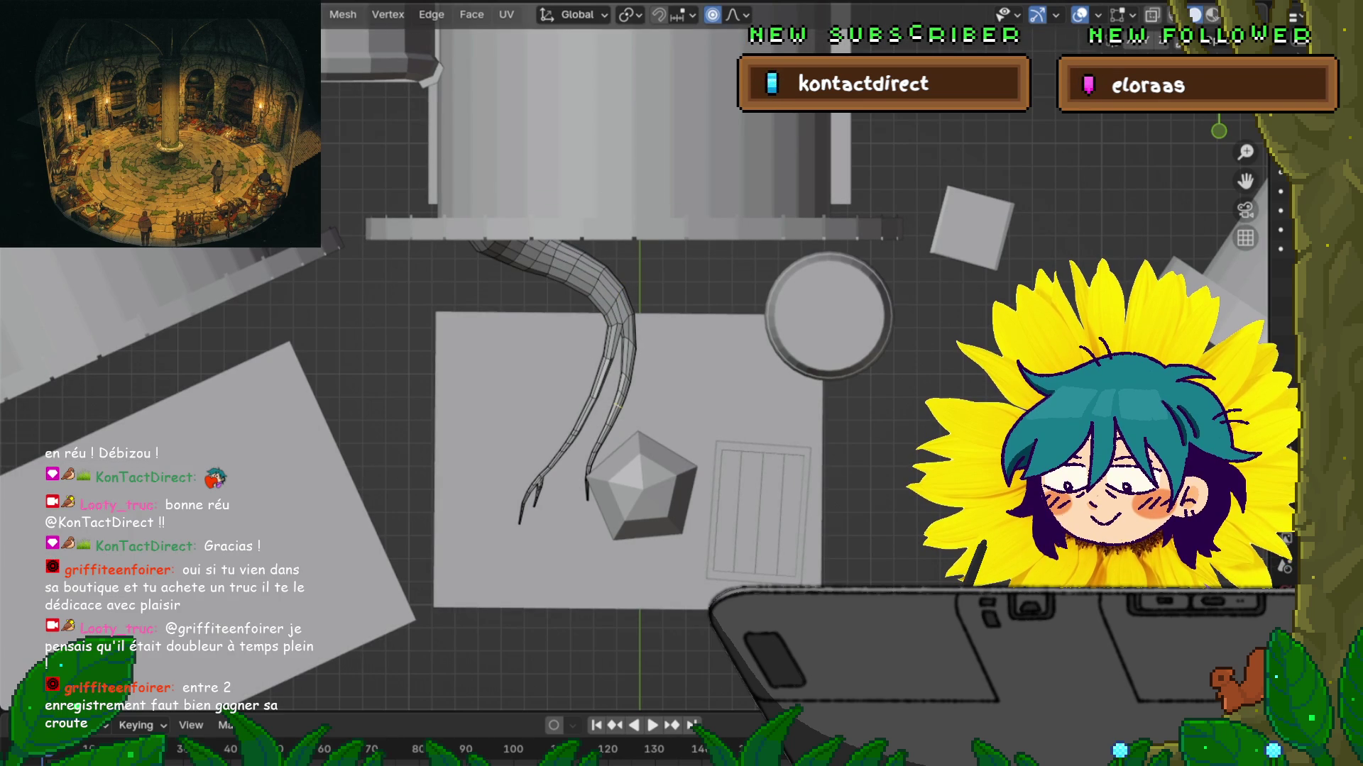
{"action": "key", "text": "g"}
{"action": "scroll", "coordinate": [618, 406], "scroll_direction": "up", "scroll_amount": 7}
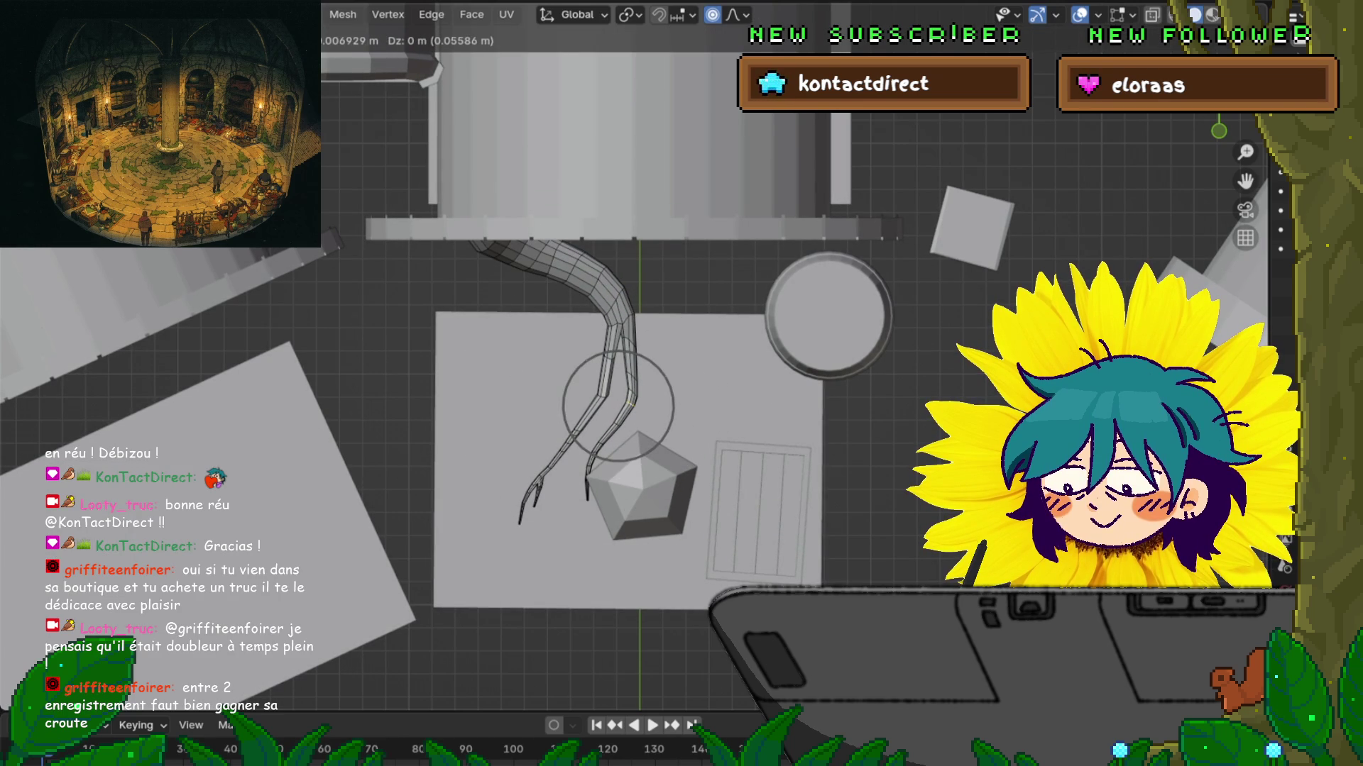
{"action": "key", "text": "Return"}
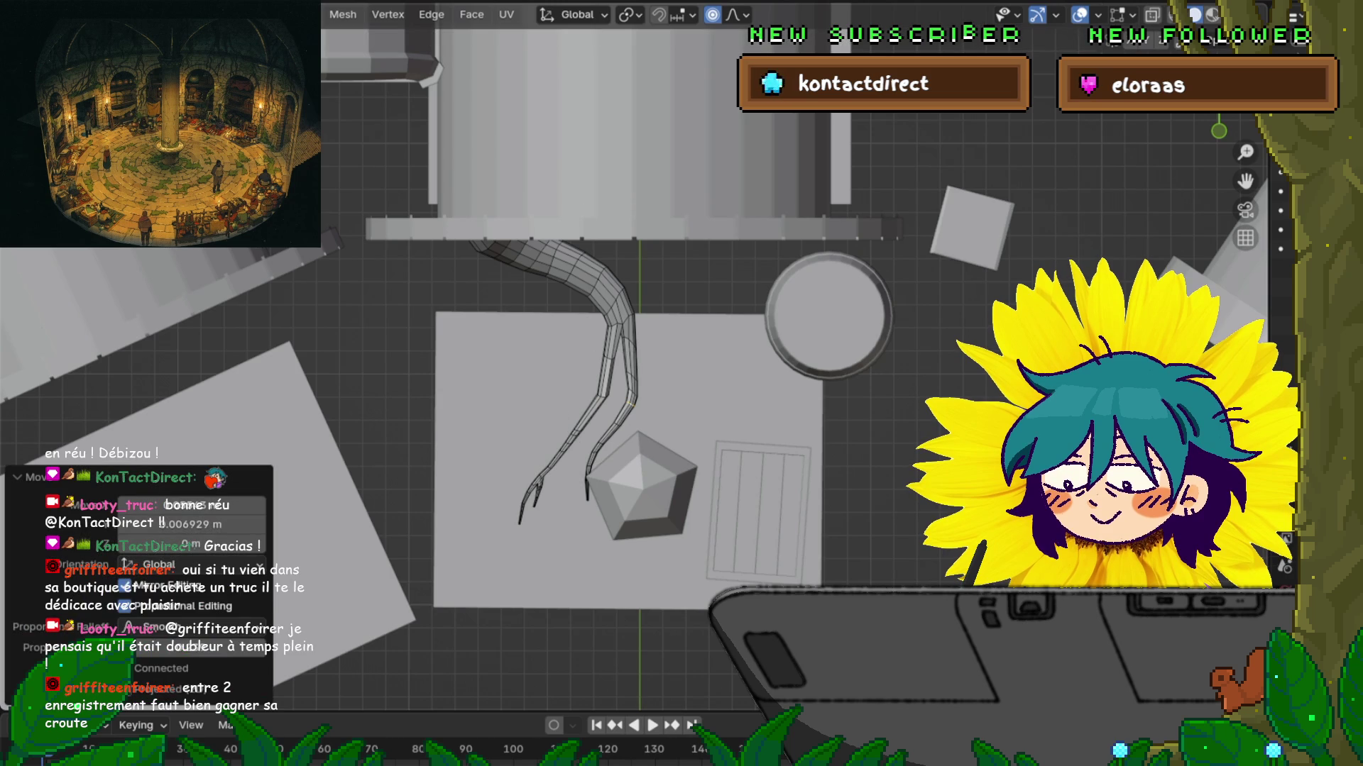
{"action": "left_click", "coordinate": [628, 374]}
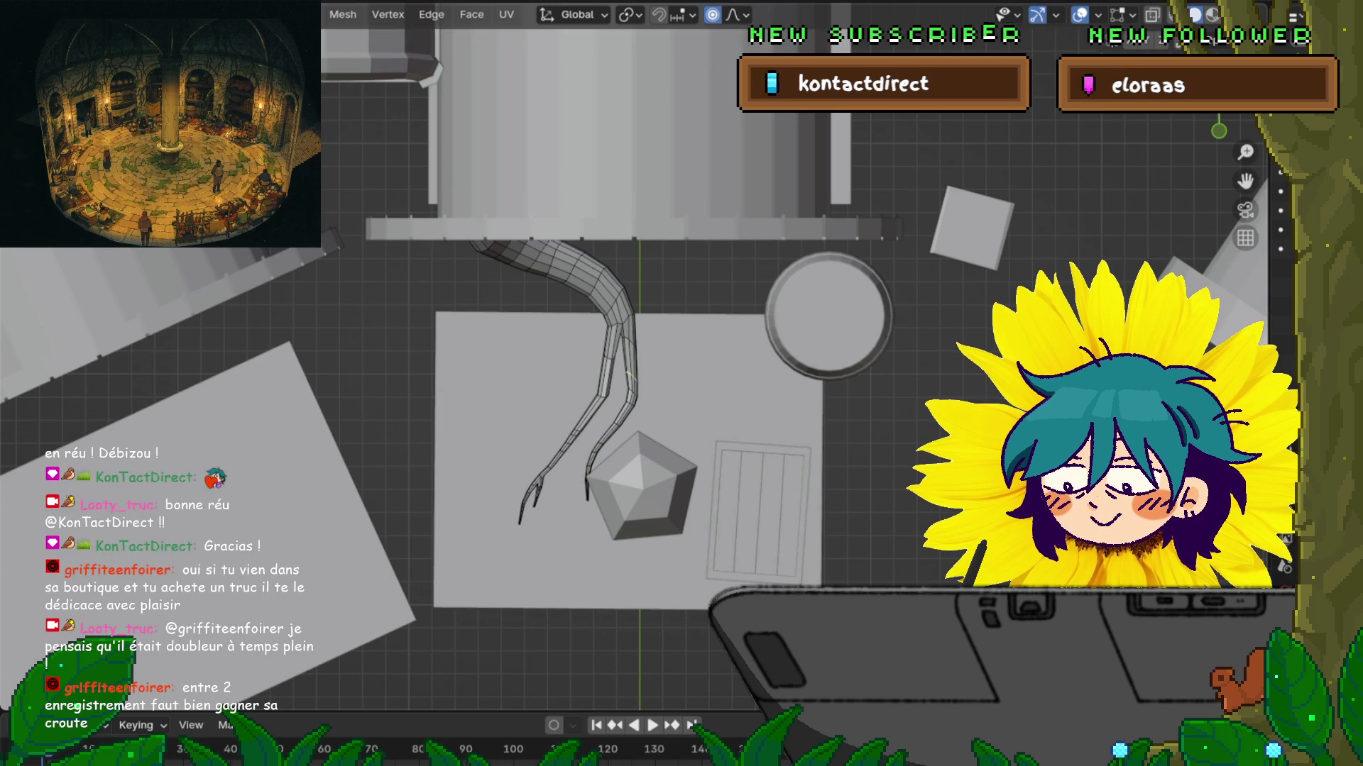
{"action": "key", "text": "g"}
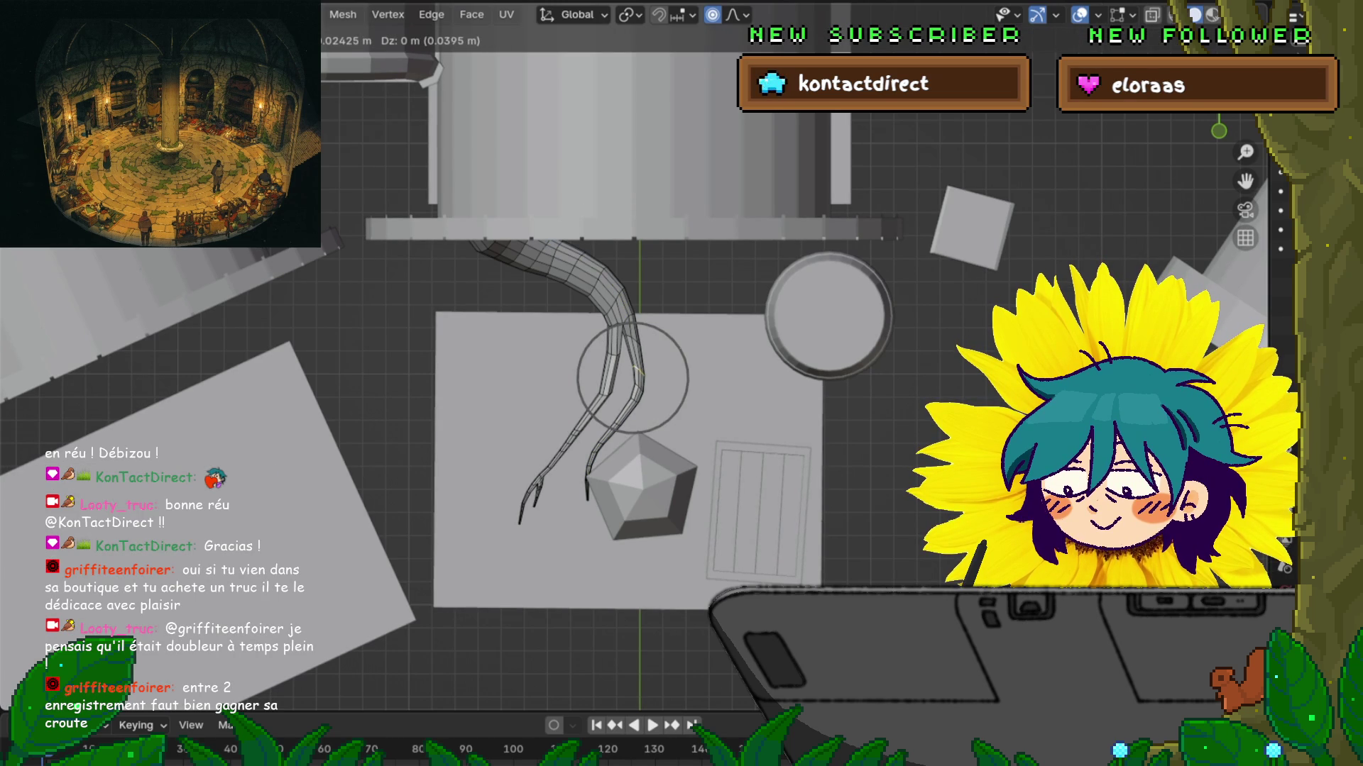
{"action": "key", "text": "Return"}
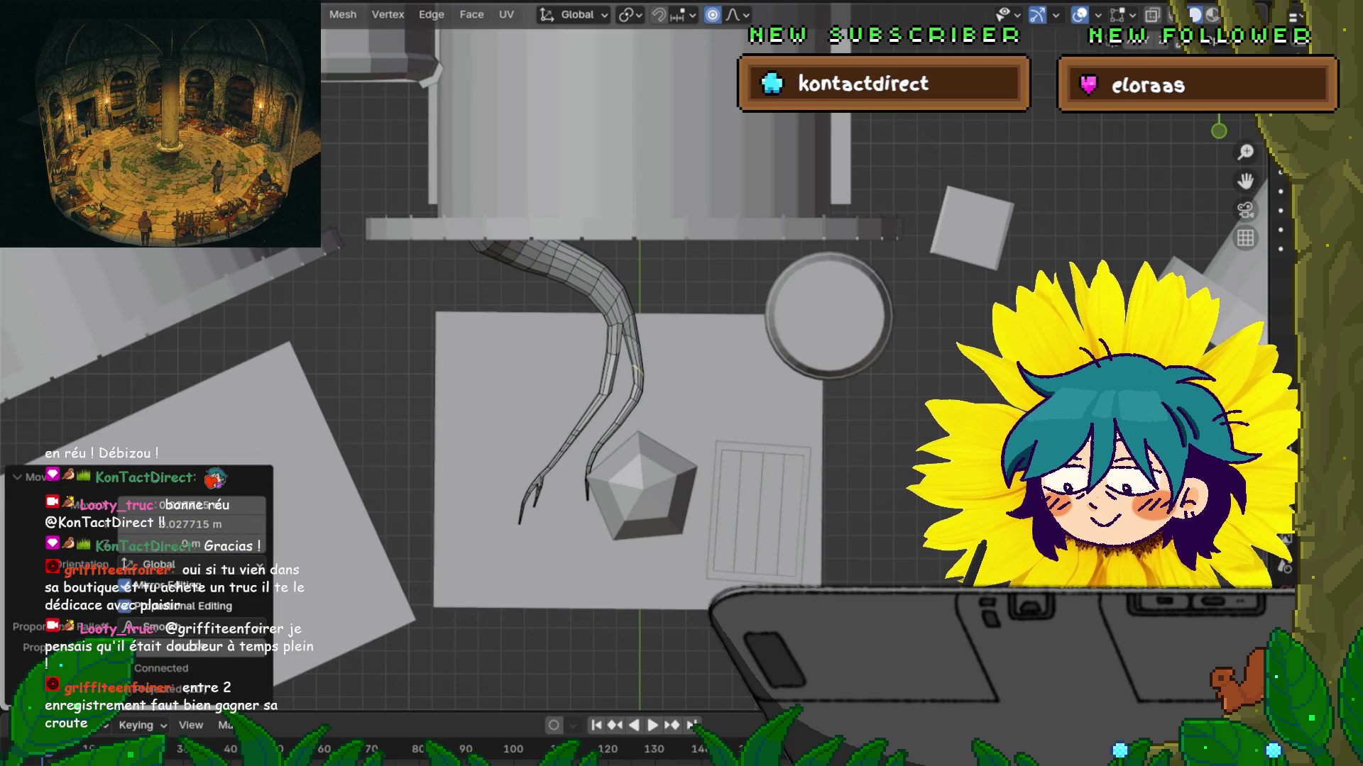
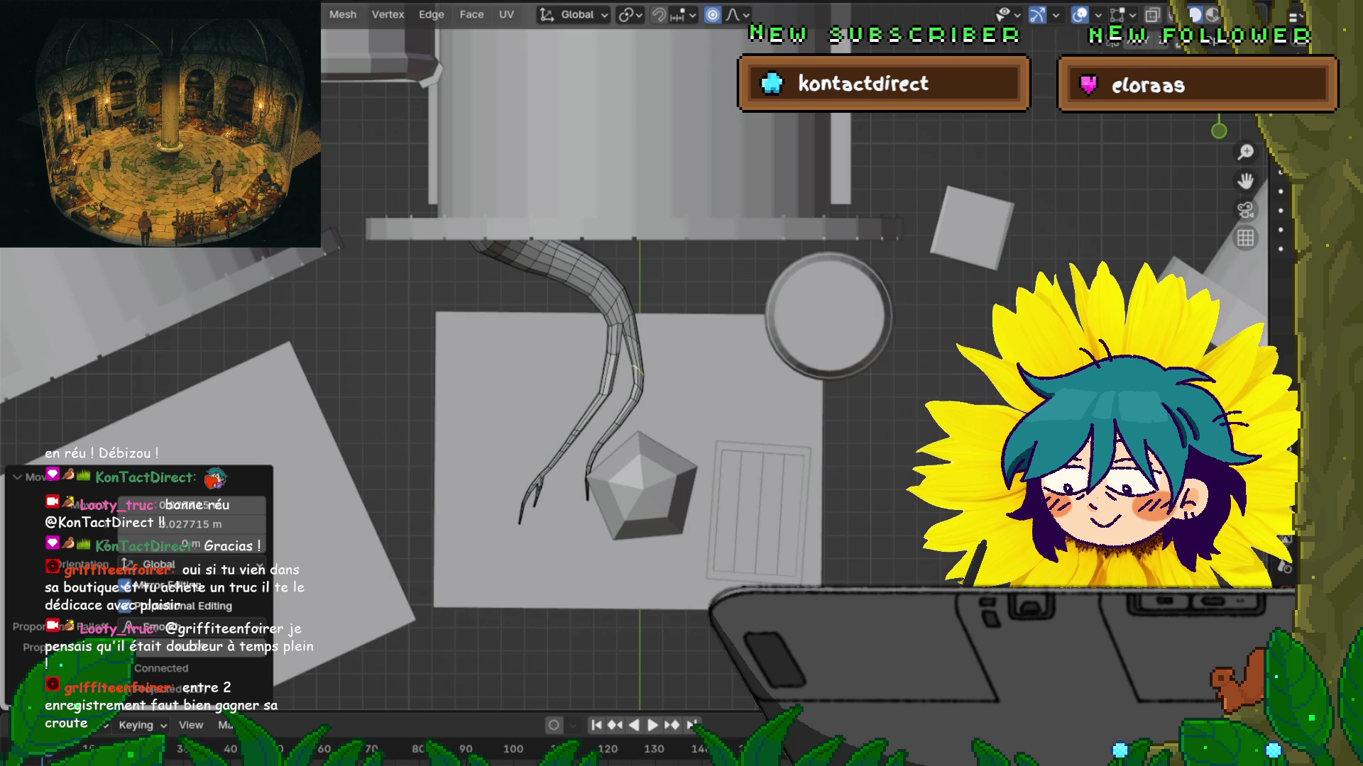
Step: Undo, then move the lower tentacle vertices with proportional falloff
{"action": "key", "text": "ctrl+z"}
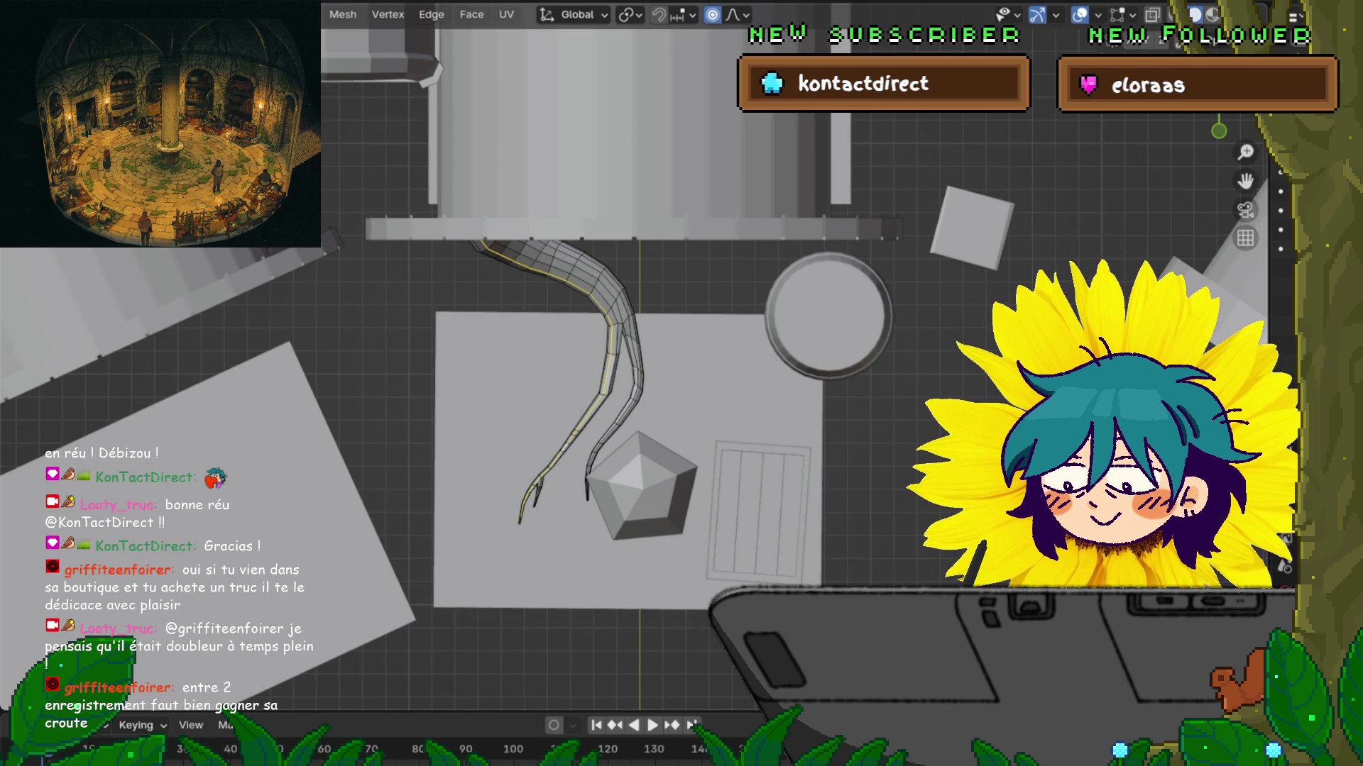
{"action": "scroll", "coordinate": [678, 349], "scroll_direction": "up", "scroll_amount": 4}
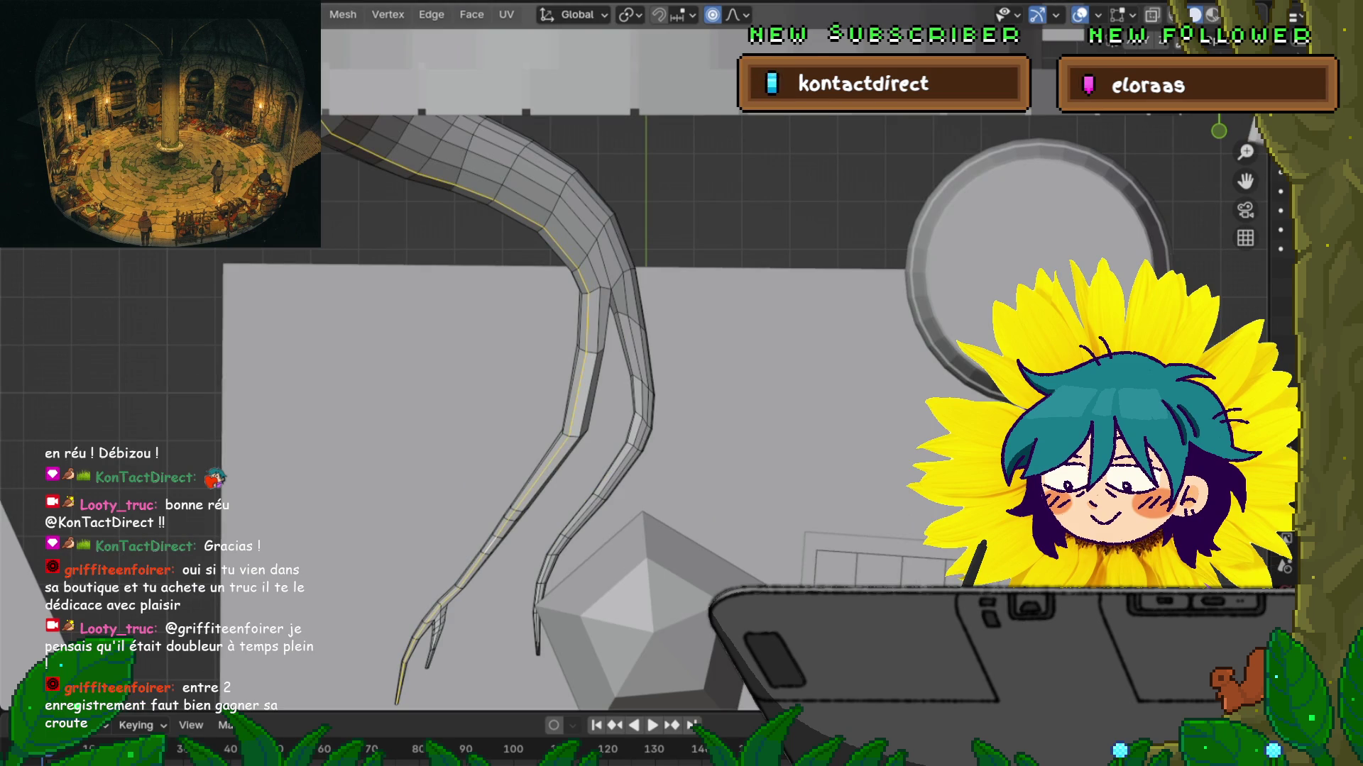
{"action": "key", "text": "alt+a"}
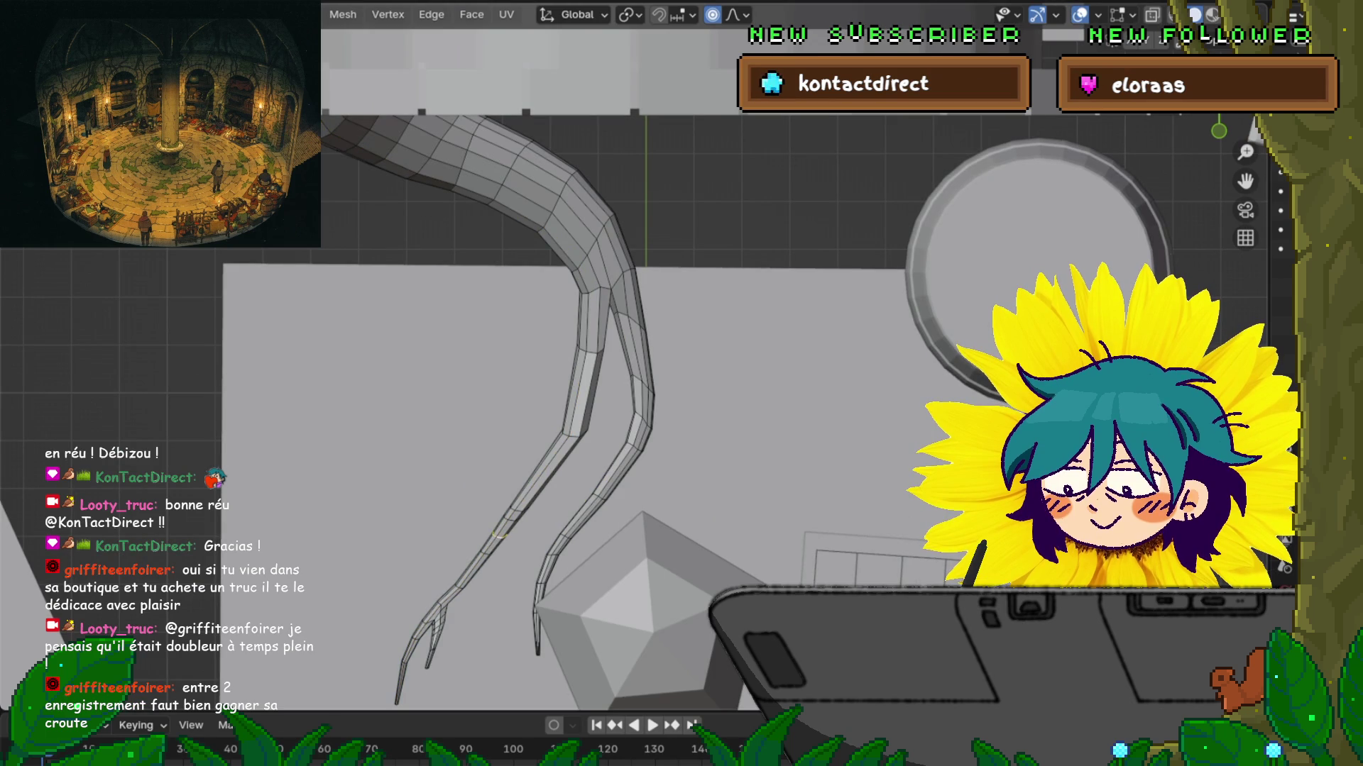
{"action": "key", "text": "g"}
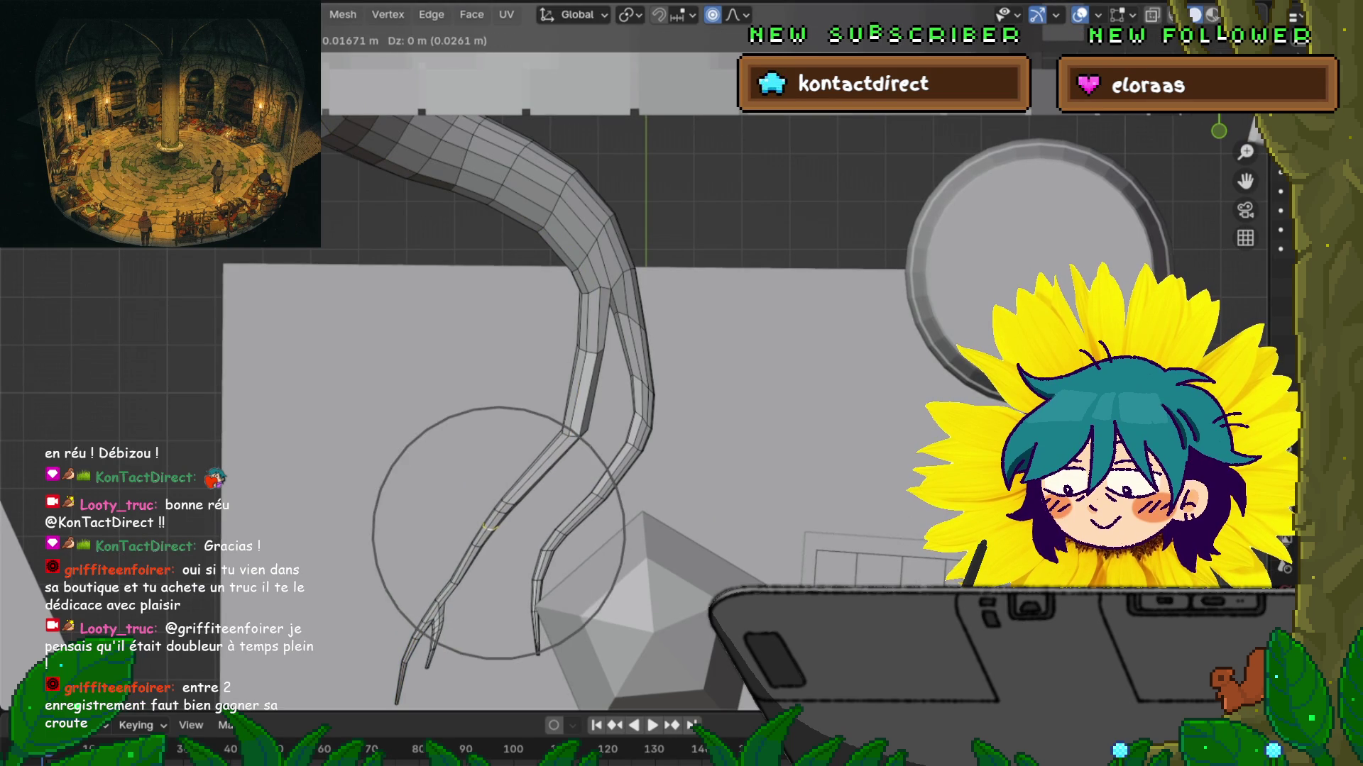
{"action": "scroll", "coordinate": [498, 532], "scroll_direction": "up", "scroll_amount": 5}
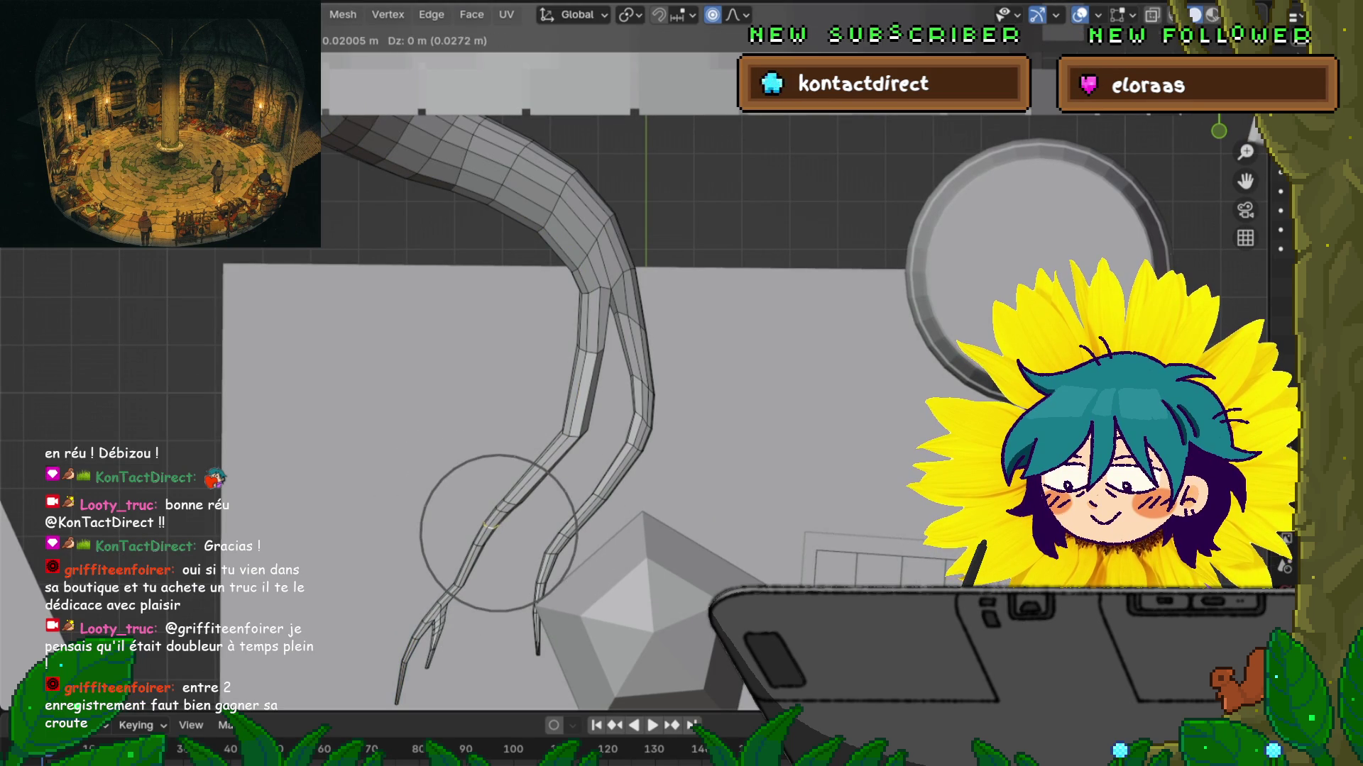
{"action": "key", "text": "Return"}
Step: Shrink the lower vertices, then slightly rotate the tentacle's lower segment
{"action": "key", "text": "s"}
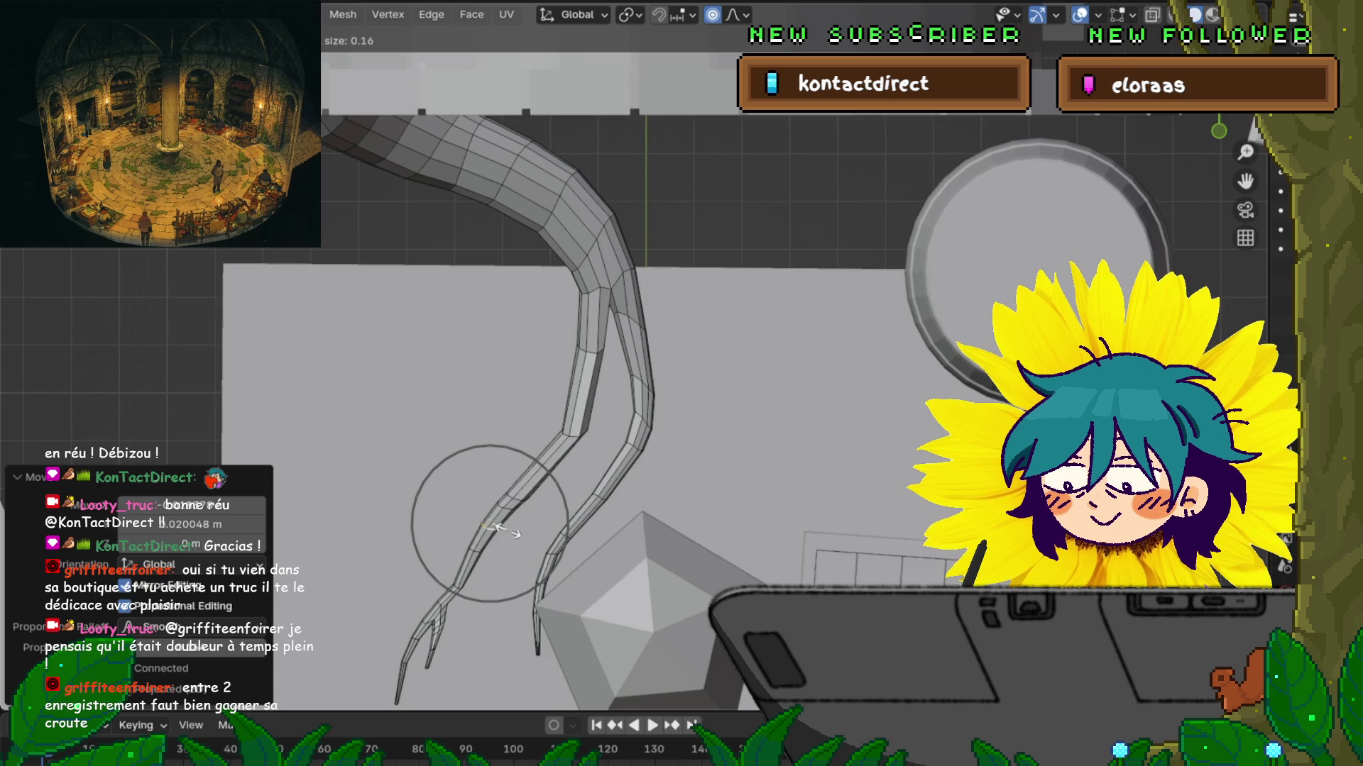
{"action": "key", "text": "Return"}
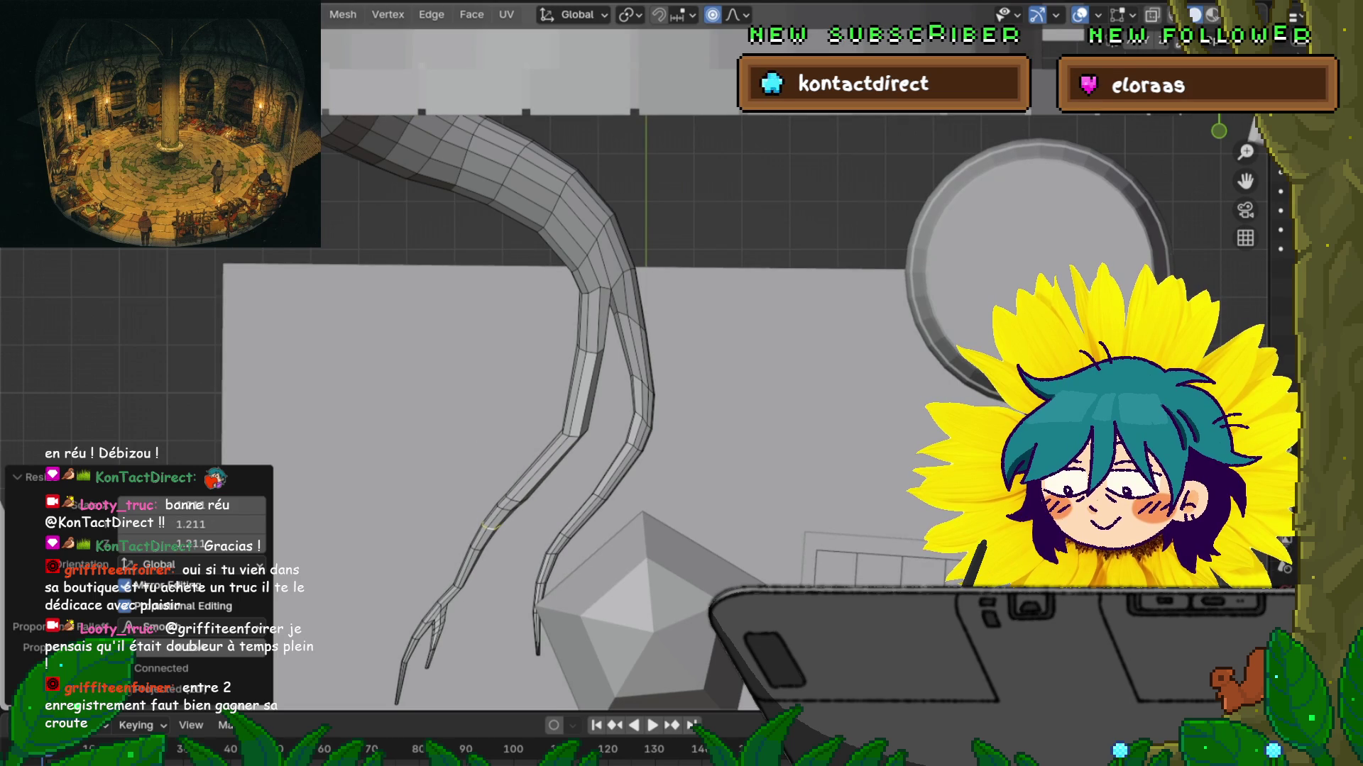
{"action": "left_click", "coordinate": [574, 431]}
{"action": "key", "text": "g"}
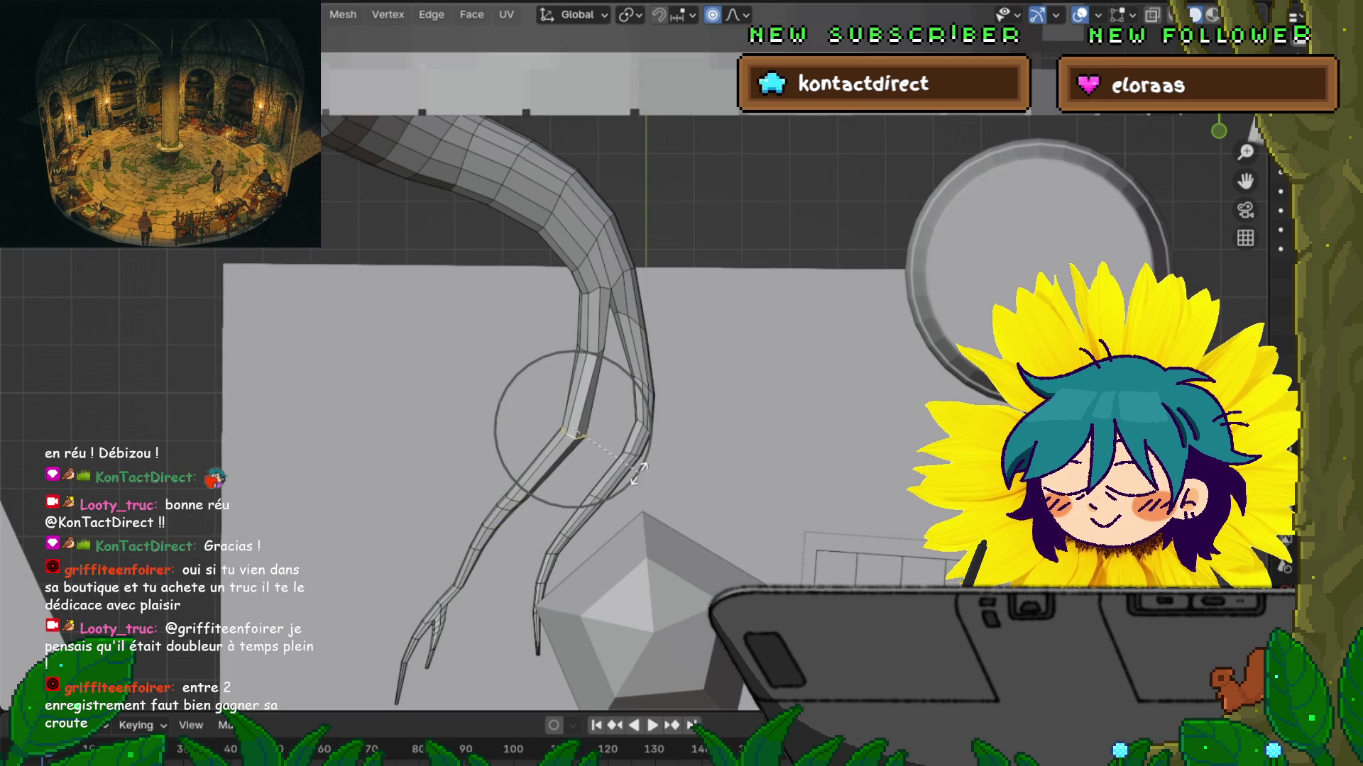
{"action": "key", "text": "Escape"}
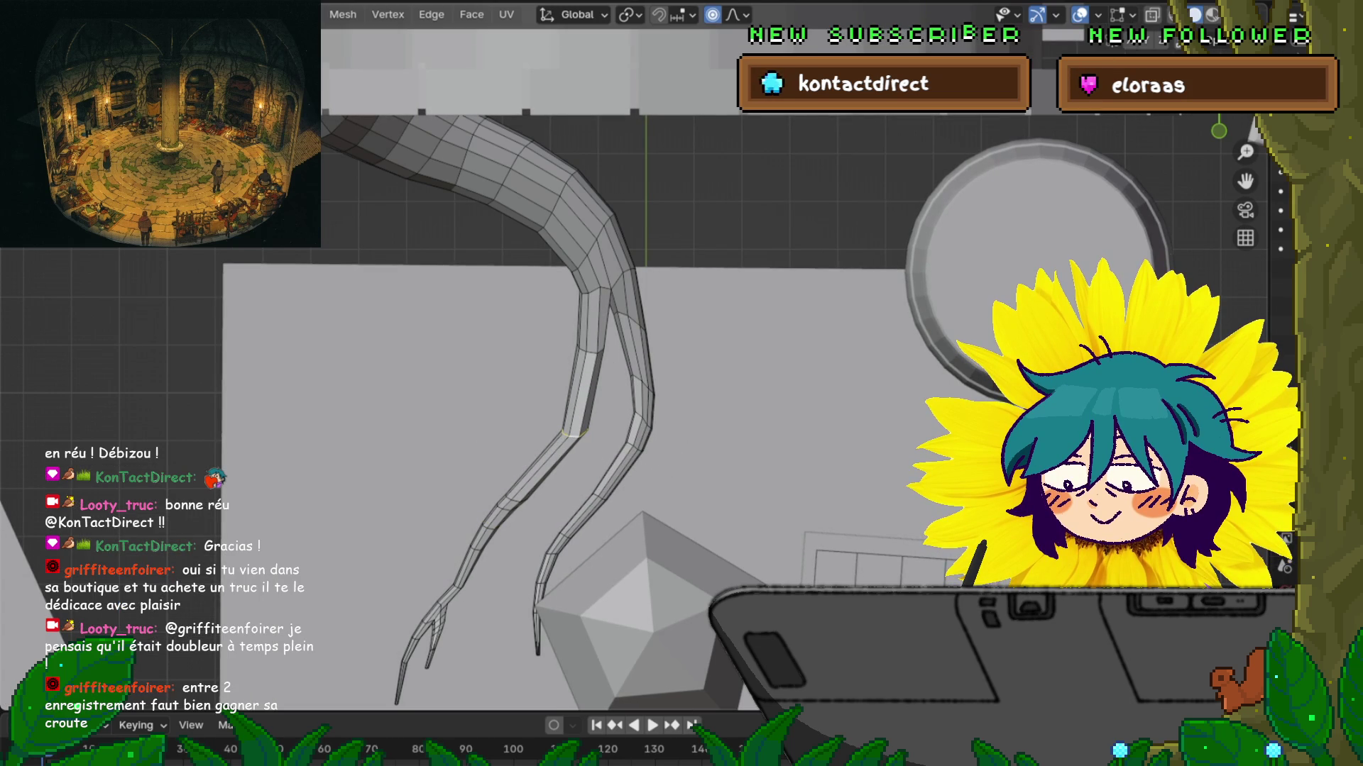
{"action": "key", "text": "r"}
{"action": "key", "text": "Return"}
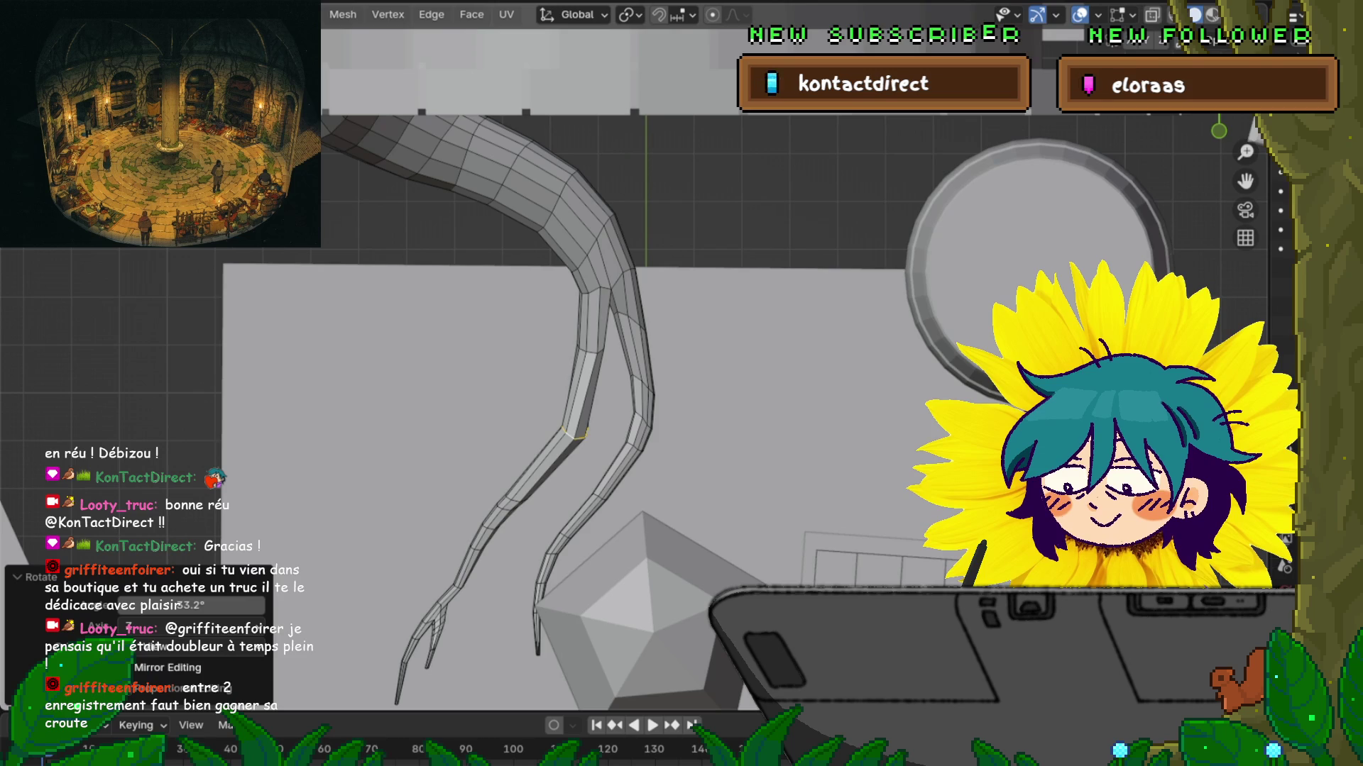
Step: Bevel an extra band of faces around the lower segment
{"action": "key", "text": "ctrl+KP_Add"}
{"action": "key", "text": "ctrl+KP_Add"}
{"action": "key", "text": "s"}
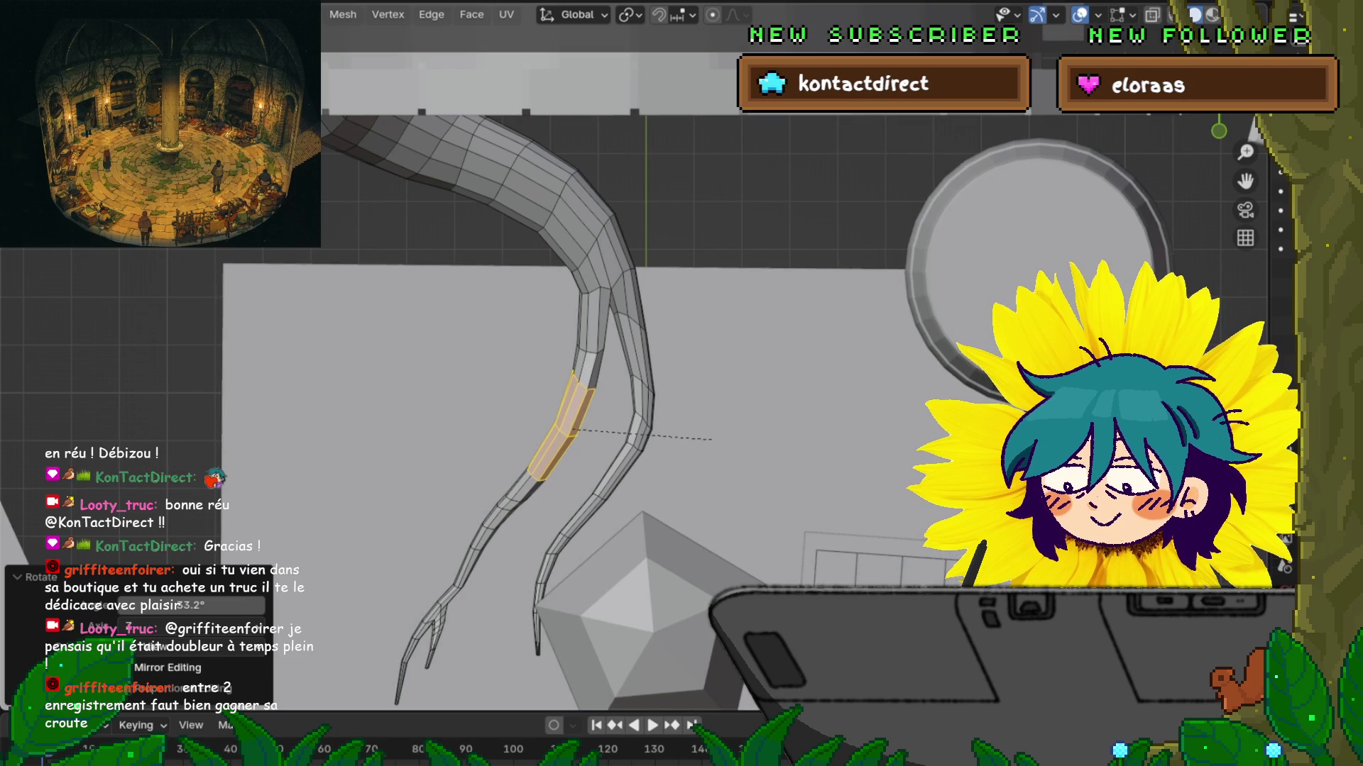
{"action": "key", "text": "Return"}
Step: Move a short edge about 0.014 m so the forked tip drapes over the ledge
{"action": "left_click", "coordinate": [595, 327], "text": "alt"}
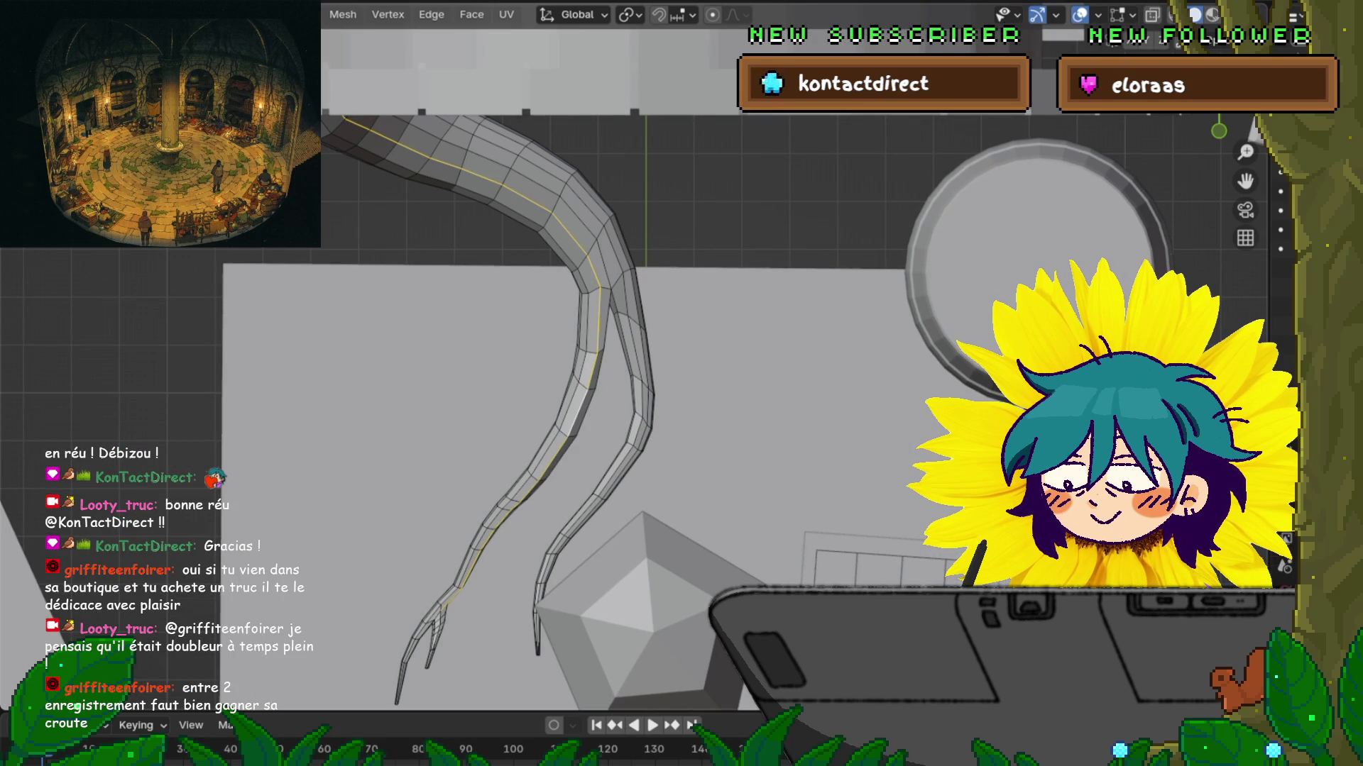
{"action": "left_click", "coordinate": [568, 433]}
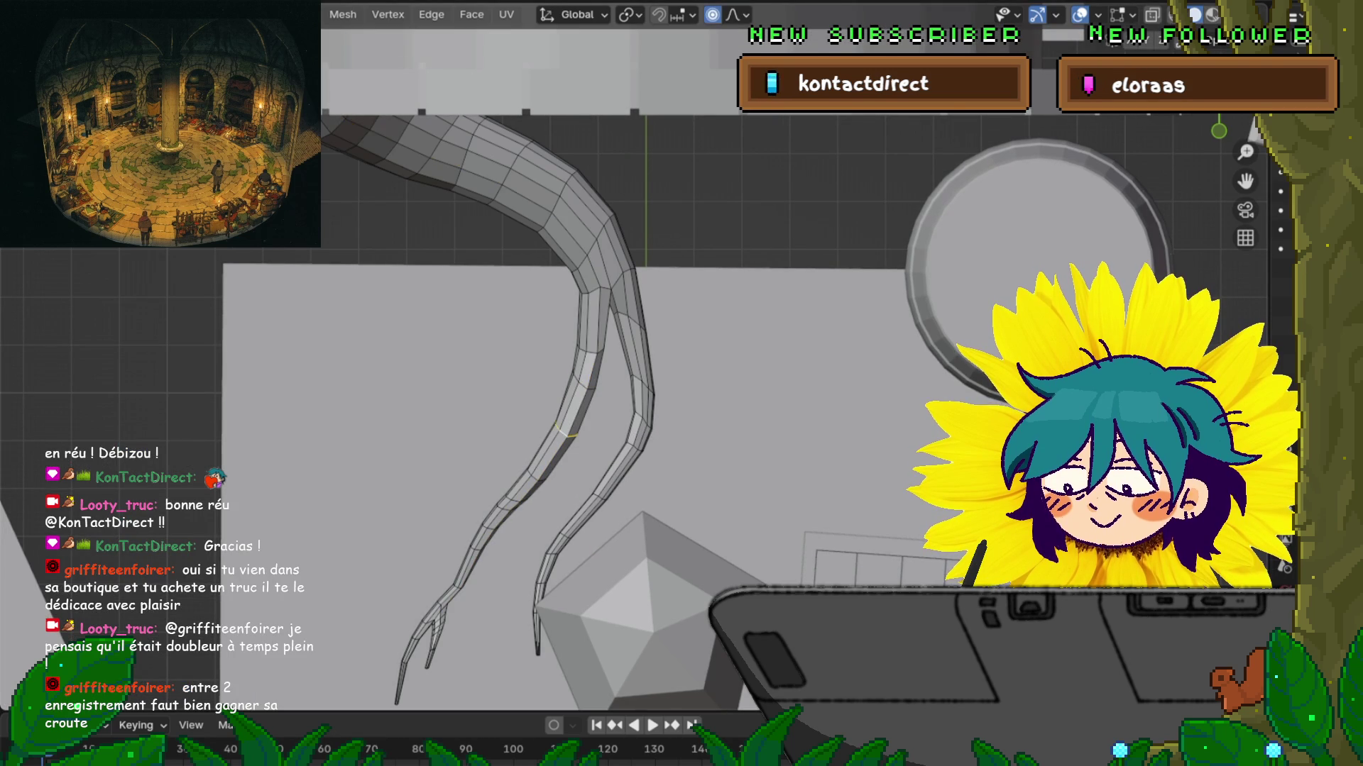
{"action": "scroll", "coordinate": [741, 183], "scroll_direction": "down", "scroll_amount": 3}
{"action": "key", "text": "g"}
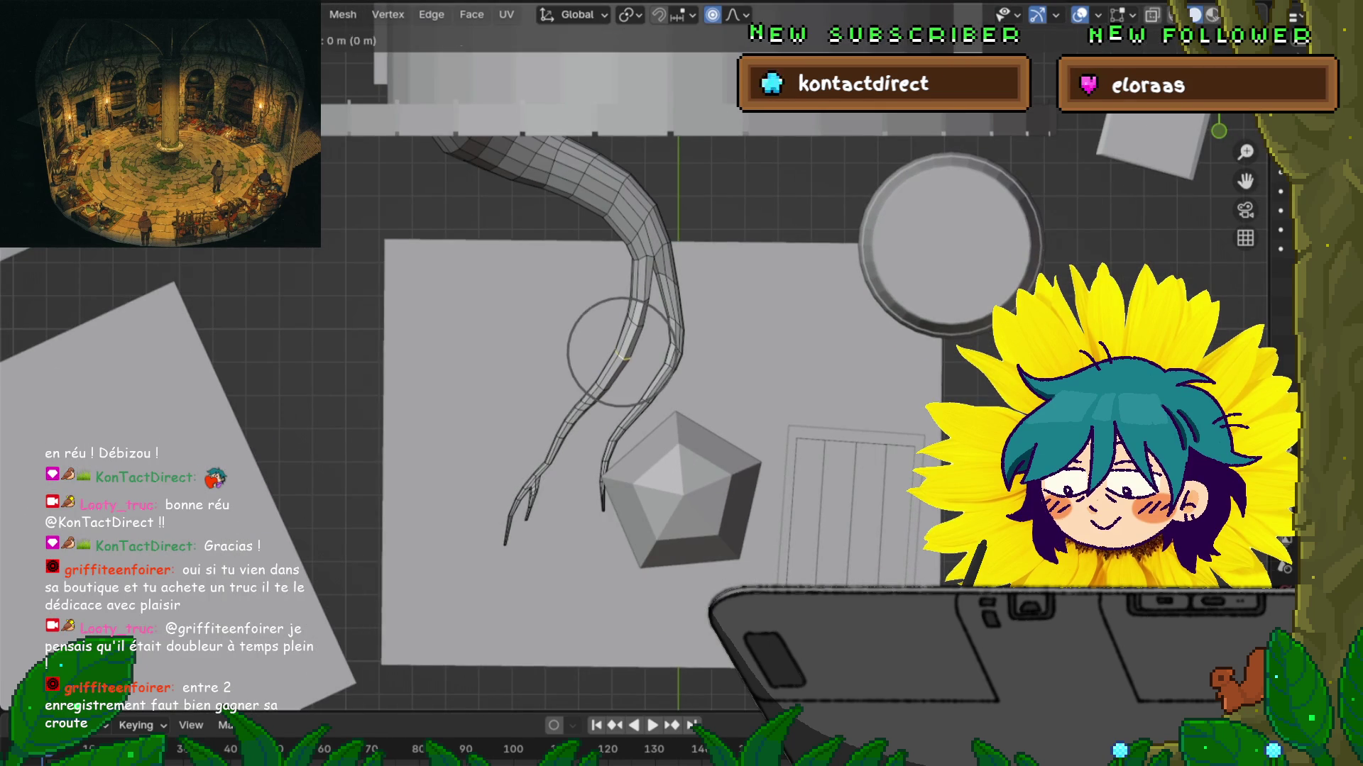
{"action": "left_click", "coordinate": [625, 360]}
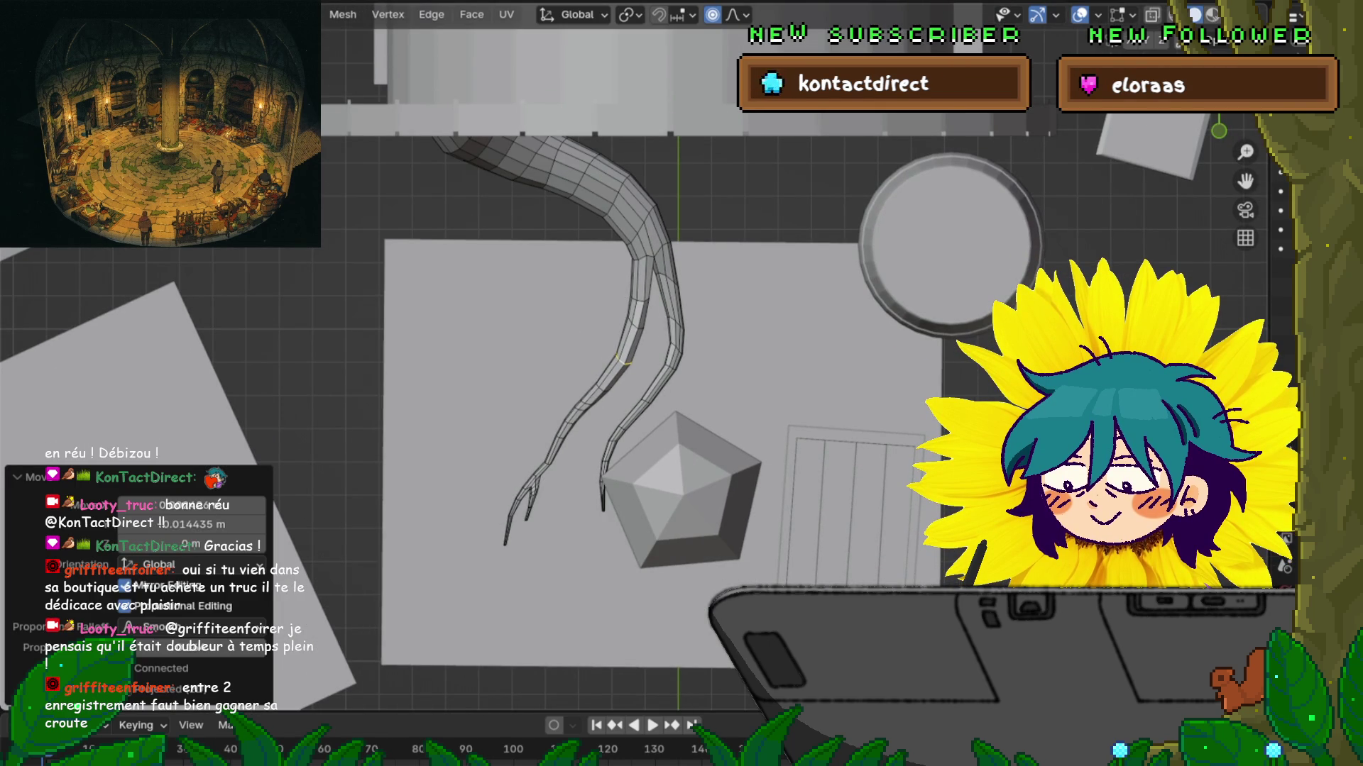
{"action": "scroll", "coordinate": [624, 360], "scroll_direction": "up", "scroll_amount": 6}
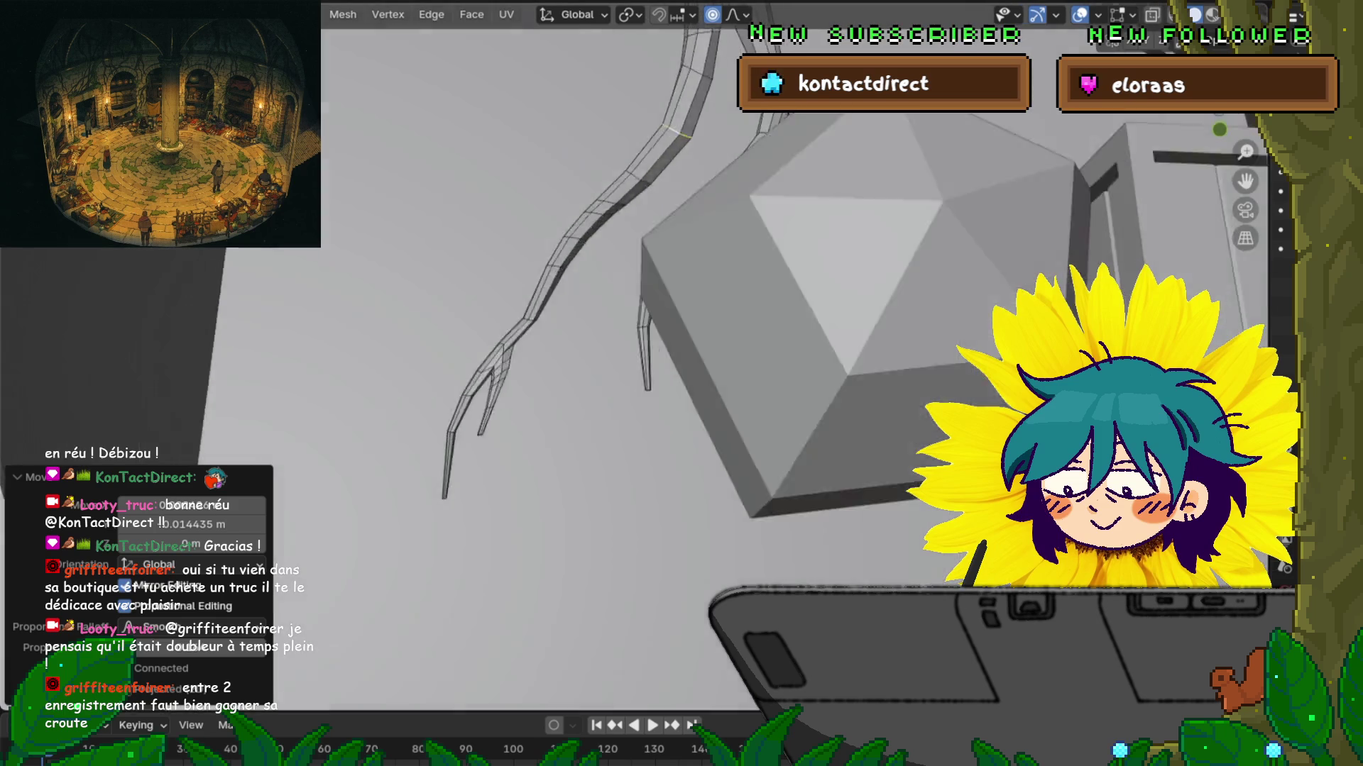
{"action": "middle_click_drag", "start_coordinate": [625, 360], "coordinate": [632, 270]}
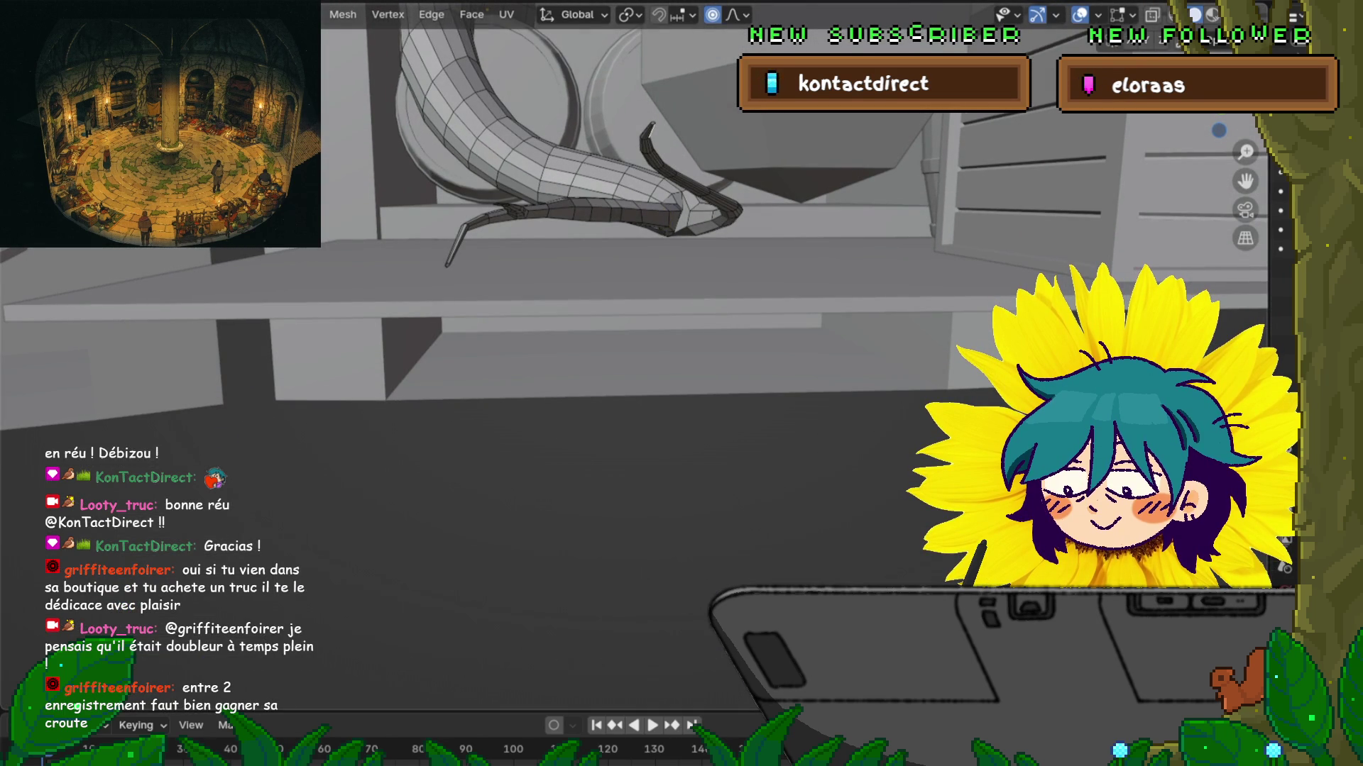
Step: Frame the tentacle tip using numpad side views and zoom in closer
{"action": "key", "text": "KP_1"}
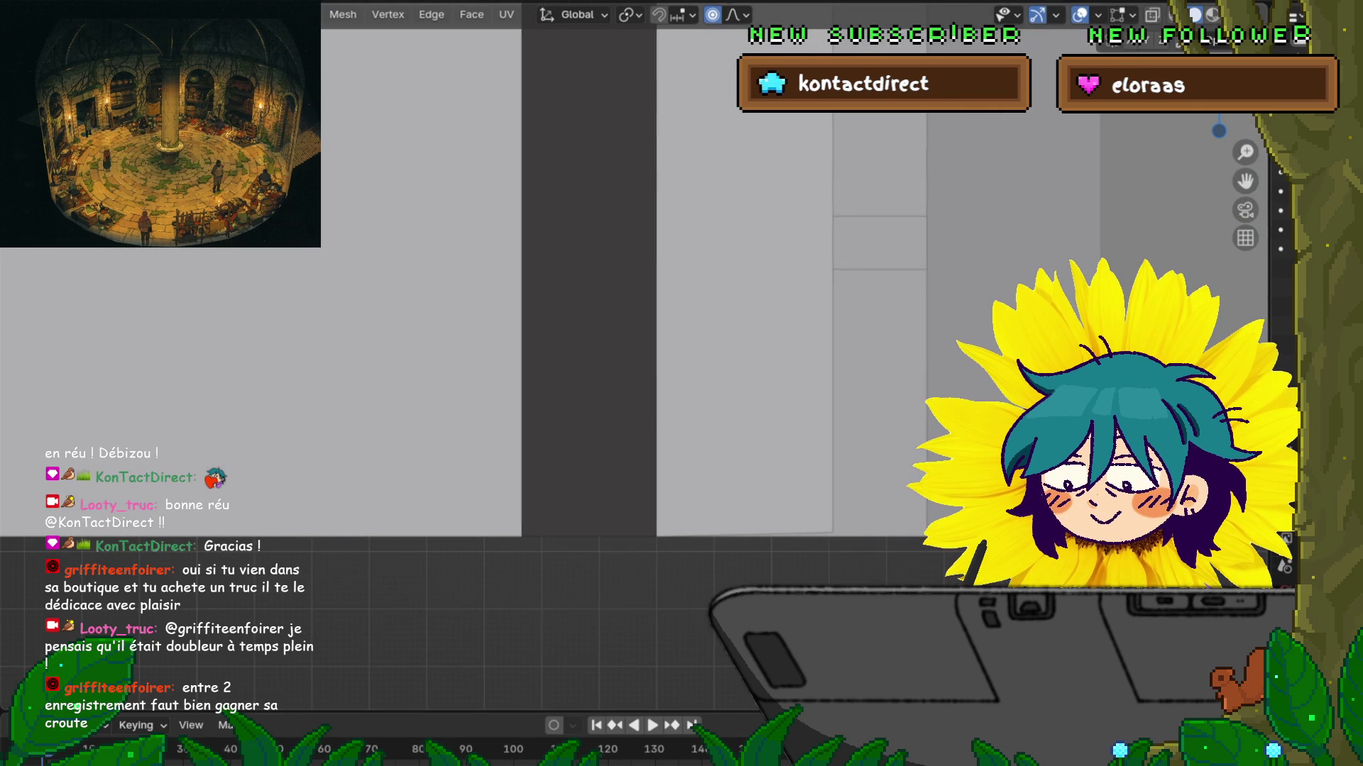
{"action": "key", "text": "KP_3"}
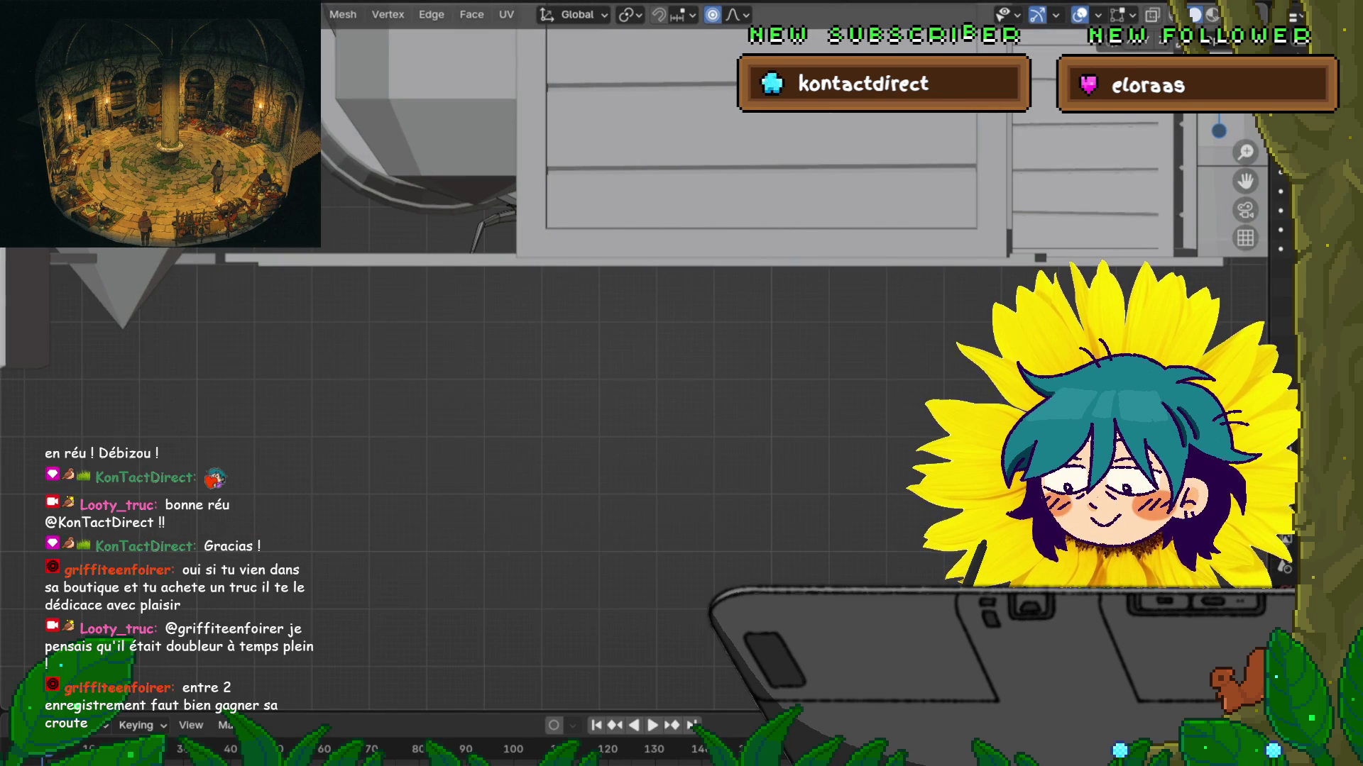
{"action": "key", "text": "KP_8"}
{"action": "key", "text": "KP_8"}
{"action": "key", "text": "KP_4"}
{"action": "key", "text": "KP_4"}
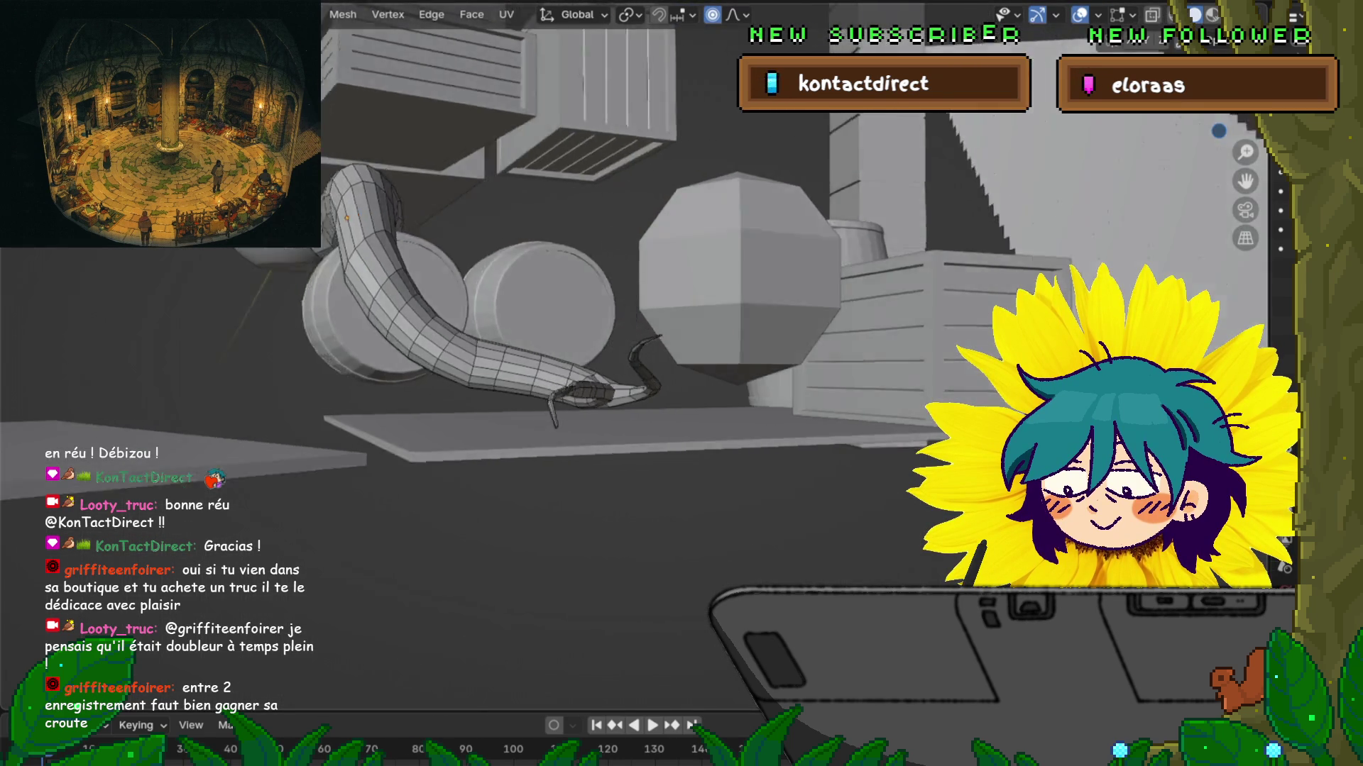
{"action": "key", "text": "KP_8"}
{"action": "key", "text": "KP_Add"}
{"action": "key", "text": "KP_Add"}
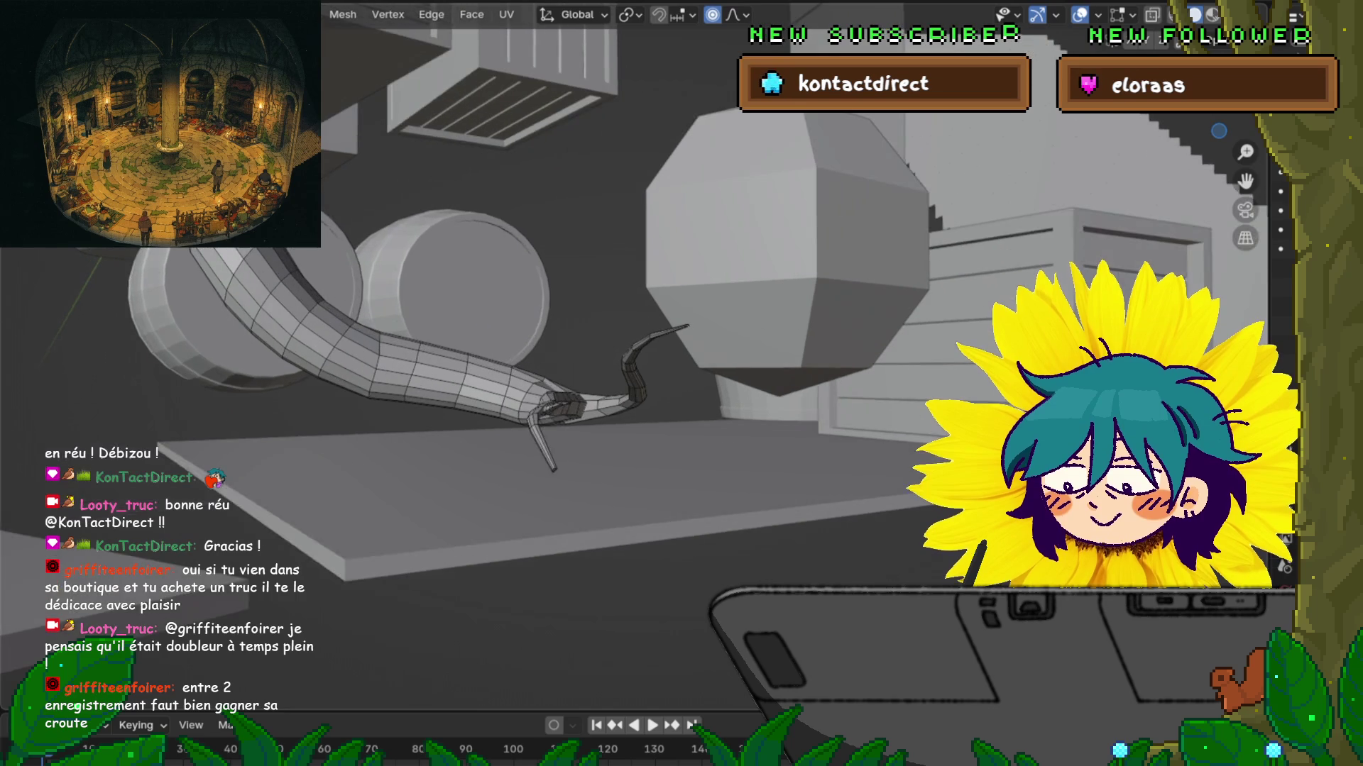
{"action": "key", "text": "KP_6"}
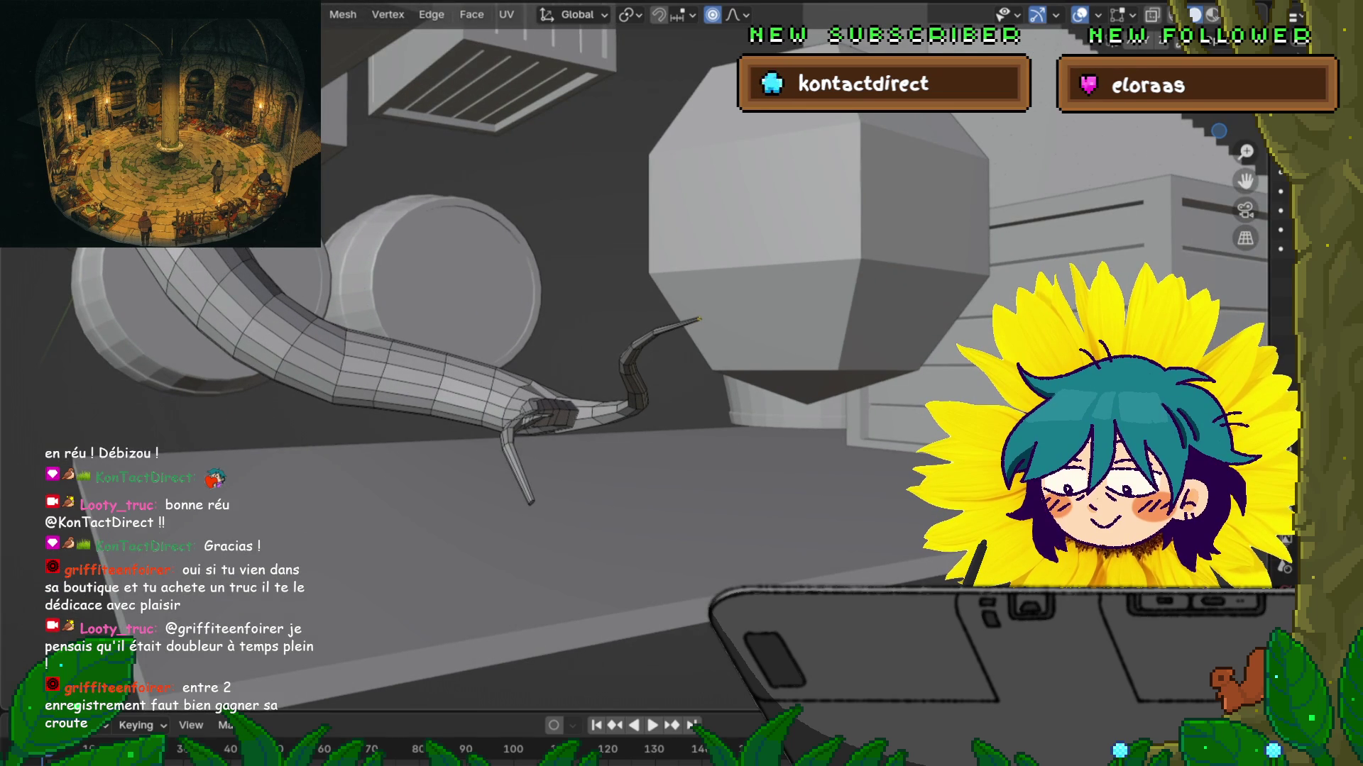
Step: Lower the forked tip along Z with adjusted proportional falloff
{"action": "key", "text": "g"}
{"action": "key", "text": "z"}
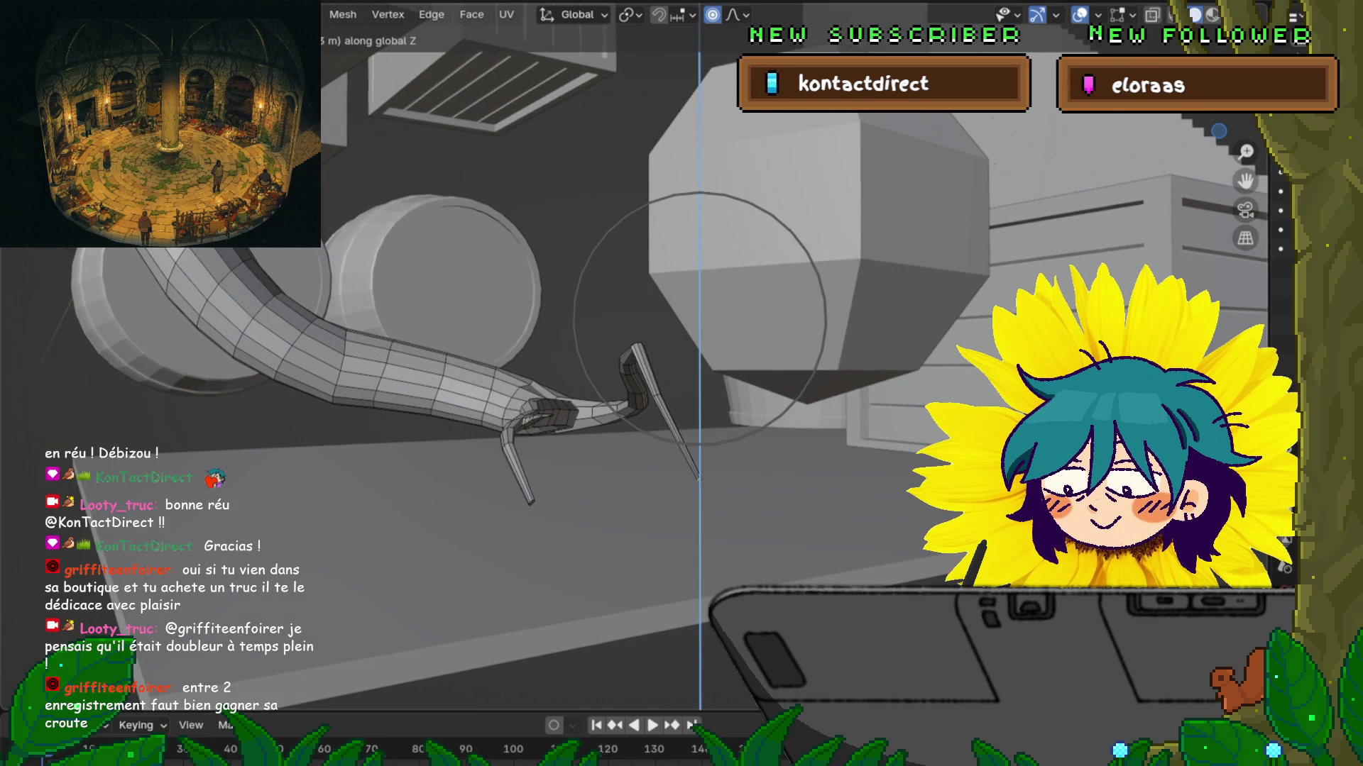
{"action": "scroll", "coordinate": [699, 317], "scroll_direction": "down", "scroll_amount": 12}
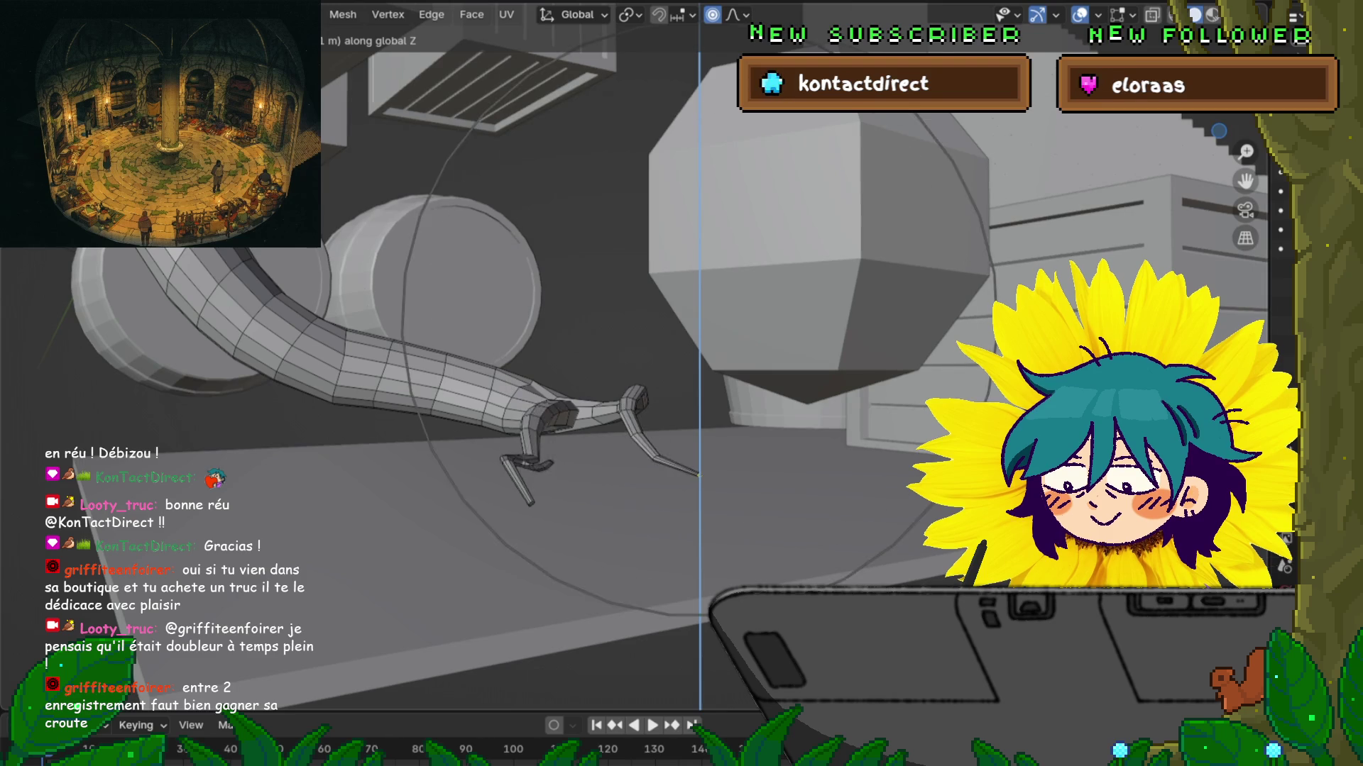
{"action": "scroll", "coordinate": [699, 318], "scroll_direction": "up", "scroll_amount": 8}
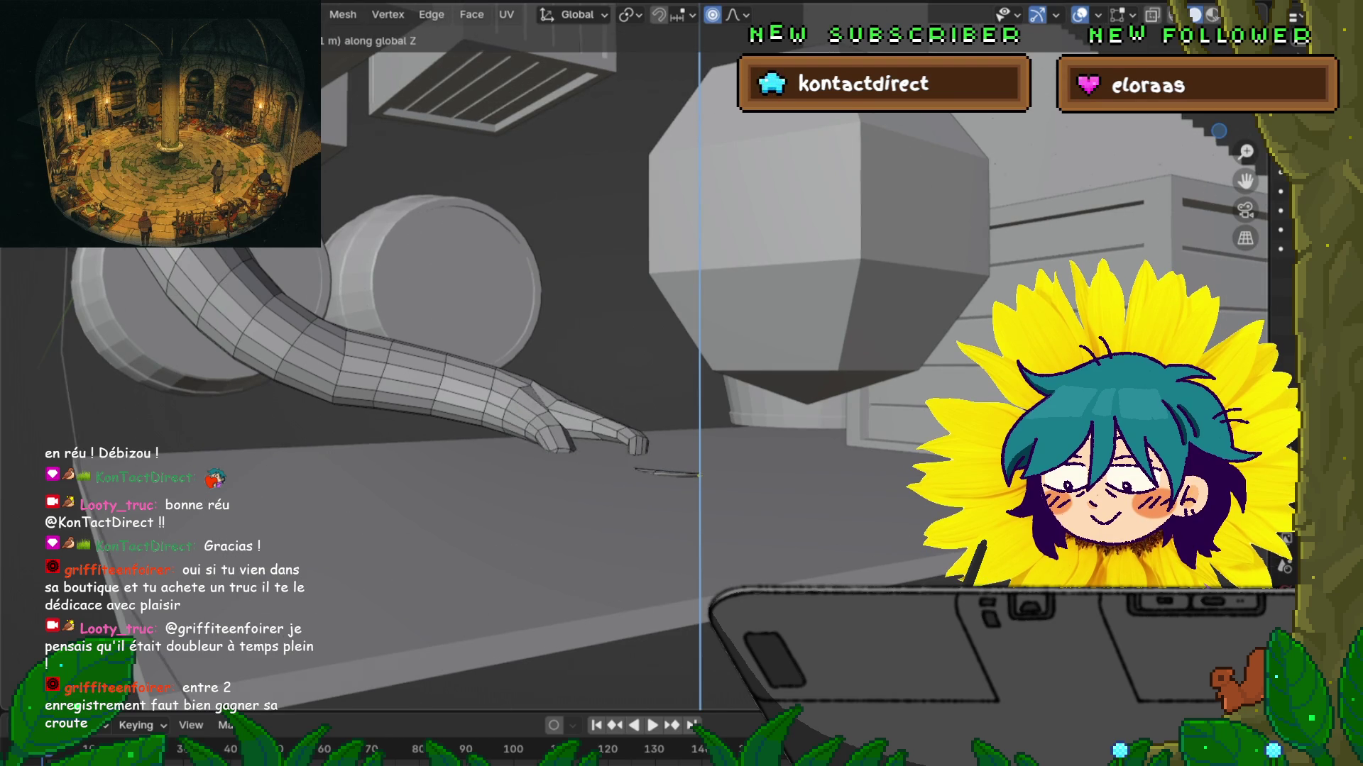
{"action": "scroll", "coordinate": [699, 318], "scroll_direction": "down", "scroll_amount": 3}
{"action": "scroll", "coordinate": [699, 317], "scroll_direction": "up", "scroll_amount": 5}
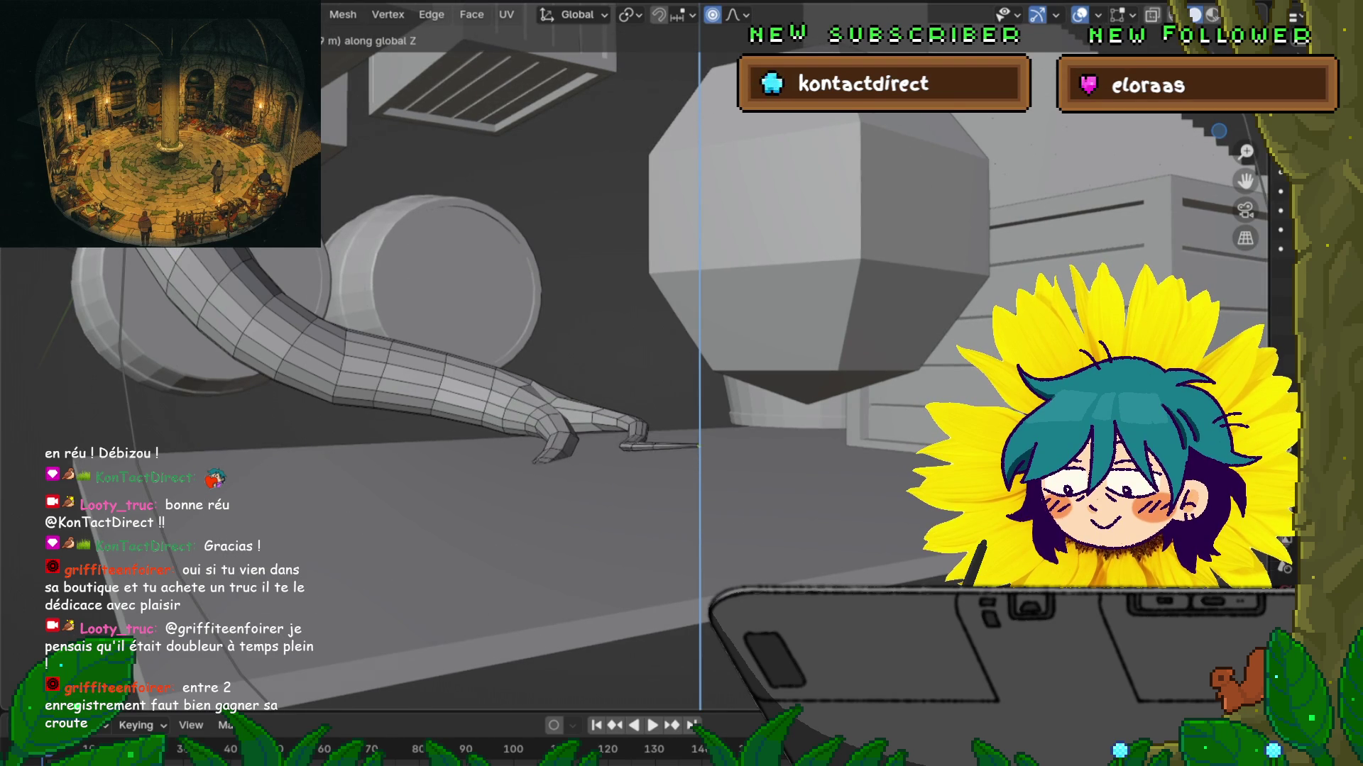
{"action": "scroll", "coordinate": [699, 430], "scroll_direction": "up", "scroll_amount": 3}
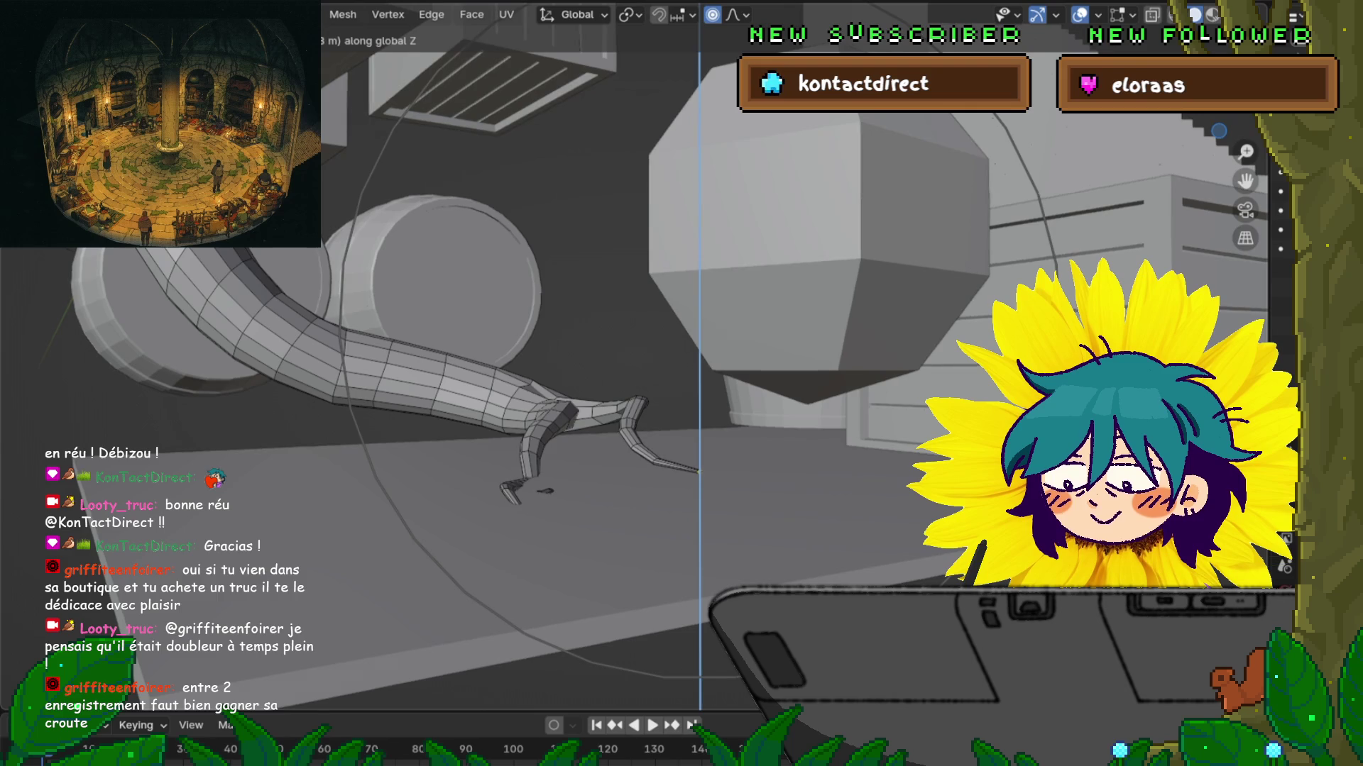
{"action": "left_click", "coordinate": [699, 468]}
{"action": "mouse_move", "coordinate": [620, 482]}
{"action": "middle_mouse_down"}
{"action": "mouse_move", "coordinate": [639, 454]}
{"action": "mouse_move", "coordinate": [610, 440]}
{"action": "mouse_move", "coordinate": [618, 462]}
{"action": "mouse_move", "coordinate": [624, 397]}
{"action": "mouse_move", "coordinate": [610, 369]}
{"action": "mouse_move", "coordinate": [639, 433]}
{"action": "mouse_move", "coordinate": [610, 362]}
{"action": "middle_mouse_up"}
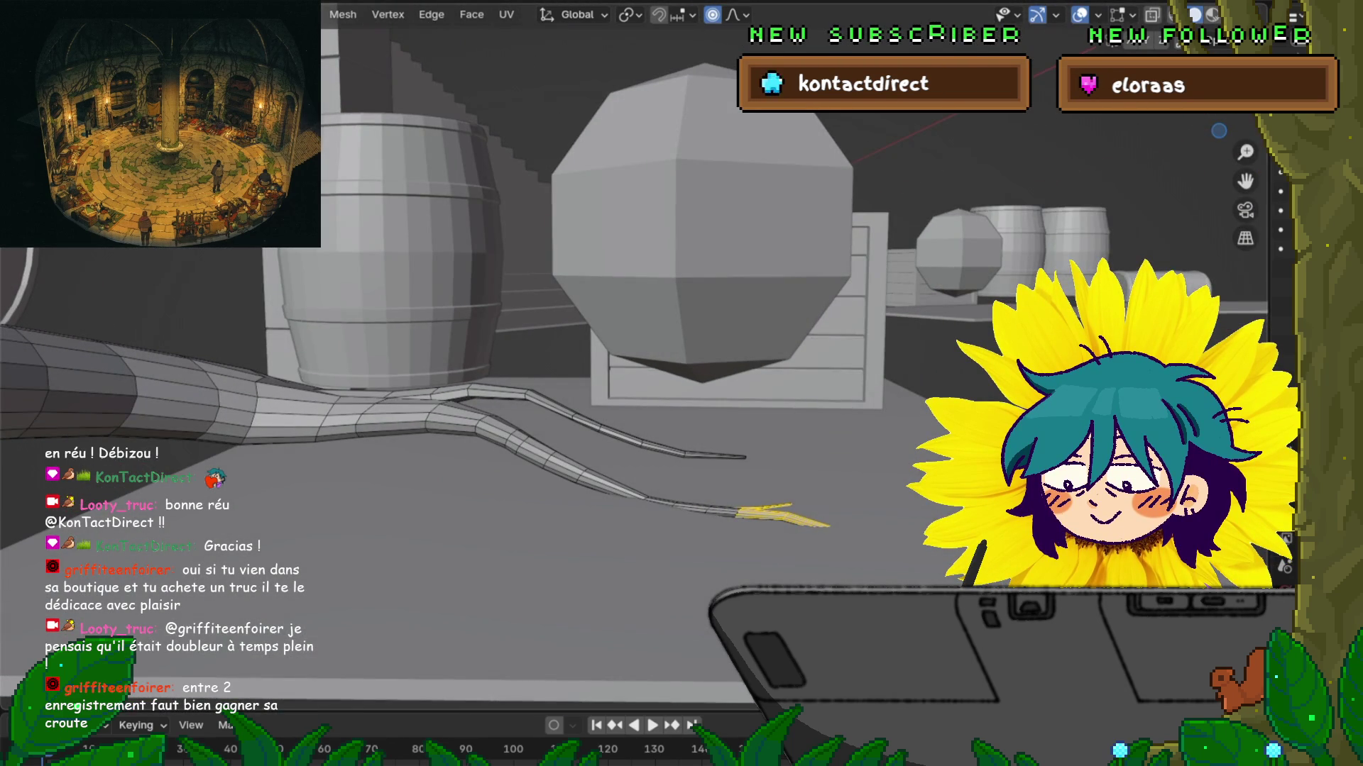
Step: Lower the first root tip along Z with soft proportional falloff
{"action": "left_click", "coordinate": [284, 411], "text": "alt"}
{"action": "mouse_move", "coordinate": [618, 426]}
{"action": "middle_mouse_down"}
{"action": "mouse_move", "coordinate": [610, 397]}
{"action": "mouse_move", "coordinate": [638, 369]}
{"action": "middle_mouse_up"}
{"action": "key", "text": "alt+a"}
{"action": "key", "text": "g"}
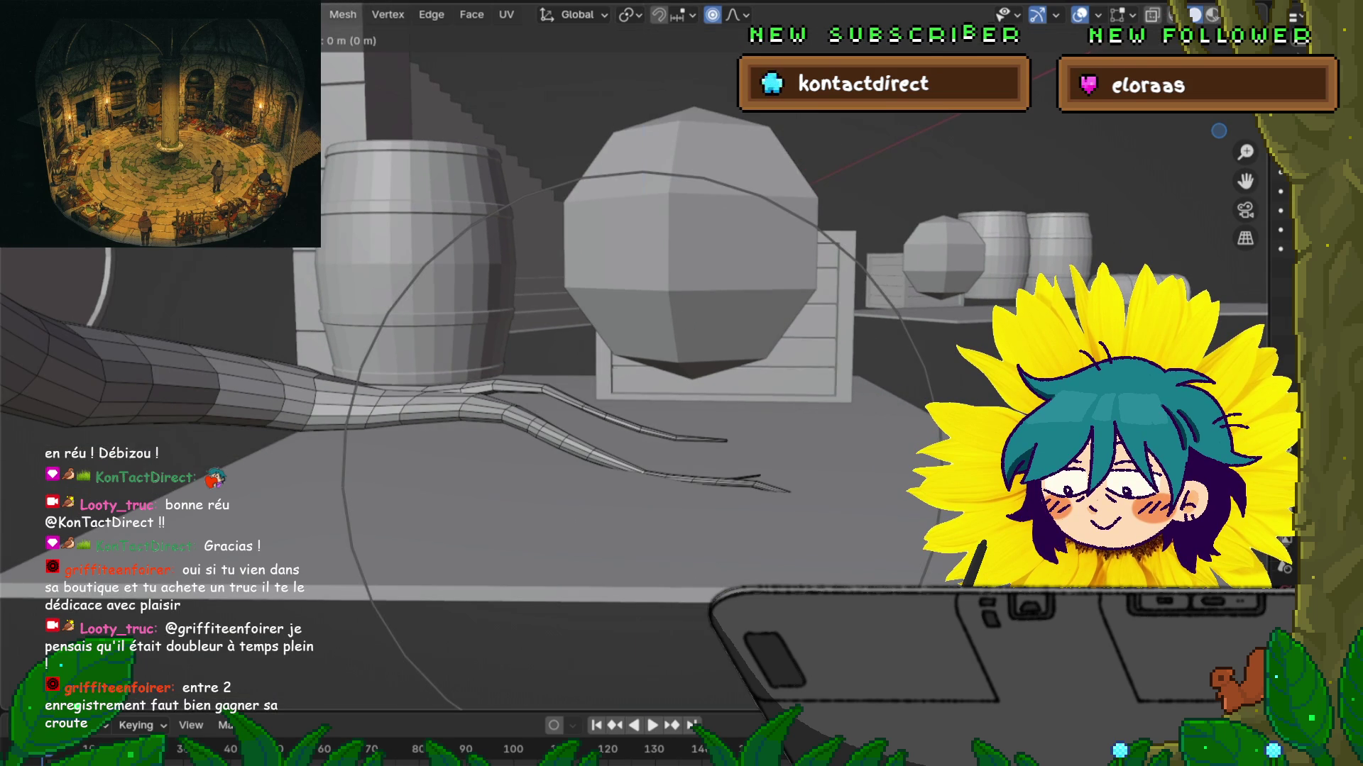
{"action": "key", "text": "z"}
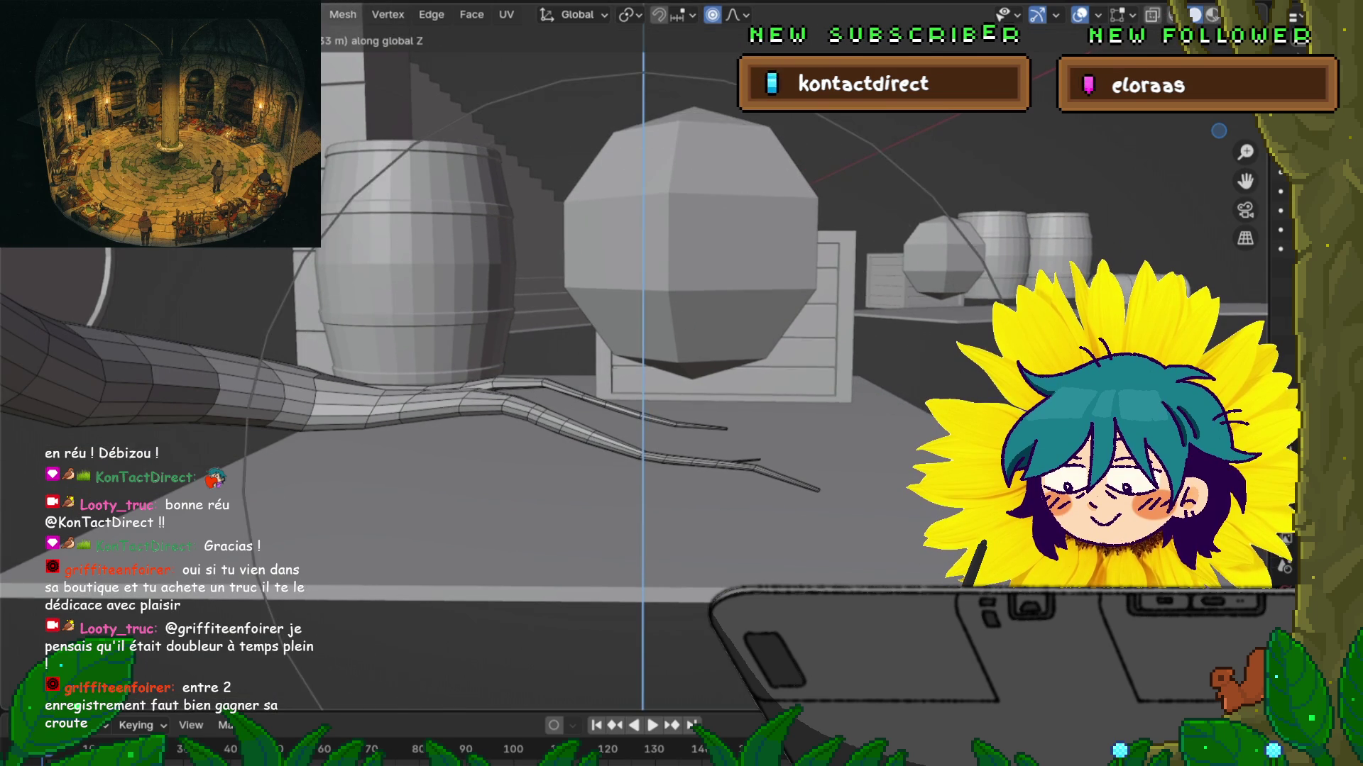
{"action": "scroll", "coordinate": [642, 472], "scroll_direction": "up", "scroll_amount": 5}
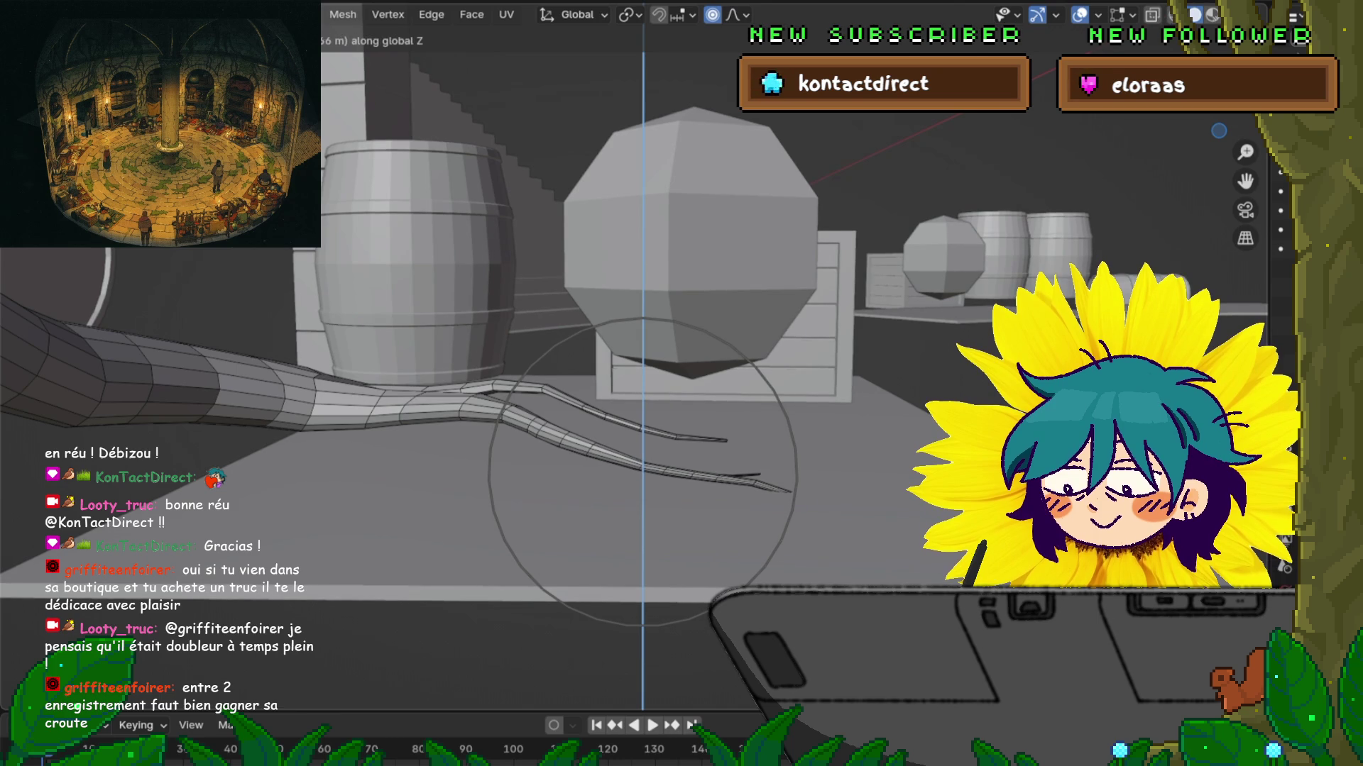
{"action": "key", "text": "Return"}
Step: Drop the root tip near the barrels further along Z
{"action": "mouse_move", "coordinate": [642, 472]}
{"action": "middle_mouse_down"}
{"action": "mouse_move", "coordinate": [625, 397]}
{"action": "mouse_move", "coordinate": [653, 461]}
{"action": "mouse_move", "coordinate": [635, 369]}
{"action": "middle_mouse_up"}
{"action": "middle_click_drag", "start_coordinate": [783, 416], "coordinate": [777, 482]}
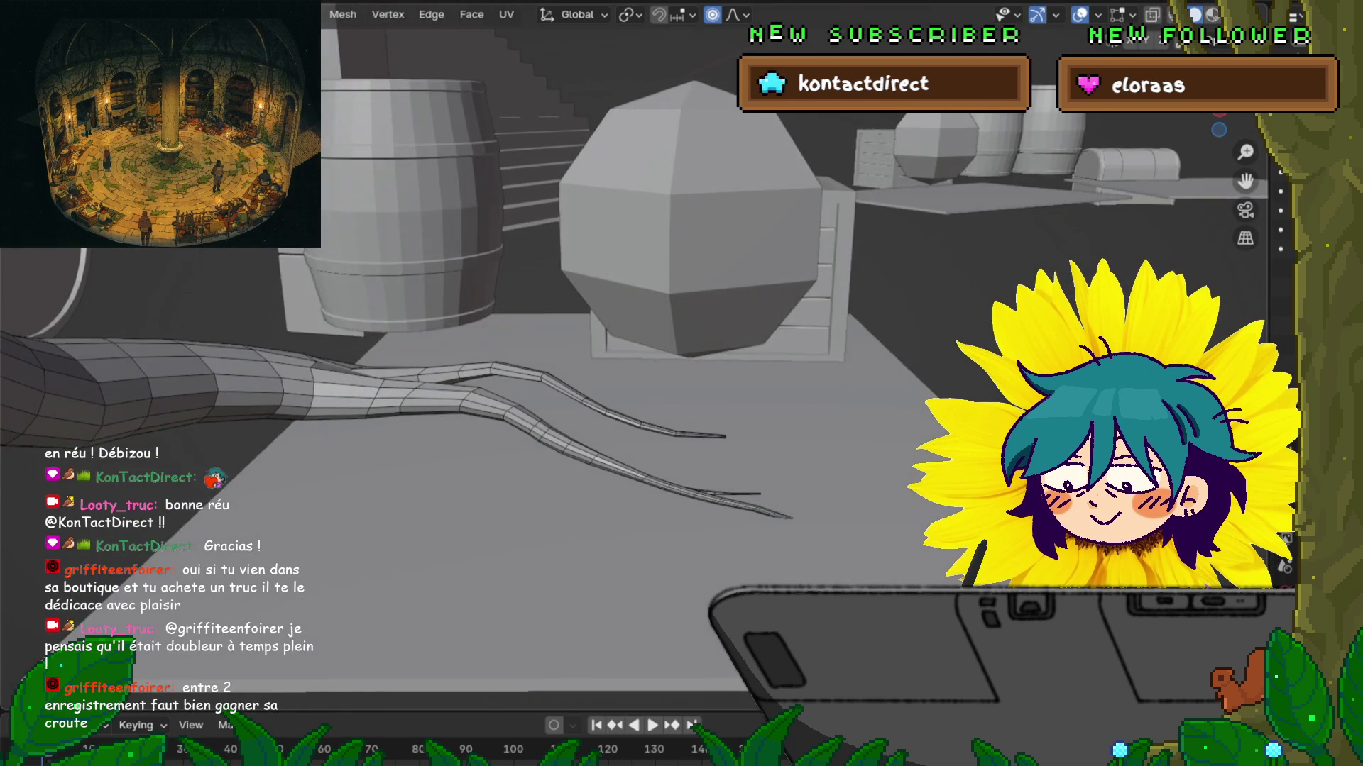
{"action": "key", "text": "g"}
{"action": "key", "text": "z"}
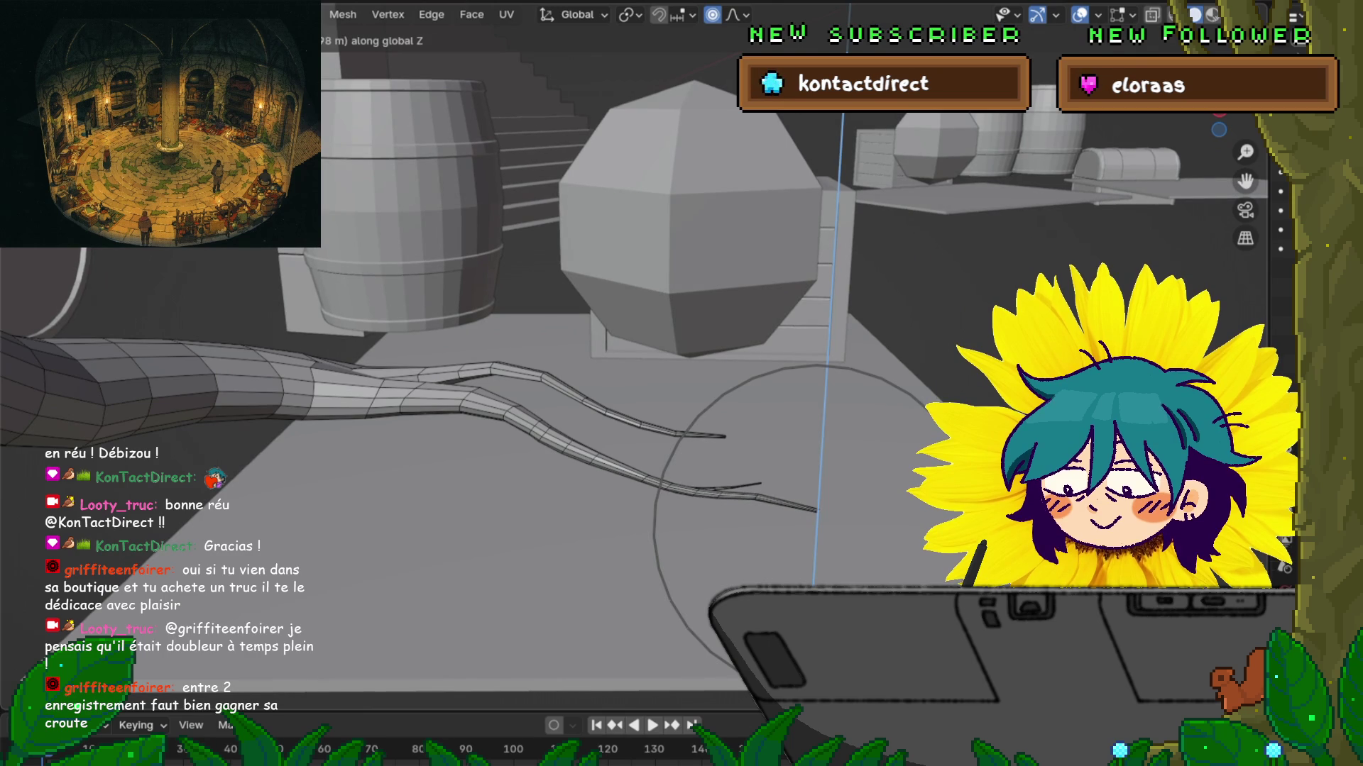
{"action": "scroll", "coordinate": [816, 529], "scroll_direction": "up", "scroll_amount": 6}
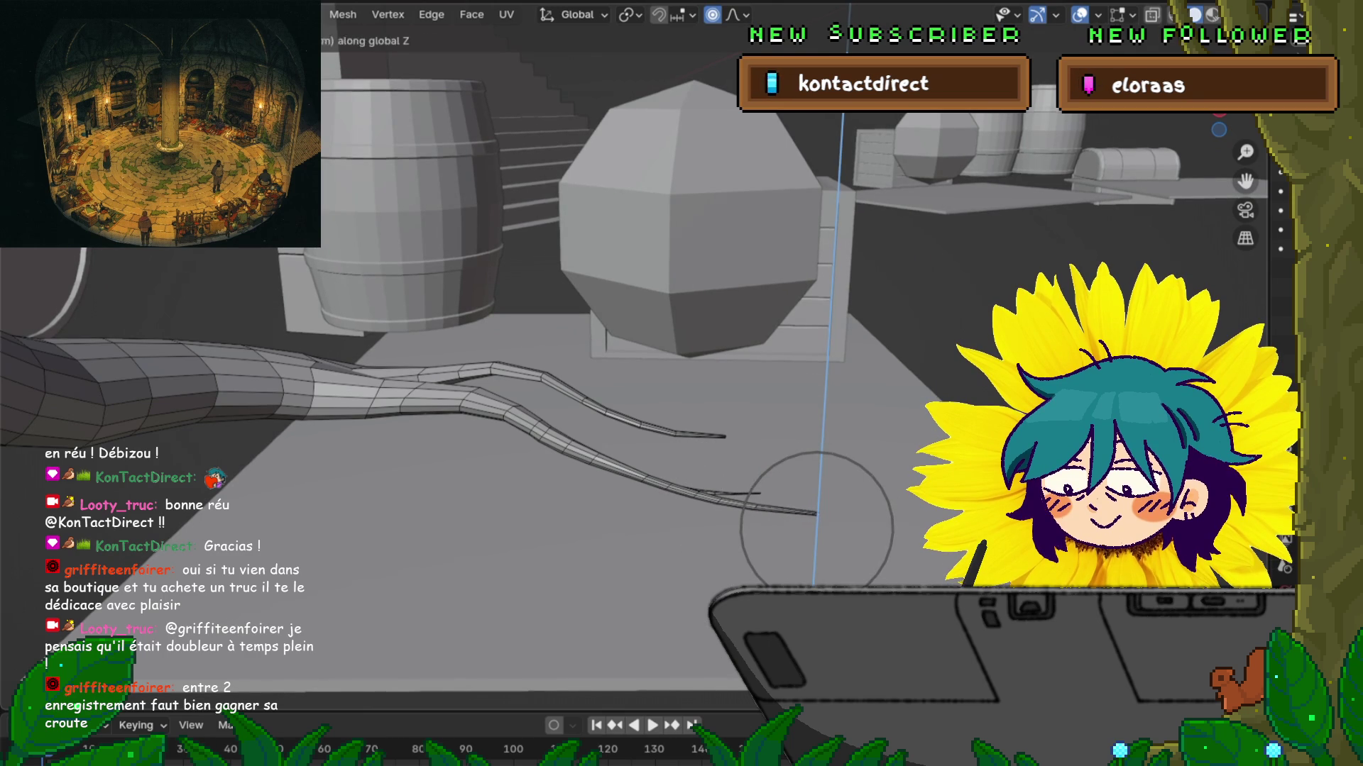
{"action": "left_click", "coordinate": [816, 526]}
{"action": "mouse_move", "coordinate": [816, 525]}
{"action": "middle_mouse_down"}
{"action": "mouse_move", "coordinate": [617, 504]}
{"action": "mouse_move", "coordinate": [598, 610]}
{"action": "mouse_move", "coordinate": [554, 603]}
{"action": "mouse_move", "coordinate": [603, 610]}
{"action": "mouse_move", "coordinate": [546, 595]}
{"action": "mouse_move", "coordinate": [578, 598]}
{"action": "middle_mouse_up"}
Step: Lower individual vertices on the root and its thin tip along Z
{"action": "left_click", "coordinate": [549, 366]}
{"action": "key", "text": "g"}
{"action": "key", "text": "z"}
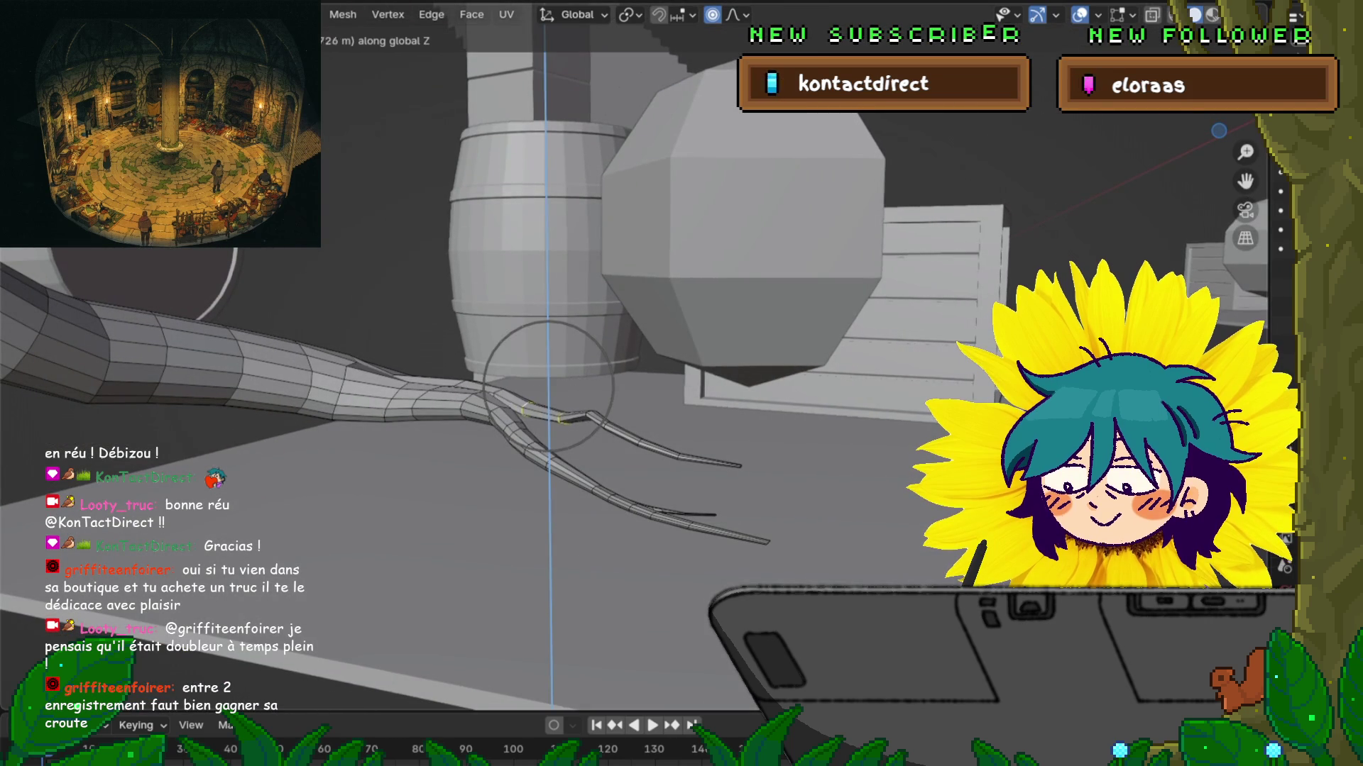
{"action": "key", "text": "Return"}
{"action": "middle_click_drag", "start_coordinate": [579, 597], "coordinate": [554, 568]}
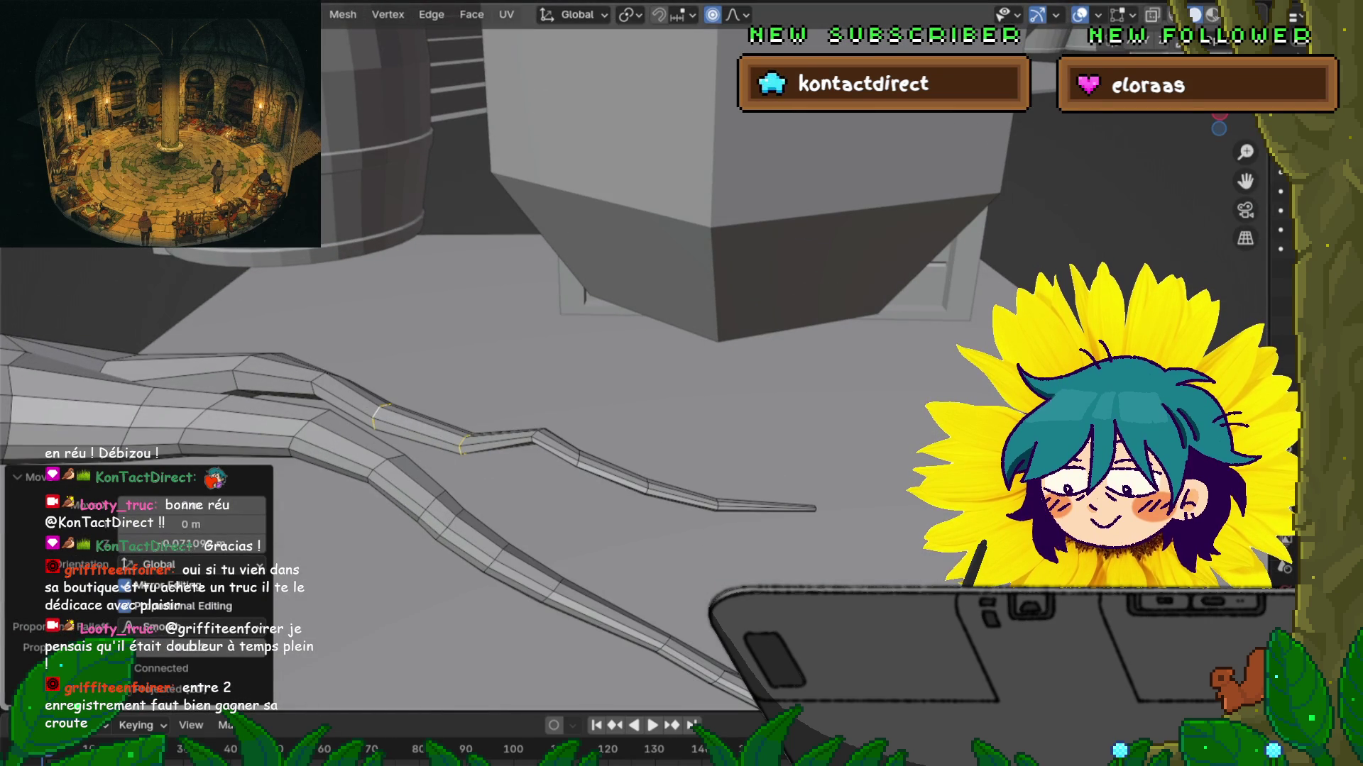
{"action": "left_click", "coordinate": [534, 433]}
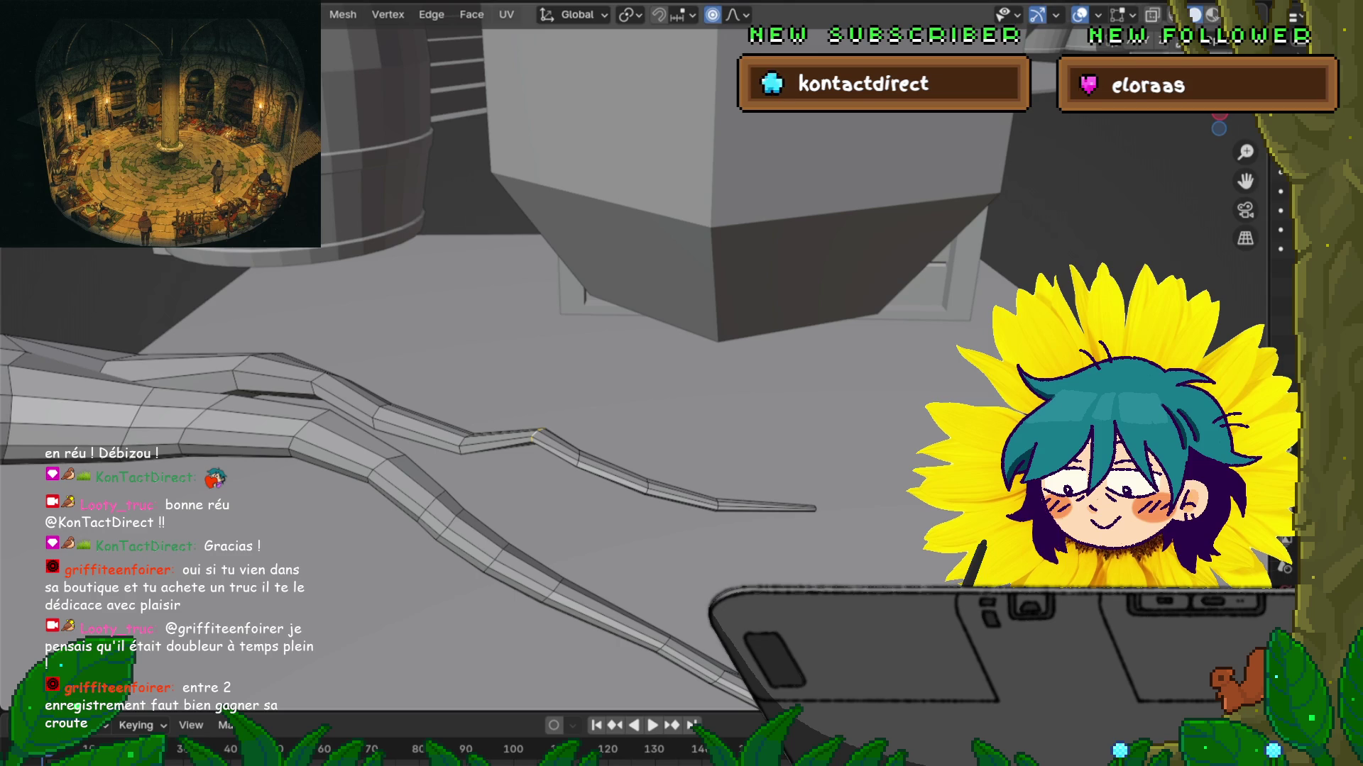
{"action": "key", "text": "ctrl+e"}
{"action": "key", "text": "Escape"}
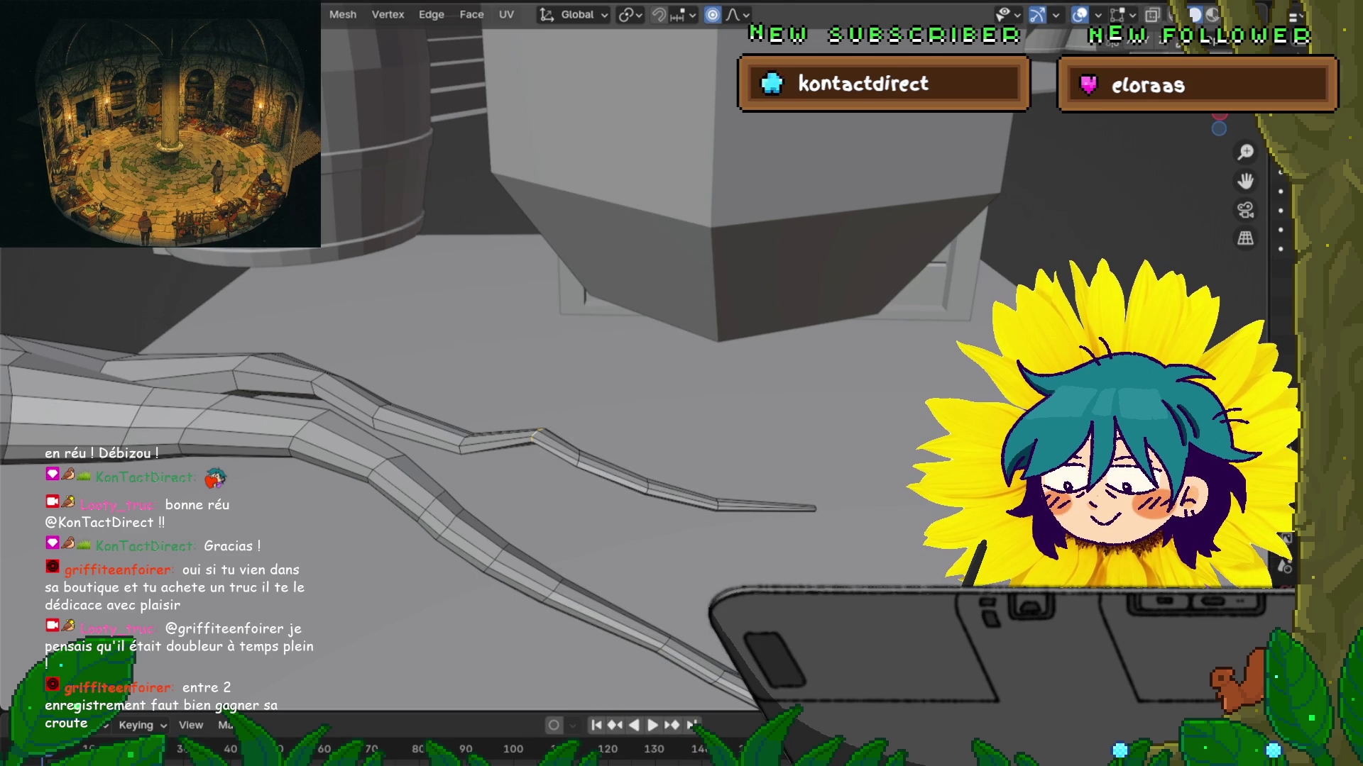
{"action": "key", "text": "g"}
{"action": "key", "text": "z"}
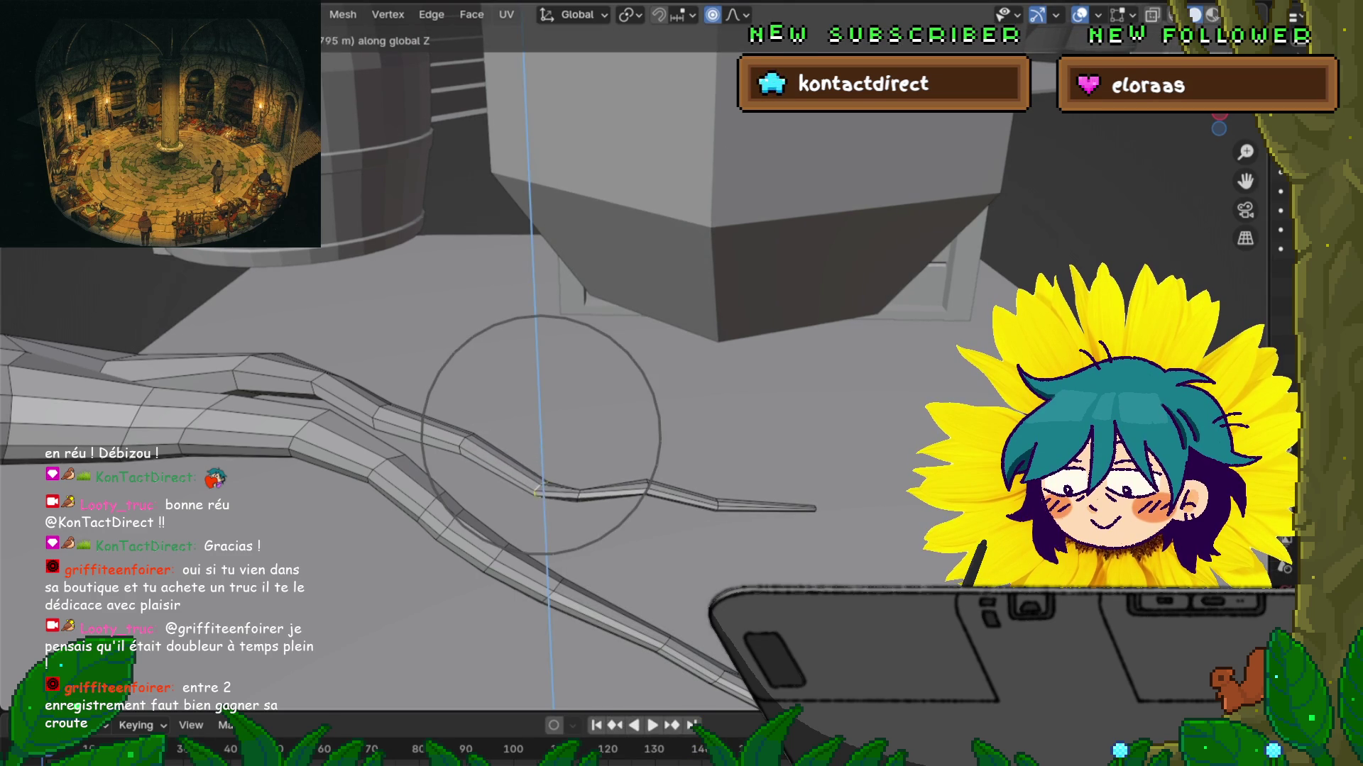
{"action": "key", "text": "Return"}
Step: Push two sections of the thin root tip down along Z
{"action": "left_click", "coordinate": [682, 493], "text": "alt"}
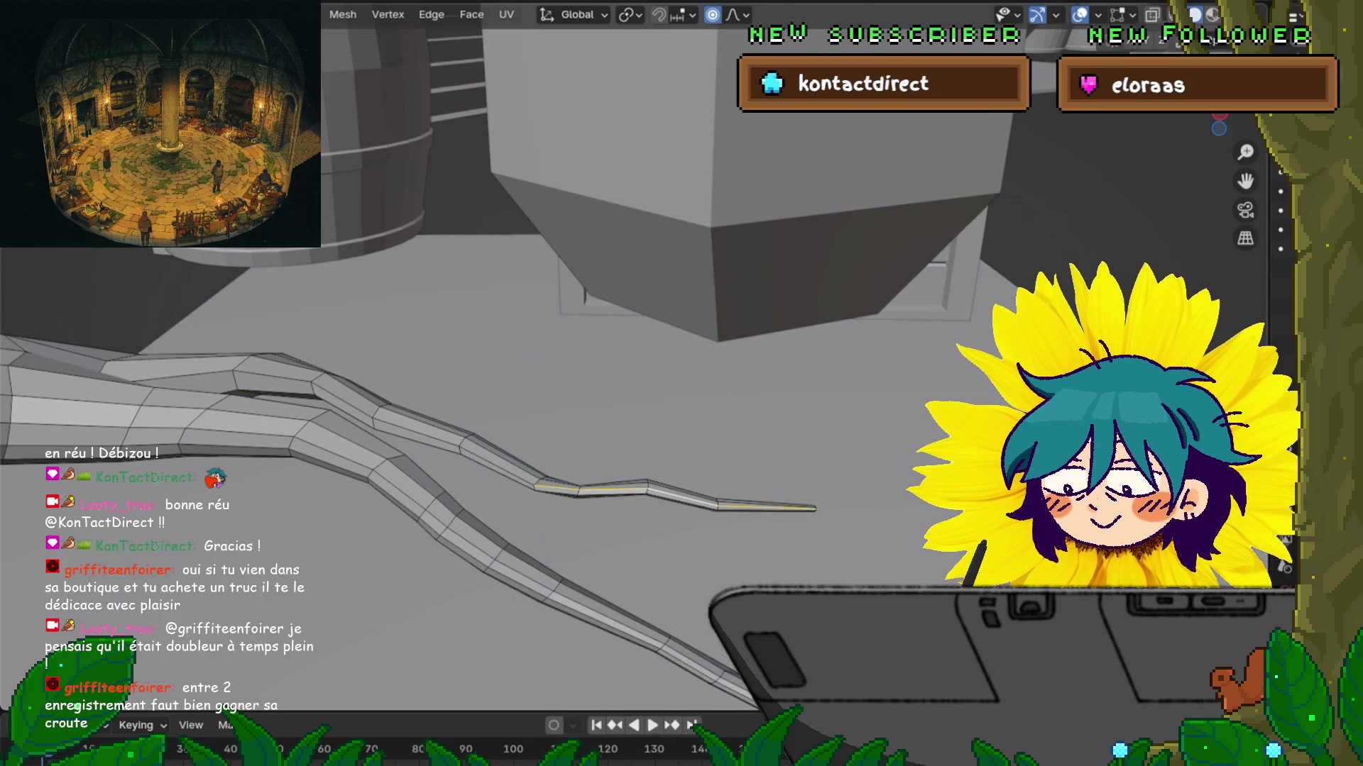
{"action": "key", "text": "g"}
{"action": "key", "text": "z"}
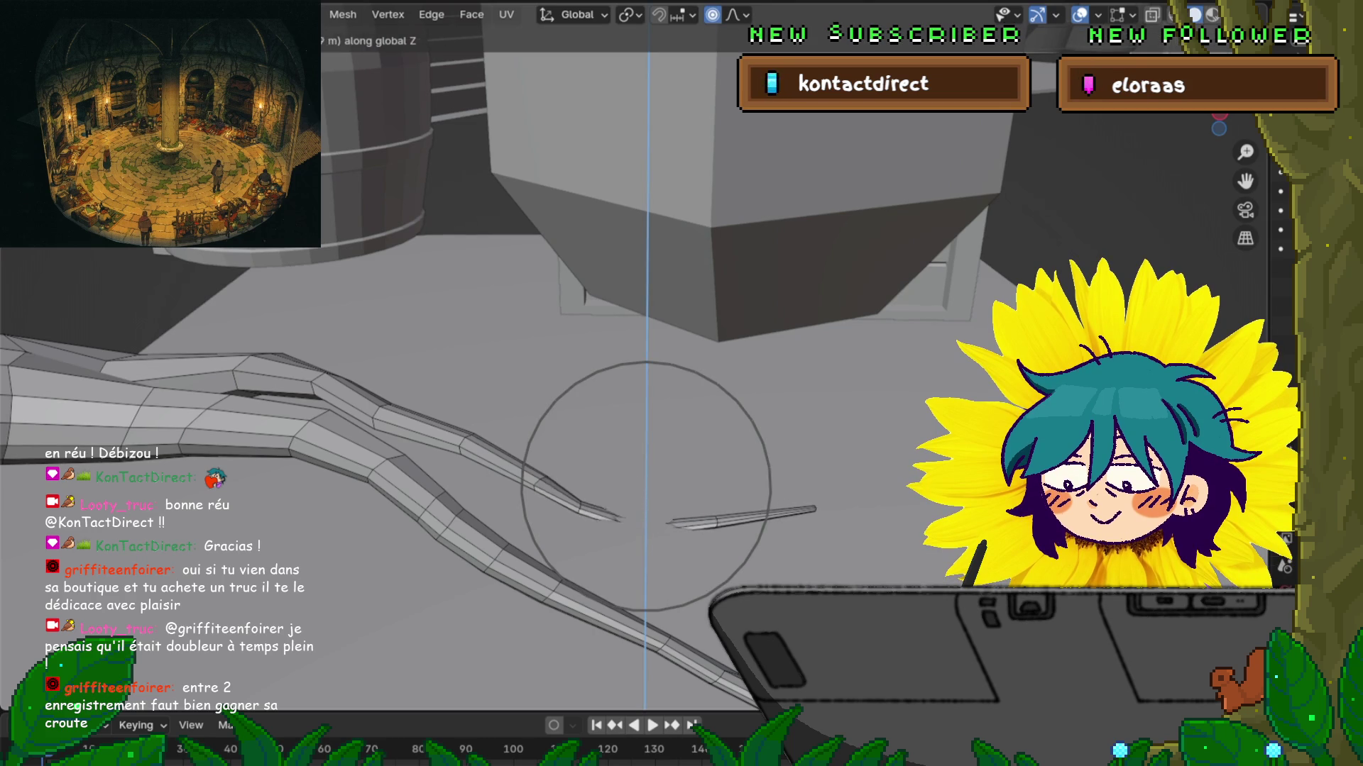
{"action": "left_click", "coordinate": [646, 514]}
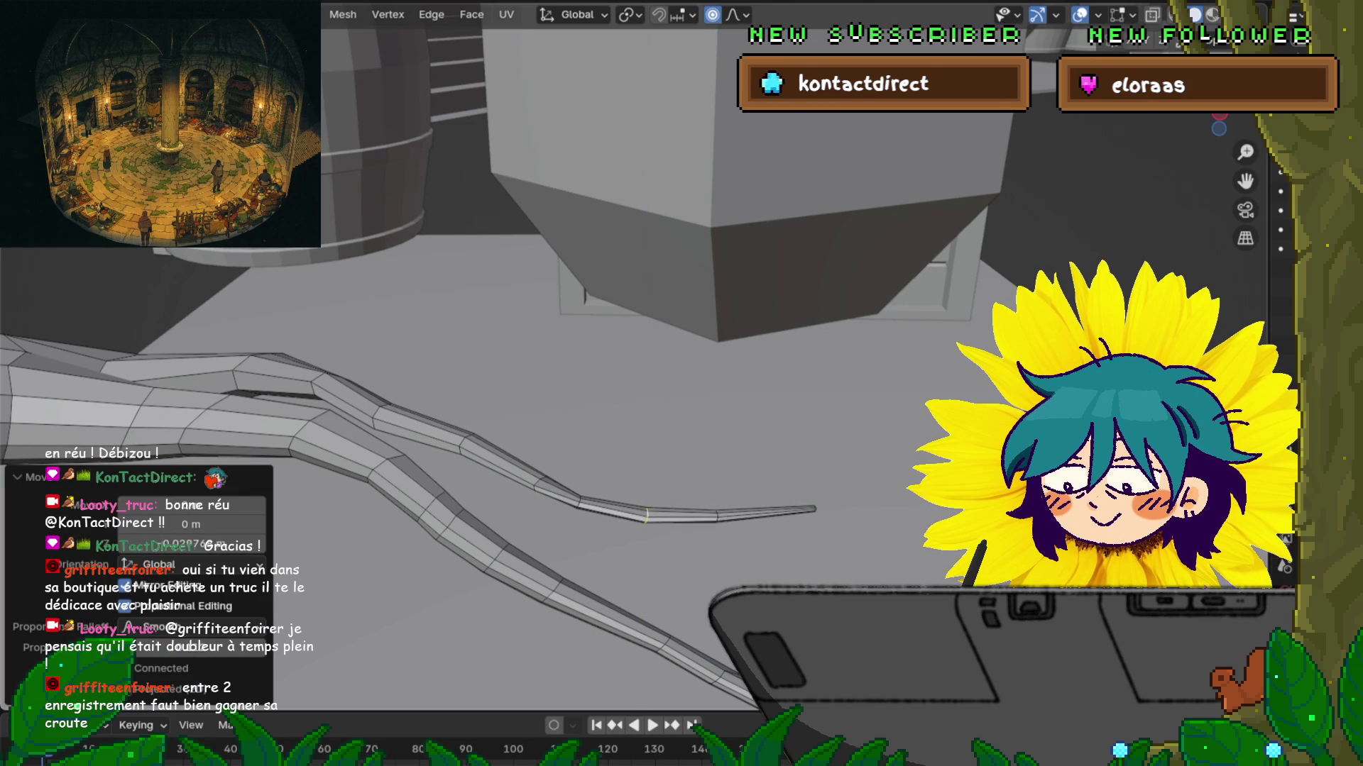
{"action": "left_click", "coordinate": [815, 509]}
{"action": "key", "text": "g"}
{"action": "key", "text": "z"}
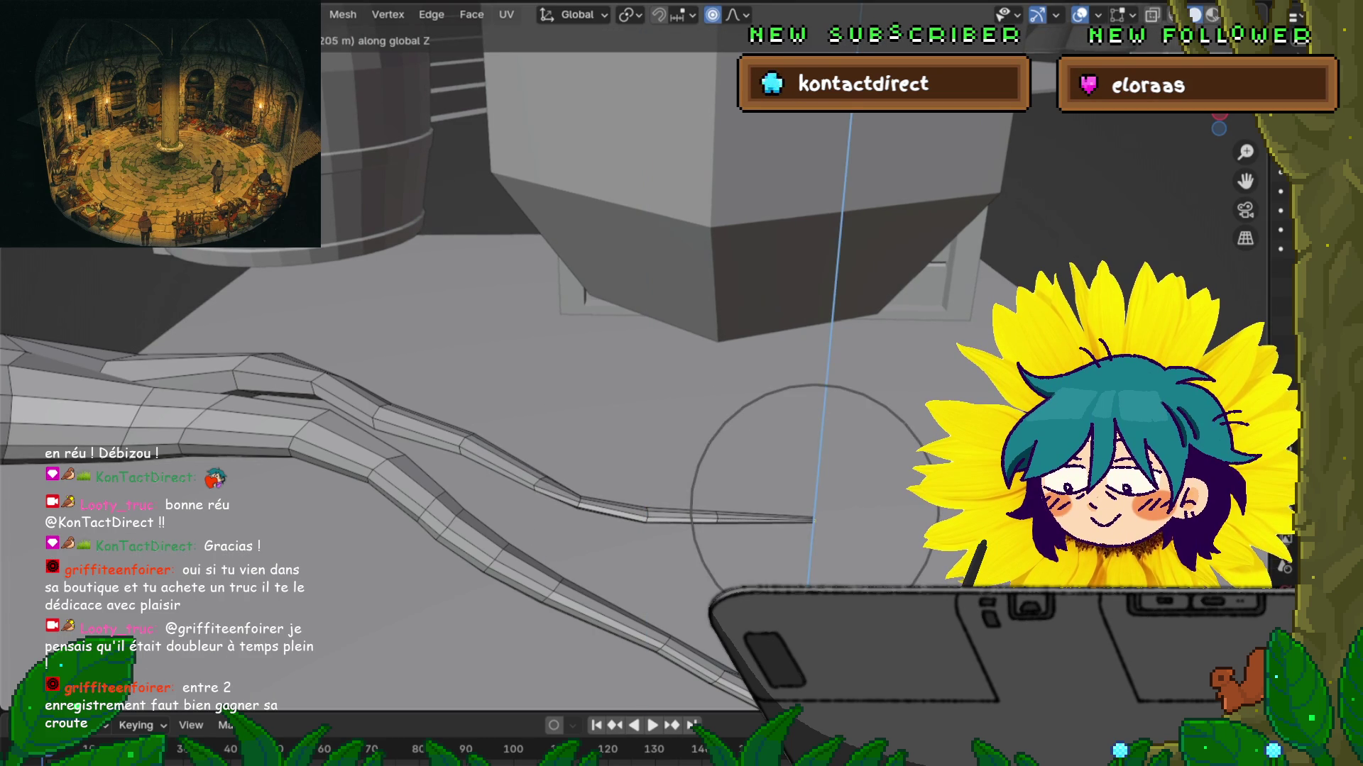
{"action": "left_click", "coordinate": [815, 519]}
Step: Lower one more spot on the tip so it tapers smoothly near the floor
{"action": "left_click", "coordinate": [814, 519]}
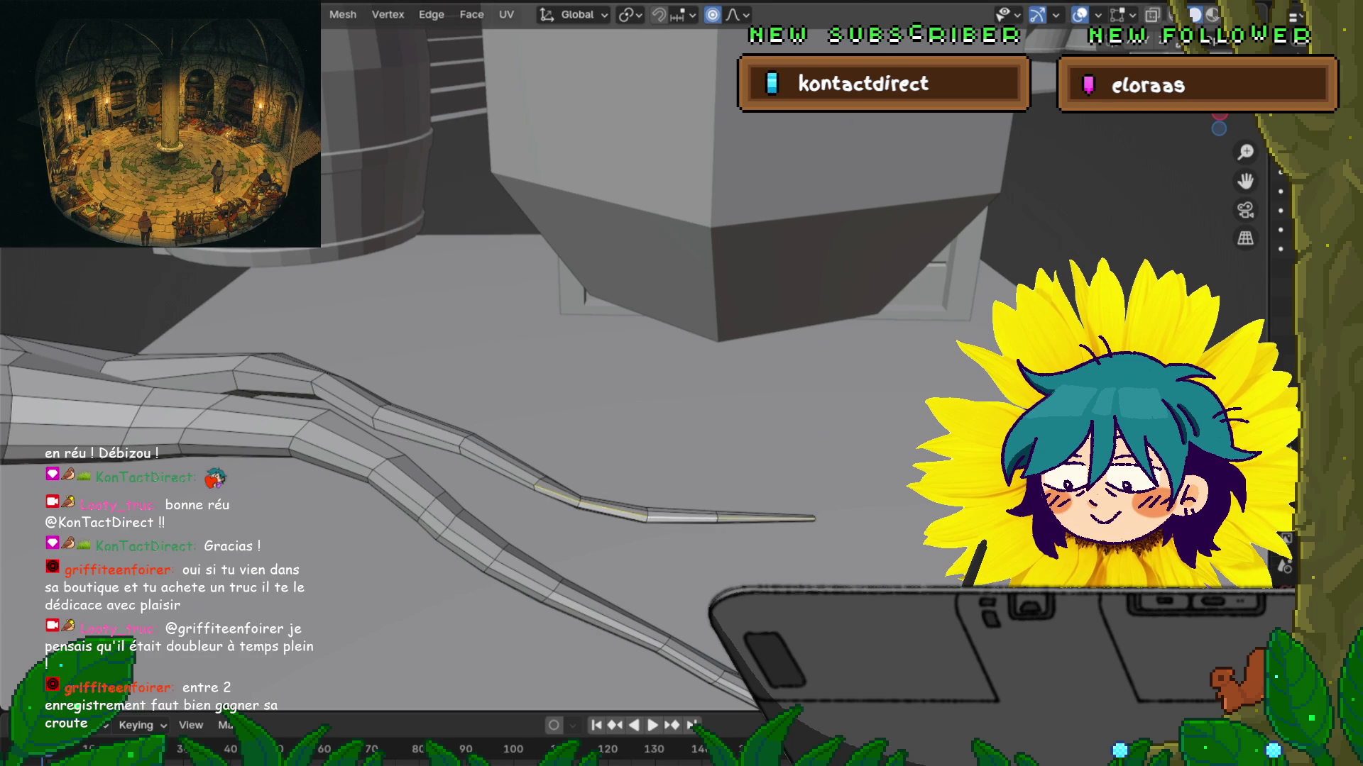
{"action": "key", "text": "g"}
{"action": "key", "text": "z"}
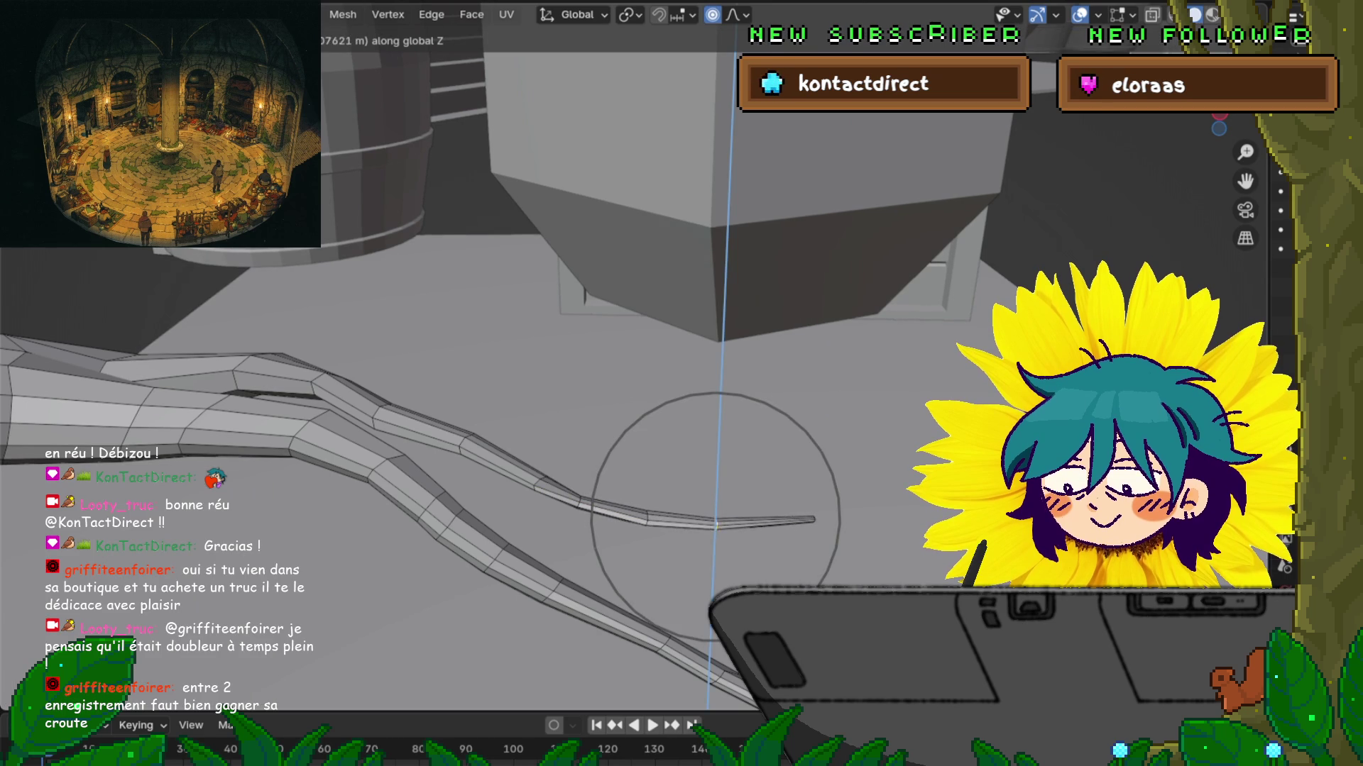
{"action": "left_click", "coordinate": [815, 522]}
{"action": "mouse_move", "coordinate": [814, 521]}
{"action": "middle_mouse_down"}
{"action": "mouse_move", "coordinate": [703, 554]}
{"action": "mouse_move", "coordinate": [745, 521]}
{"action": "middle_mouse_up"}
{"action": "scroll", "coordinate": [745, 522], "scroll_direction": "up", "scroll_amount": 5}
{"action": "scroll", "coordinate": [745, 522], "scroll_direction": "down", "scroll_amount": 5}
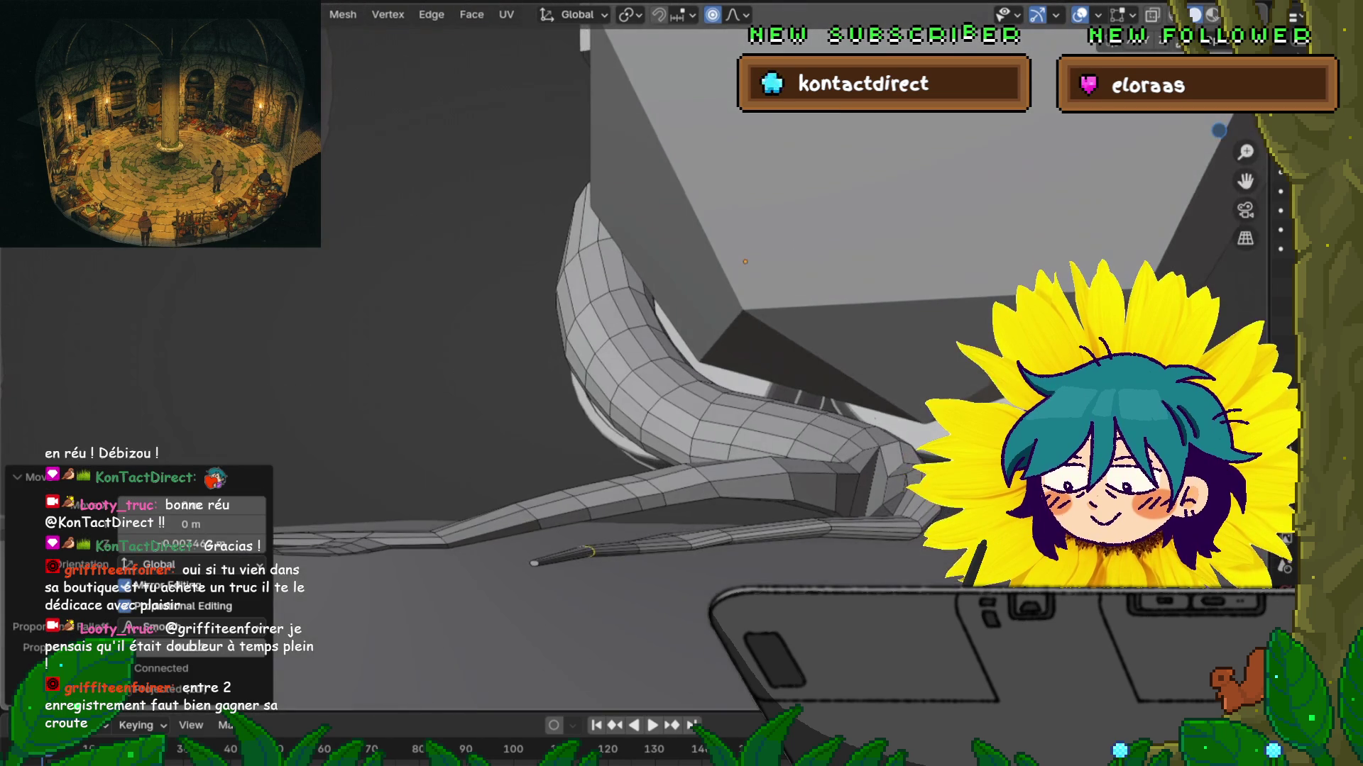
{"action": "left_click", "coordinate": [820, 539]}
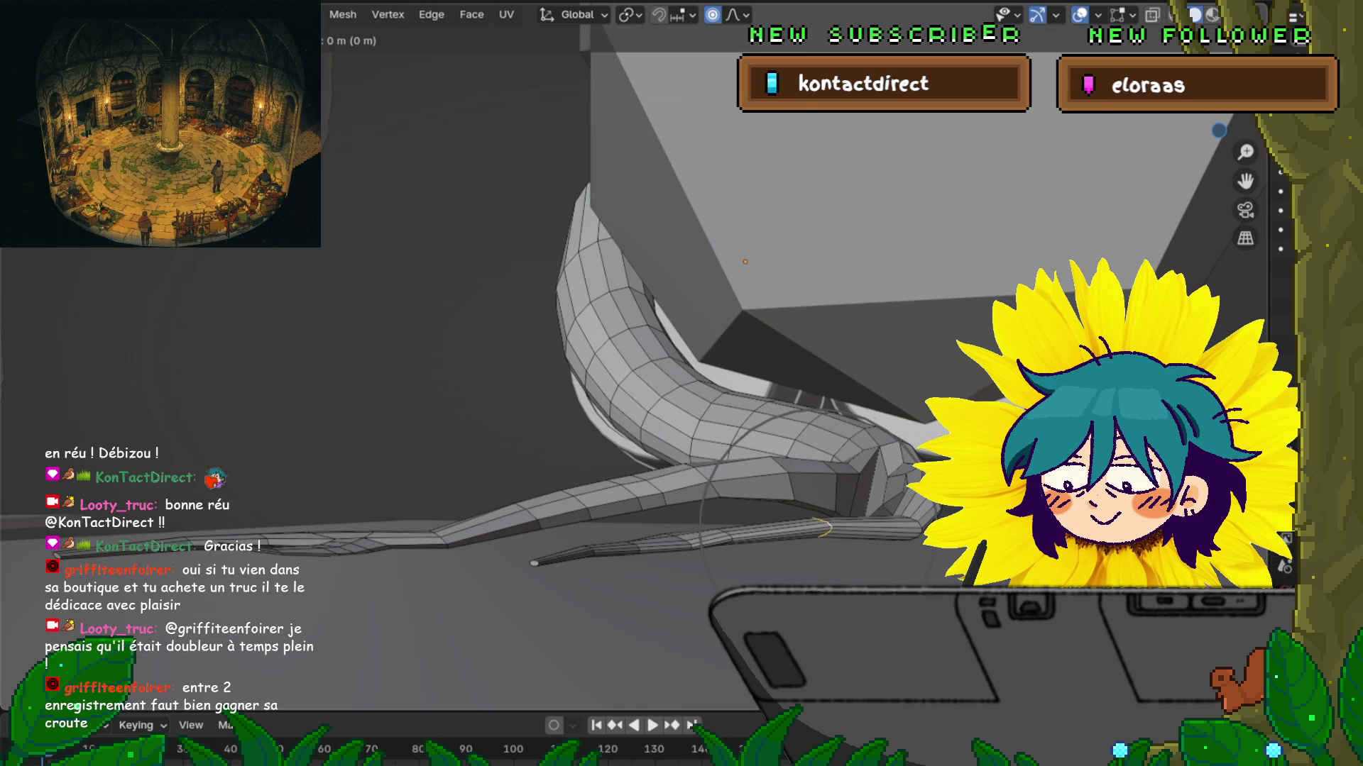
{"action": "key", "text": "g"}
{"action": "key", "text": "z"}
{"action": "left_click", "coordinate": [823, 538]}
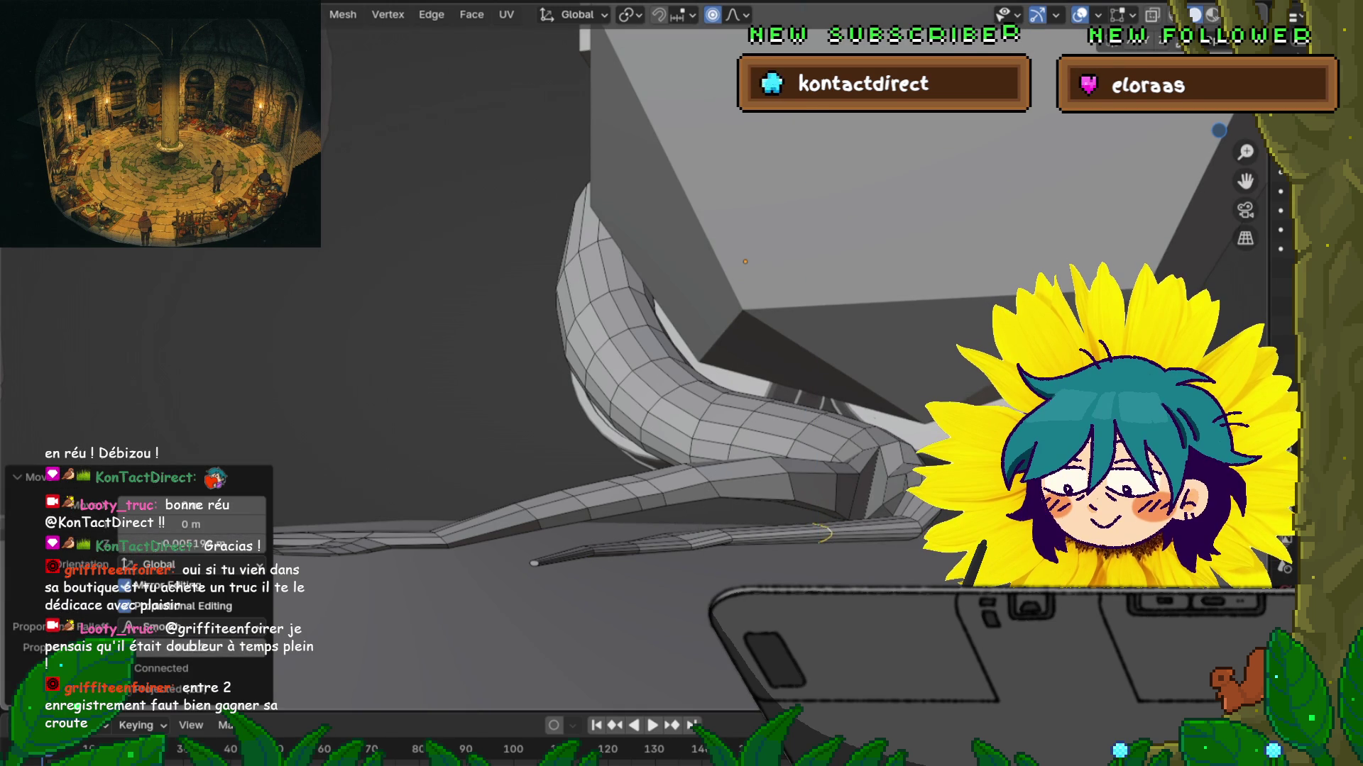
{"action": "left_click", "coordinate": [721, 538]}
{"action": "key", "text": "g"}
{"action": "key", "text": "z"}
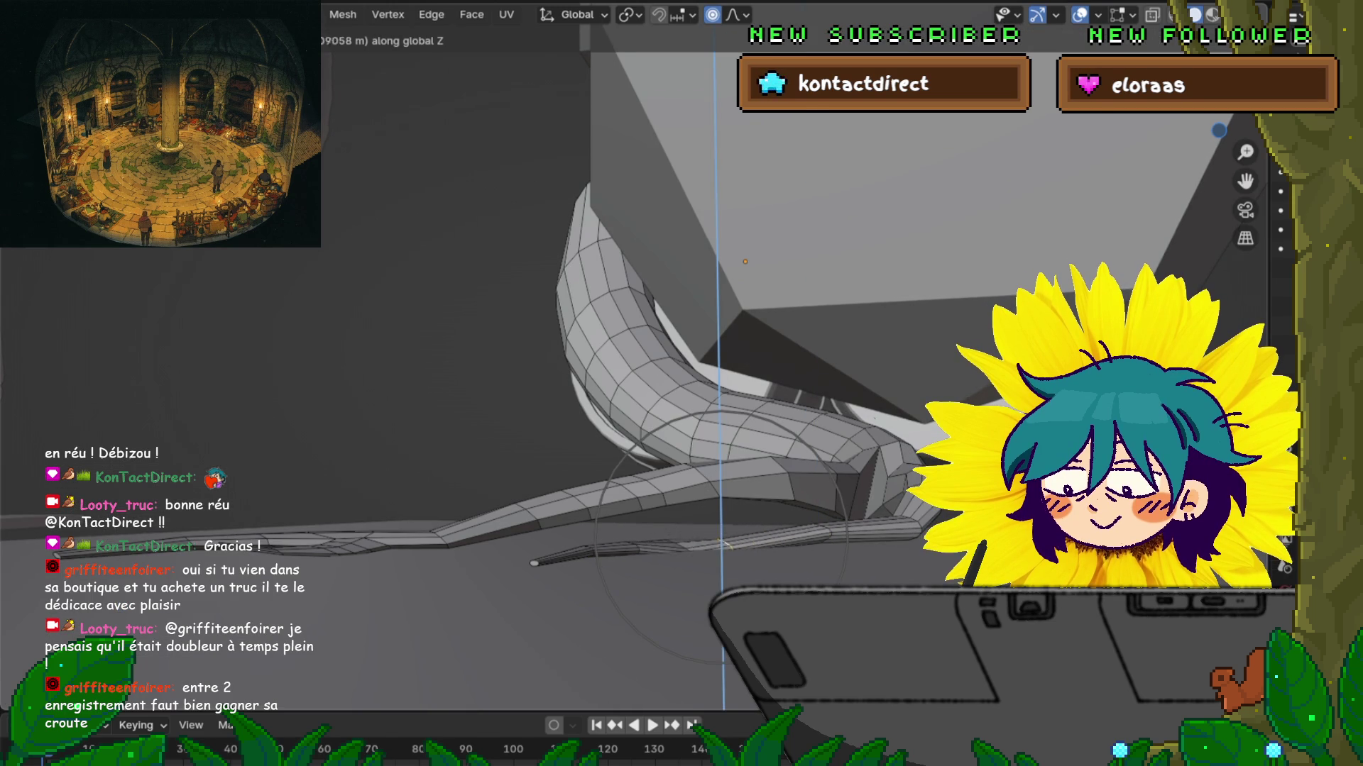
{"action": "left_click", "coordinate": [724, 537]}
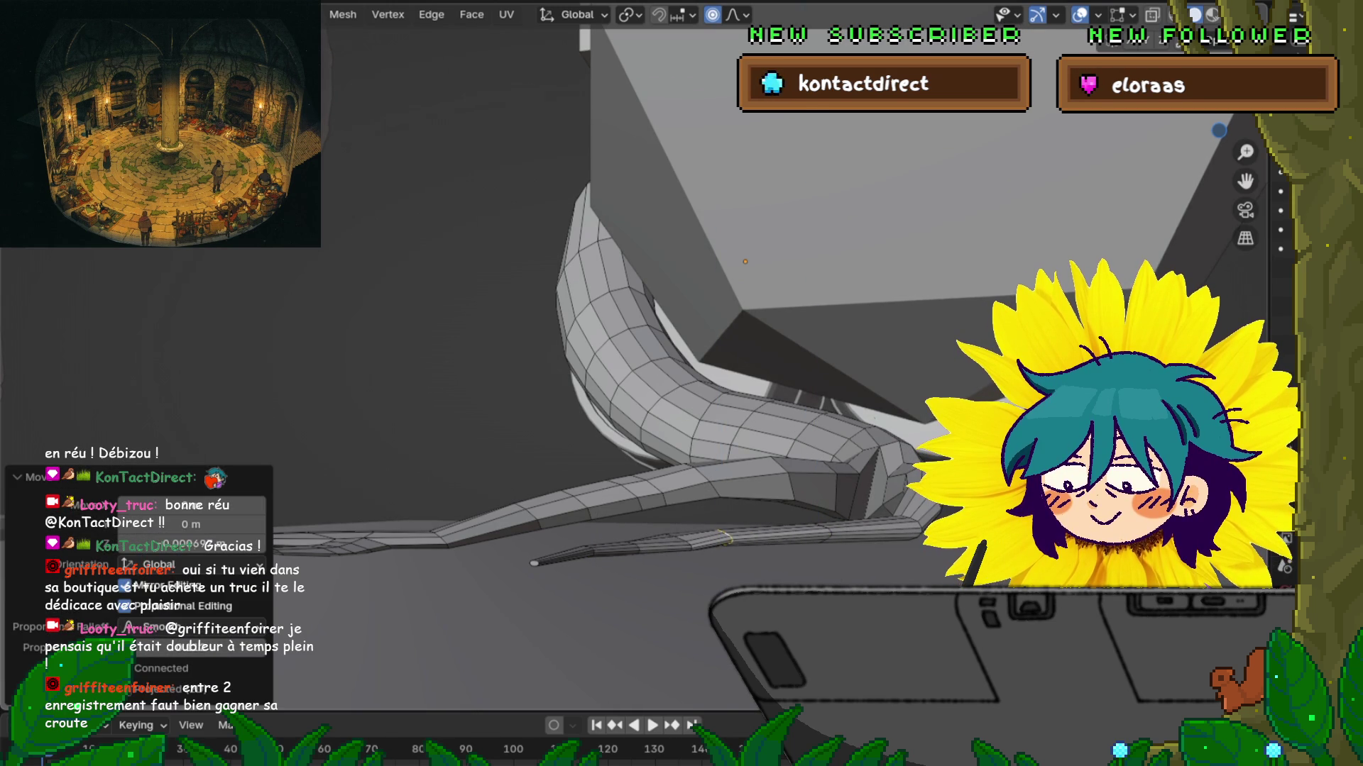
{"action": "left_click", "coordinate": [678, 539]}
{"action": "key", "text": "g"}
{"action": "key", "text": "z"}
{"action": "left_click", "coordinate": [678, 540]}
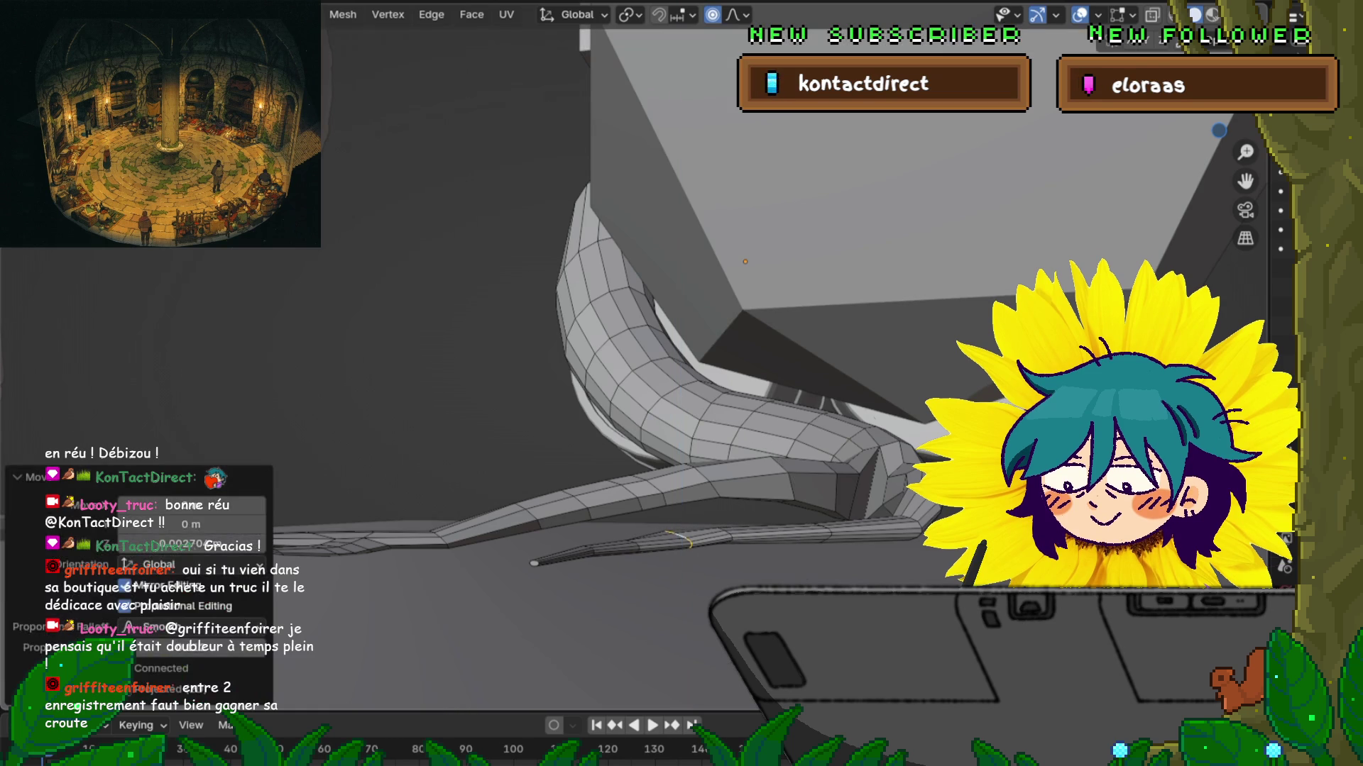
{"action": "left_click", "coordinate": [710, 537], "text": "alt"}
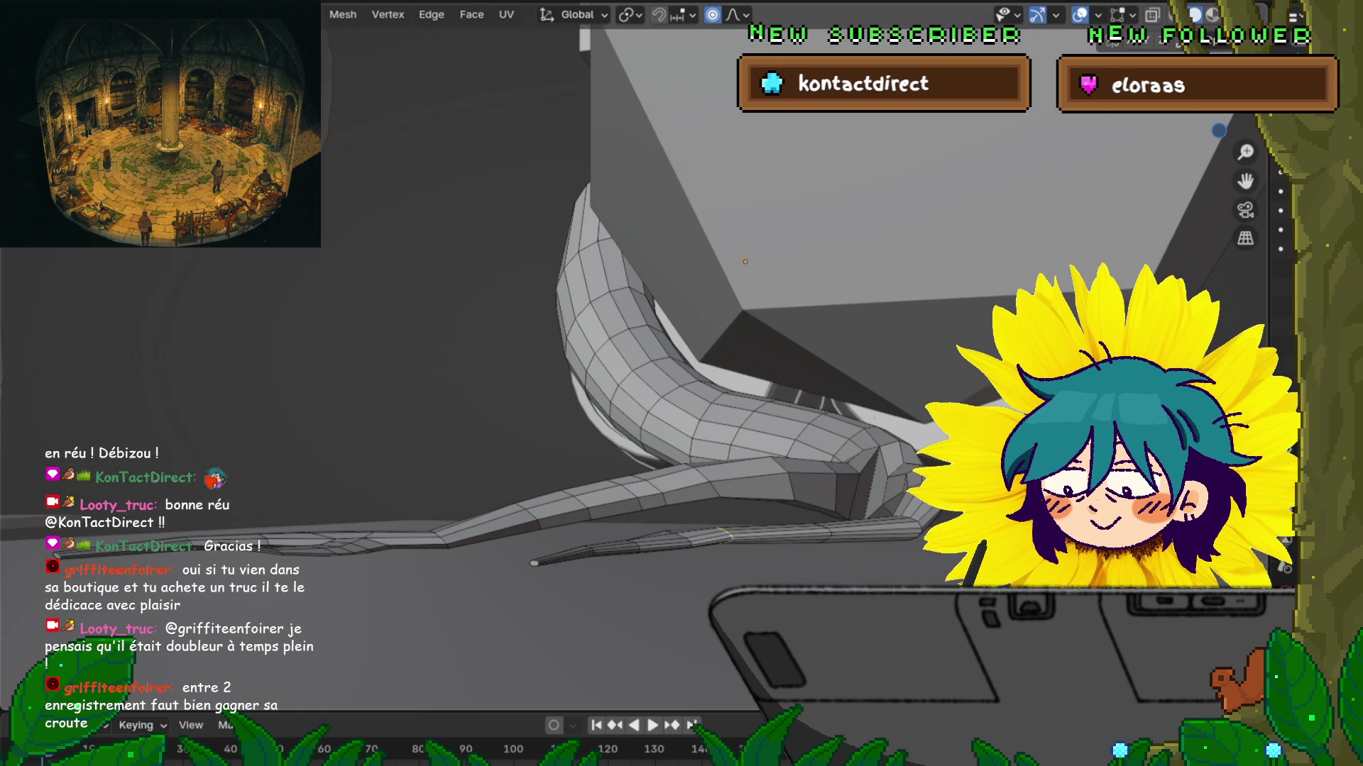
{"action": "key", "text": "g"}
{"action": "key", "text": "z"}
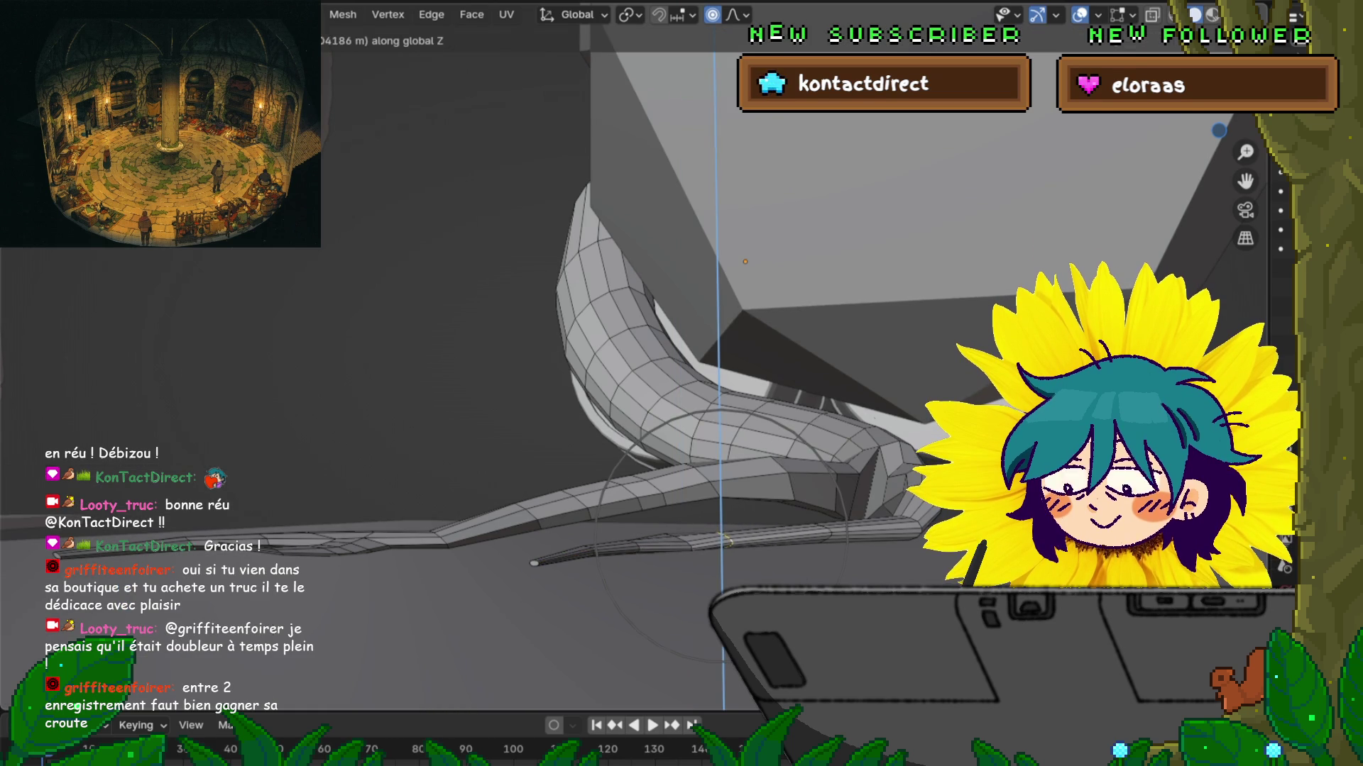
{"action": "left_click", "coordinate": [725, 541]}
{"action": "middle_click_drag", "start_coordinate": [725, 541], "coordinate": [744, 545]}
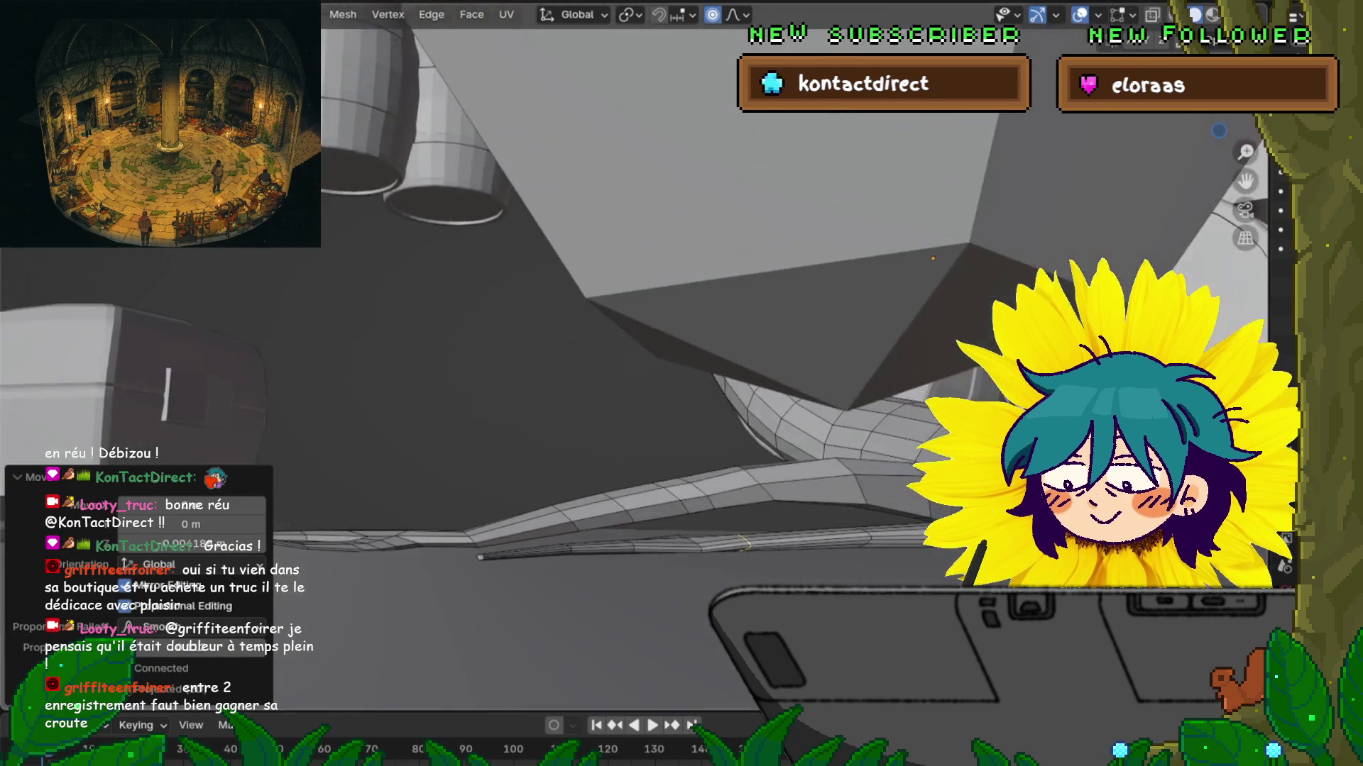
{"action": "scroll", "coordinate": [744, 545], "scroll_direction": "down", "scroll_amount": 8}
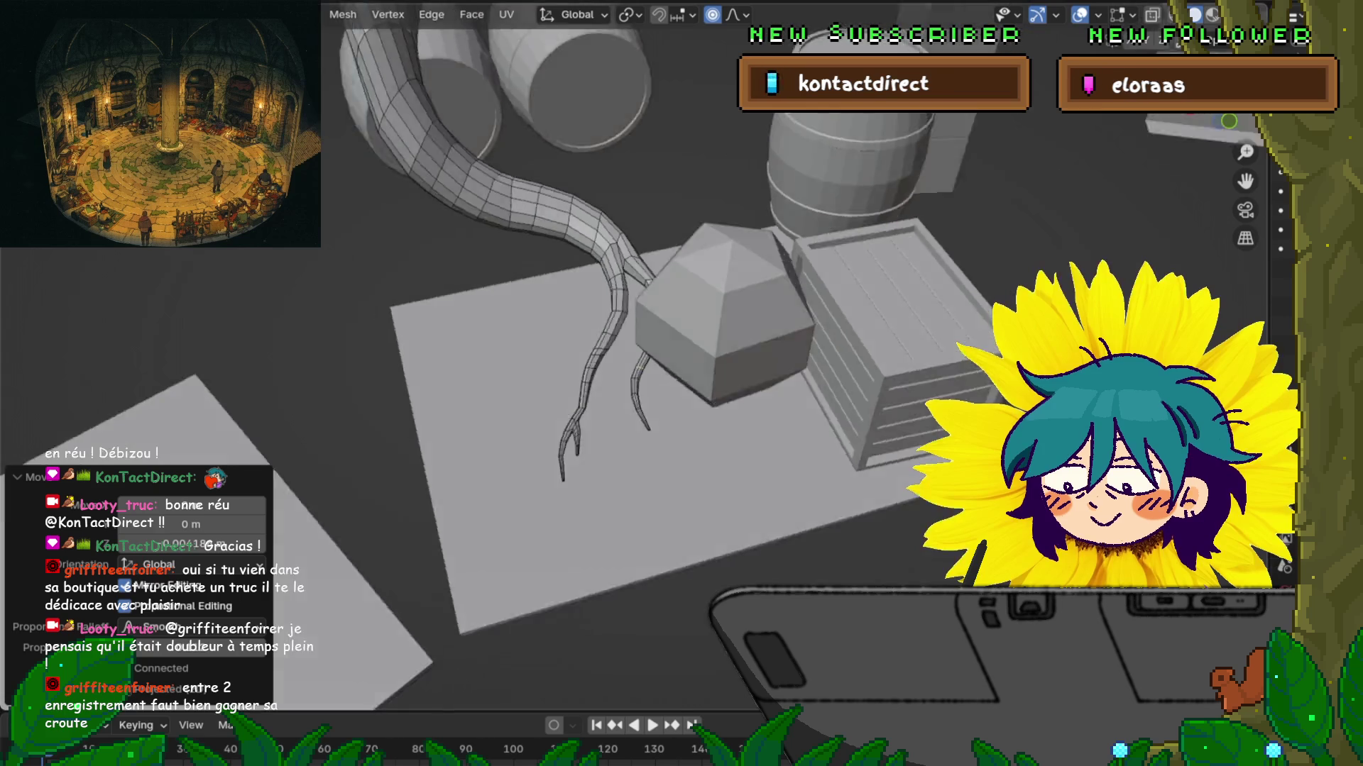
{"action": "scroll", "coordinate": [744, 546], "scroll_direction": "down", "scroll_amount": 3}
{"action": "mouse_move", "coordinate": [743, 545]}
{"action": "middle_mouse_down"}
{"action": "mouse_move", "coordinate": [802, 503]}
{"action": "mouse_move", "coordinate": [745, 497]}
{"action": "middle_mouse_up"}
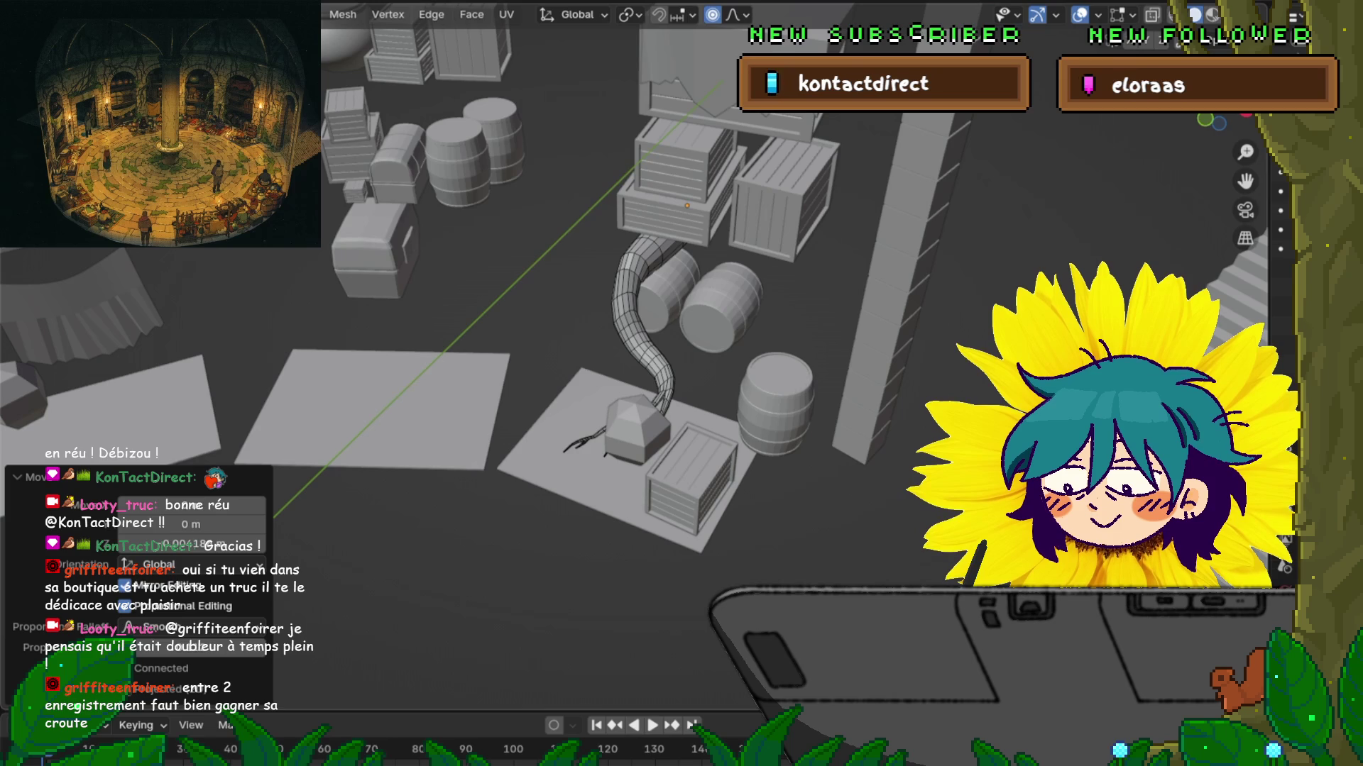
{"action": "middle_click_drag", "start_coordinate": [745, 496], "coordinate": [692, 561], "text": "shift"}
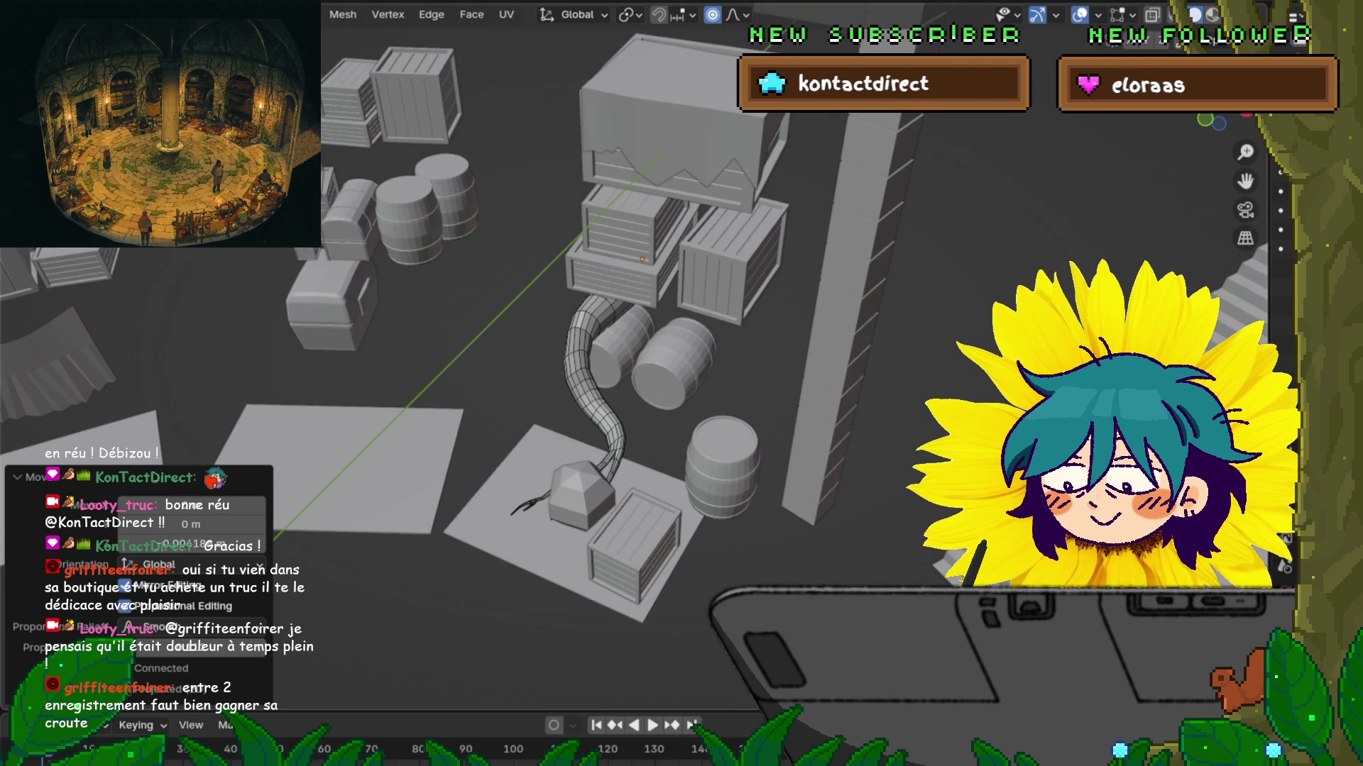
{"action": "key", "text": "ctrl+z"}
{"action": "middle_click_drag", "start_coordinate": [692, 560], "coordinate": [699, 448]}
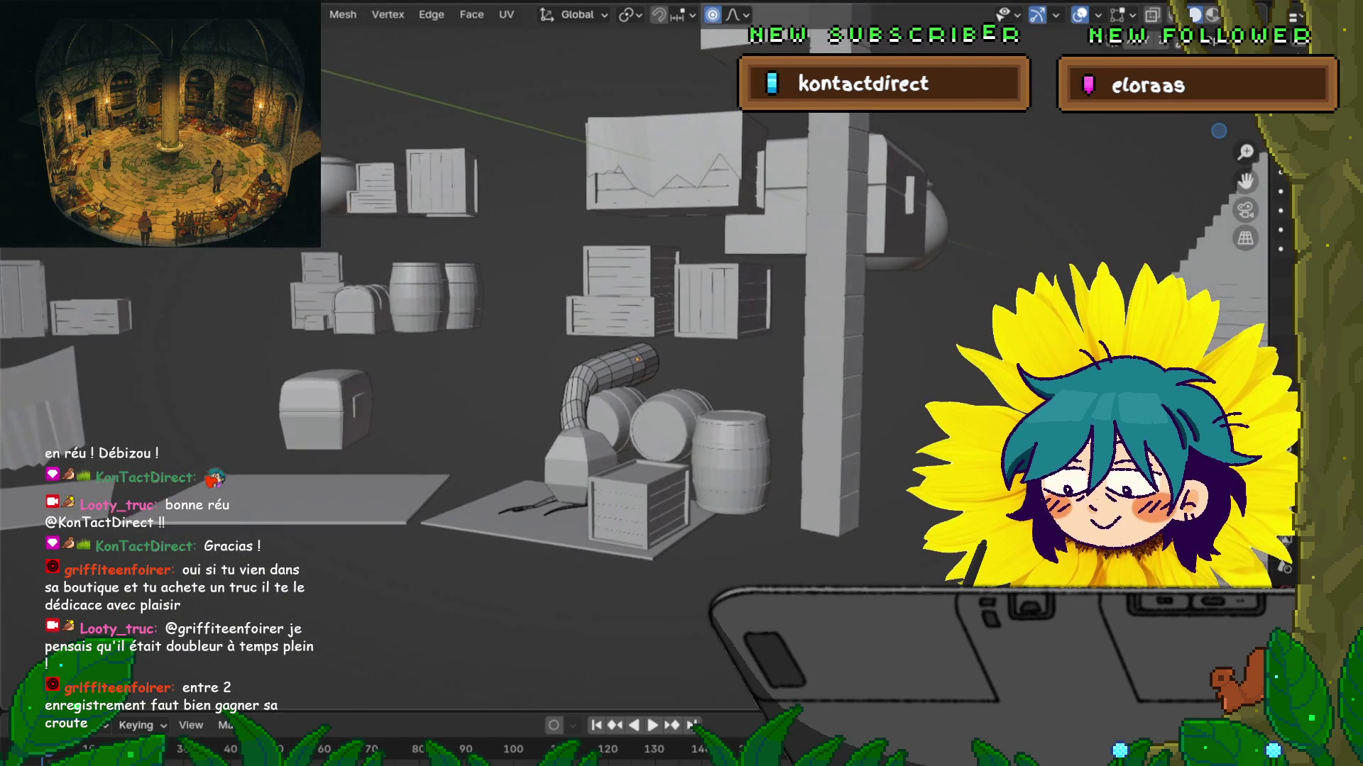
{"action": "scroll", "coordinate": [608, 366], "scroll_direction": "up", "scroll_amount": 7}
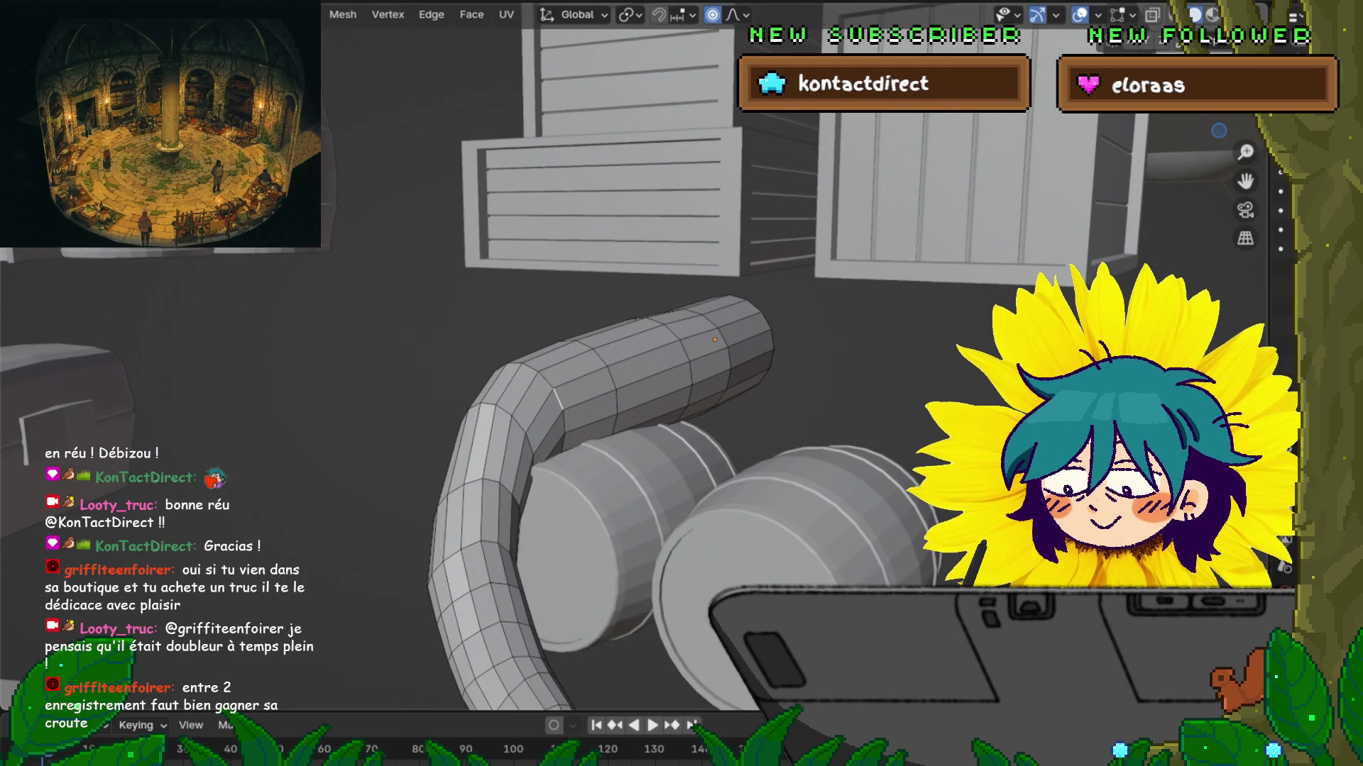
Step: Raise the selected loop at the tail's bend along Z, shrinking the falloff
{"action": "key", "text": "g"}
{"action": "key", "text": "z"}
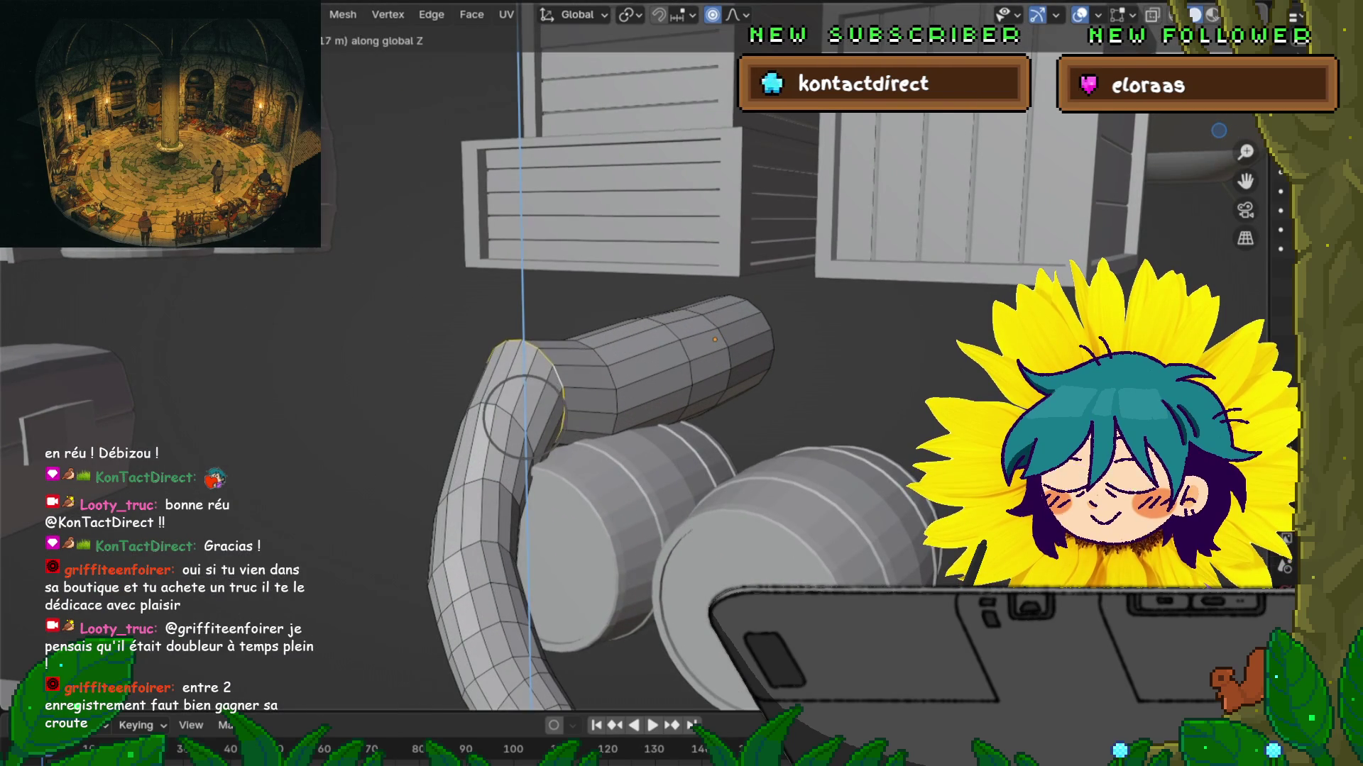
{"action": "scroll", "coordinate": [524, 415], "scroll_direction": "down", "scroll_amount": 12}
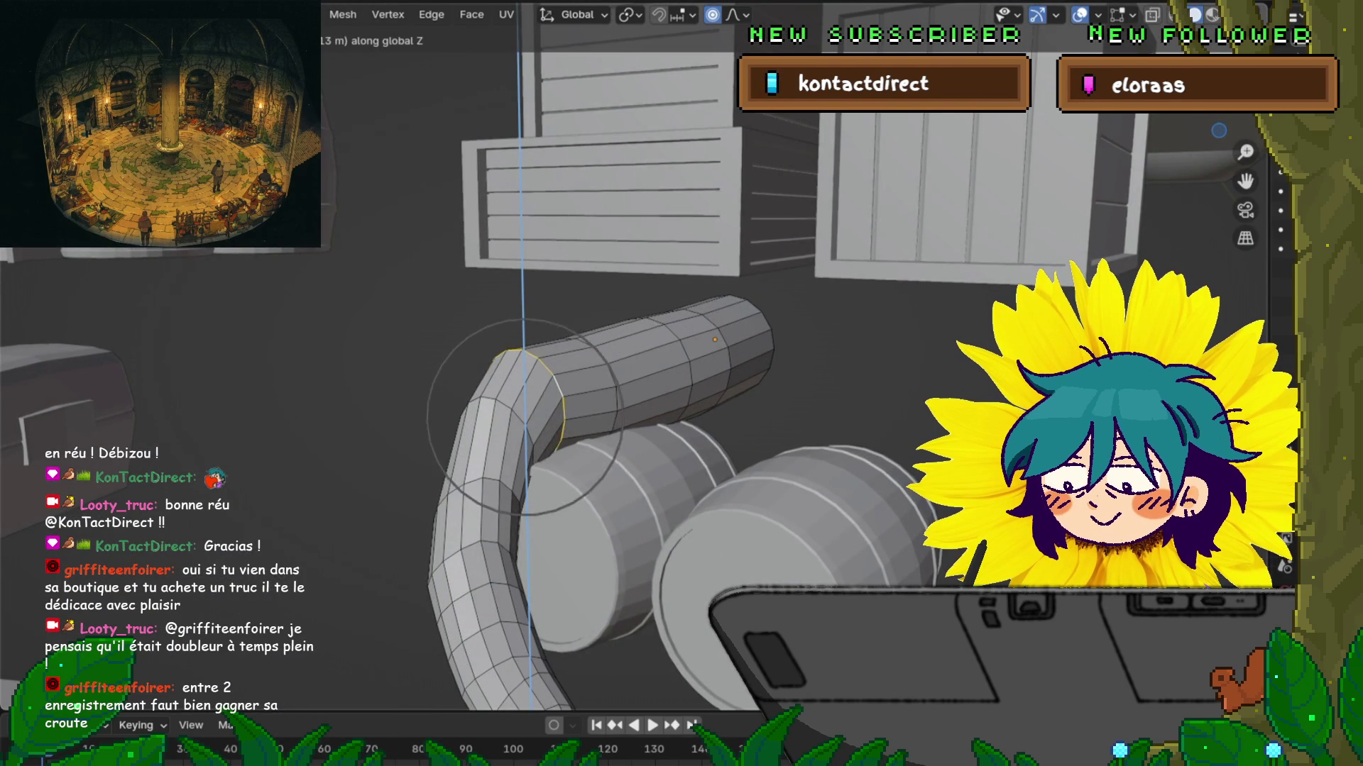
{"action": "scroll", "coordinate": [524, 416], "scroll_direction": "down", "scroll_amount": 7}
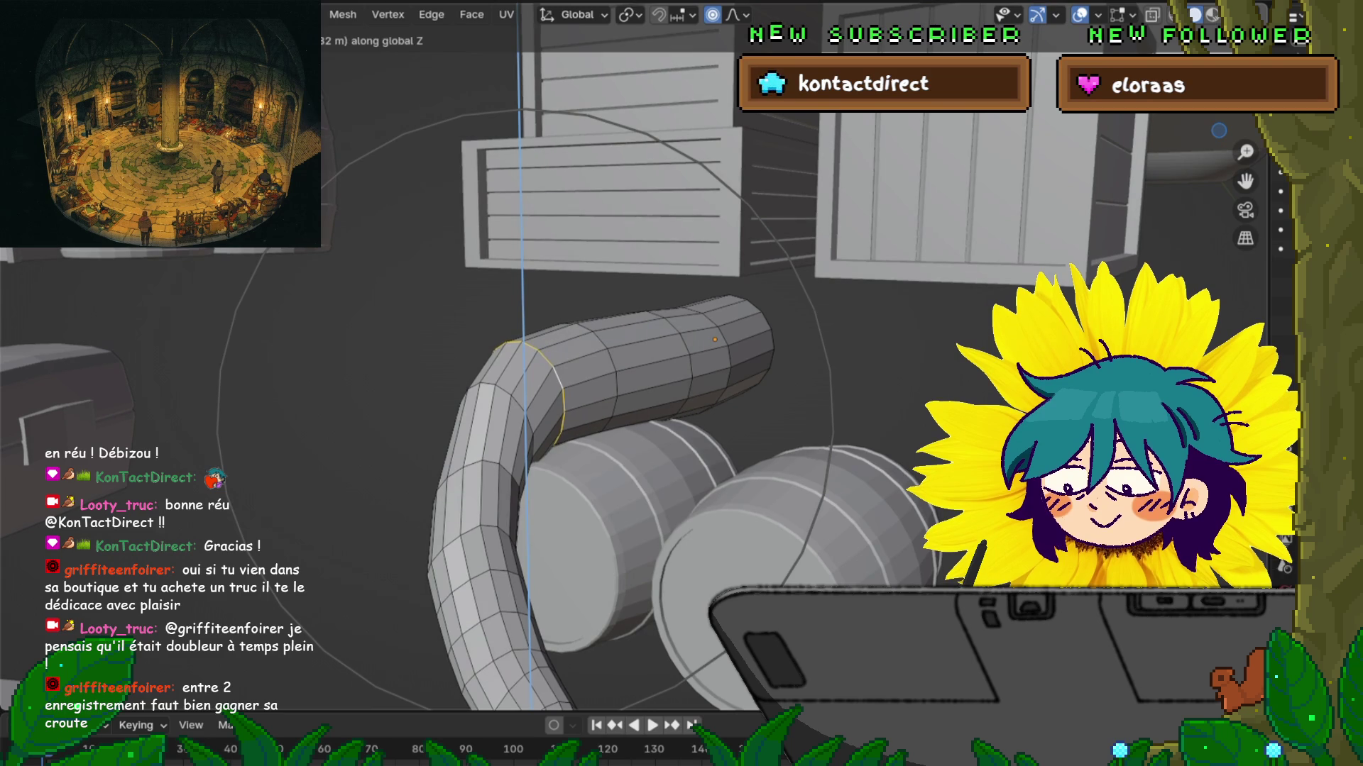
{"action": "key", "text": "Return"}
Step: Lift two more ring loops further along the tube vertically
{"action": "left_click", "coordinate": [611, 376], "text": "alt"}
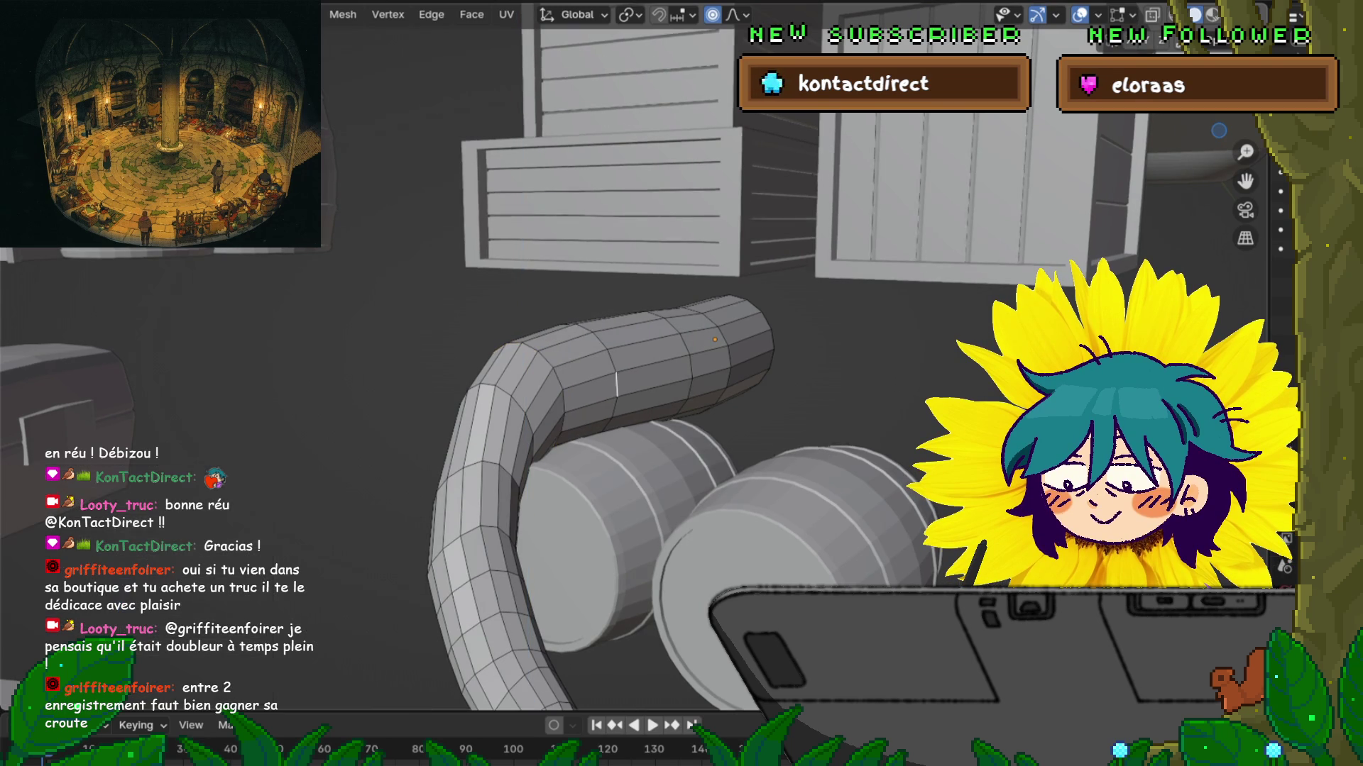
{"action": "key", "text": "g"}
{"action": "key", "text": "z"}
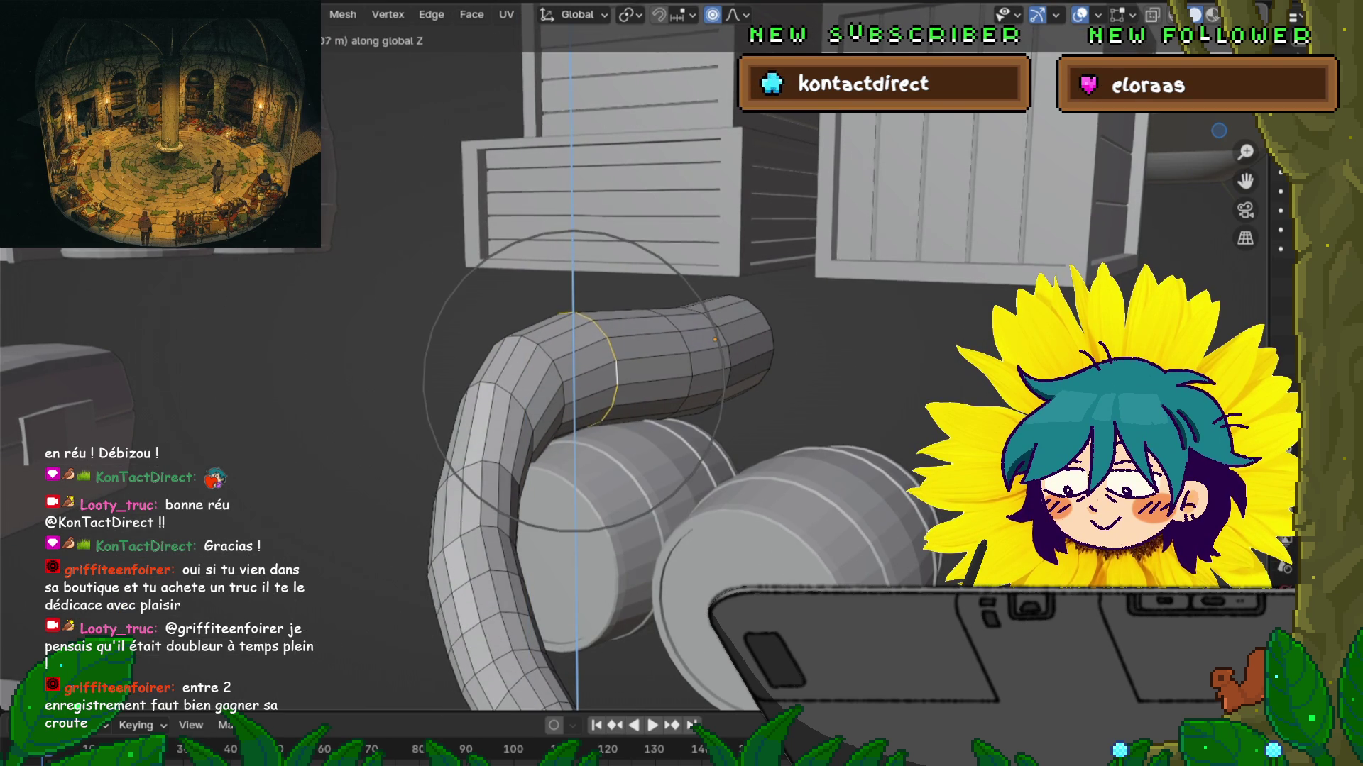
{"action": "key", "text": "Return"}
{"action": "left_click", "coordinate": [653, 382], "text": "alt"}
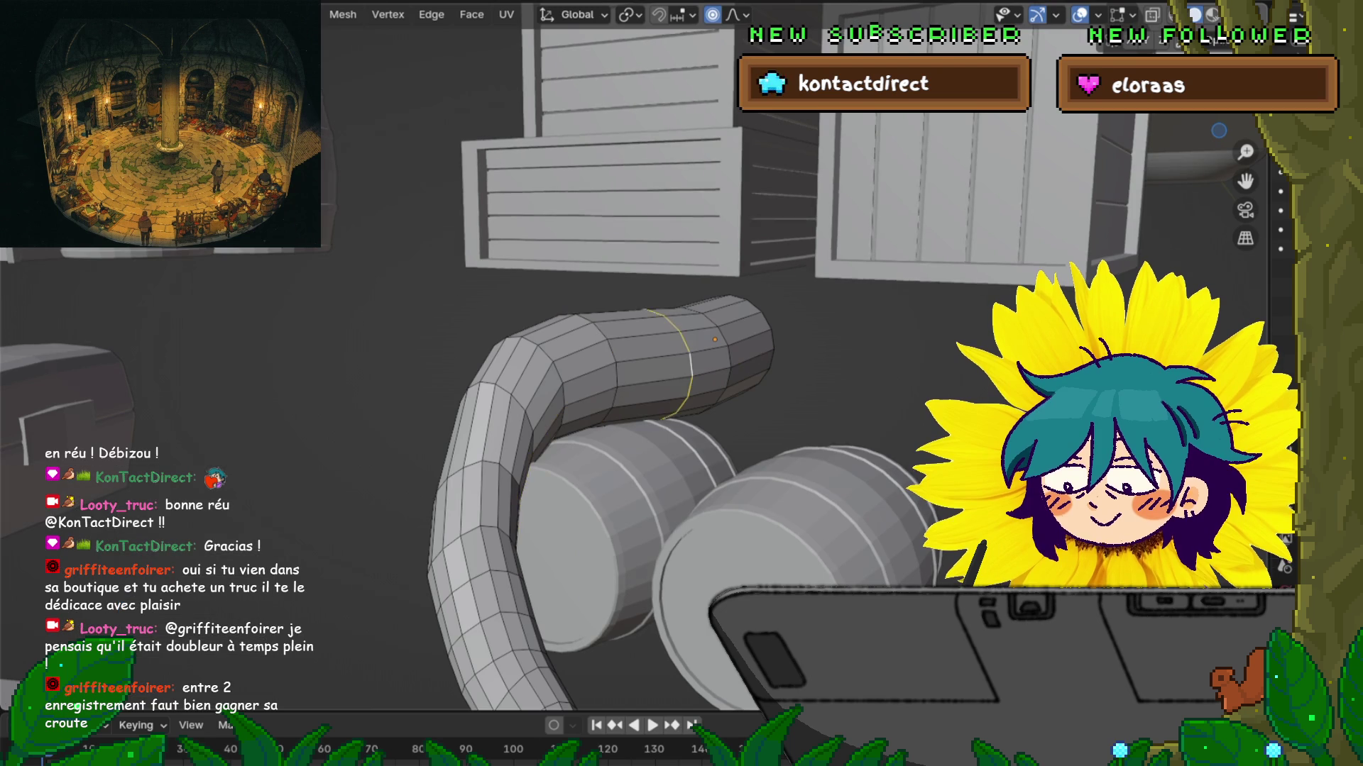
{"action": "left_click", "coordinate": [691, 363], "text": "alt"}
{"action": "key", "text": "g"}
{"action": "key", "text": "z"}
{"action": "key", "text": "Return"}
{"action": "middle_click_drag", "start_coordinate": [681, 383], "coordinate": [341, 342]}
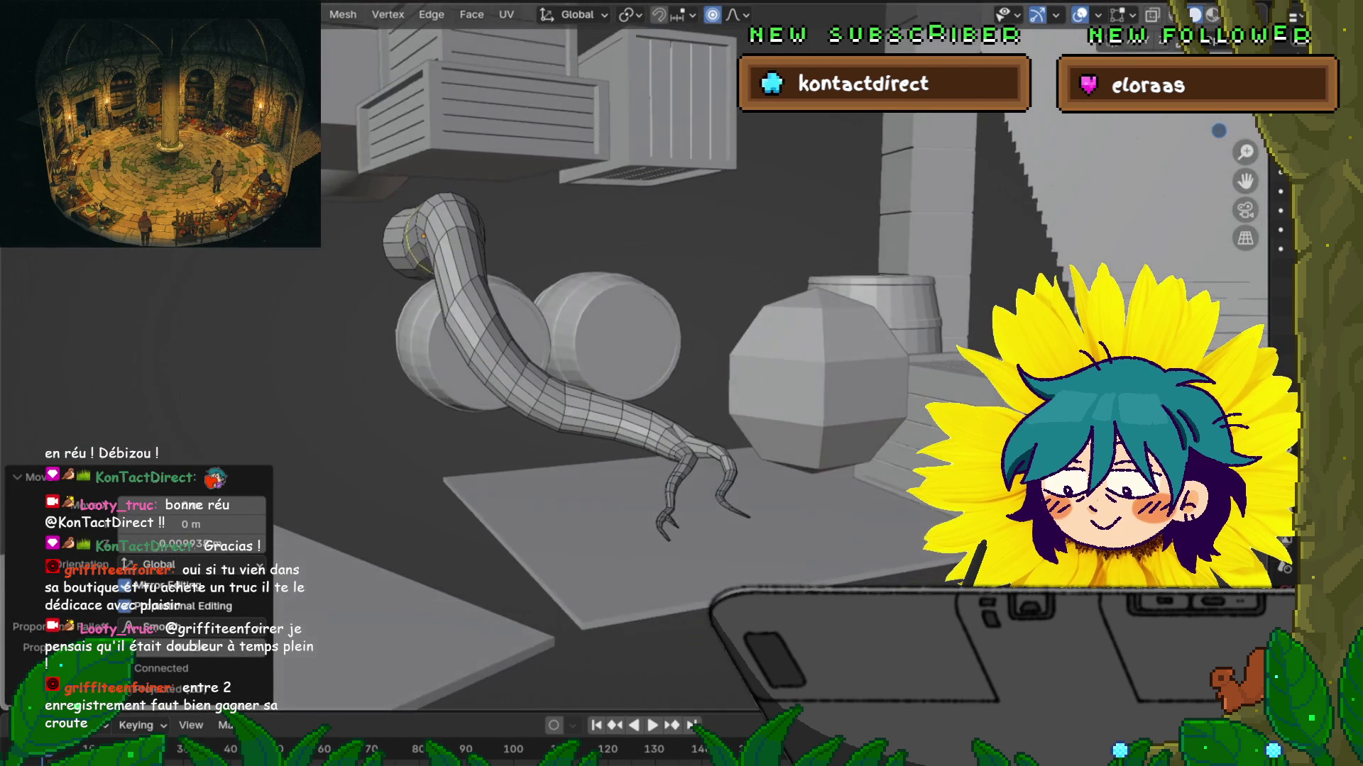
Step: Rotate a loop near the tail's middle to twist it slightly
{"action": "left_click", "coordinate": [564, 408], "text": "alt"}
{"action": "key", "text": "r"}
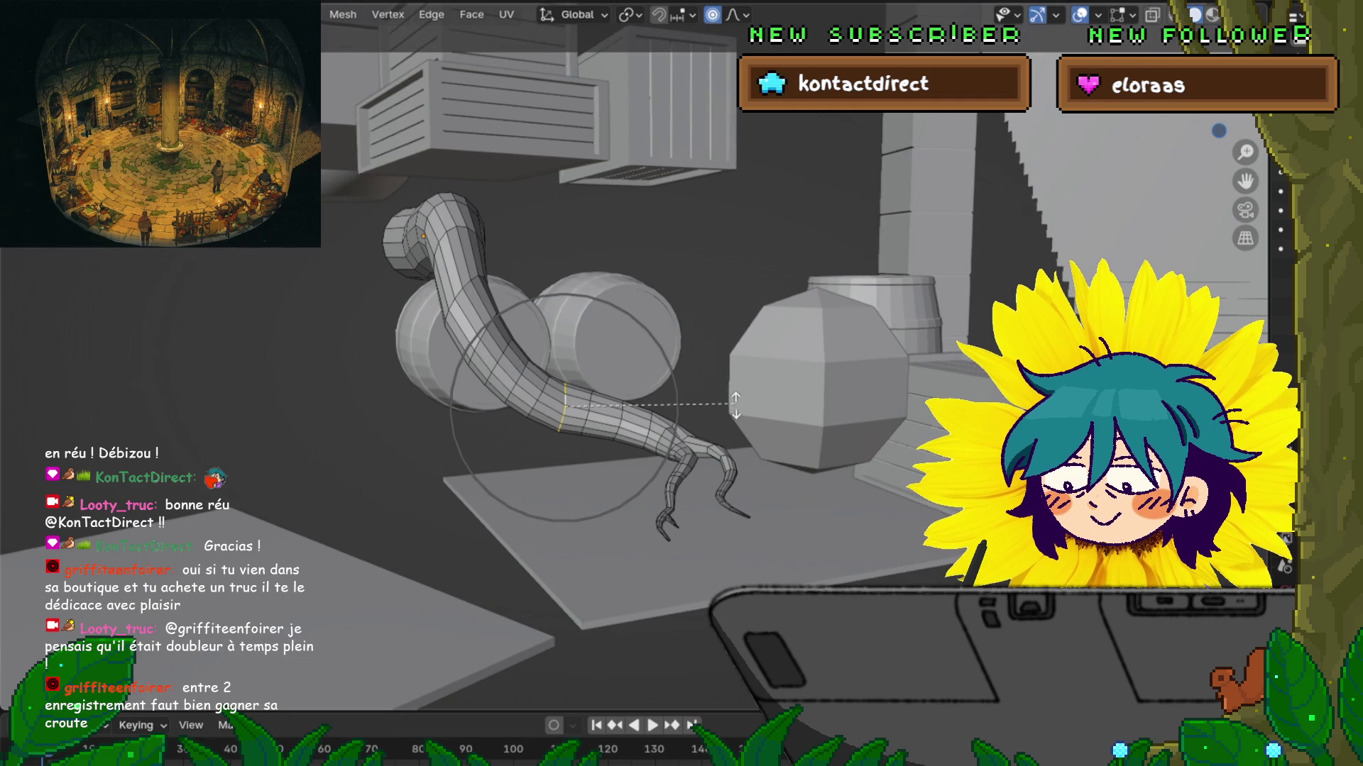
{"action": "scroll", "coordinate": [727, 430], "scroll_direction": "down", "scroll_amount": 2}
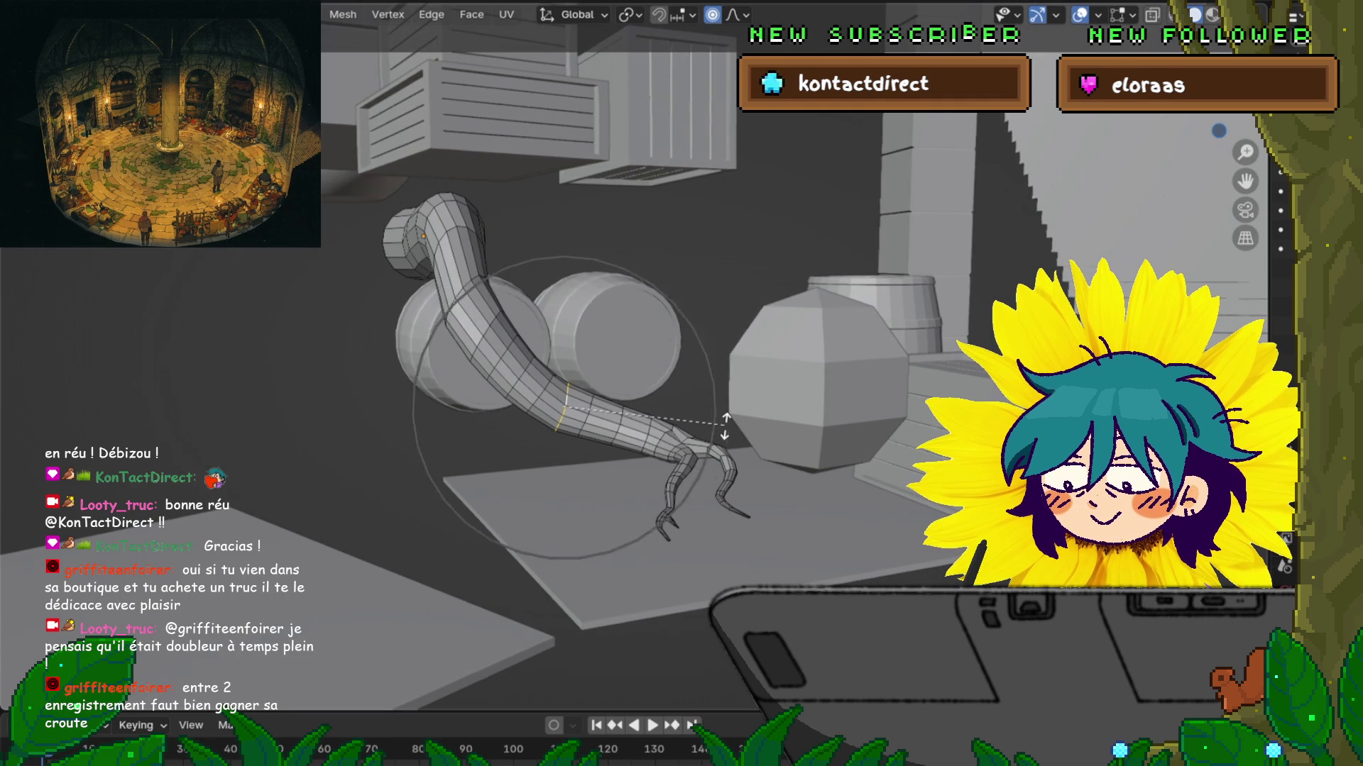
{"action": "scroll", "coordinate": [725, 428], "scroll_direction": "up", "scroll_amount": 6}
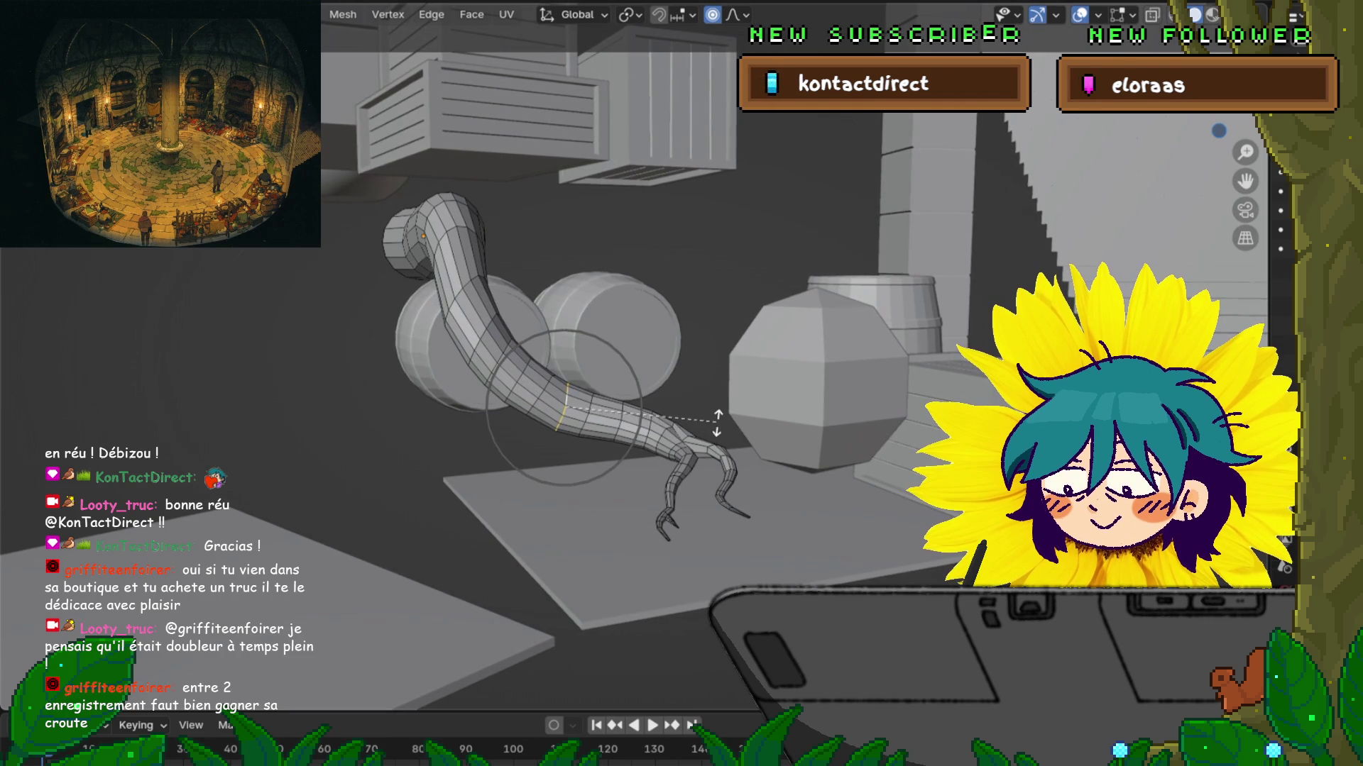
{"action": "scroll", "coordinate": [716, 424], "scroll_direction": "up", "scroll_amount": 3}
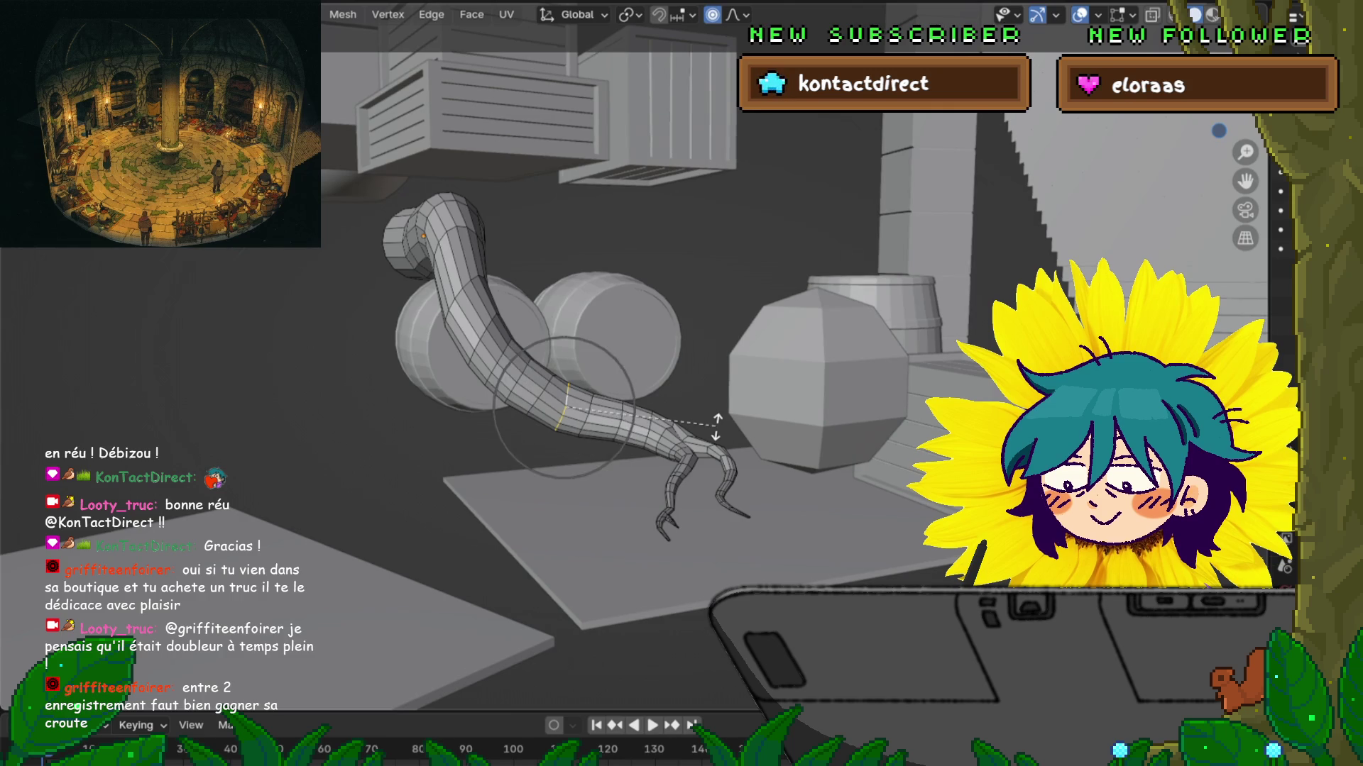
{"action": "left_click", "coordinate": [717, 424]}
{"action": "mouse_move", "coordinate": [717, 423]}
{"action": "middle_mouse_down"}
{"action": "mouse_move", "coordinate": [688, 273]}
{"action": "mouse_move", "coordinate": [667, 455]}
{"action": "mouse_move", "coordinate": [673, 351]}
{"action": "middle_mouse_up"}
{"action": "scroll", "coordinate": [689, 274], "scroll_direction": "up", "scroll_amount": 5}
Step: Scale loops down toward the clawed tip, one ring to 0.919
{"action": "key", "text": "s"}
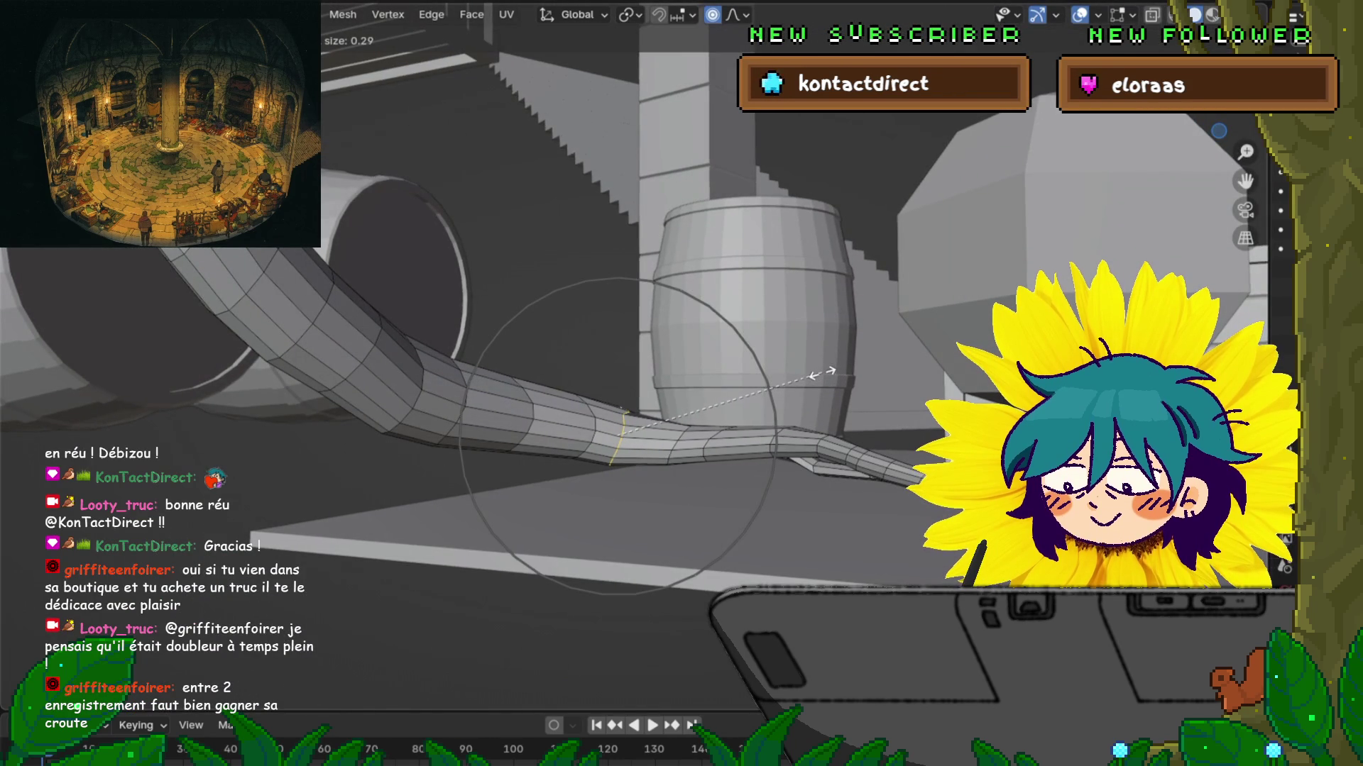
{"action": "scroll", "coordinate": [822, 373], "scroll_direction": "up", "scroll_amount": 6}
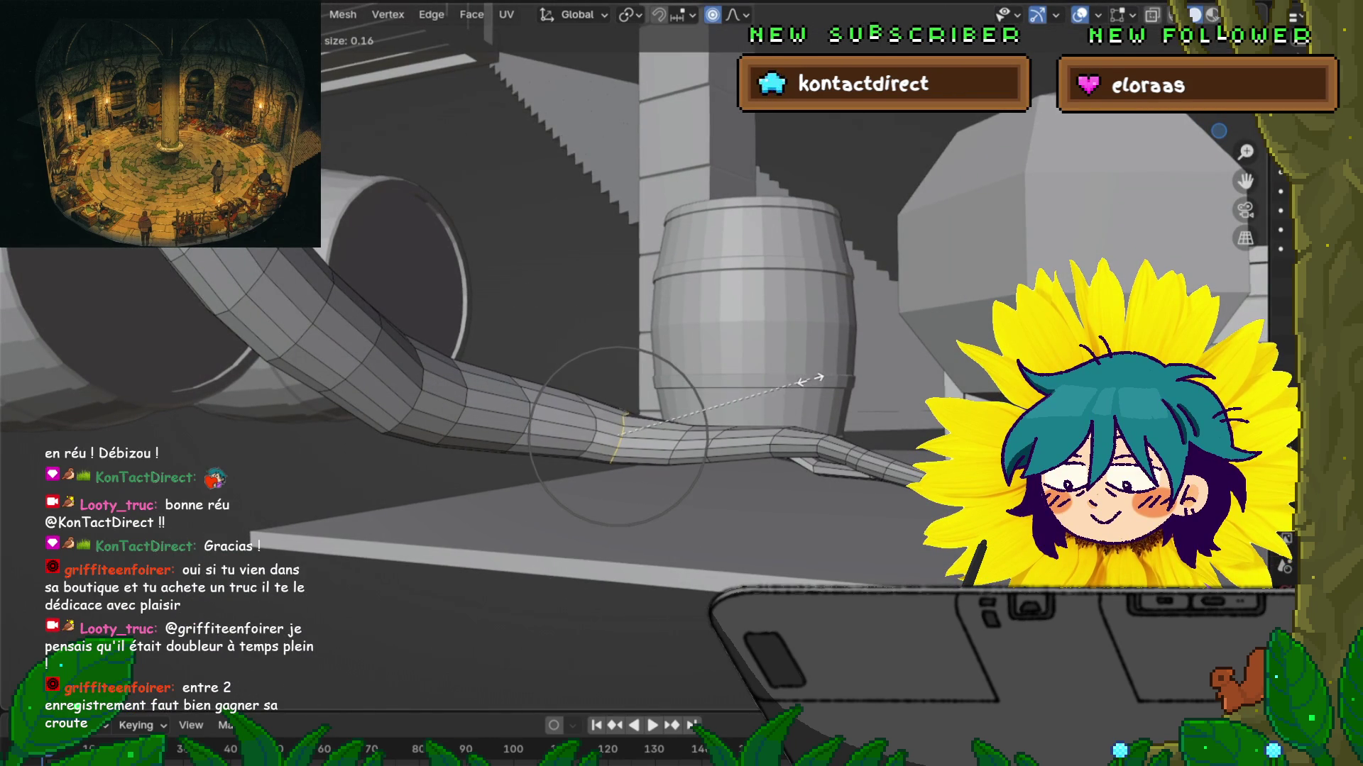
{"action": "left_click", "coordinate": [810, 370]}
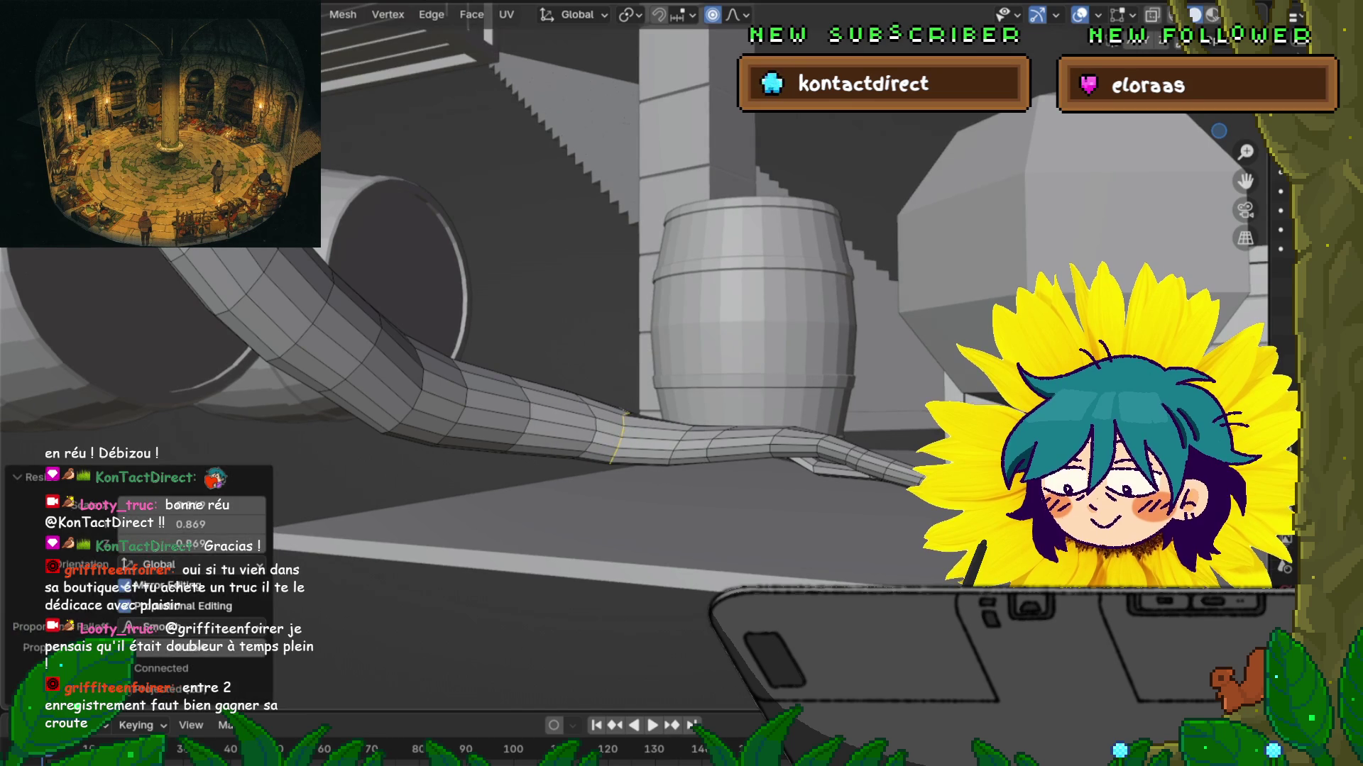
{"action": "left_click", "coordinate": [589, 425], "text": "alt"}
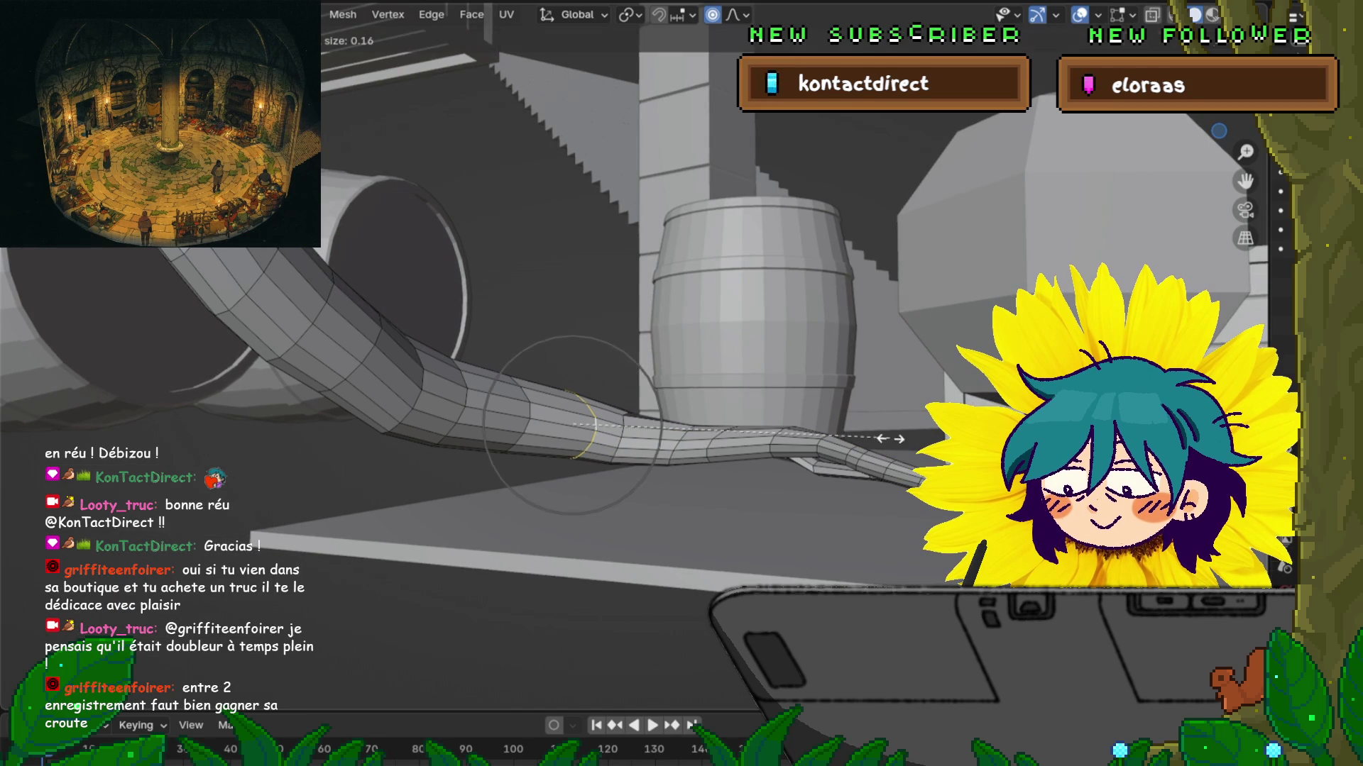
{"action": "left_click", "coordinate": [863, 431]}
{"action": "middle_click_drag", "start_coordinate": [864, 431], "coordinate": [581, 385]}
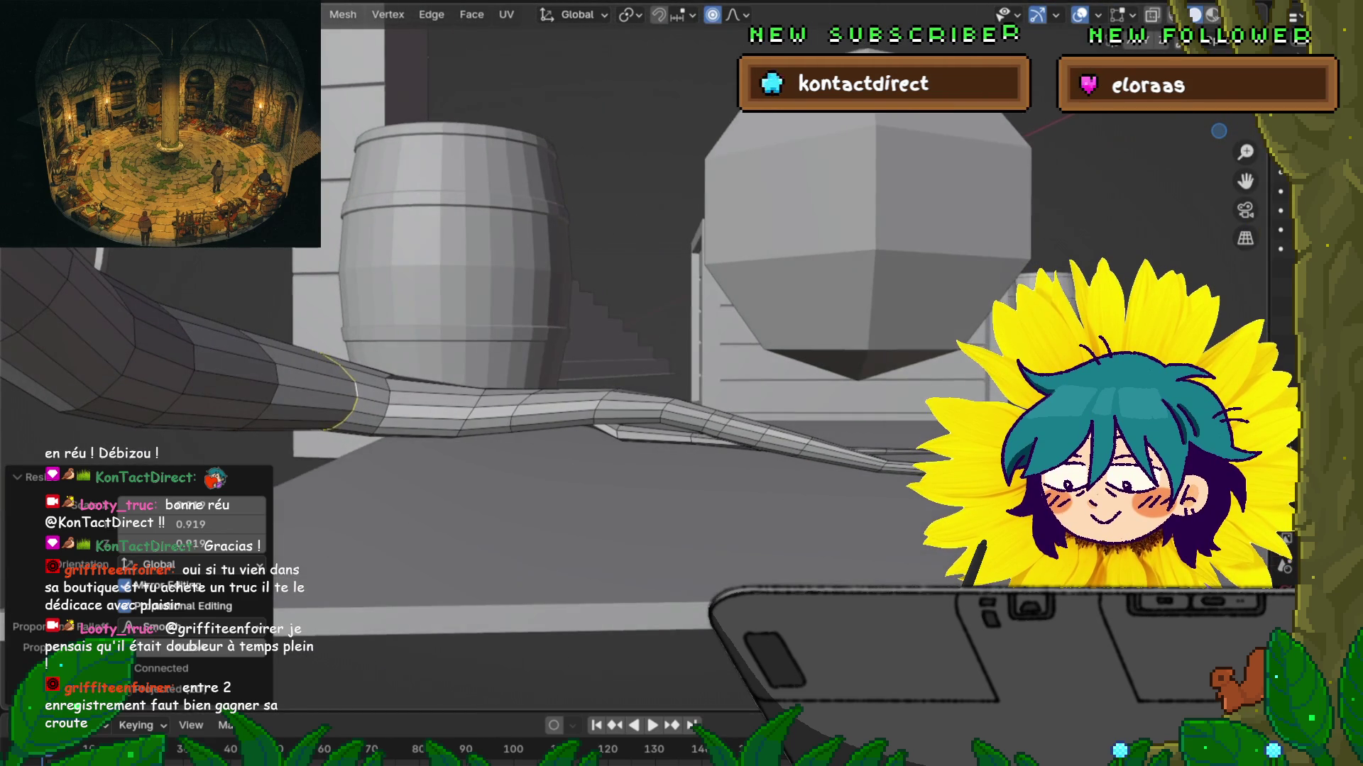
{"action": "key", "text": "g"}
{"action": "key", "text": "z"}
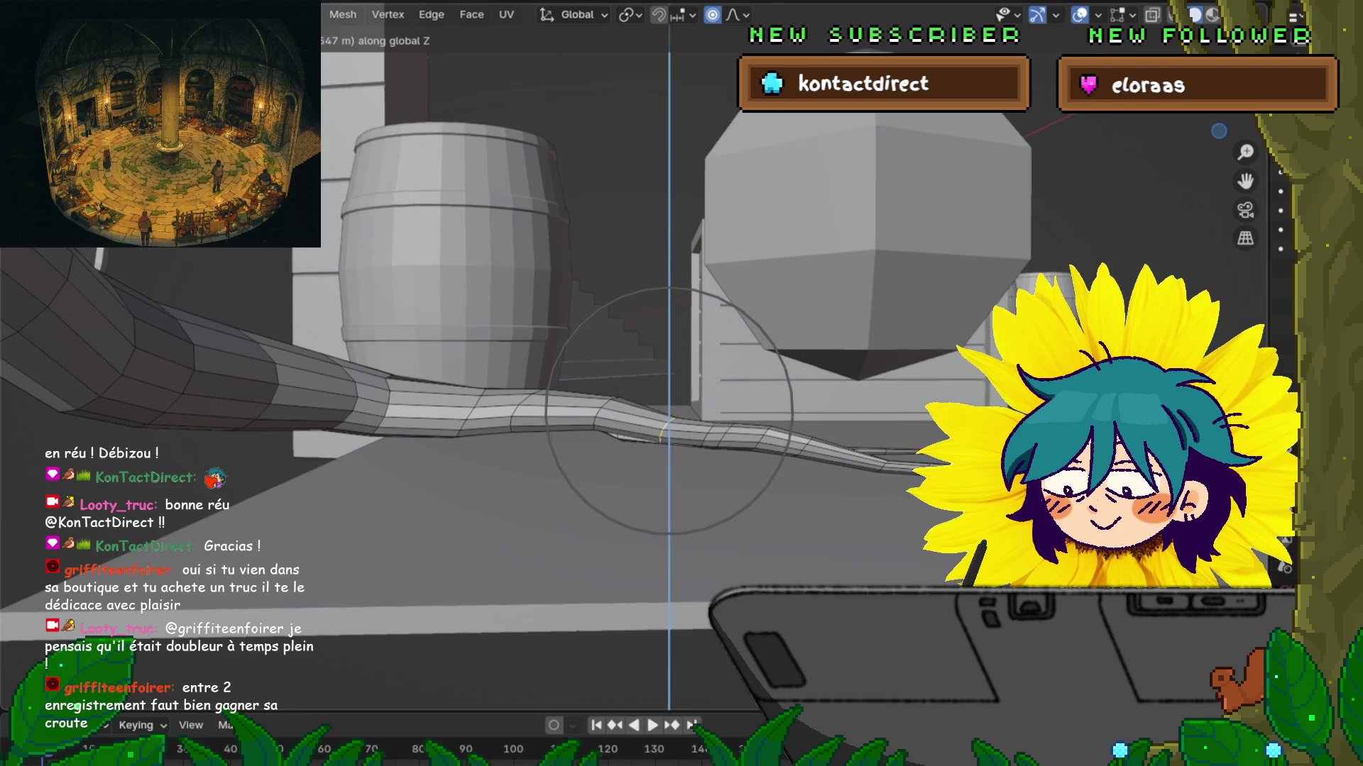
Step: Finish the vertical bend and move the loop nearer the thick part along Z
{"action": "scroll", "coordinate": [669, 411], "scroll_direction": "up", "scroll_amount": 6}
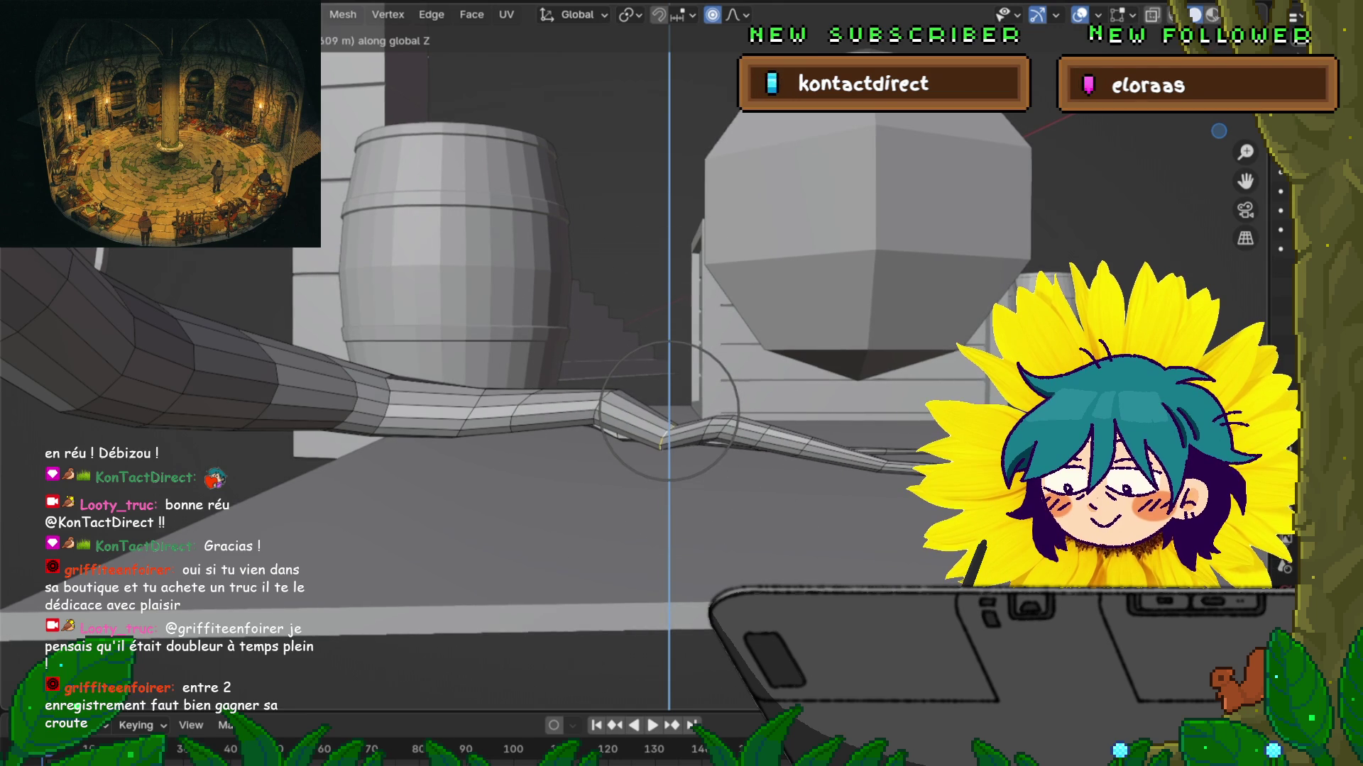
{"action": "key", "text": "Return"}
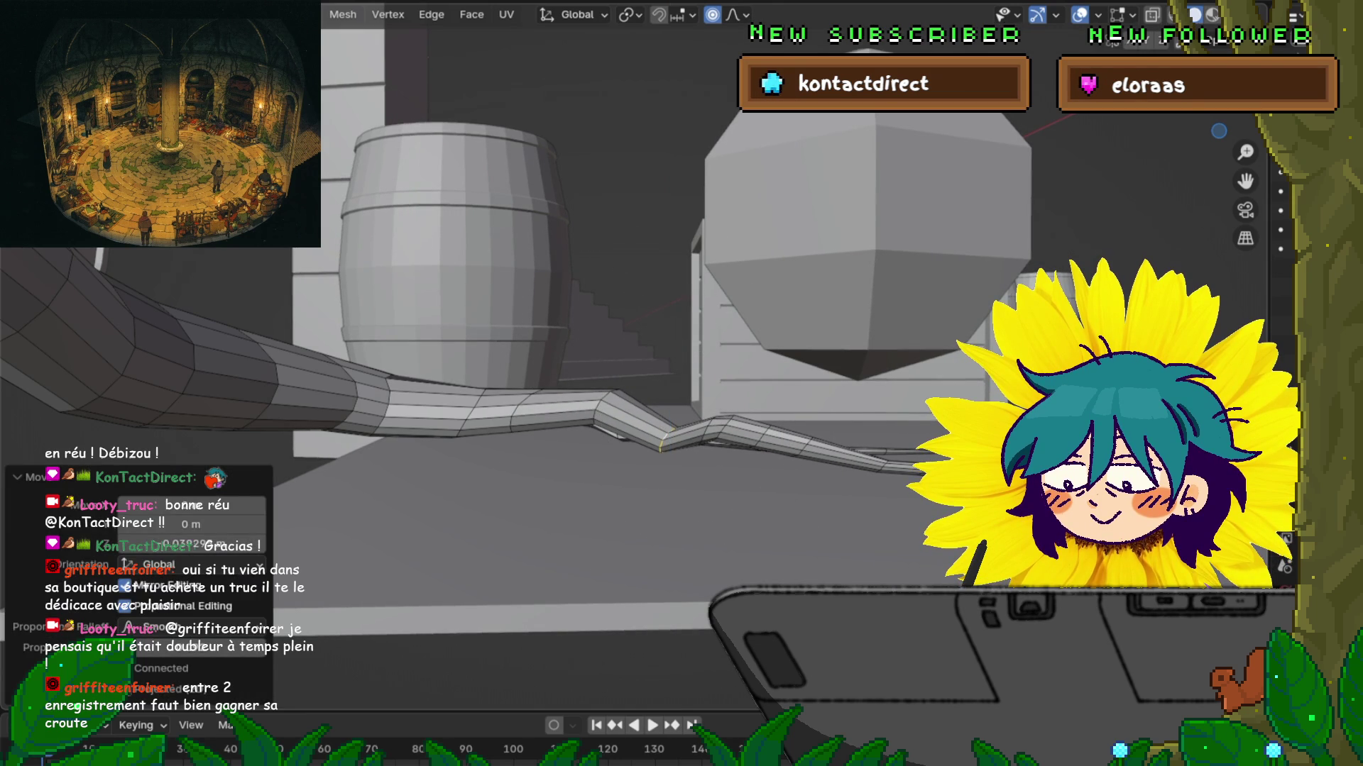
{"action": "left_click", "coordinate": [596, 412], "text": "alt"}
{"action": "key", "text": "g"}
{"action": "key", "text": "z"}
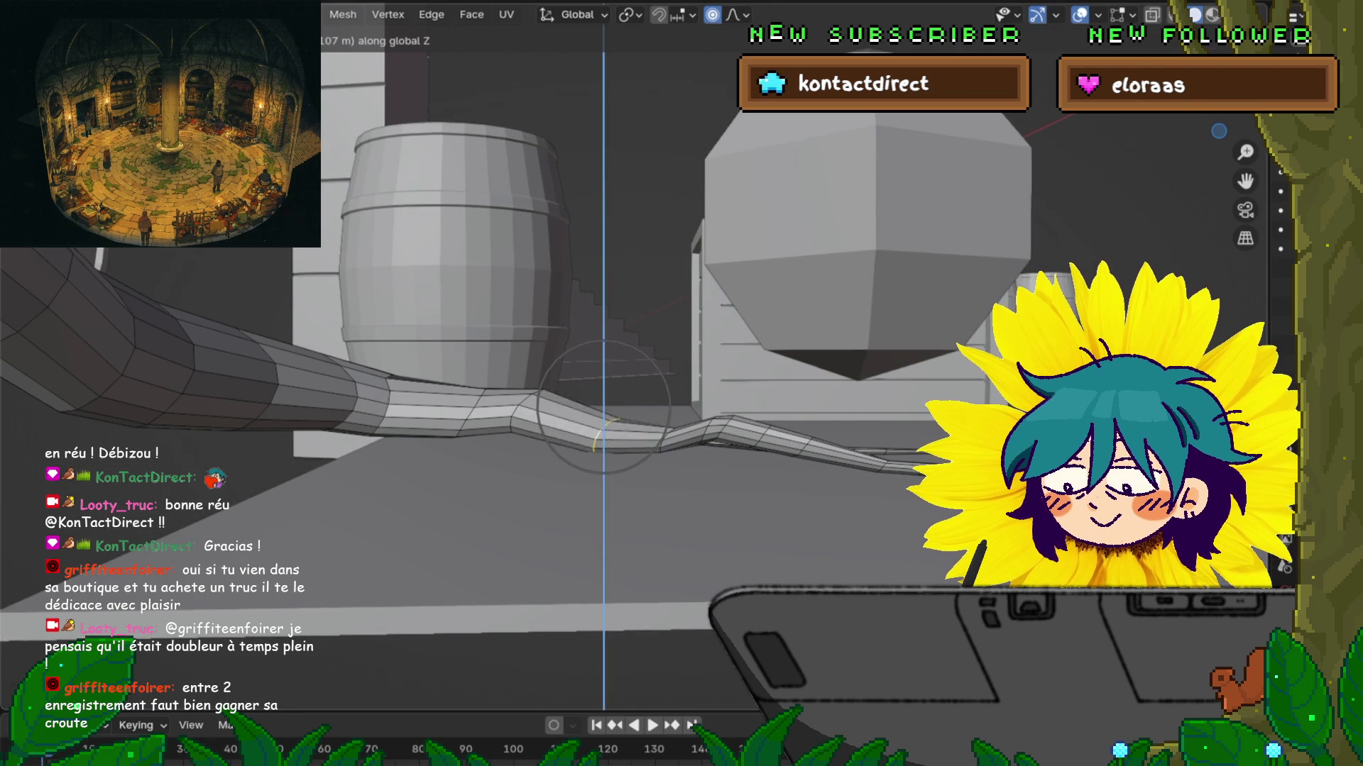
{"action": "key", "text": "Return"}
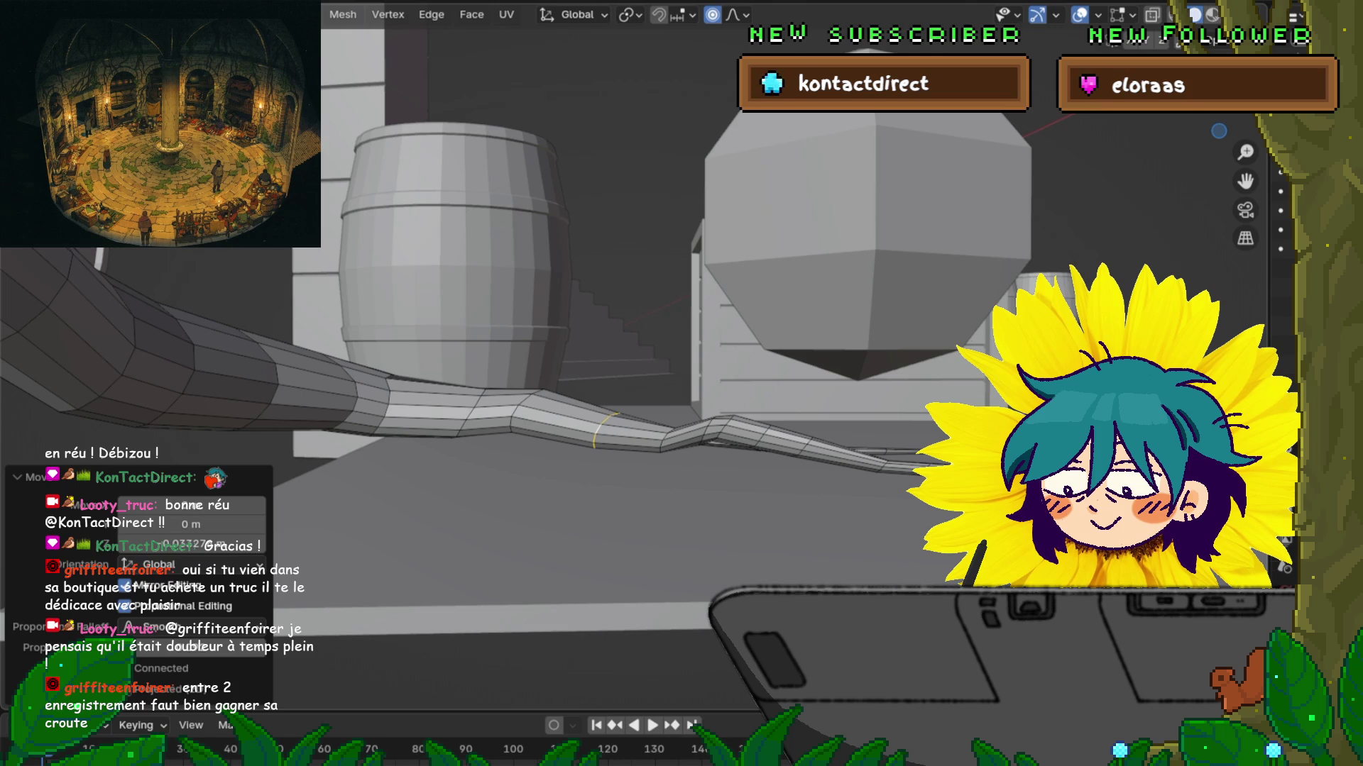
Step: Refine that loop's height with three more vertical moves
{"action": "key", "text": "g"}
{"action": "key", "text": "z"}
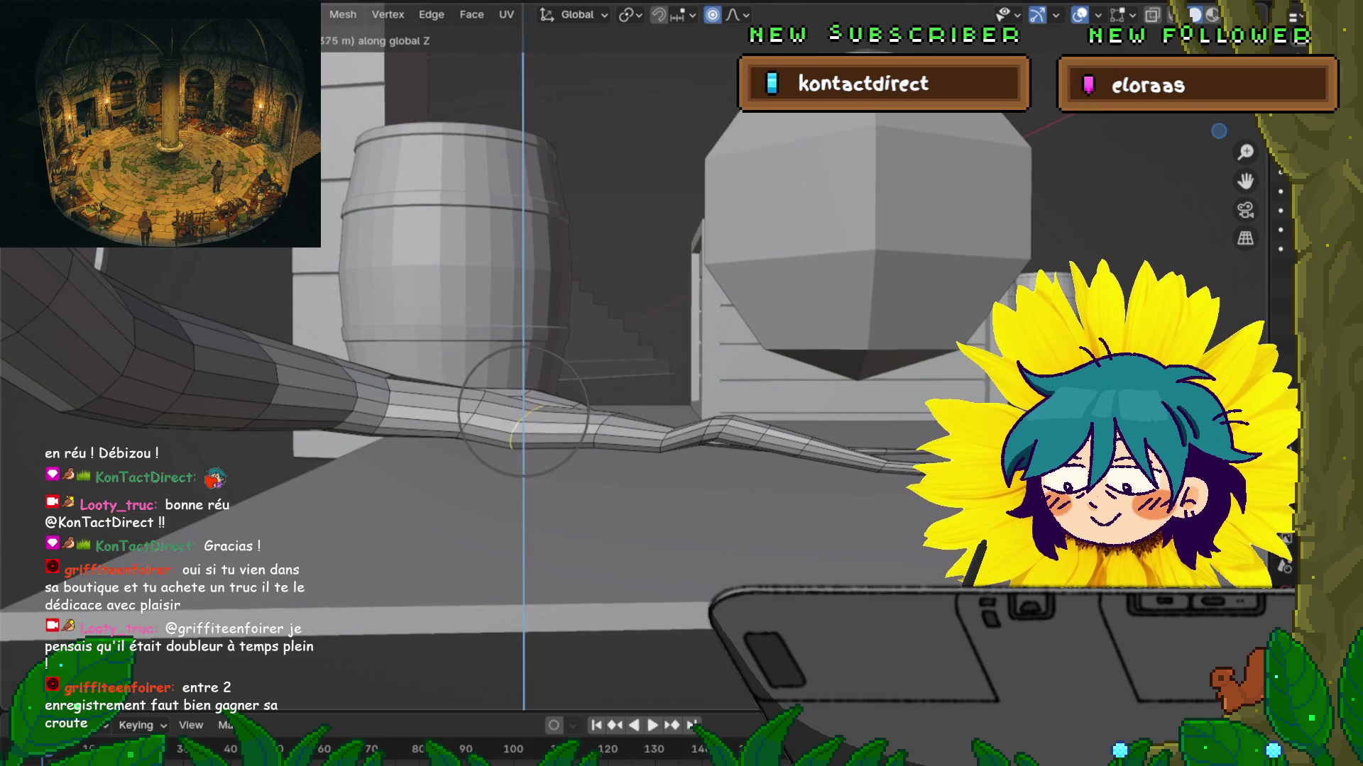
{"action": "key", "text": "Return"}
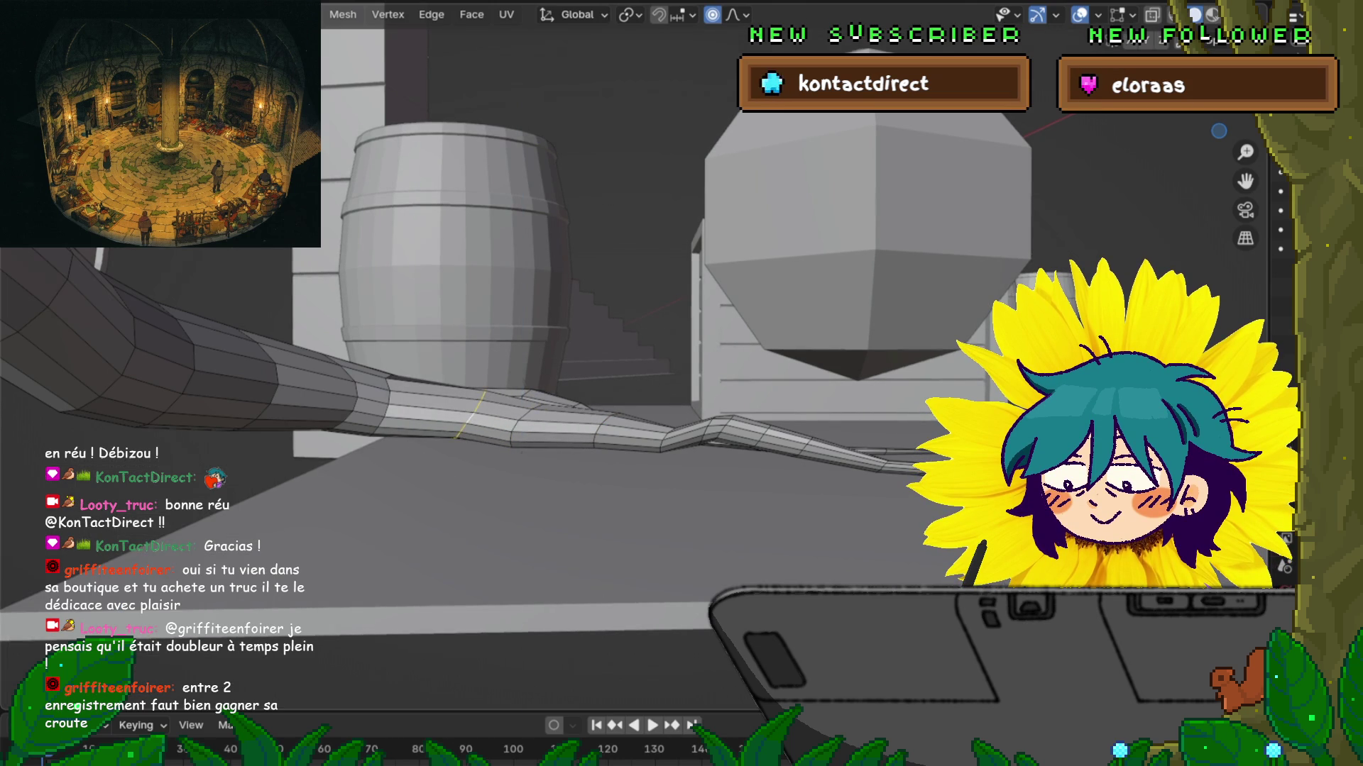
{"action": "key", "text": "g"}
{"action": "key", "text": "z"}
{"action": "key", "text": "Return"}
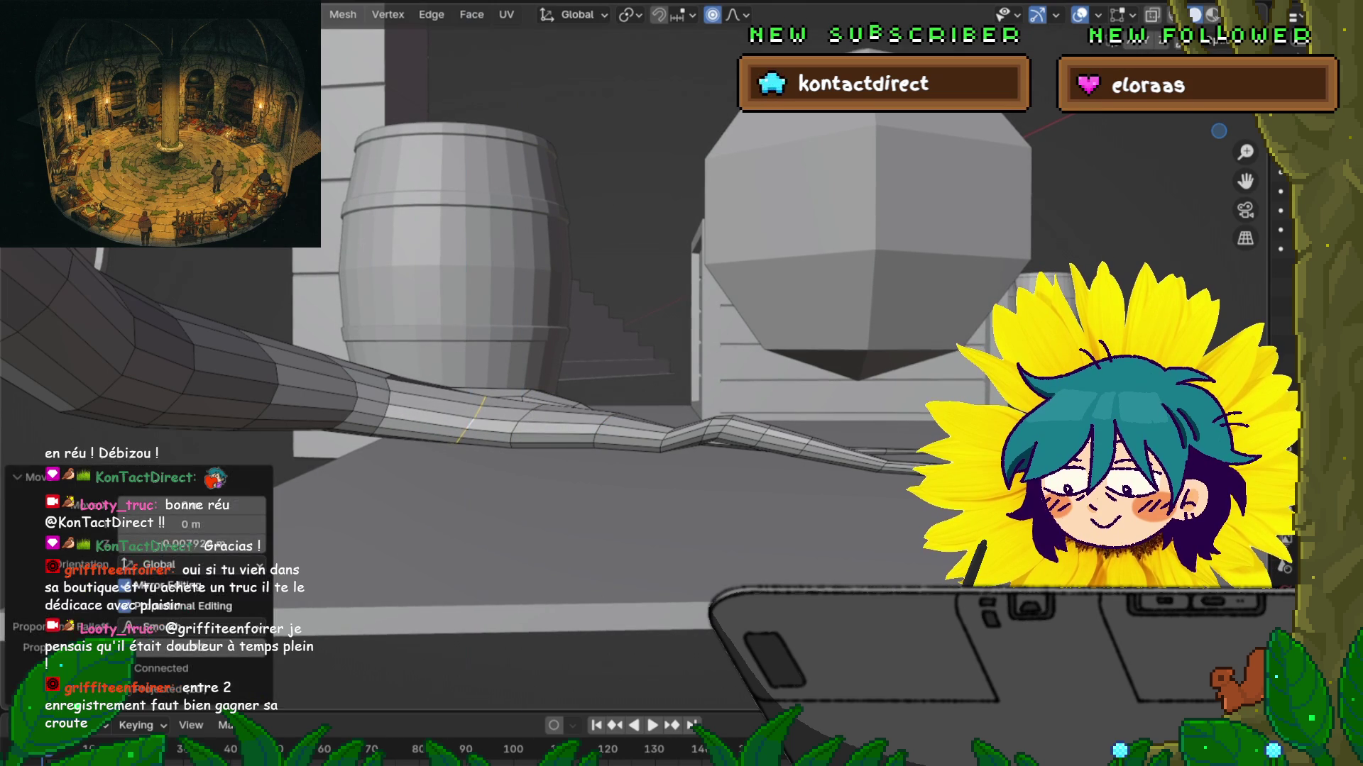
{"action": "key", "text": "g"}
{"action": "key", "text": "z"}
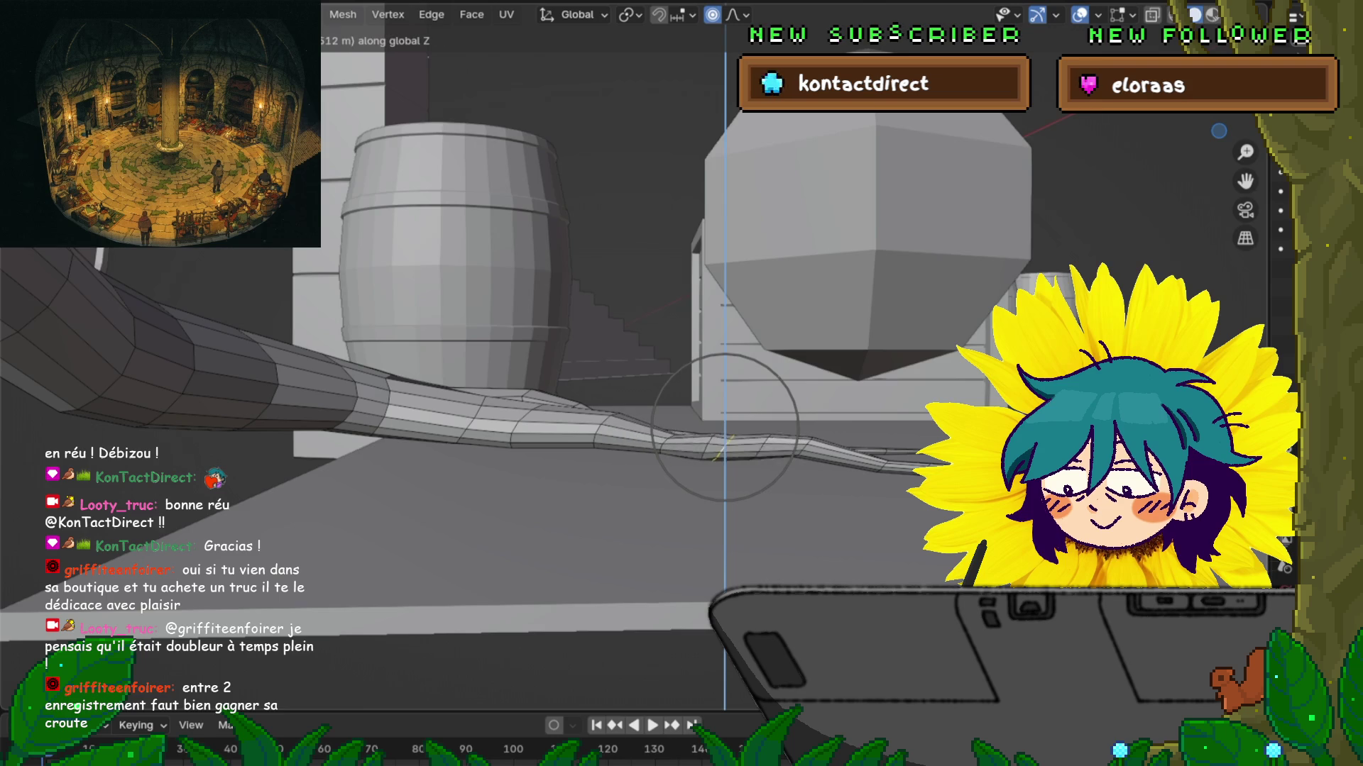
{"action": "key", "text": "Return"}
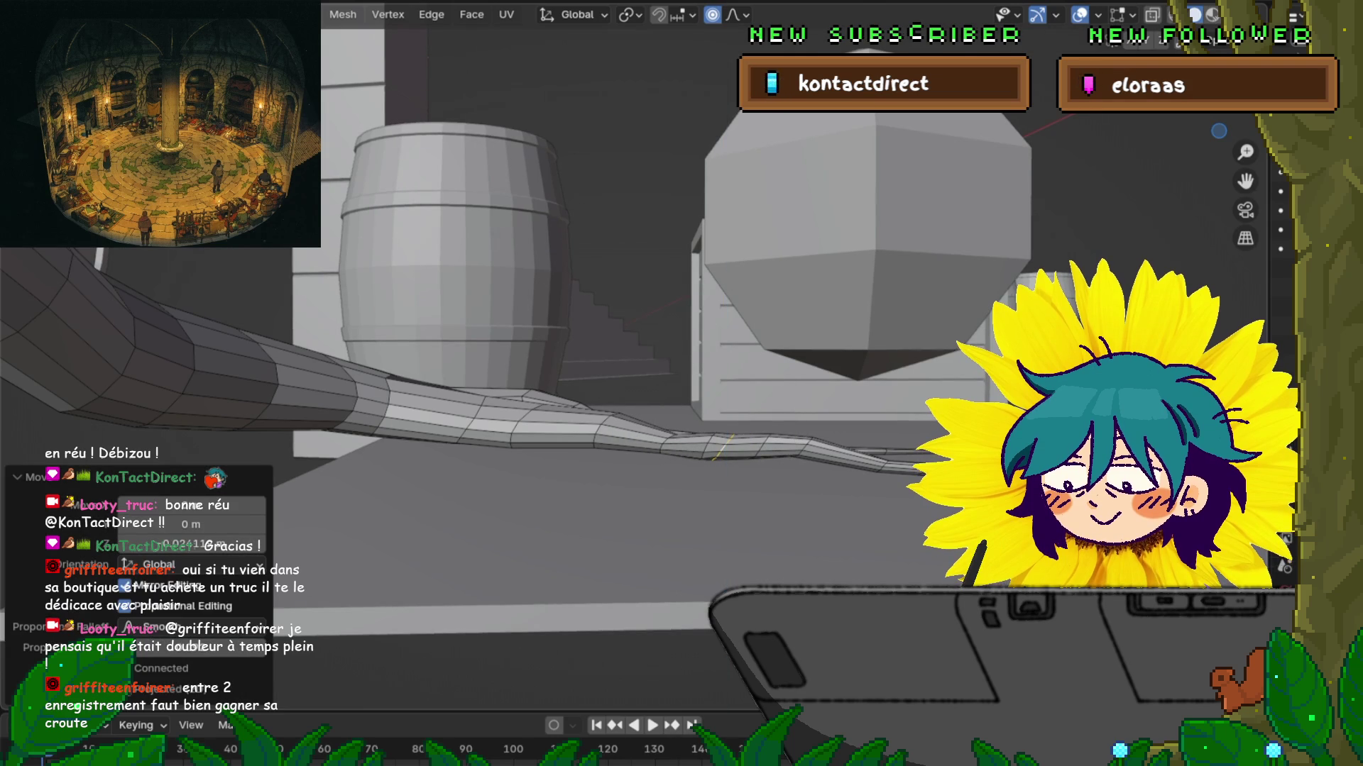
Step: Shift two more edge loops vertically, the last by about 0.021 m
{"action": "left_click", "coordinate": [802, 449]}
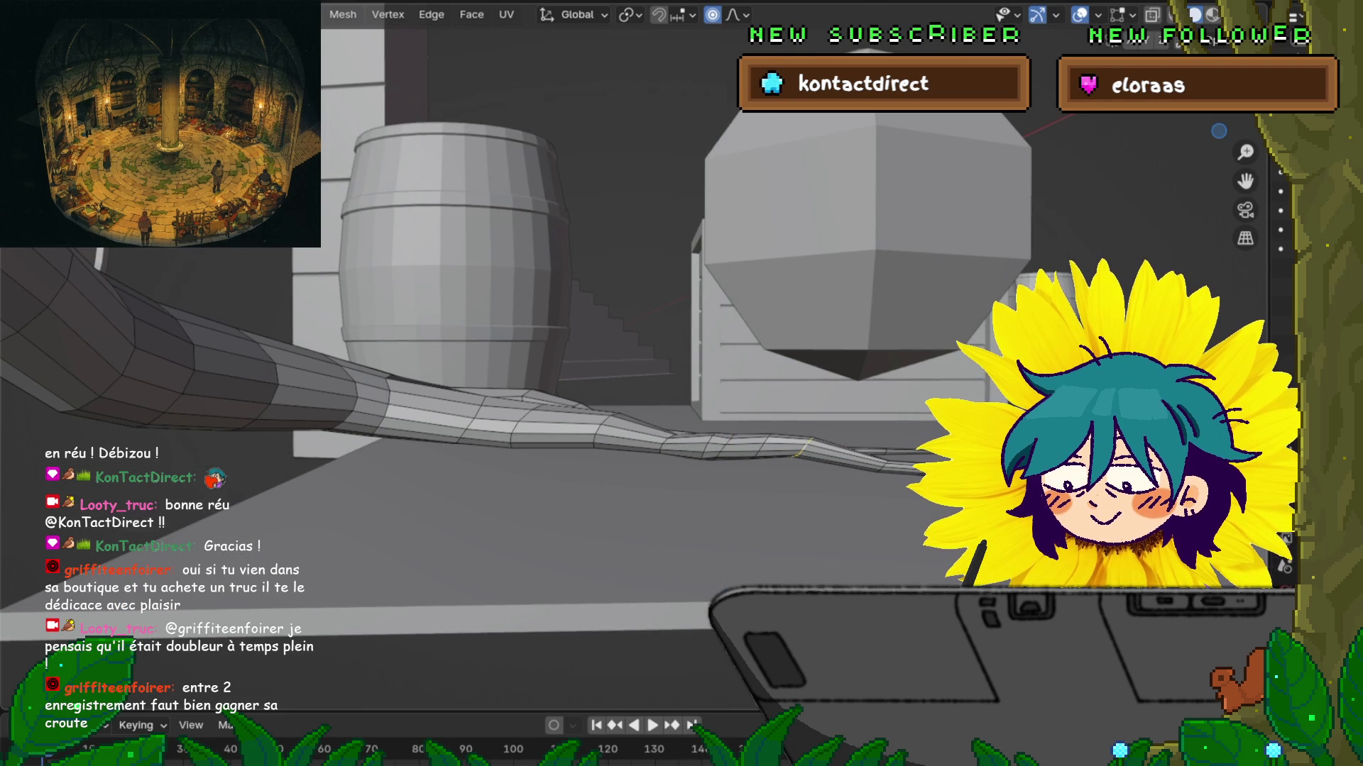
{"action": "left_click", "coordinate": [706, 448]}
{"action": "key", "text": "g"}
{"action": "key", "text": "z"}
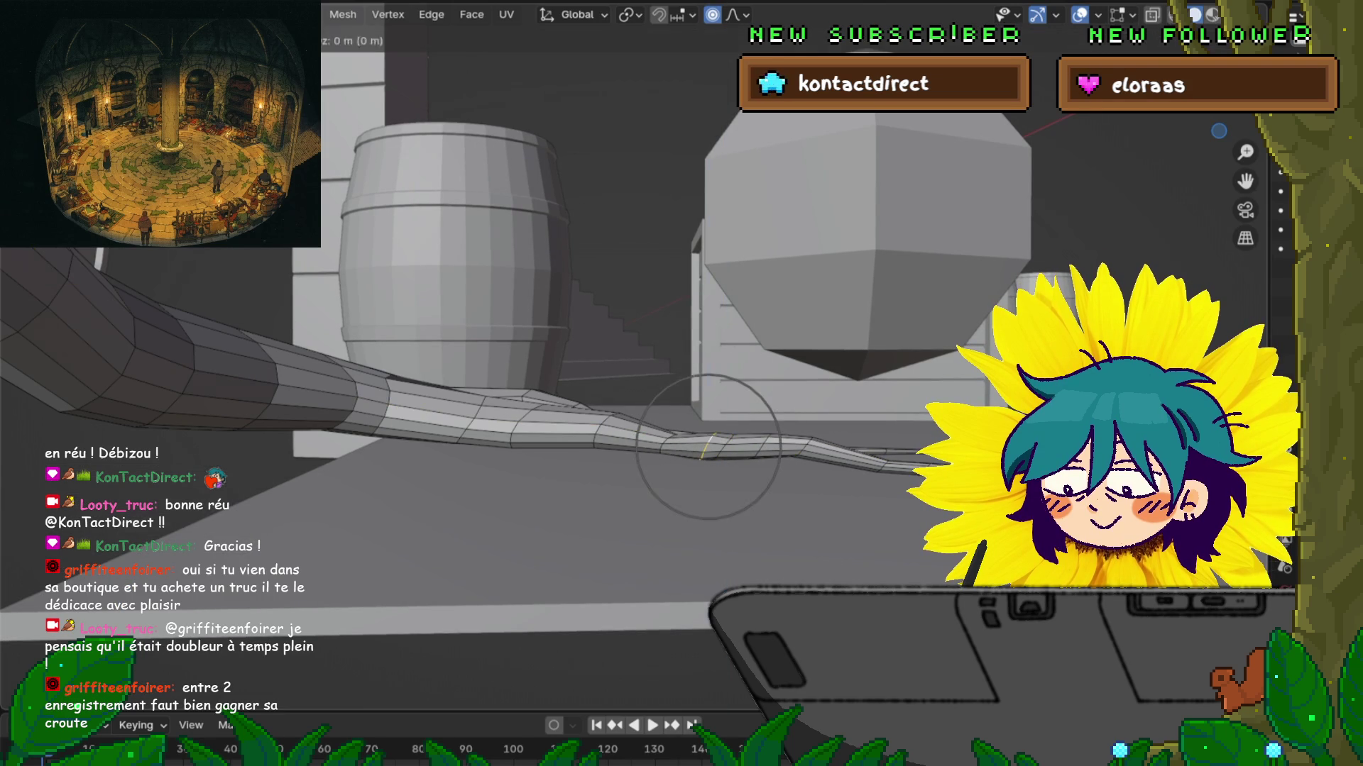
{"action": "key", "text": "Return"}
{"action": "left_click", "coordinate": [731, 443]}
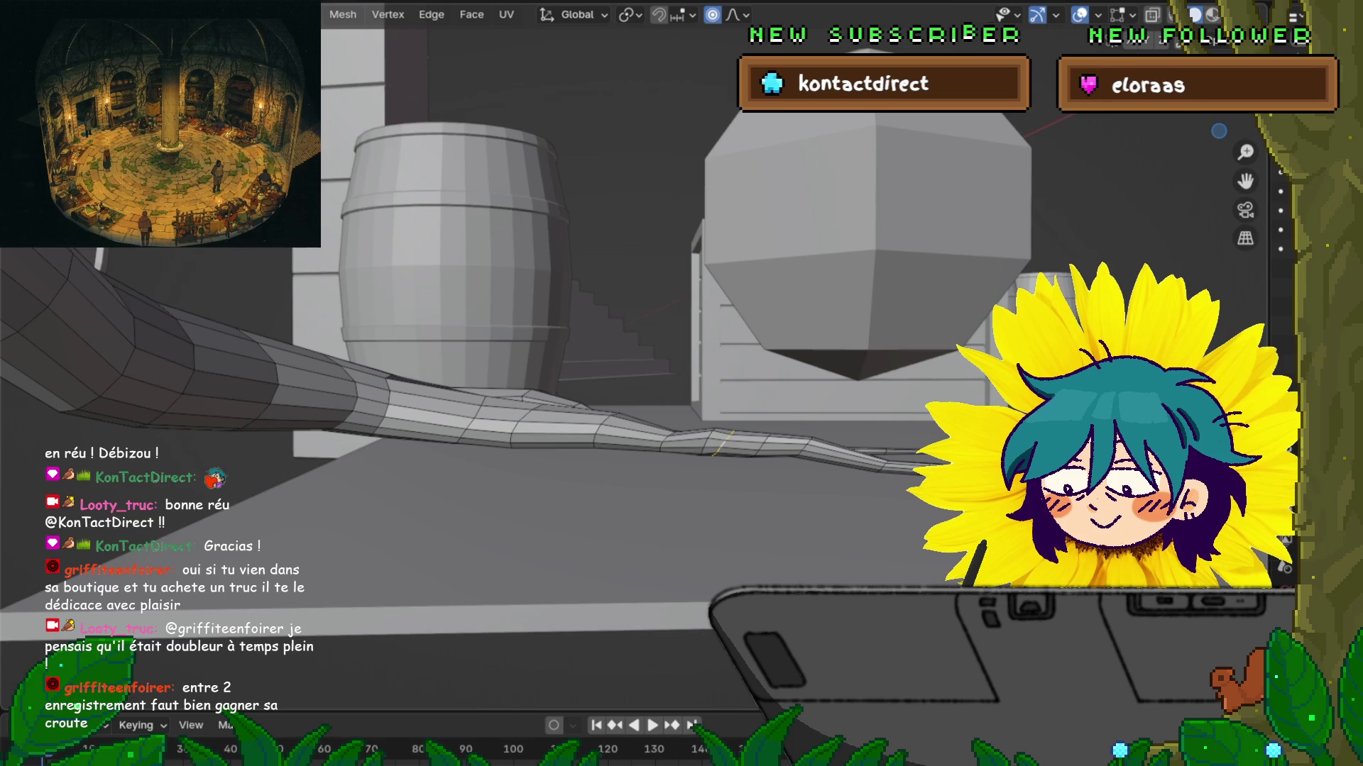
{"action": "key", "text": "g"}
{"action": "key", "text": "z"}
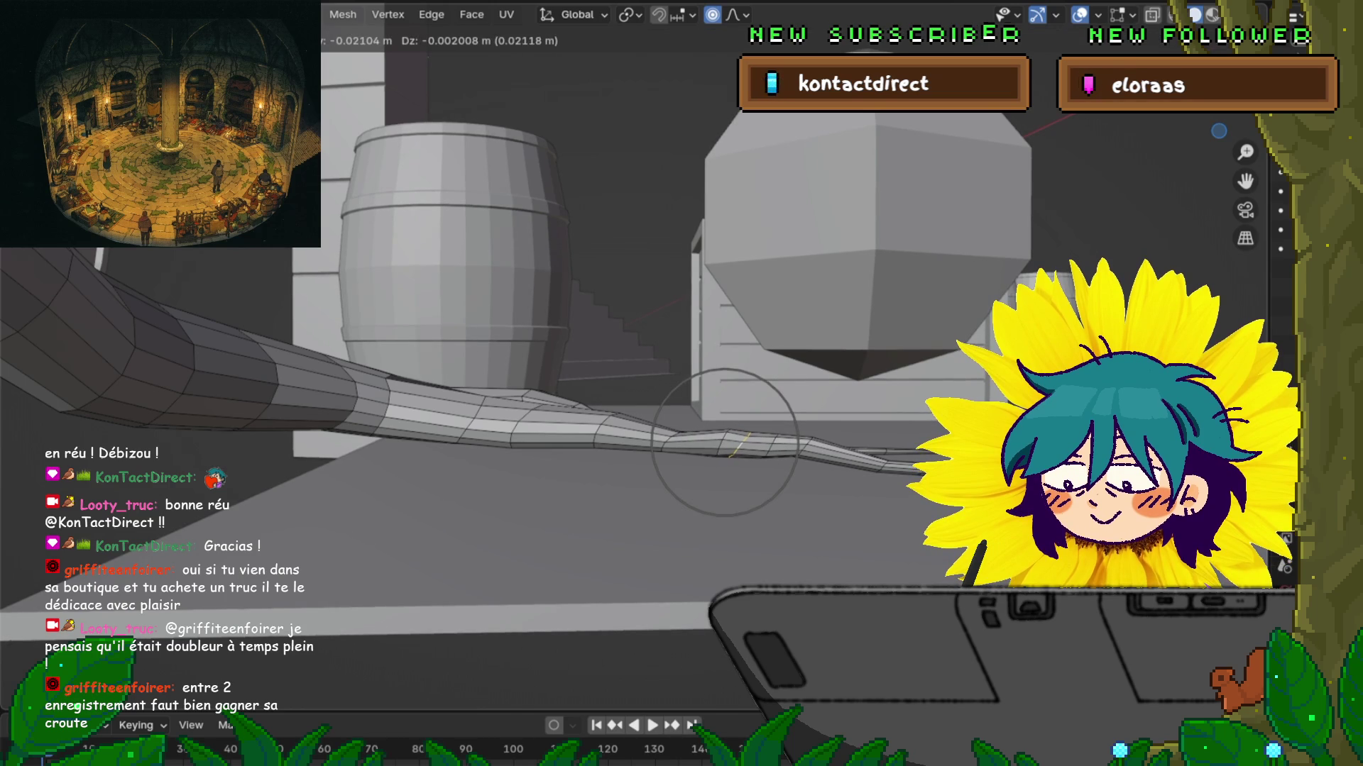
{"action": "key", "text": "Return"}
{"action": "middle_click_drag", "start_coordinate": [724, 442], "coordinate": [667, 540]}
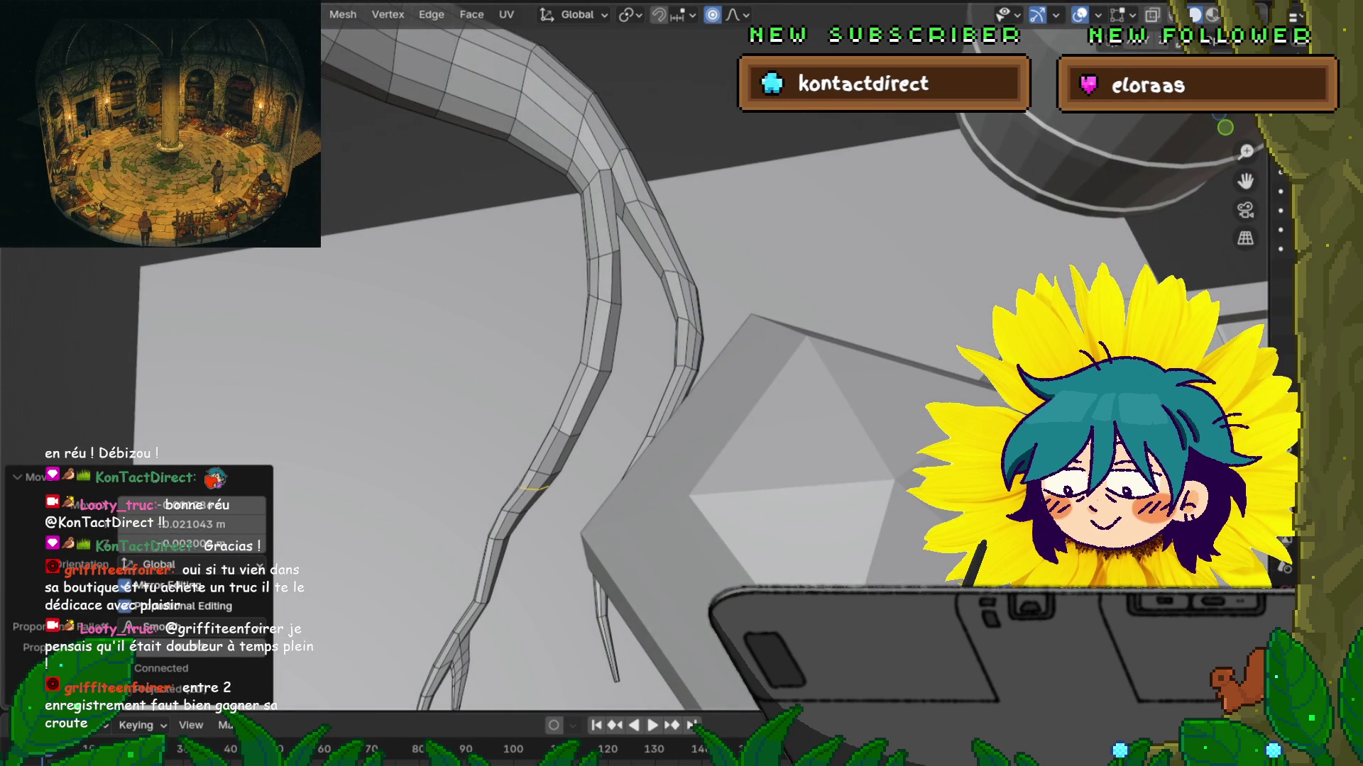
Step: Rotate the selected claw tip 18.3° and scale it to 0.886, curving it away from the other tip
{"action": "key", "text": "g"}
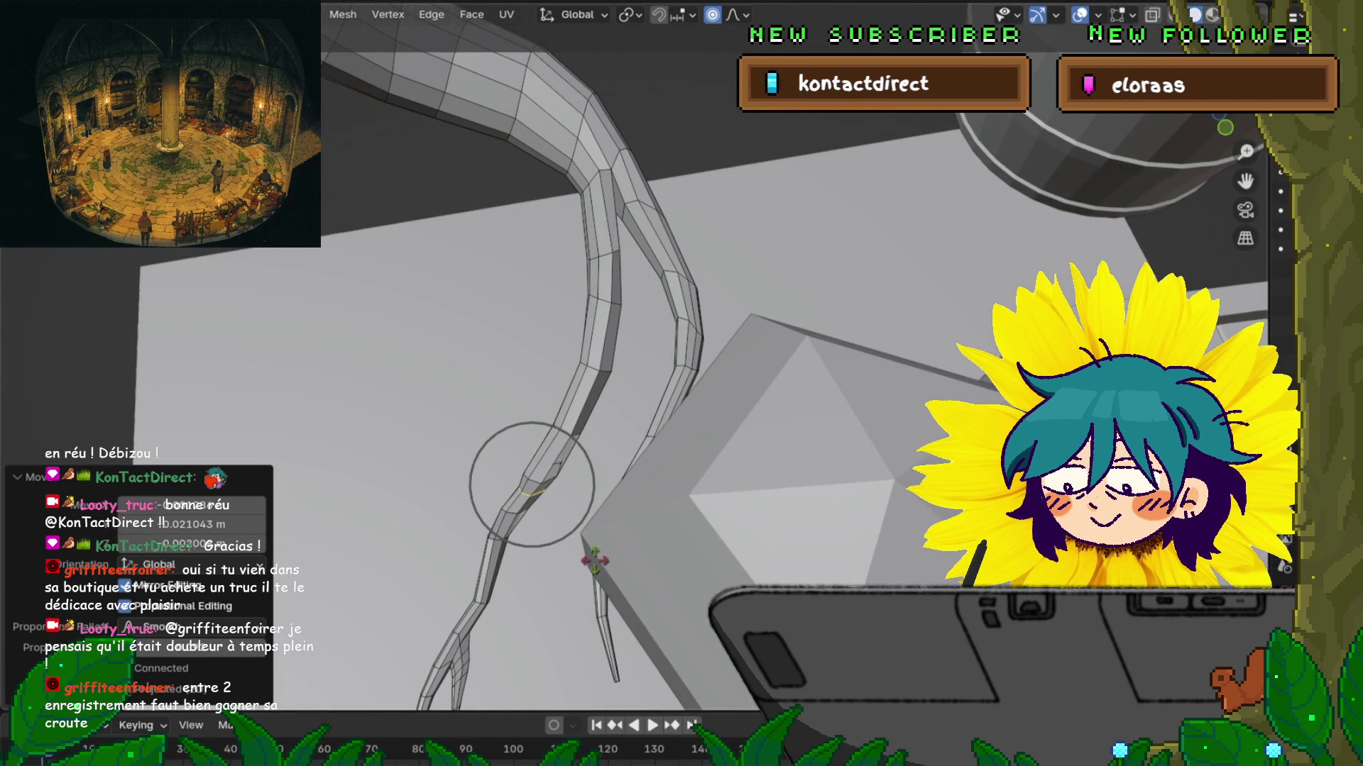
{"action": "key", "text": "Escape"}
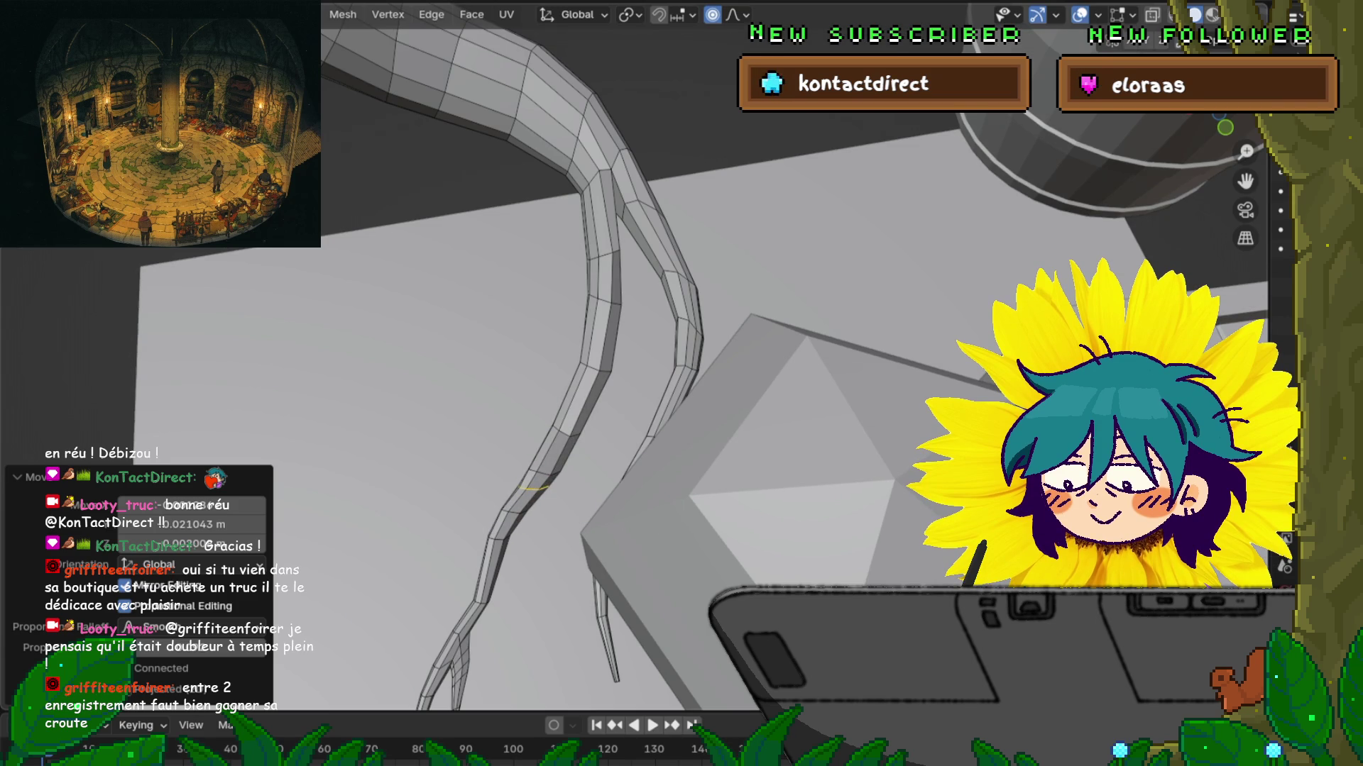
{"action": "key", "text": "r"}
{"action": "key", "text": "Return"}
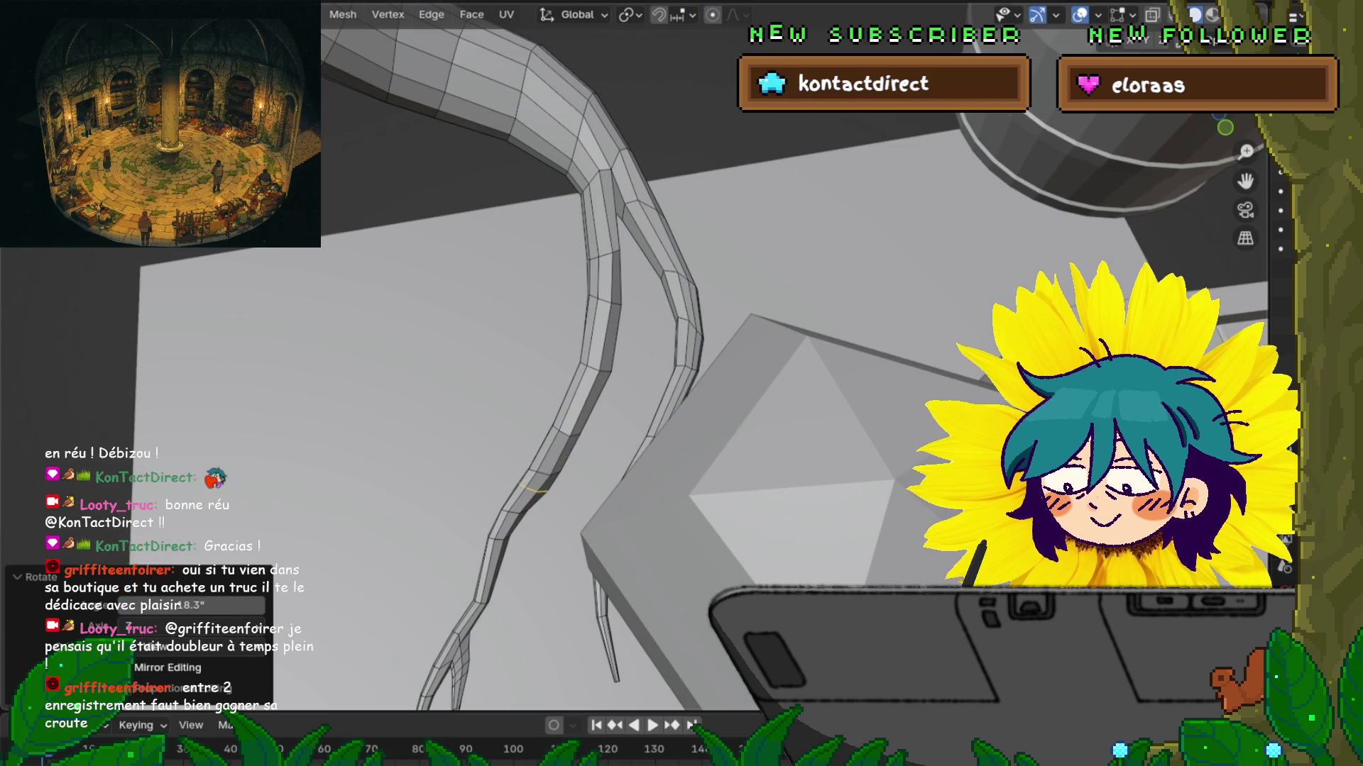
{"action": "left_click", "coordinate": [724, 585]}
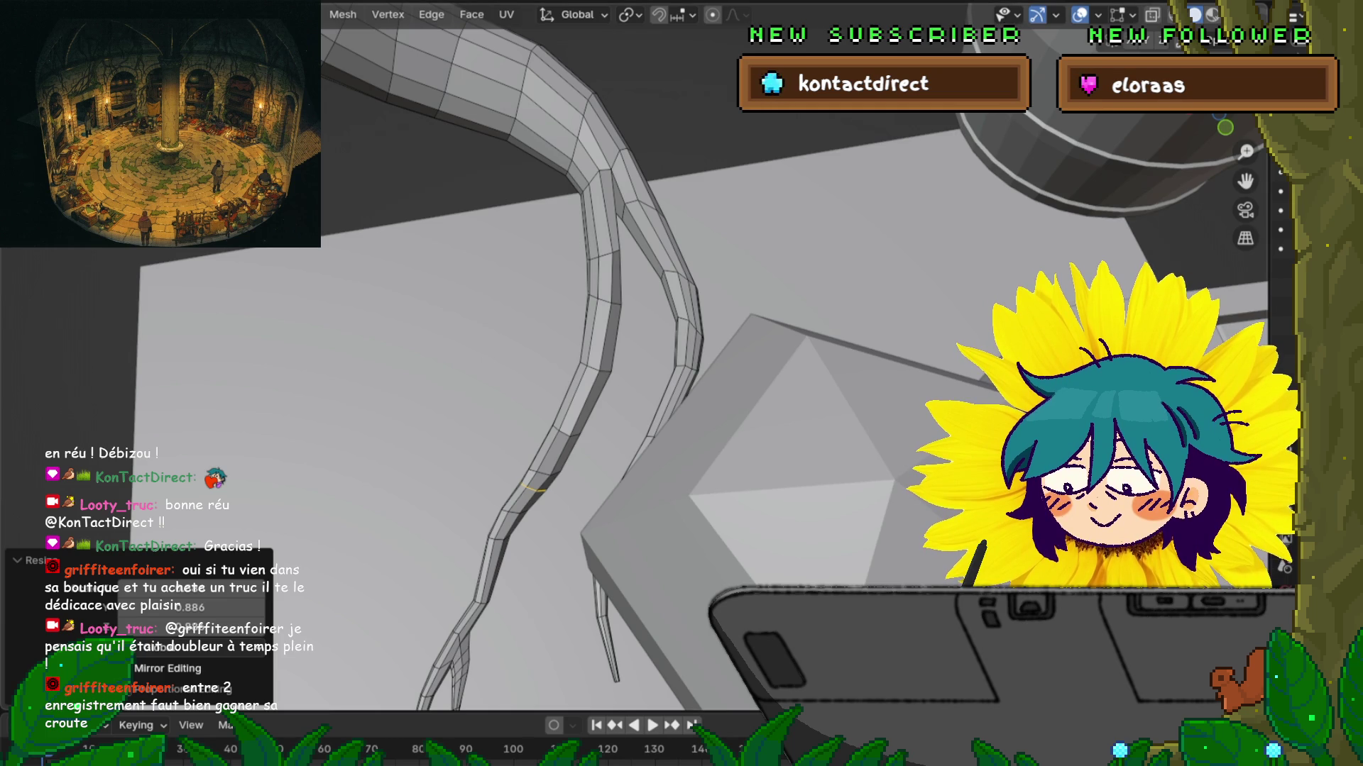
{"action": "mouse_move", "coordinate": [681, 384]}
{"action": "middle_mouse_down"}
{"action": "mouse_move", "coordinate": [625, 327]}
{"action": "mouse_move", "coordinate": [621, 490]}
{"action": "mouse_move", "coordinate": [610, 355]}
{"action": "mouse_move", "coordinate": [592, 383]}
{"action": "middle_mouse_up"}
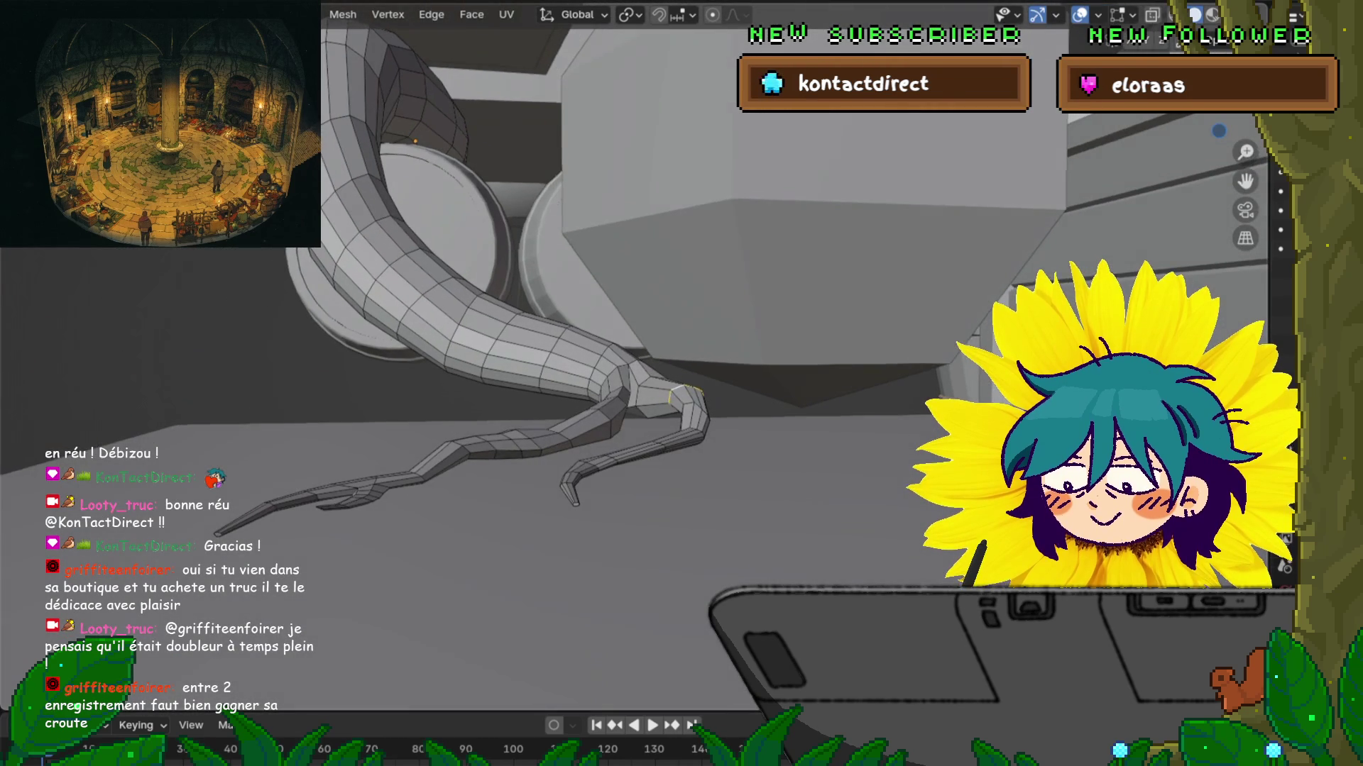
Step: Adjust the height of the selected tip vertices with two moves along the Z axis
{"action": "key", "text": "g"}
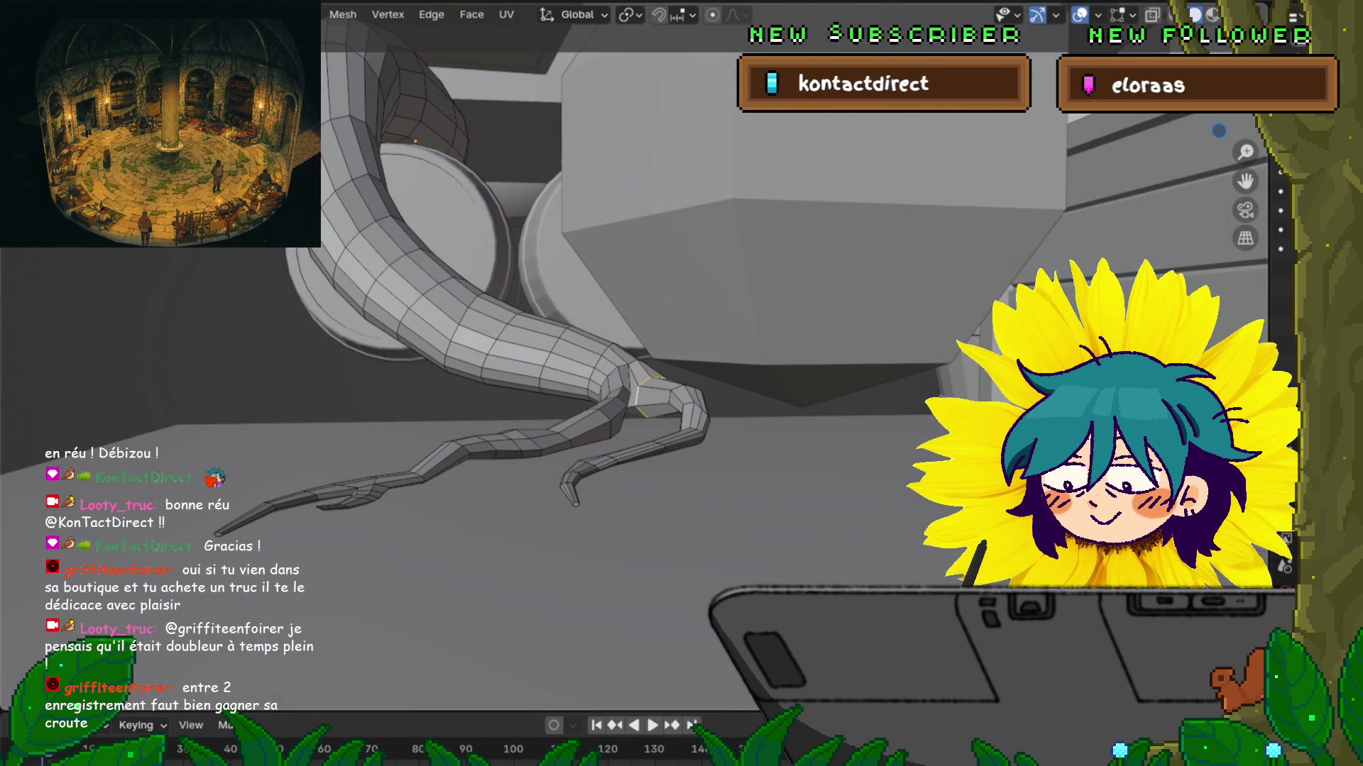
{"action": "key", "text": "z"}
{"action": "key", "text": "Return"}
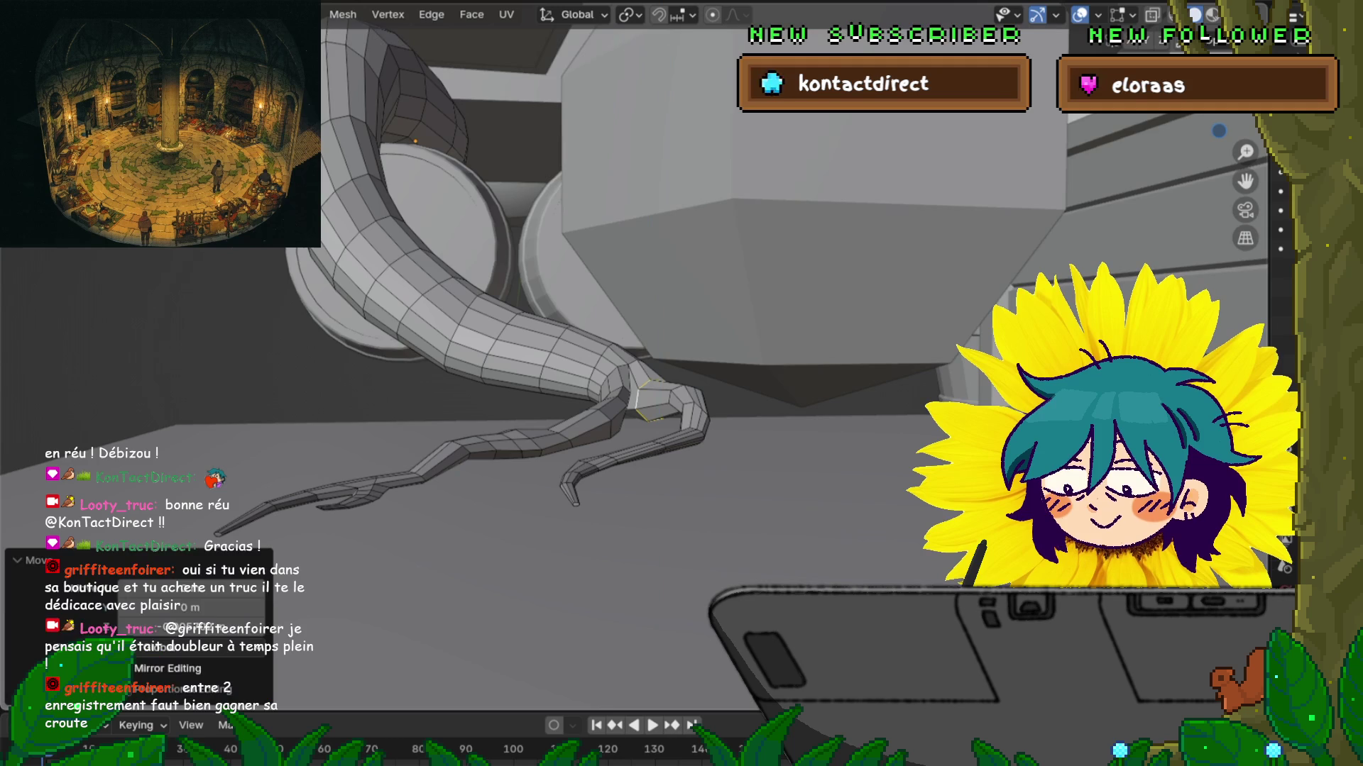
{"action": "key", "text": "g"}
{"action": "key", "text": "z"}
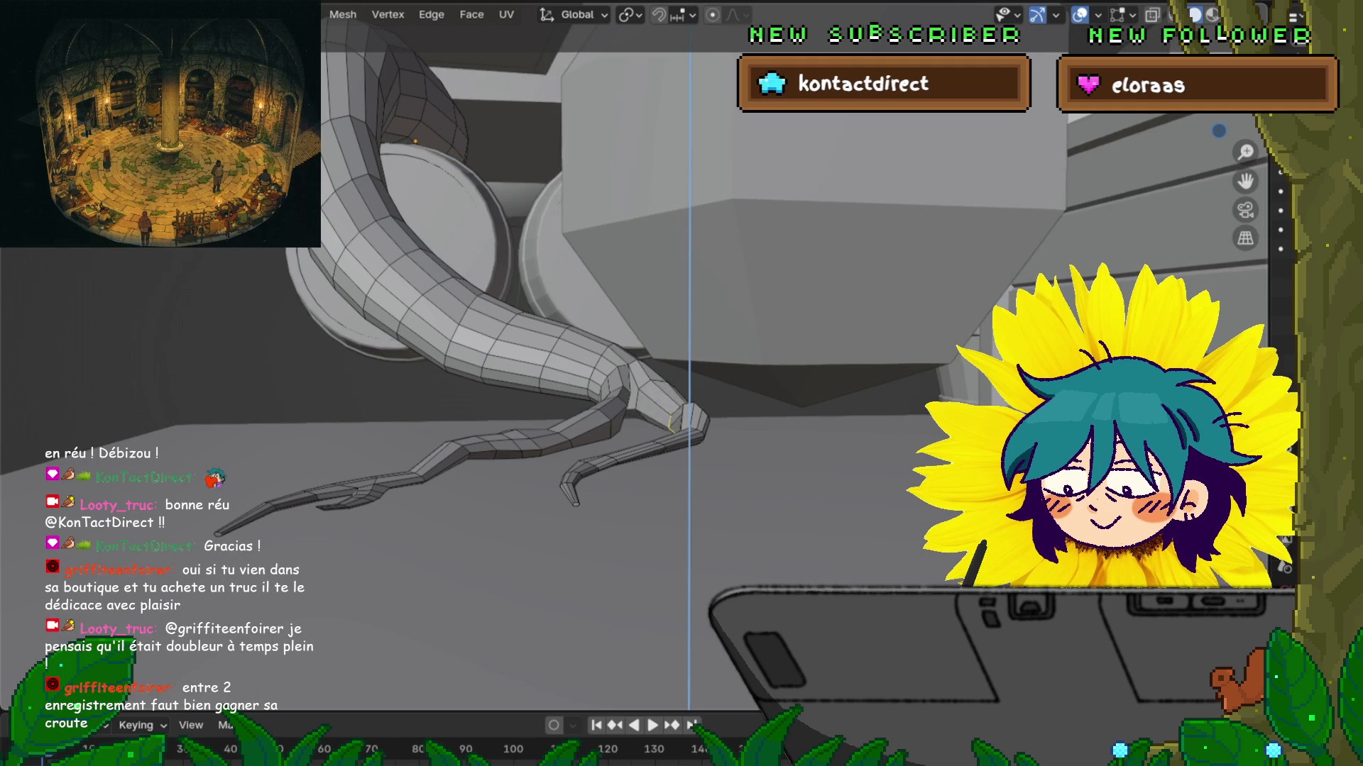
Step: Lower another tip vertex along Z so the prongs rest on the floor, checking from above
{"action": "middle_click_drag", "start_coordinate": [682, 384], "coordinate": [610, 341]}
{"action": "key", "text": "g"}
{"action": "key", "text": "z"}
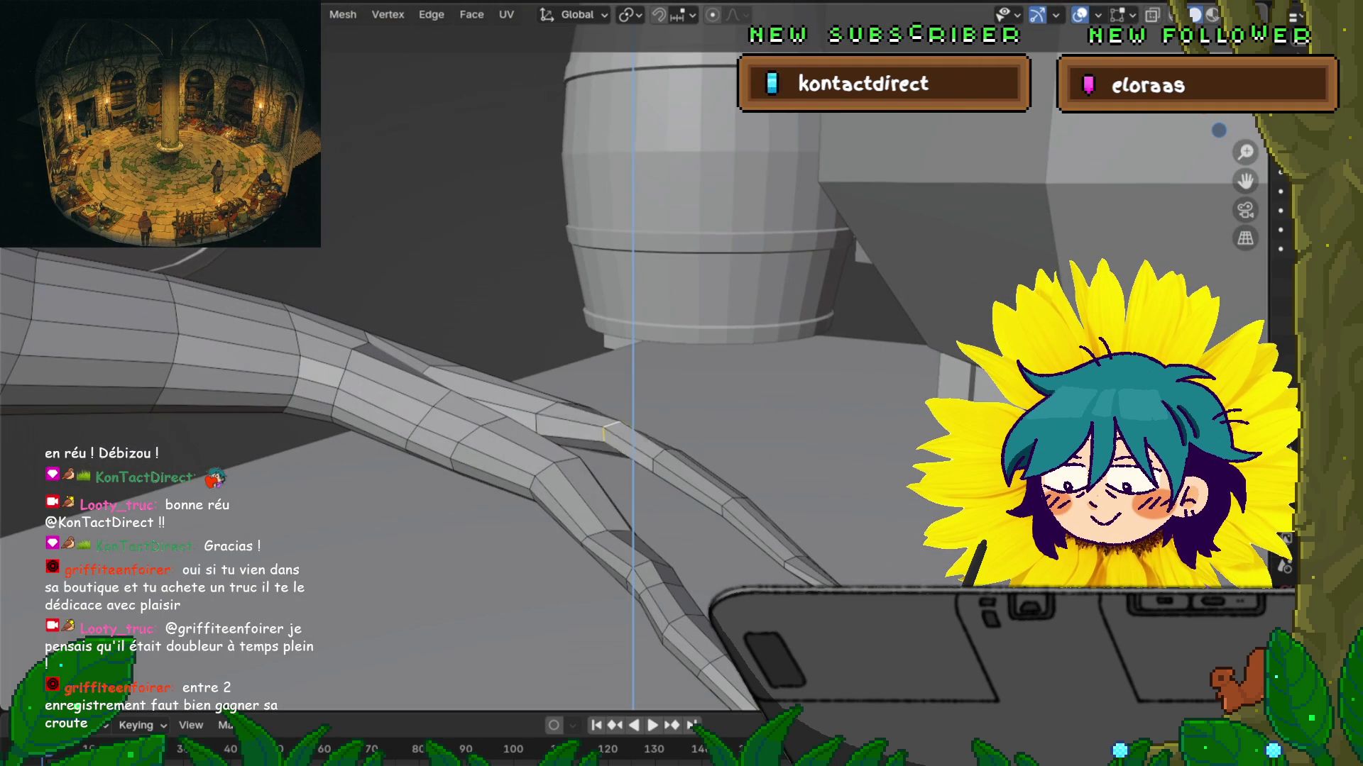
{"action": "key", "text": "Return"}
{"action": "mouse_move", "coordinate": [681, 383]}
{"action": "middle_mouse_down"}
{"action": "mouse_move", "coordinate": [660, 476]}
{"action": "mouse_move", "coordinate": [603, 525]}
{"action": "middle_mouse_up"}
{"action": "middle_click_drag", "start_coordinate": [660, 476], "coordinate": [646, 433]}
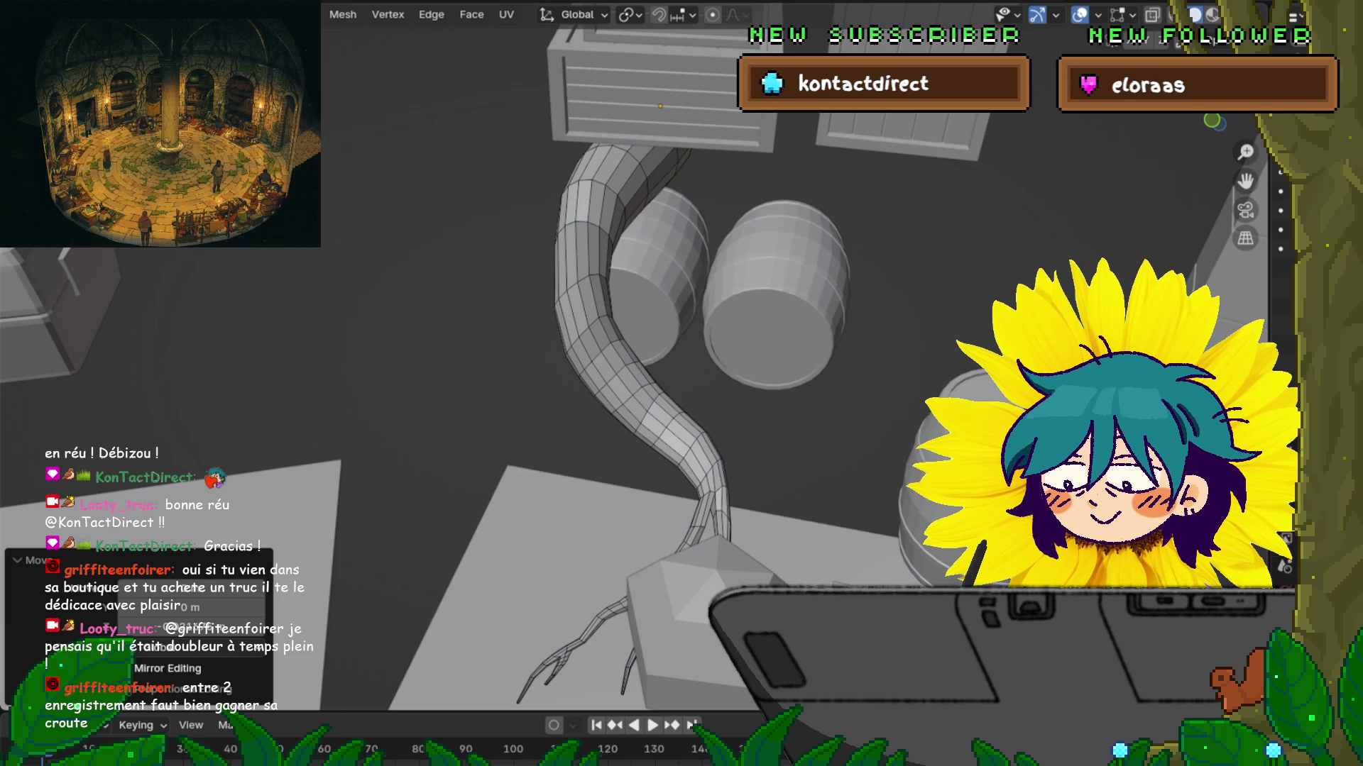
Step: Zoom out over the whole tavern corner and unhide the walls and shelves with Alt+H
{"action": "scroll", "coordinate": [681, 355], "scroll_direction": "down", "scroll_amount": 4}
{"action": "middle_click_drag", "start_coordinate": [681, 355], "coordinate": [660, 280]}
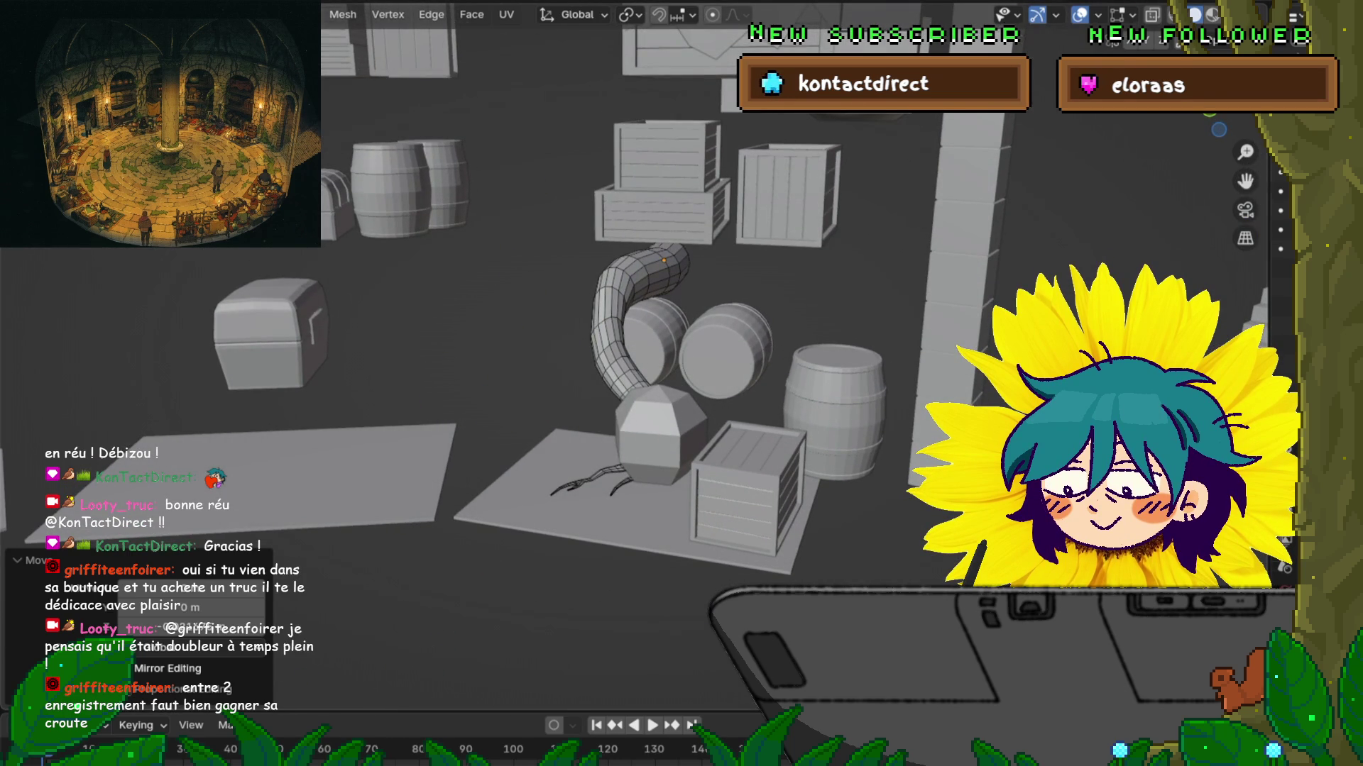
{"action": "key", "text": "alt+h"}
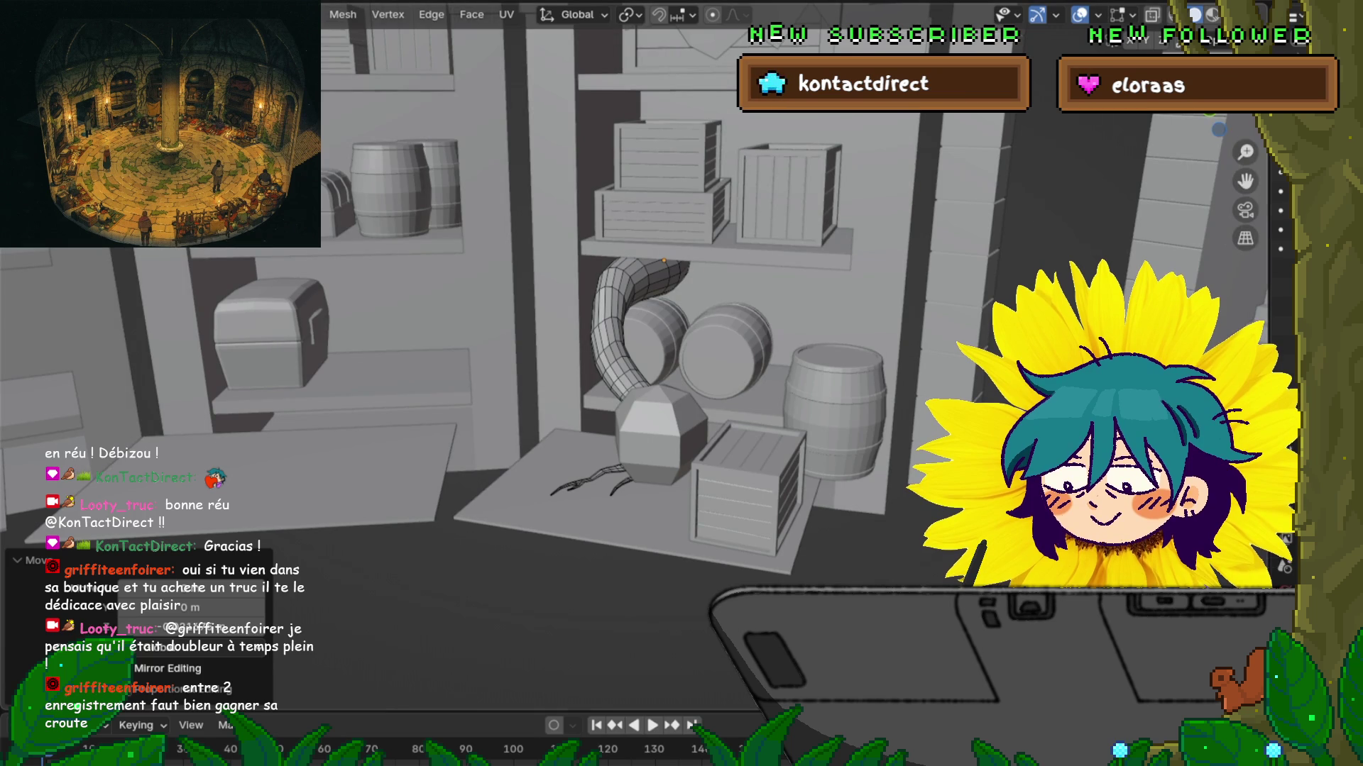
{"action": "key", "text": "ctrl+Tab"}
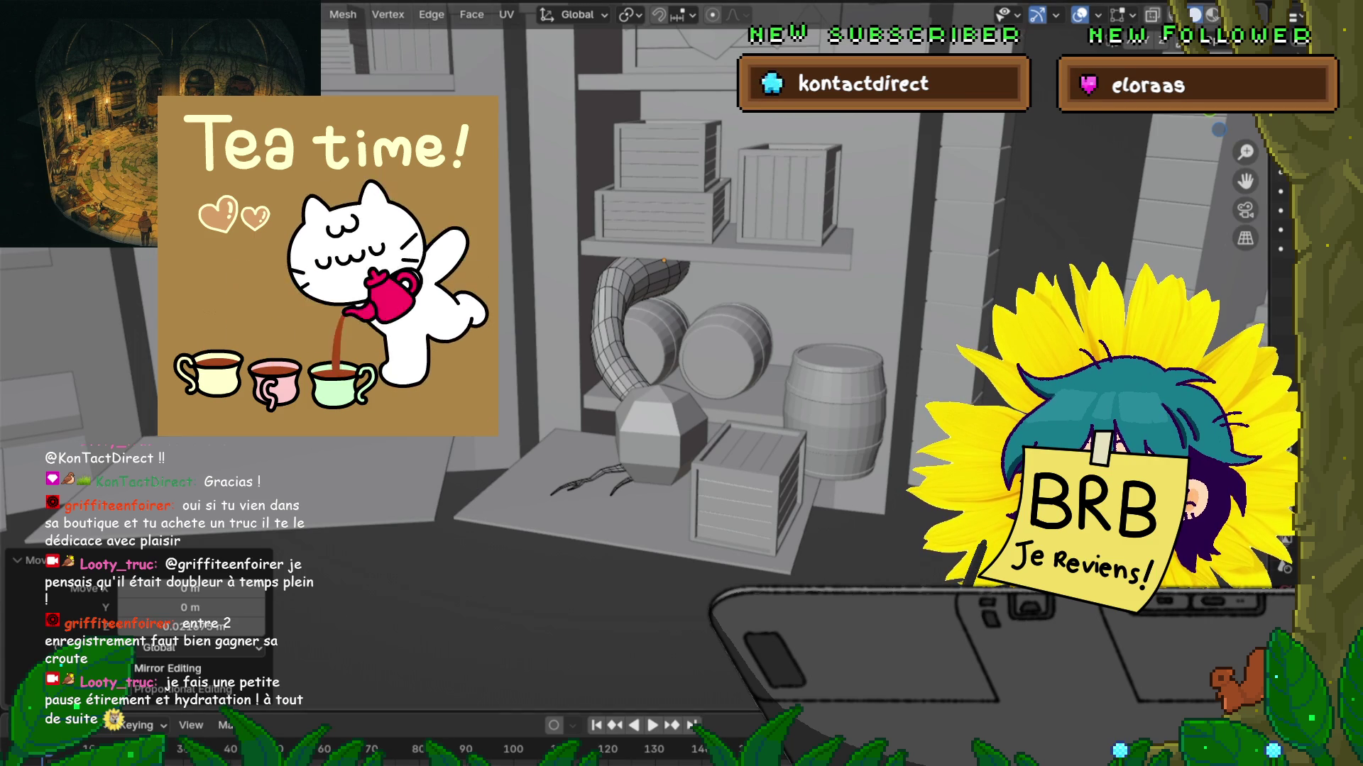
{"action": "key", "text": "F4"}
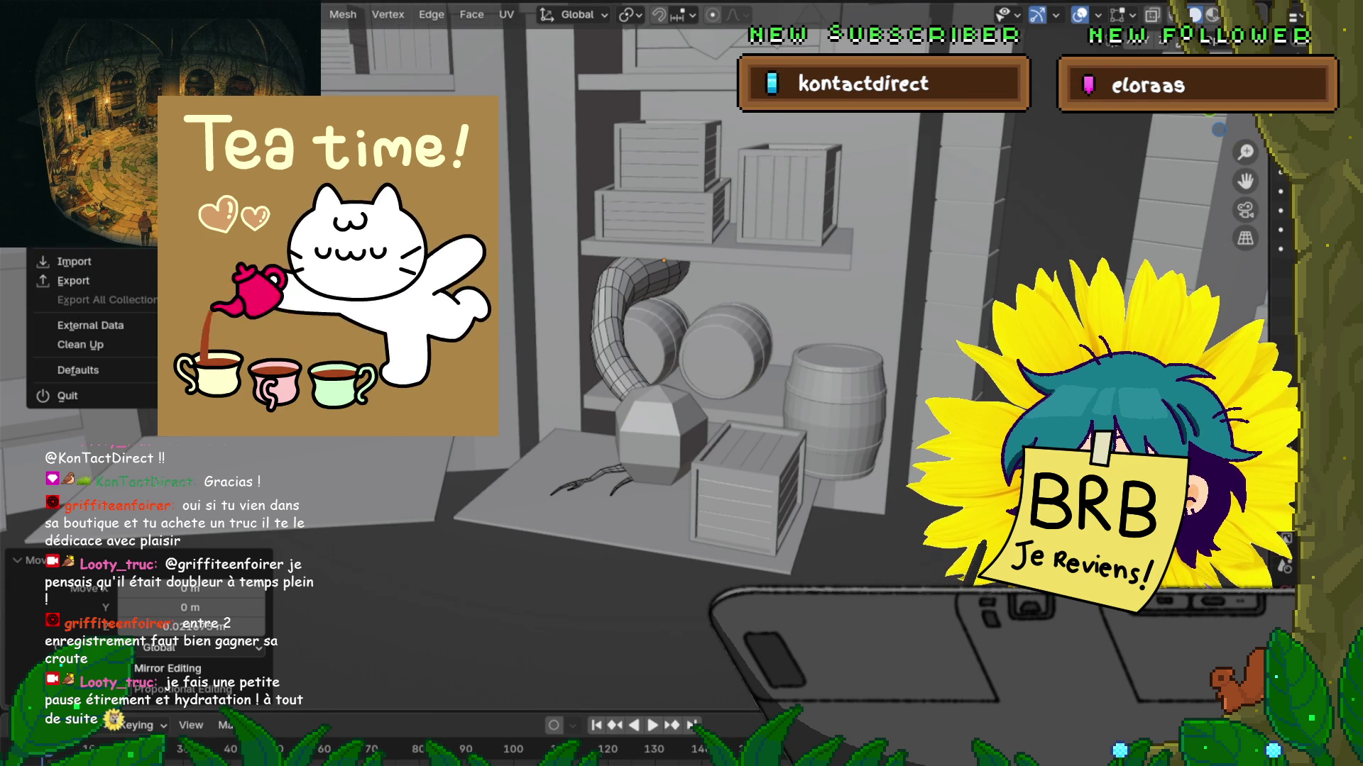
{"action": "key", "text": "Escape"}
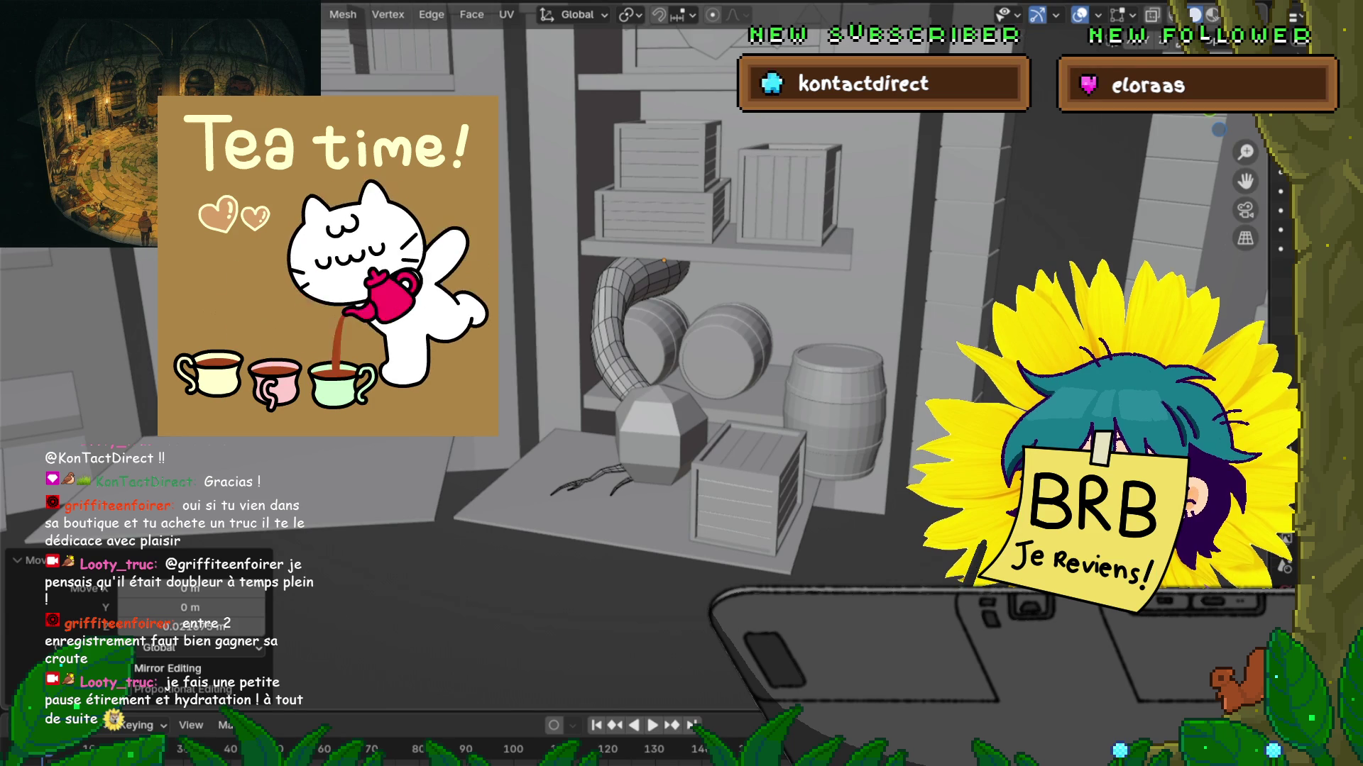